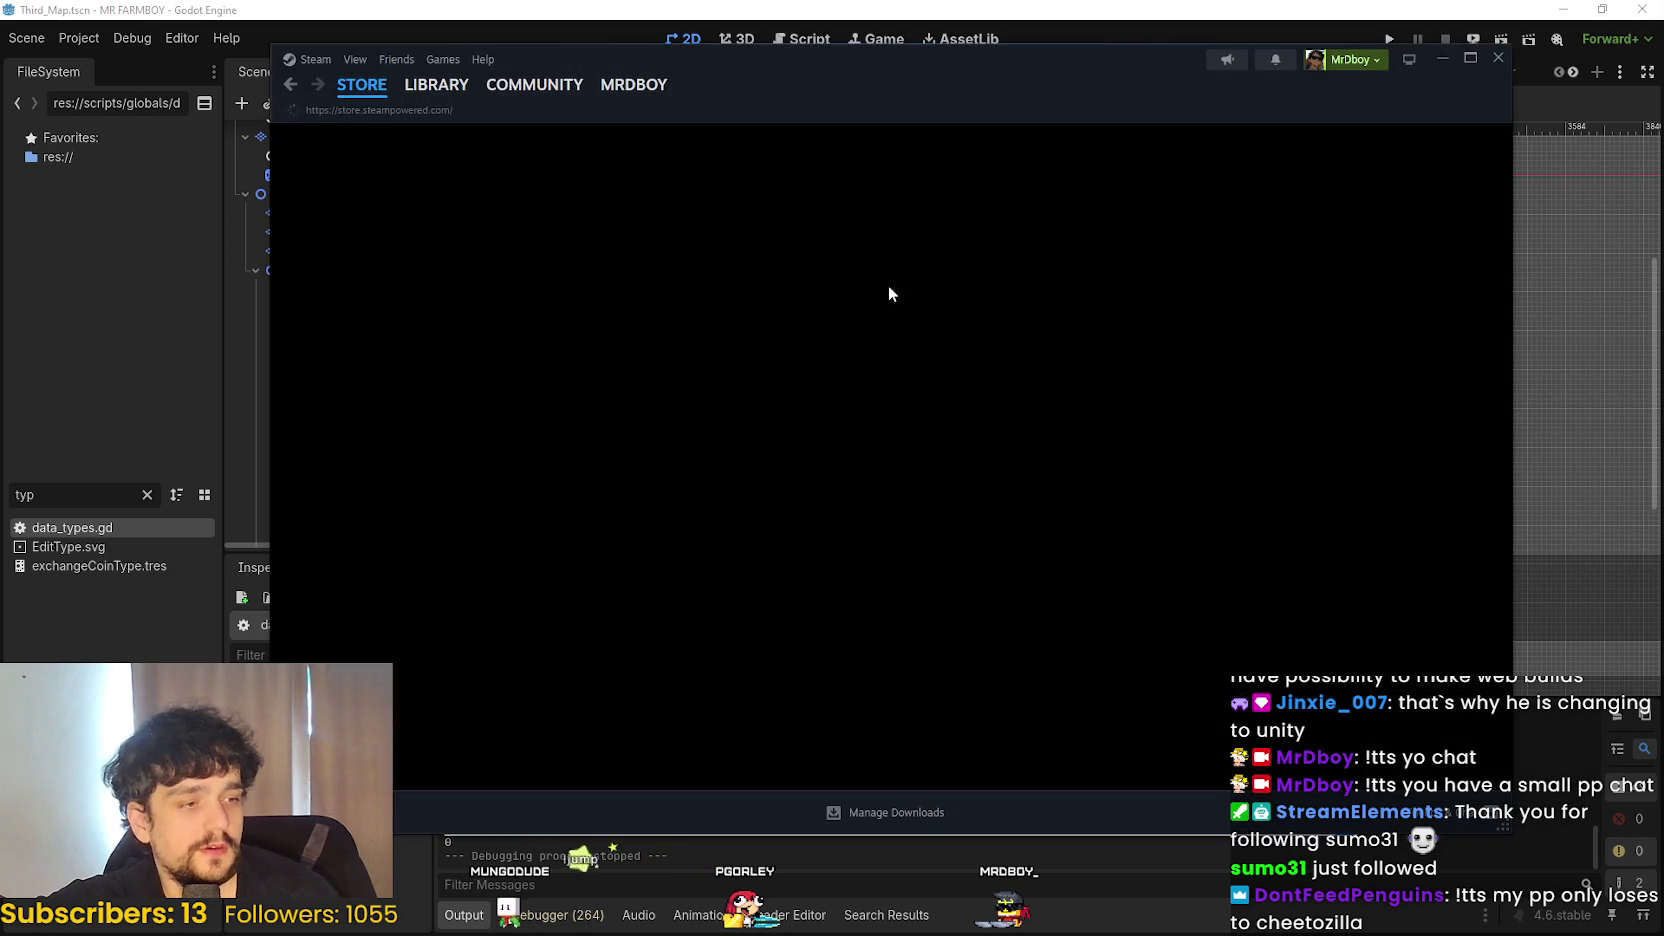
# - Go from MR FARMBOY in the Steam library to its community hub, then enter Hub Admin
pyautogui.click(436, 84)
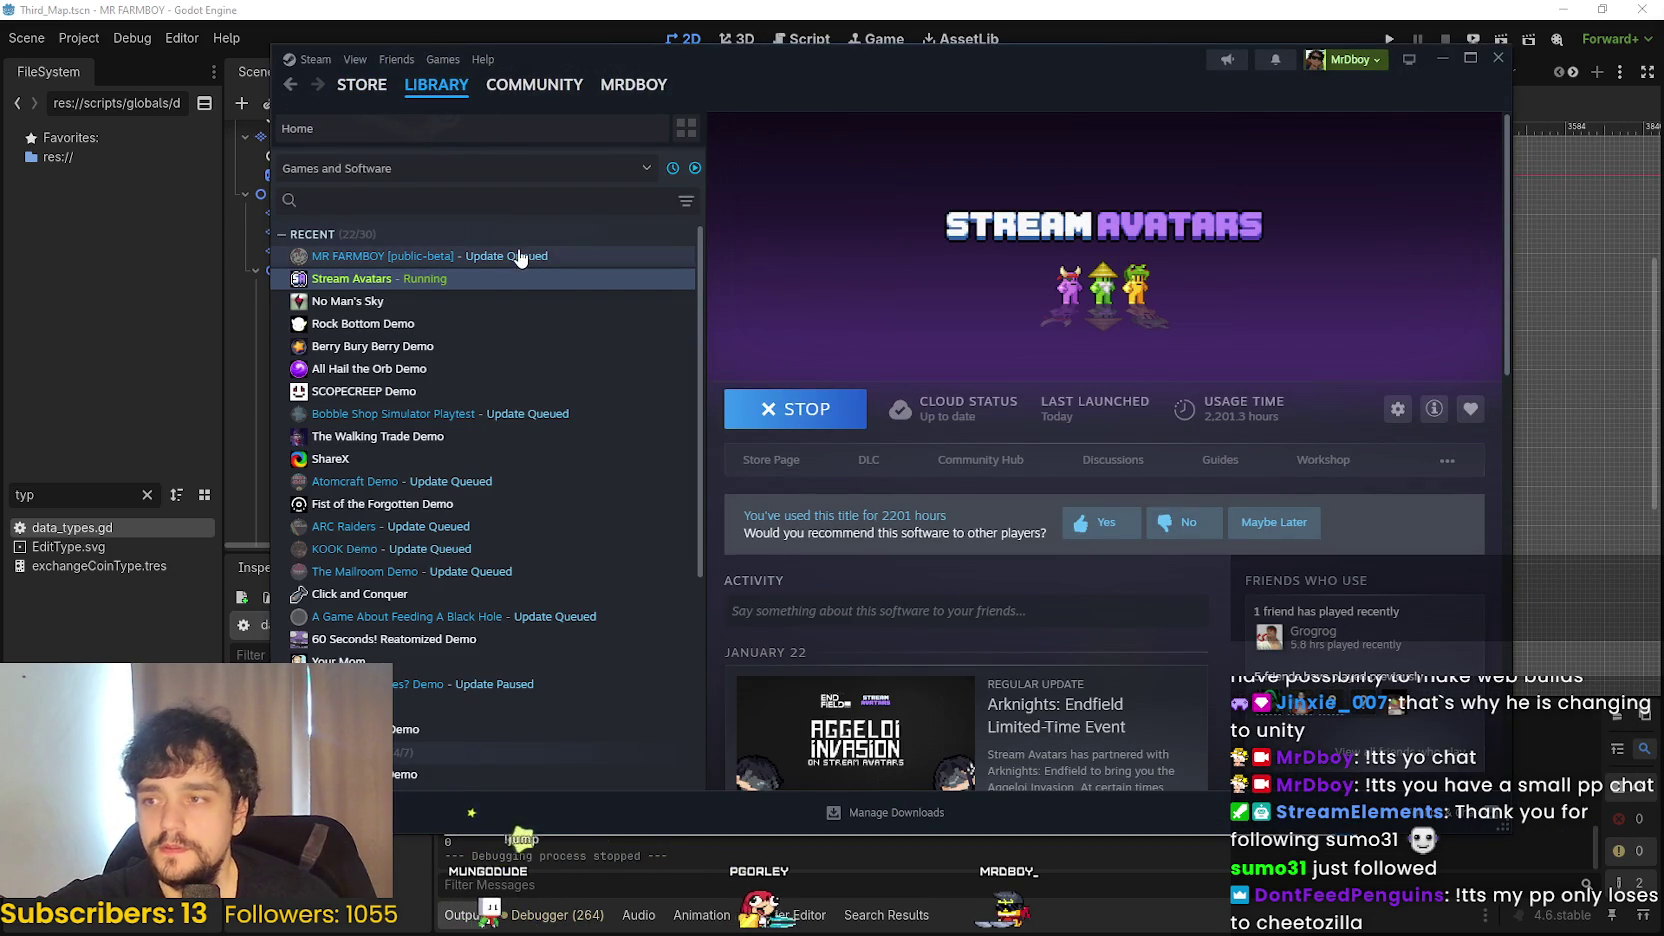
pyautogui.click(520, 256)
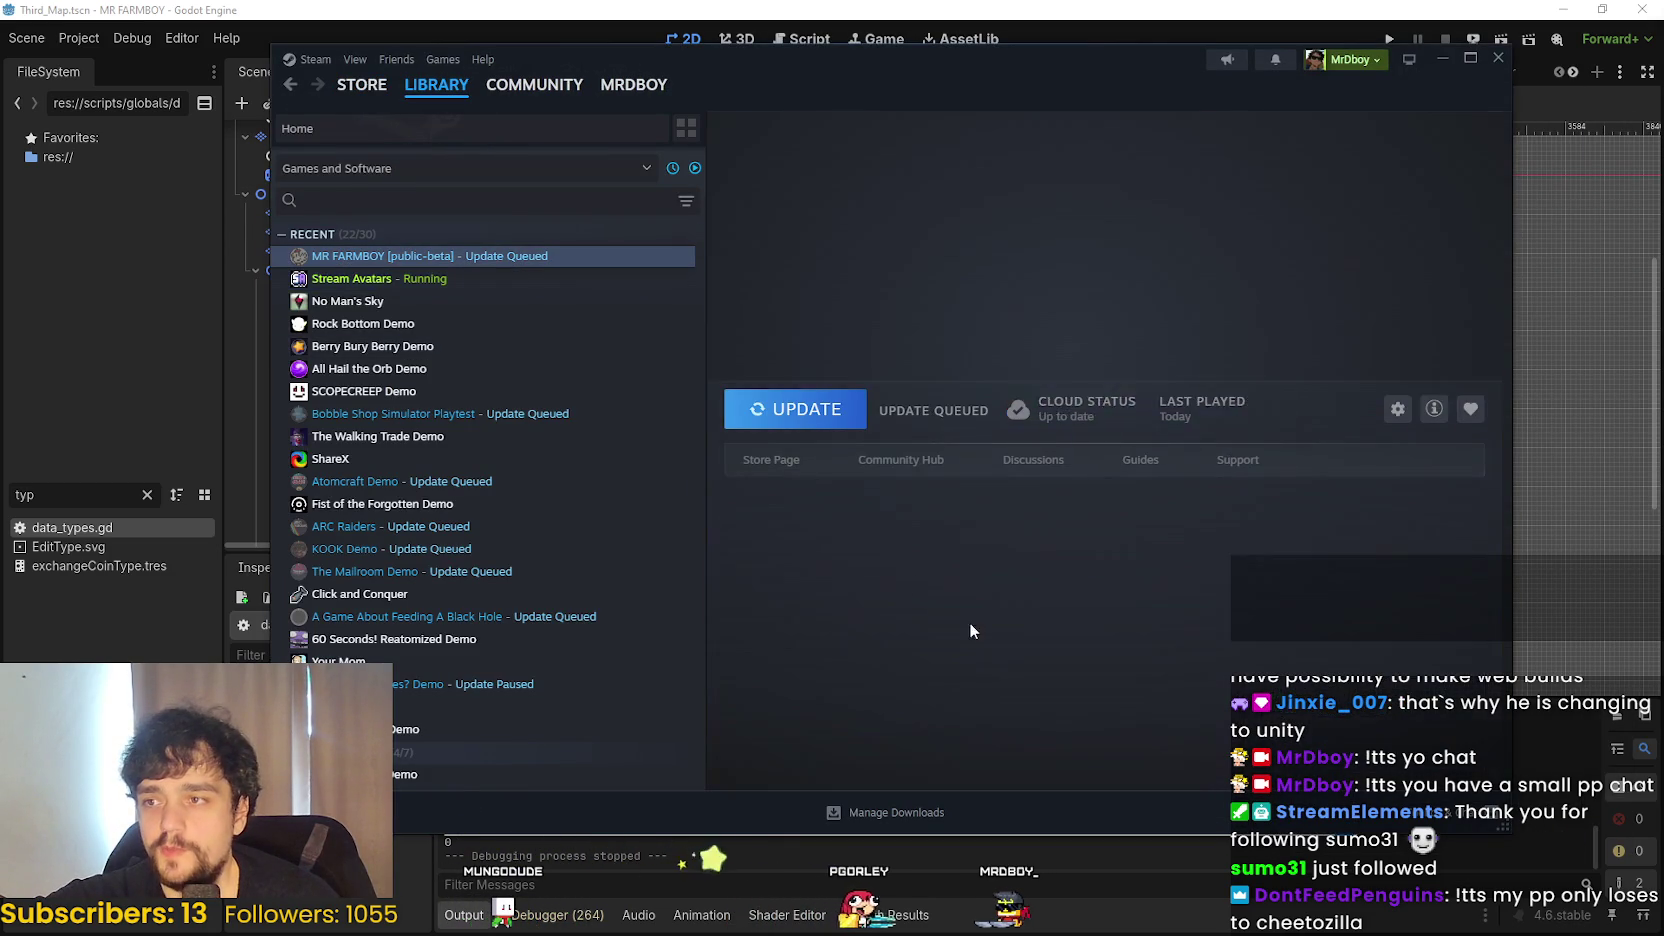
pyautogui.click(900, 460)
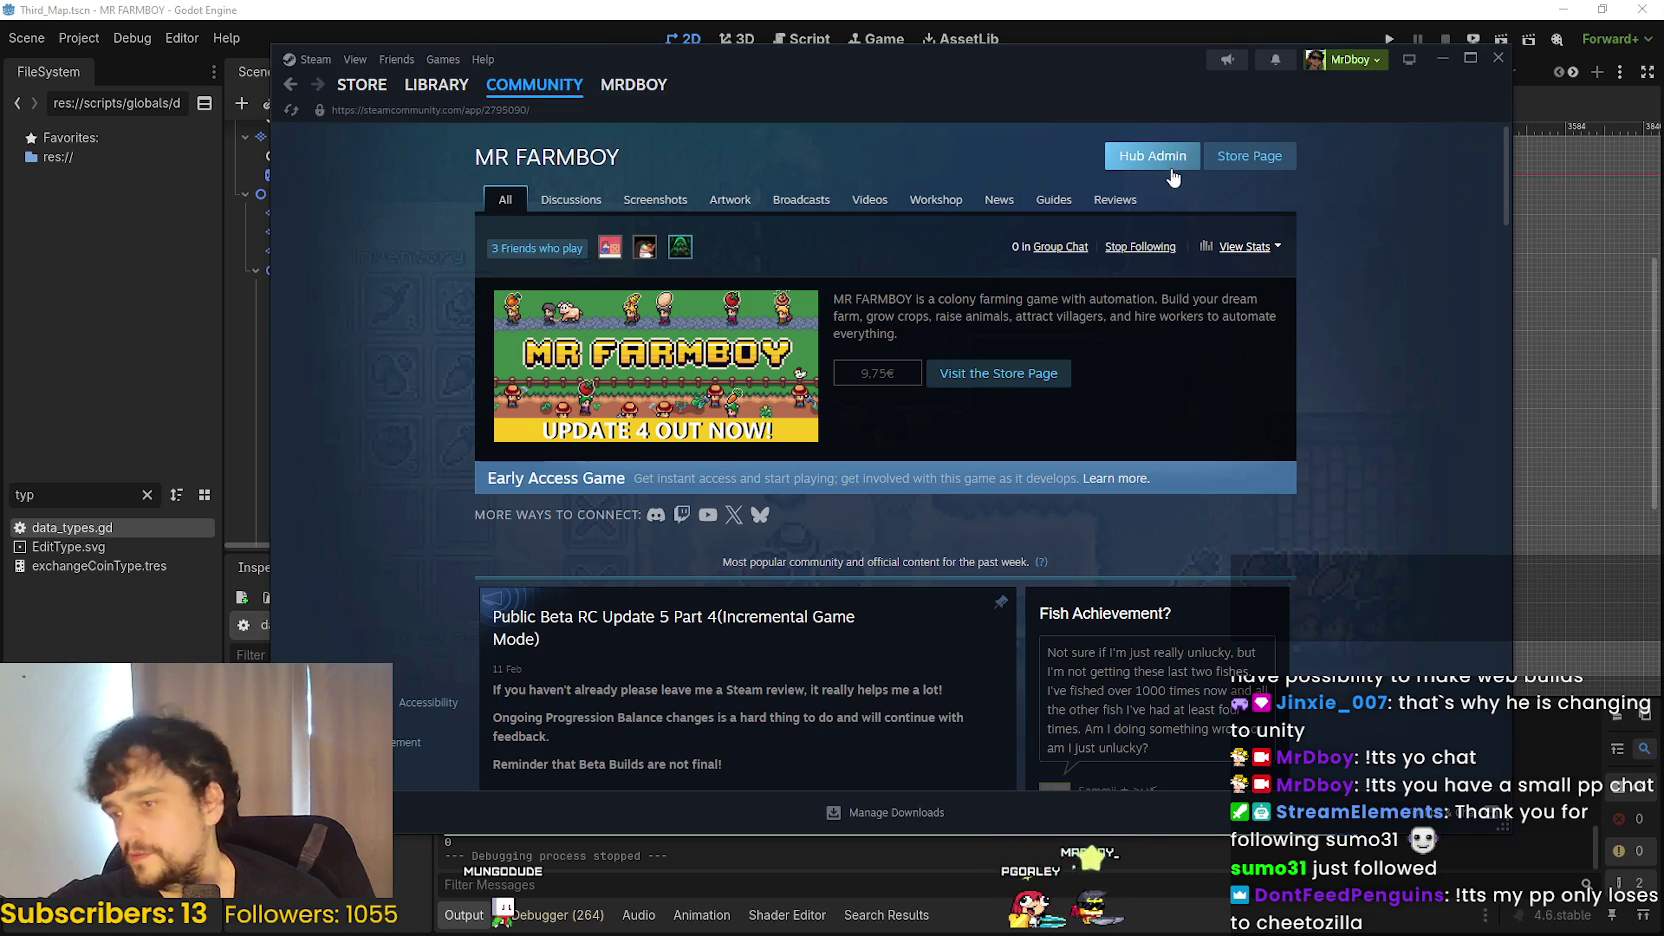
pyautogui.click(1169, 168)
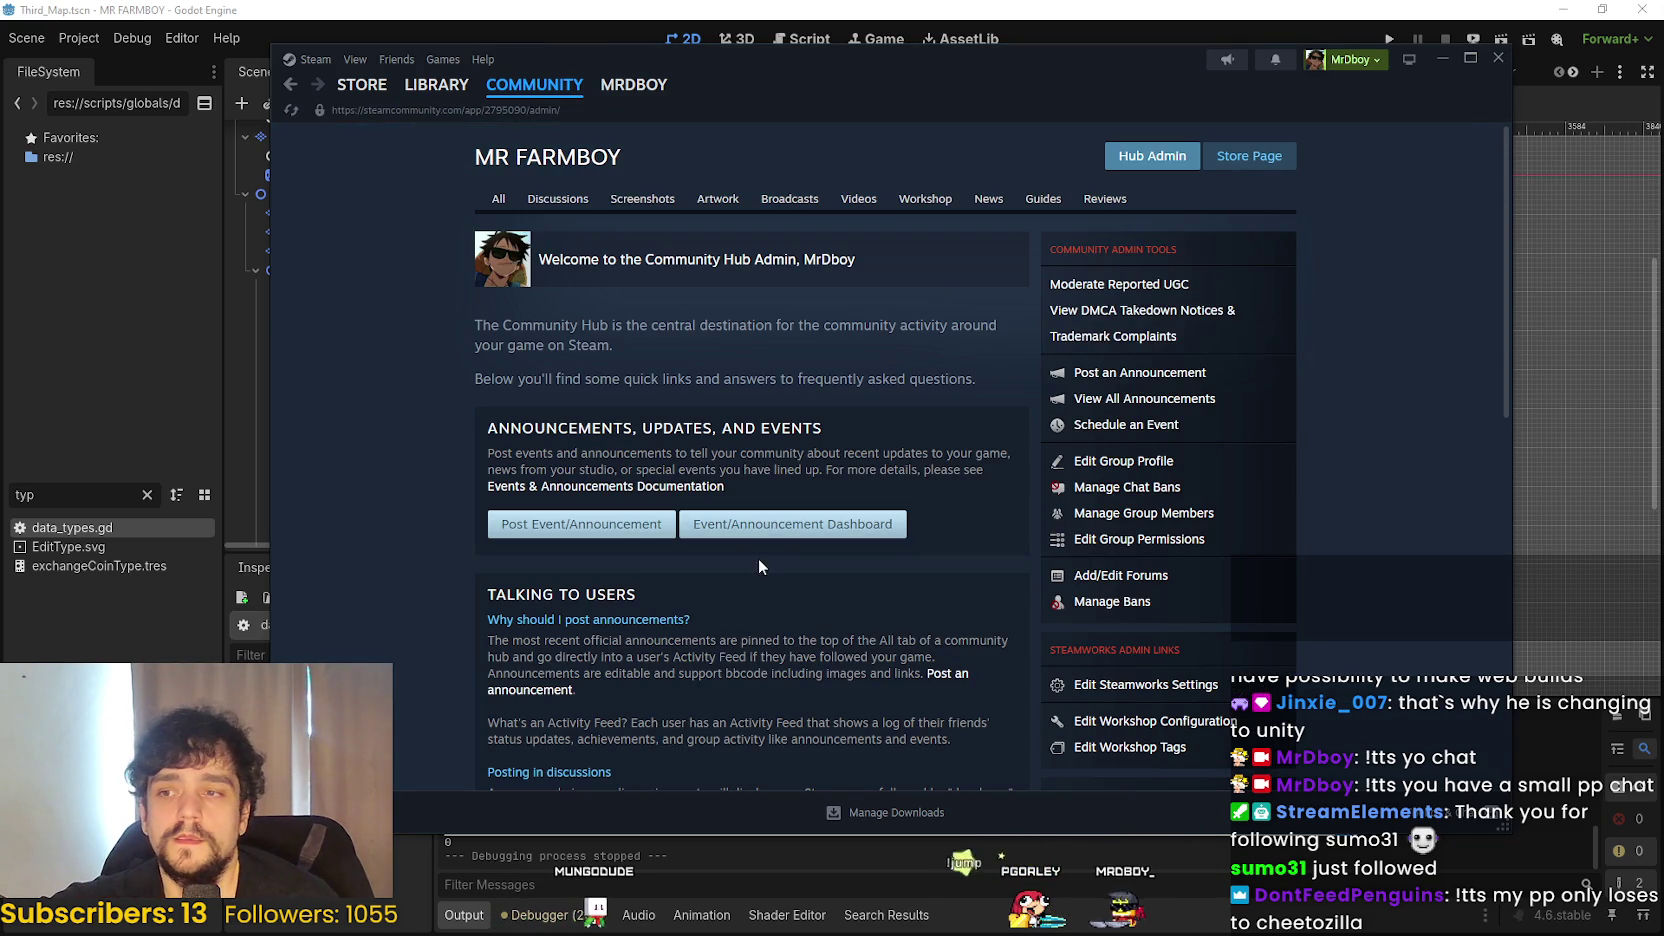
# - Open the Event/Announcement Dashboard and browse the listed events
pyautogui.click(790, 524)
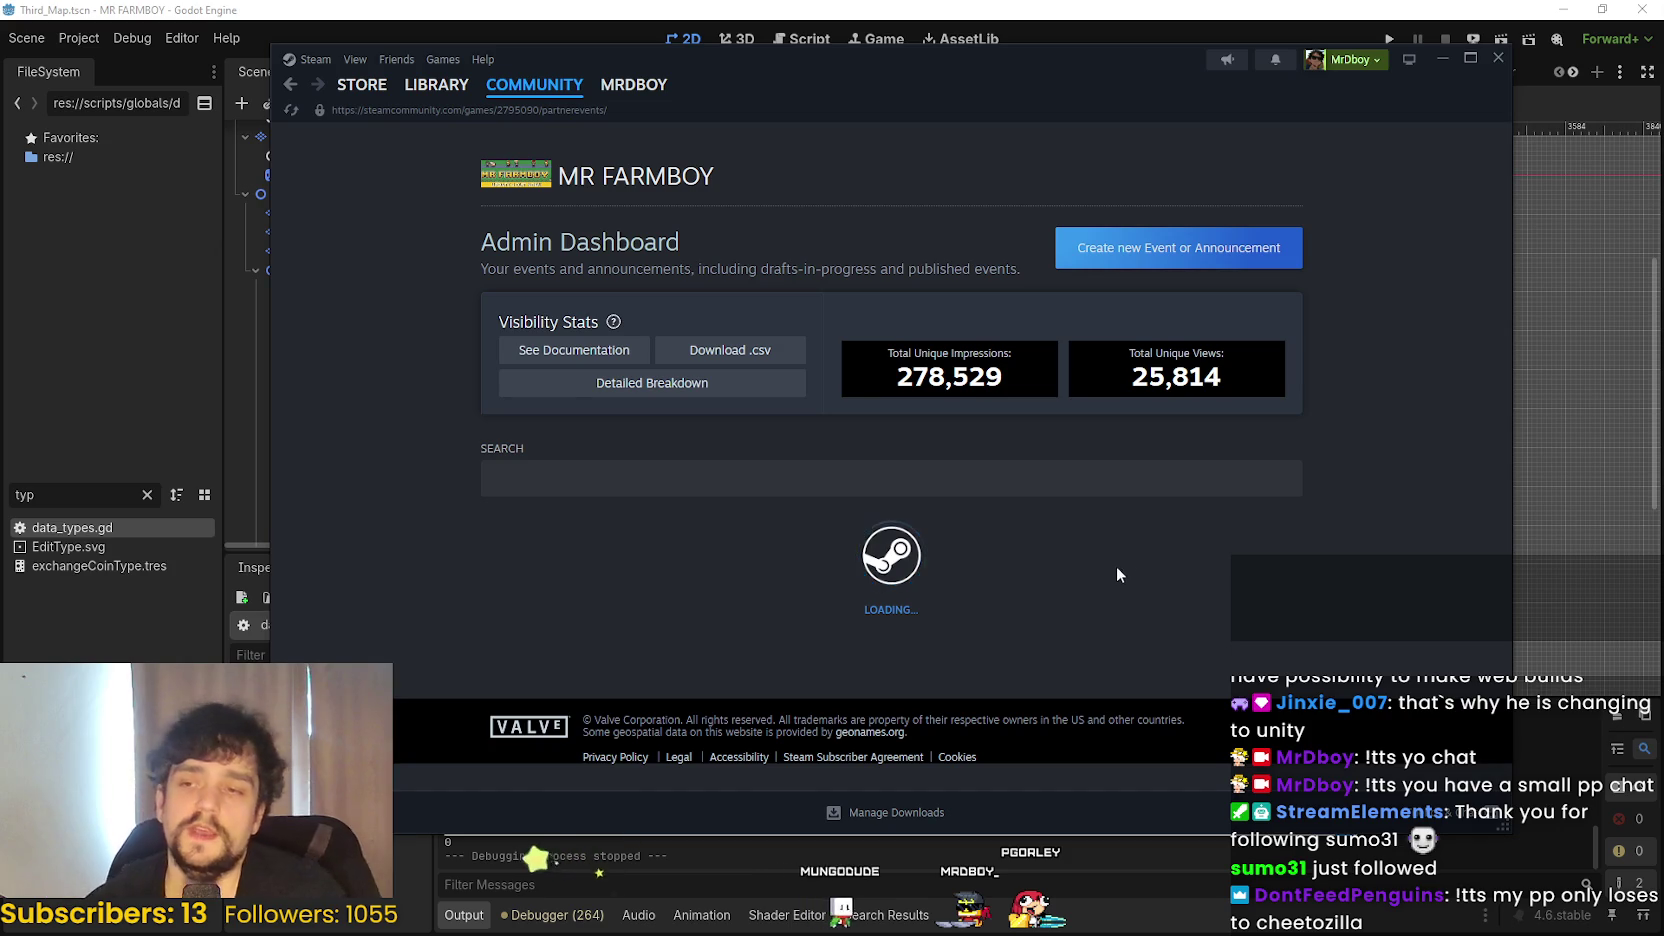
pyautogui.scroll(-5, 1073, 533)
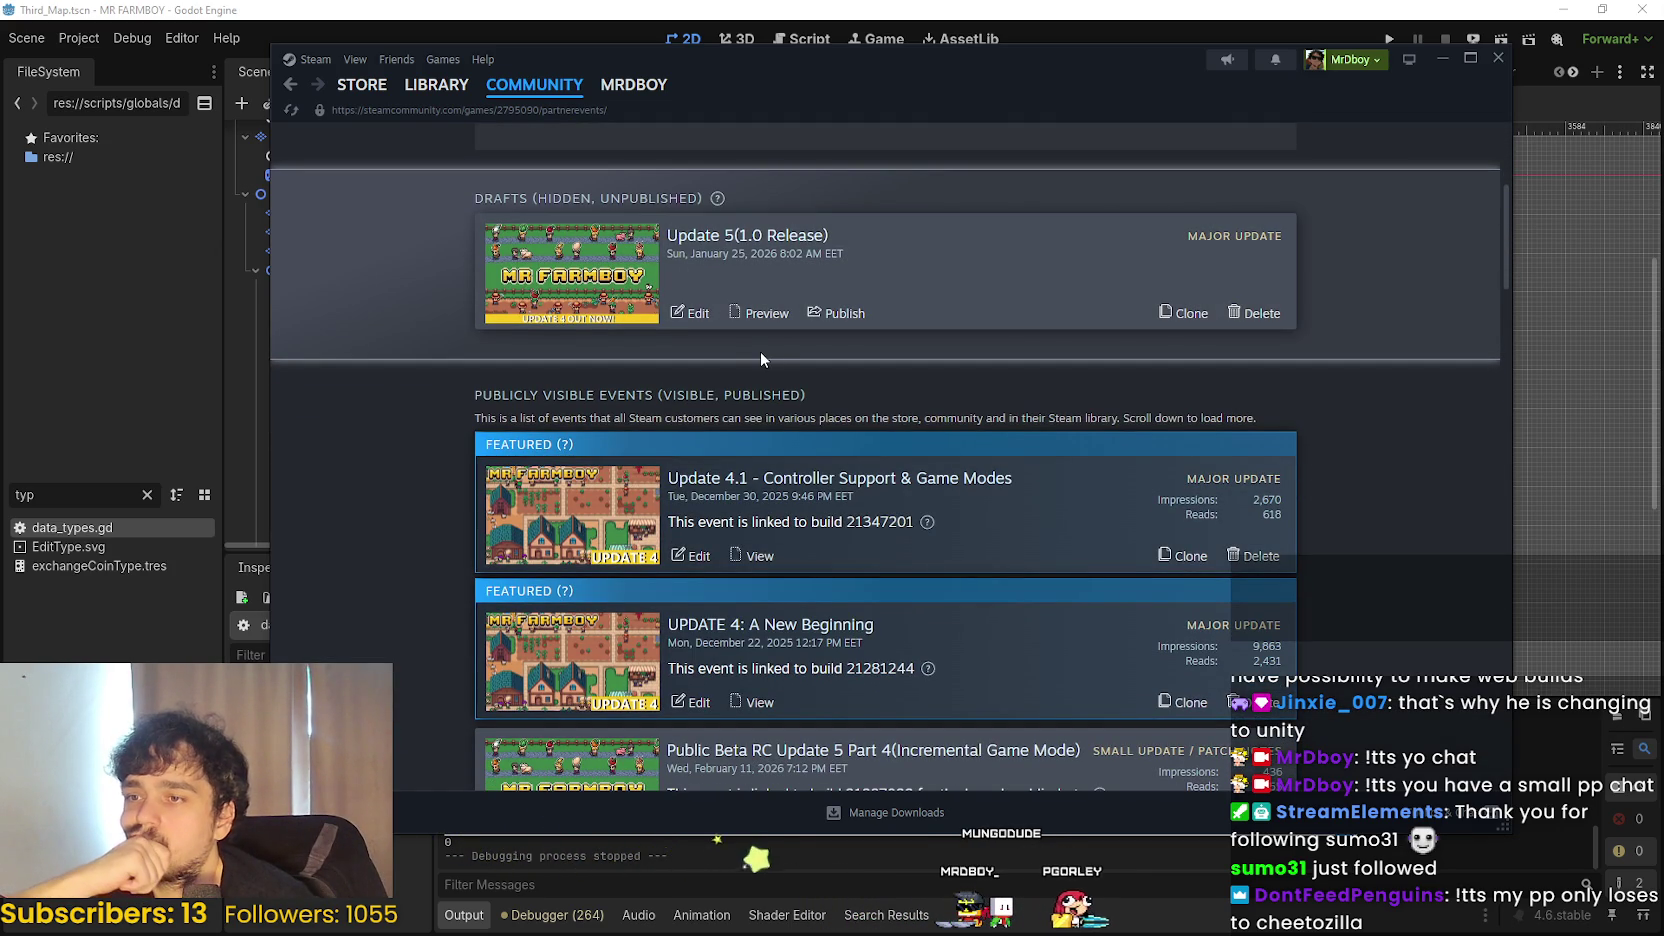
pyautogui.scroll(-3, 900, 465)
pyautogui.scroll(5, 894, 456)
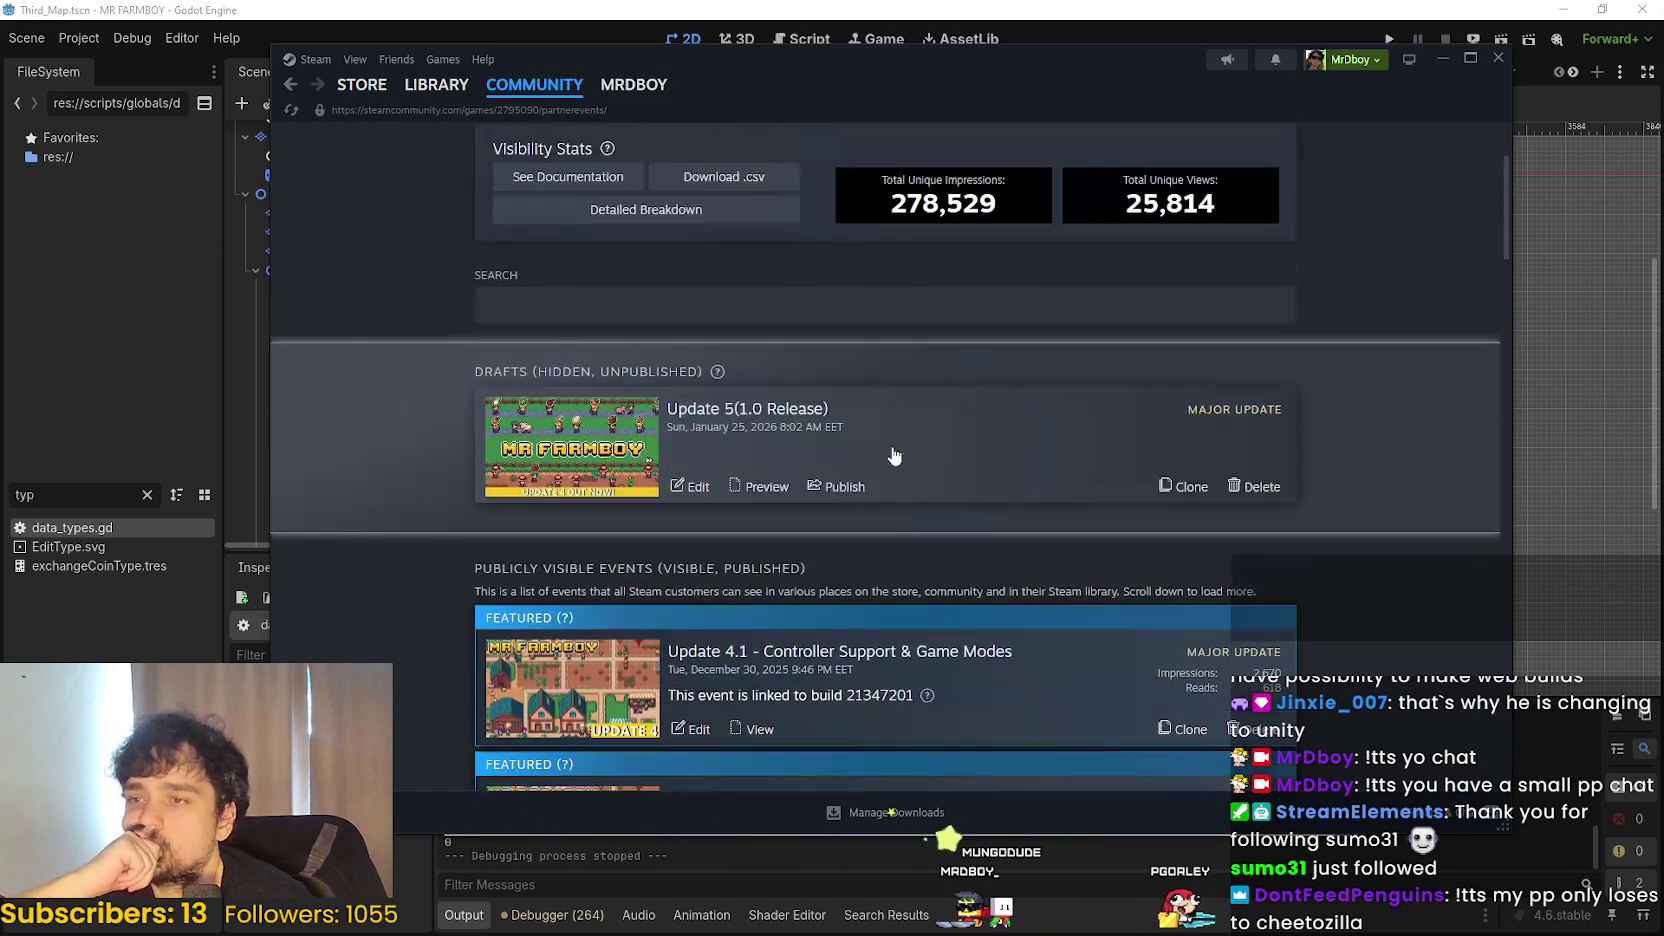
# - Review the Update 5(1.0 Release) draft in the editor, then return to the dashboard
pyautogui.click(690, 487)
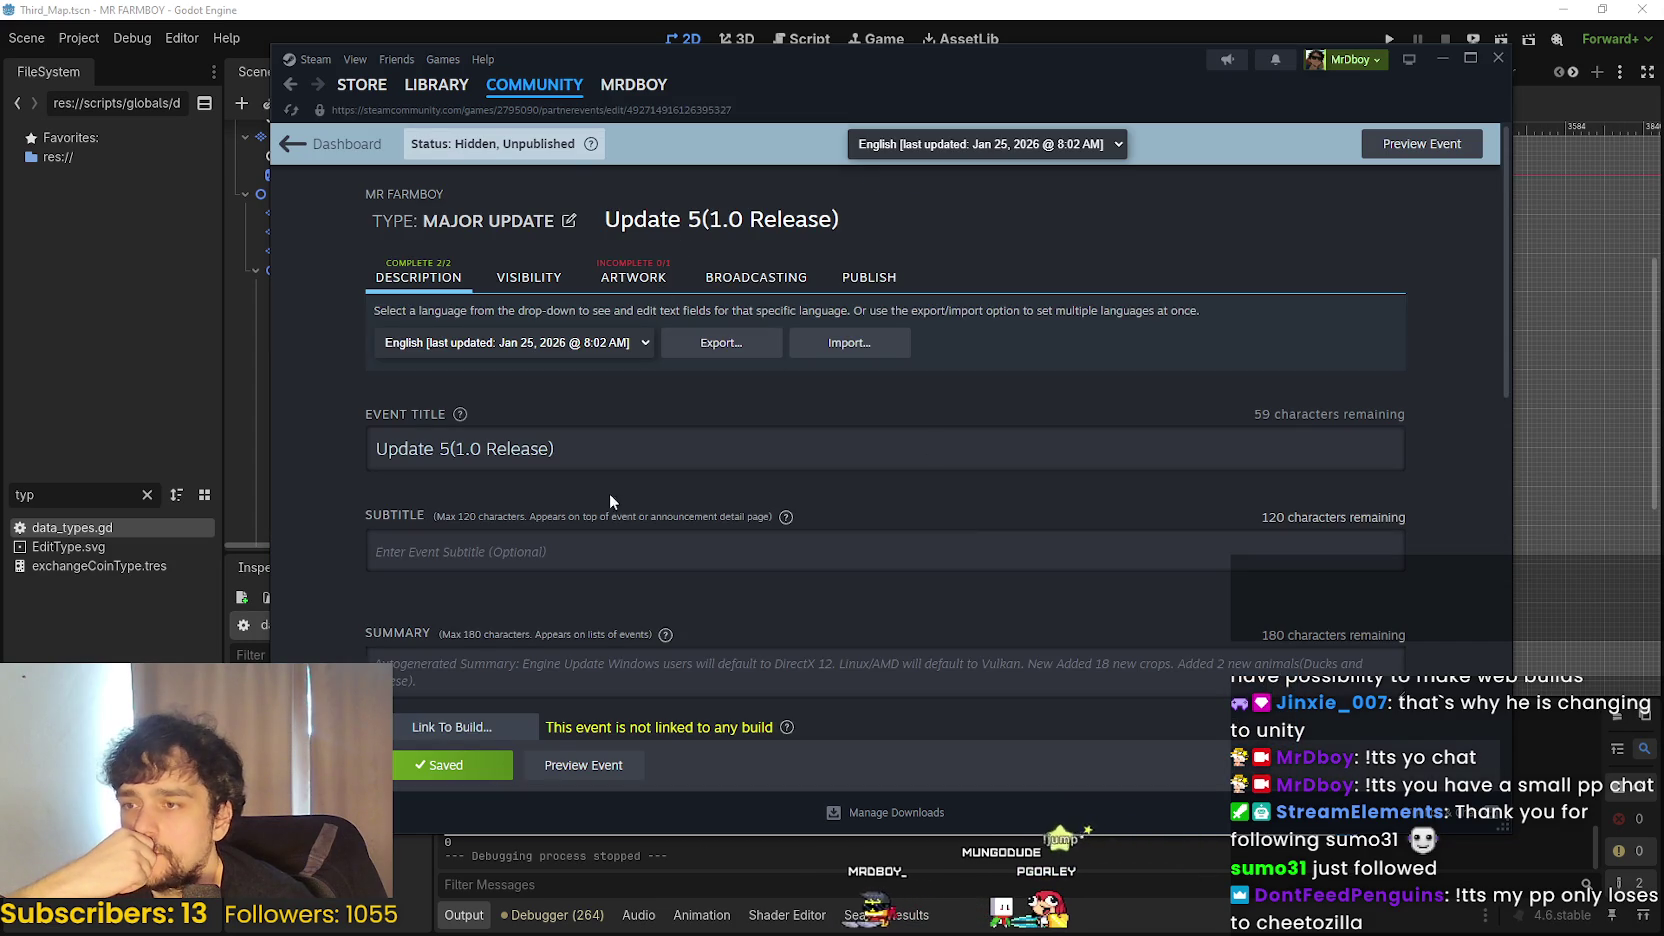
pyautogui.scroll(-5, 640, 460)
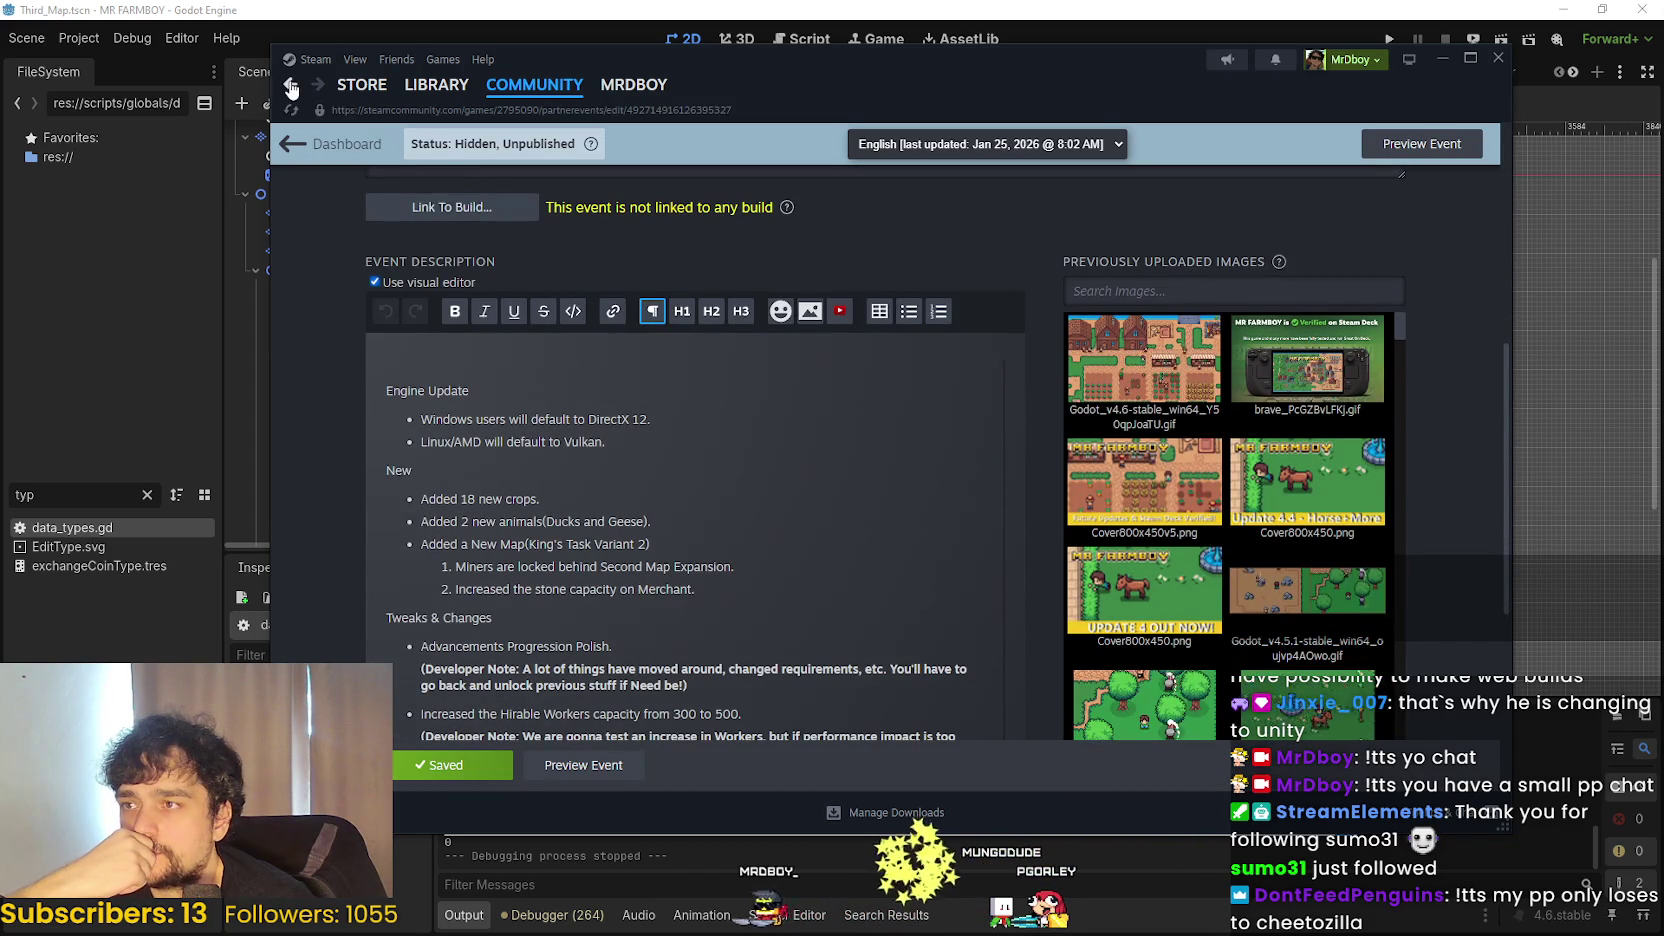
pyautogui.click(335, 143)
pyautogui.scroll(-15, 953, 560)
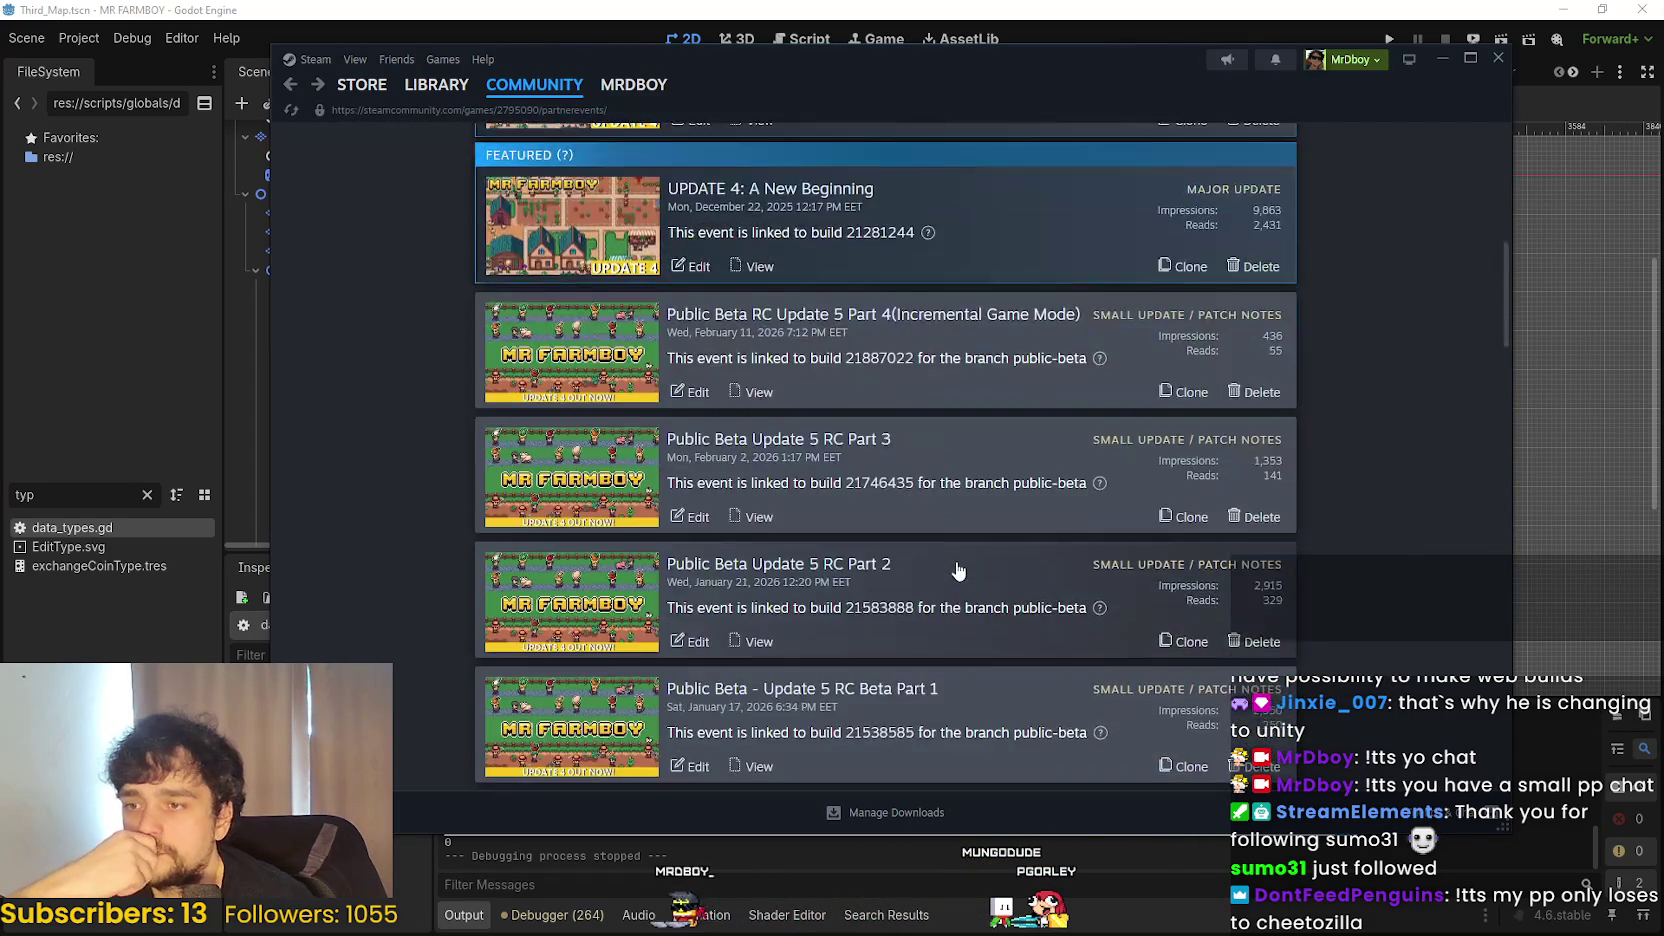
pyautogui.scroll(-10, 950, 560)
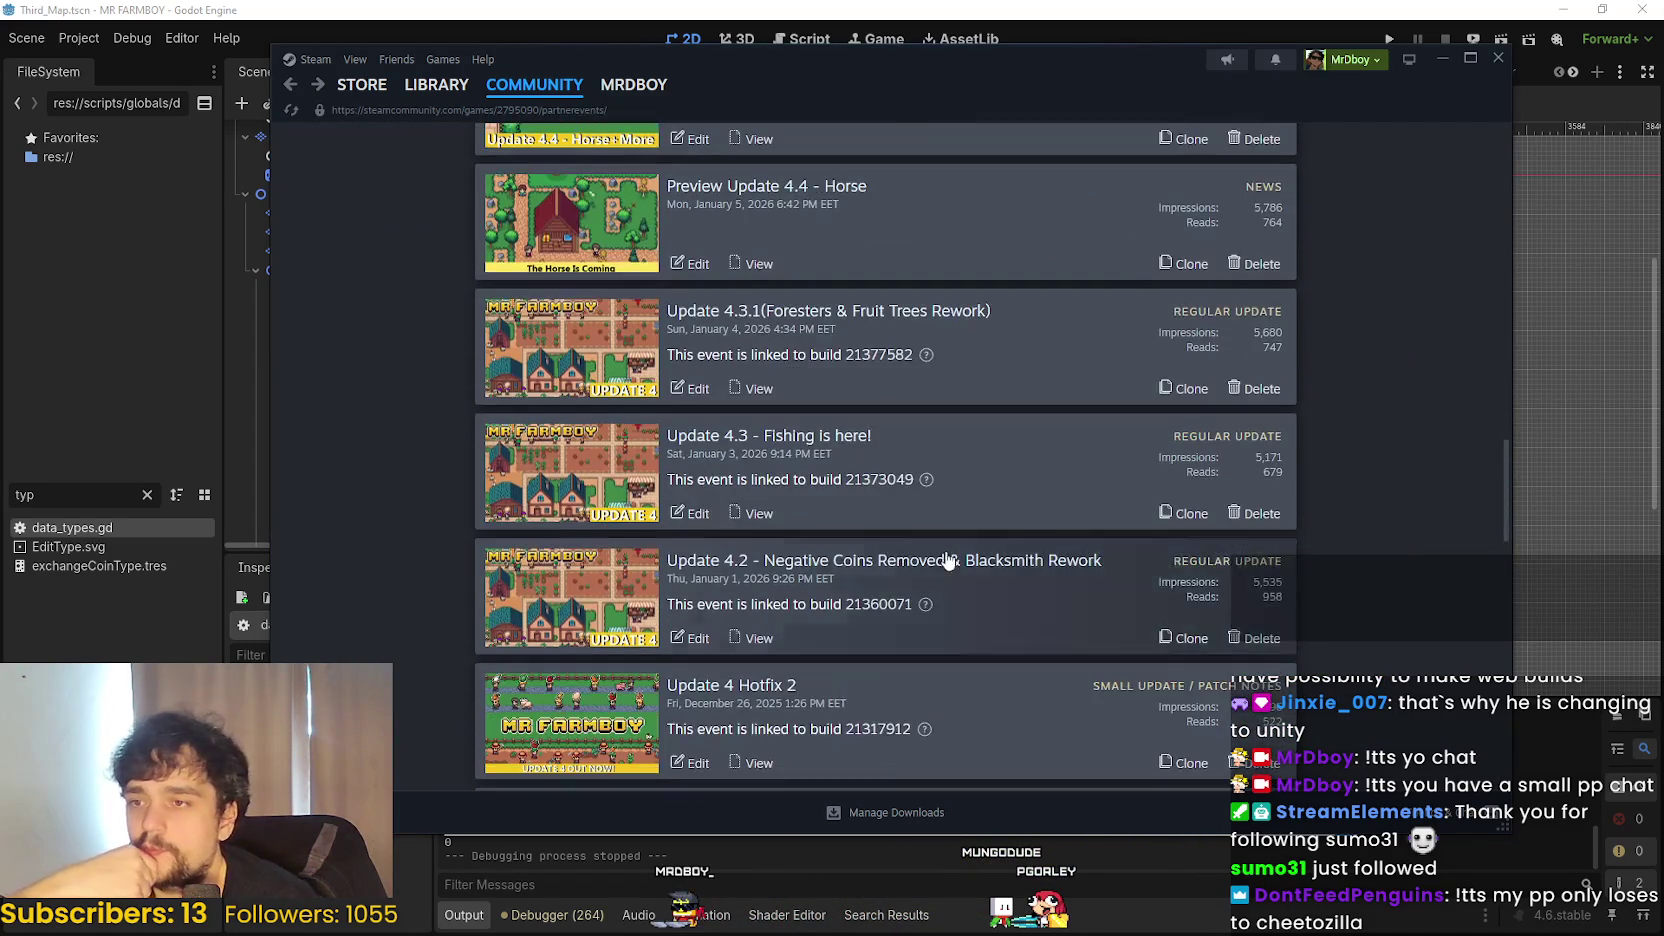
pyautogui.scroll(-5, 946, 557)
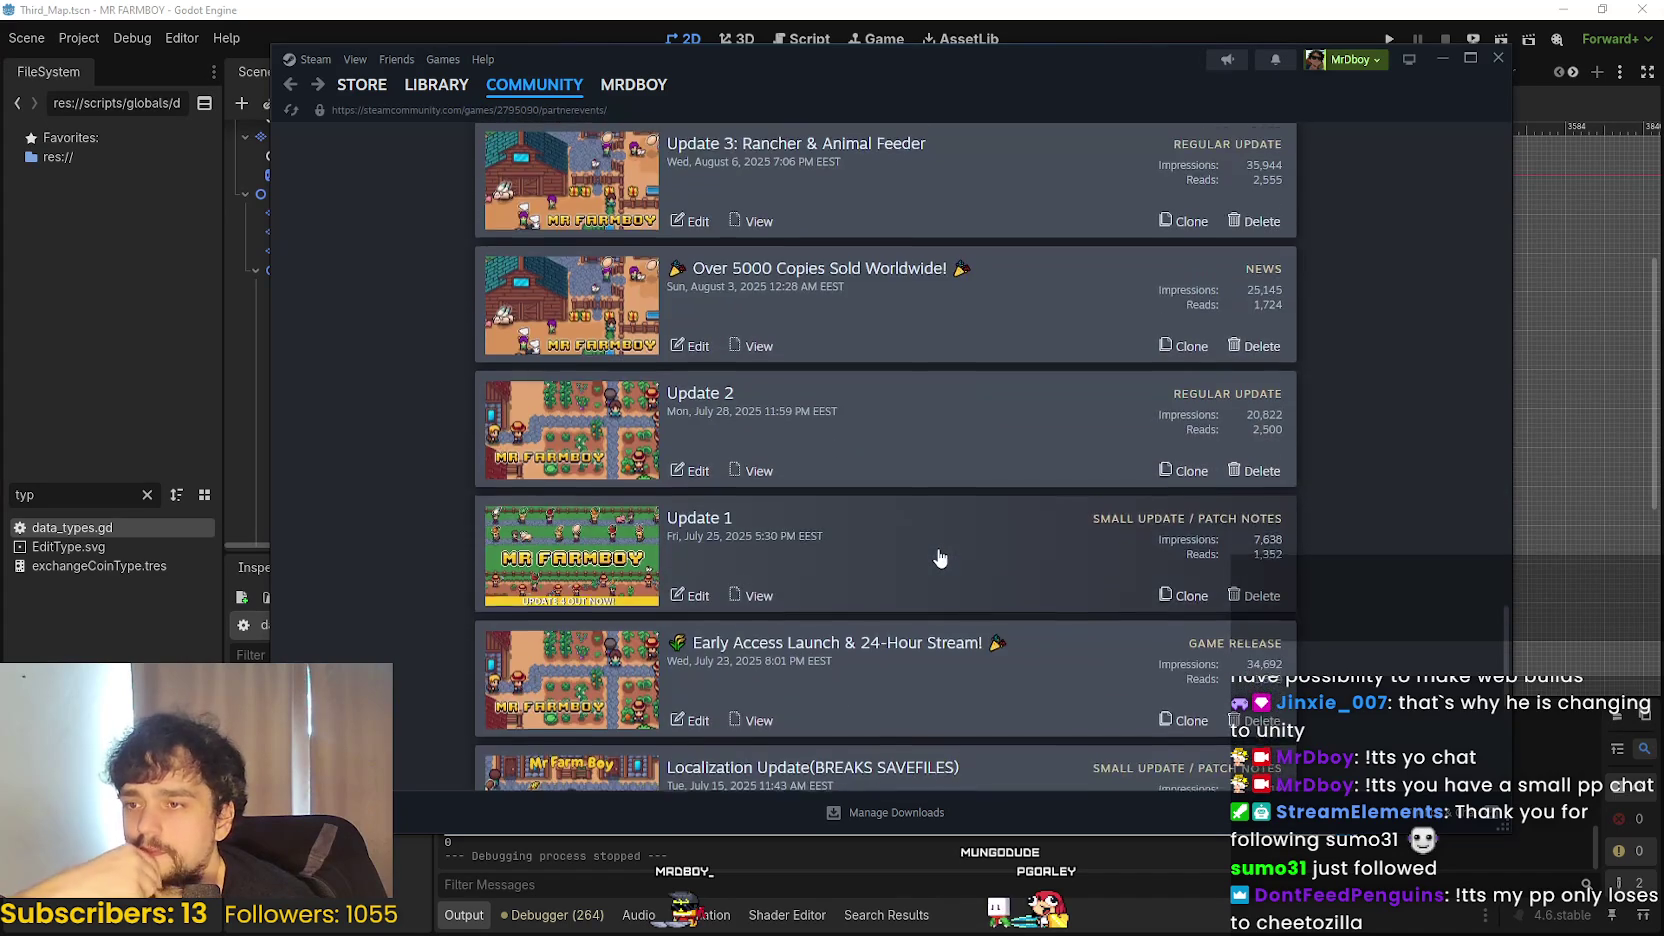
pyautogui.scroll(4, 936, 553)
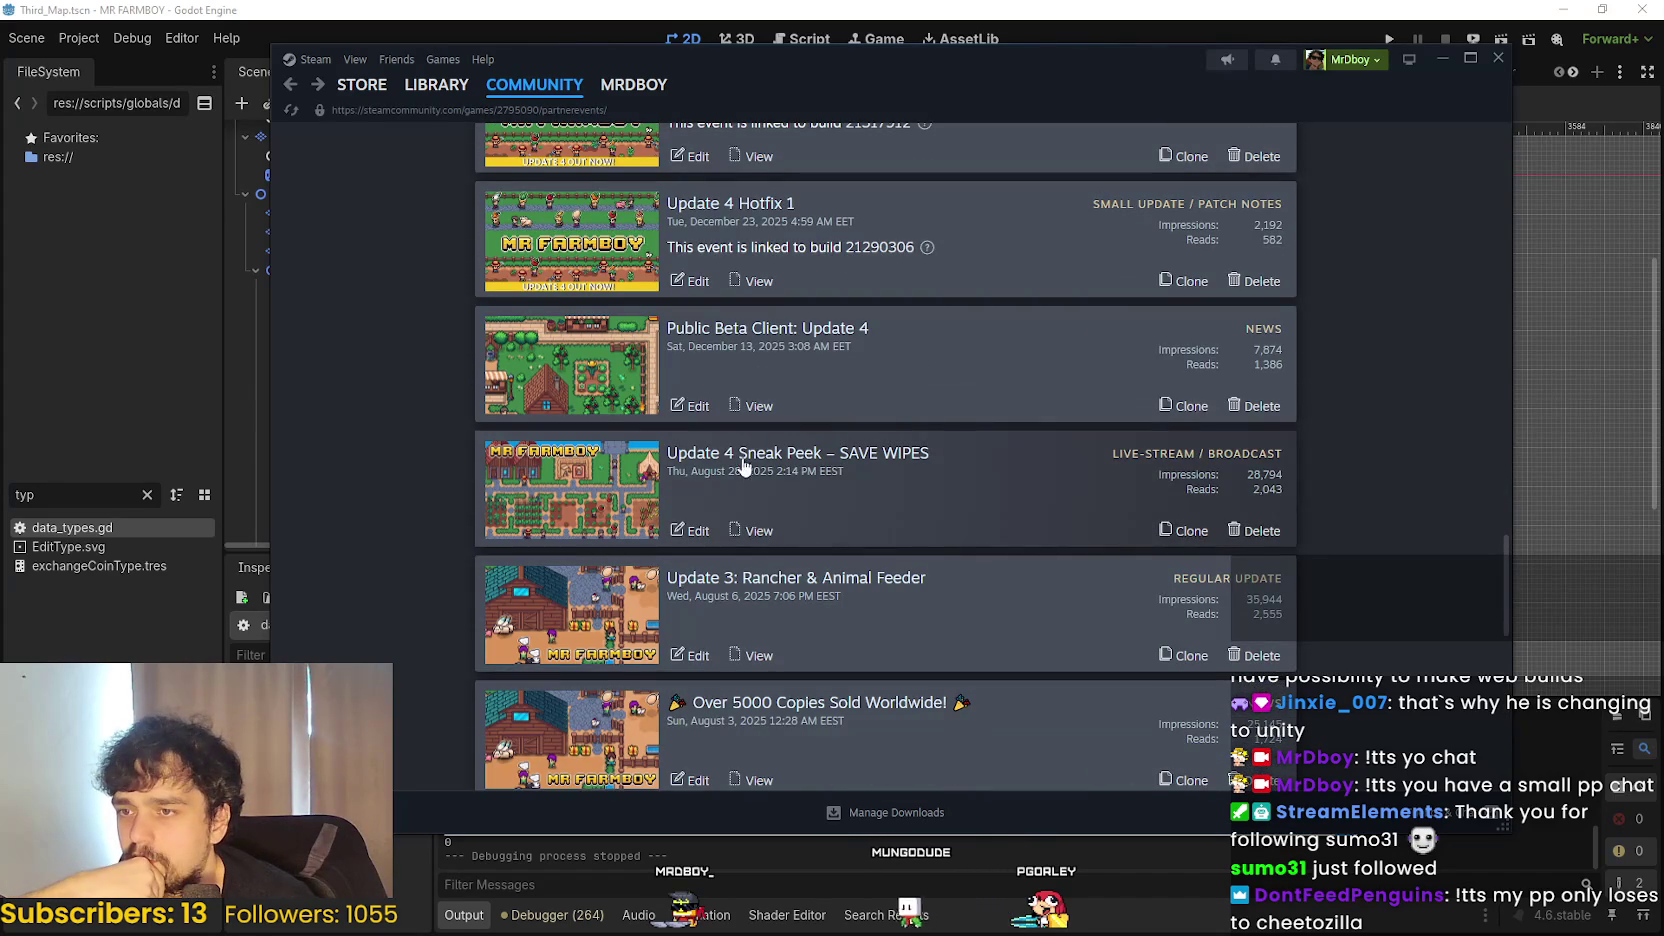
pyautogui.scroll(1, 975, 514)
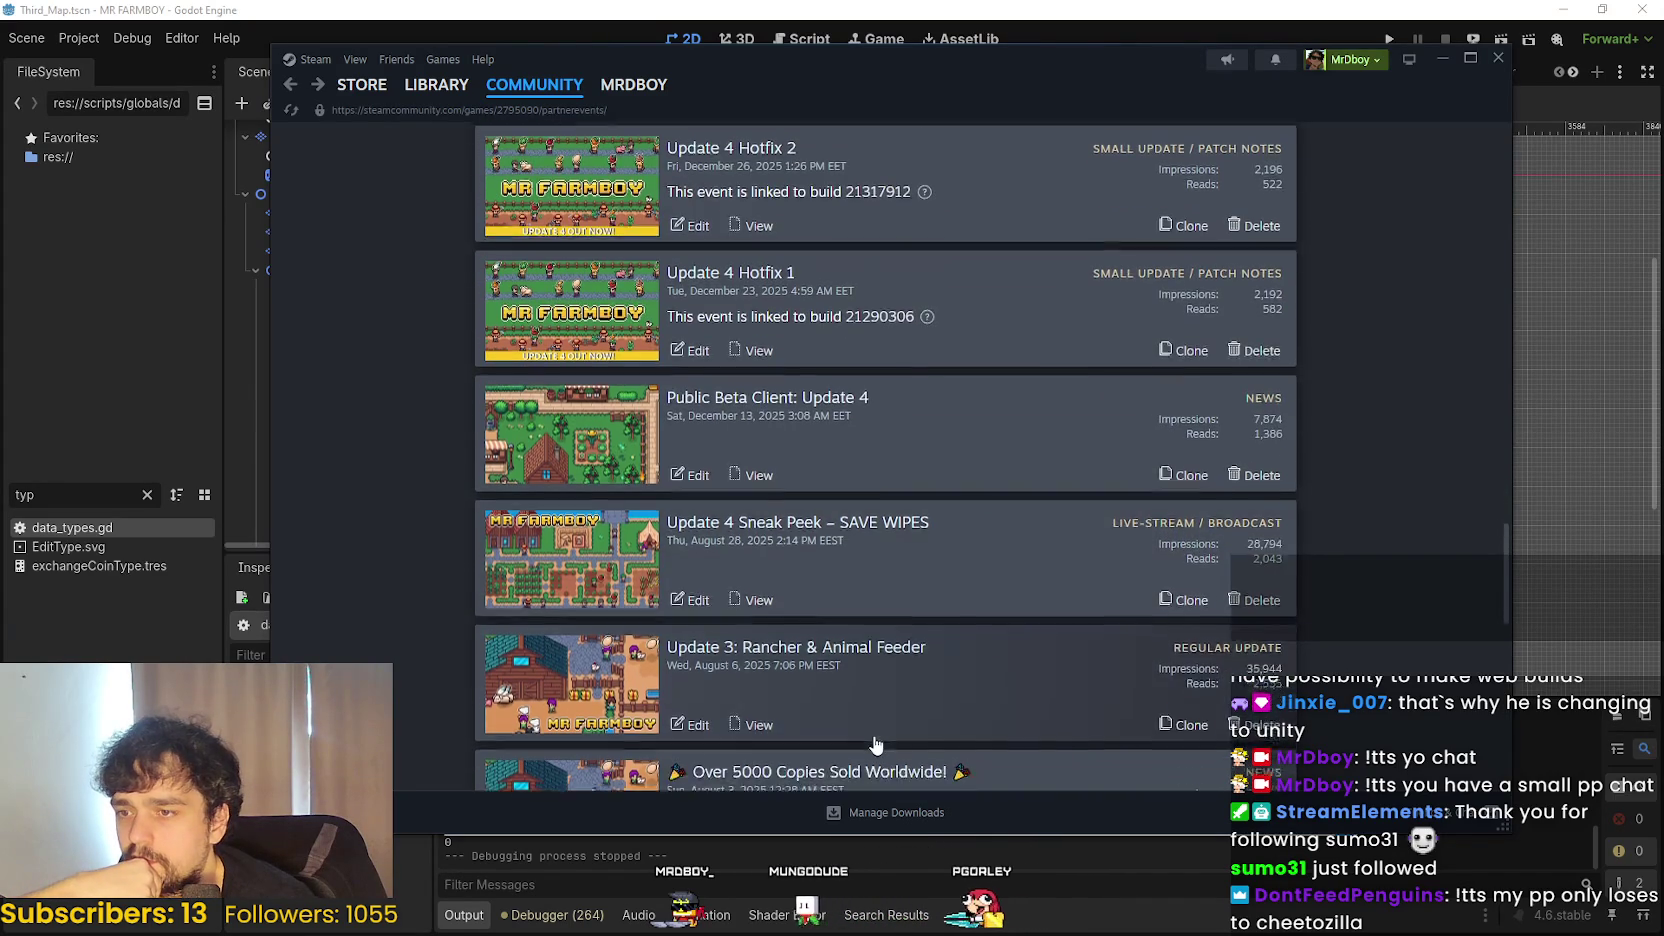
pyautogui.scroll(-6, 875, 745)
pyautogui.scroll(8, 885, 720)
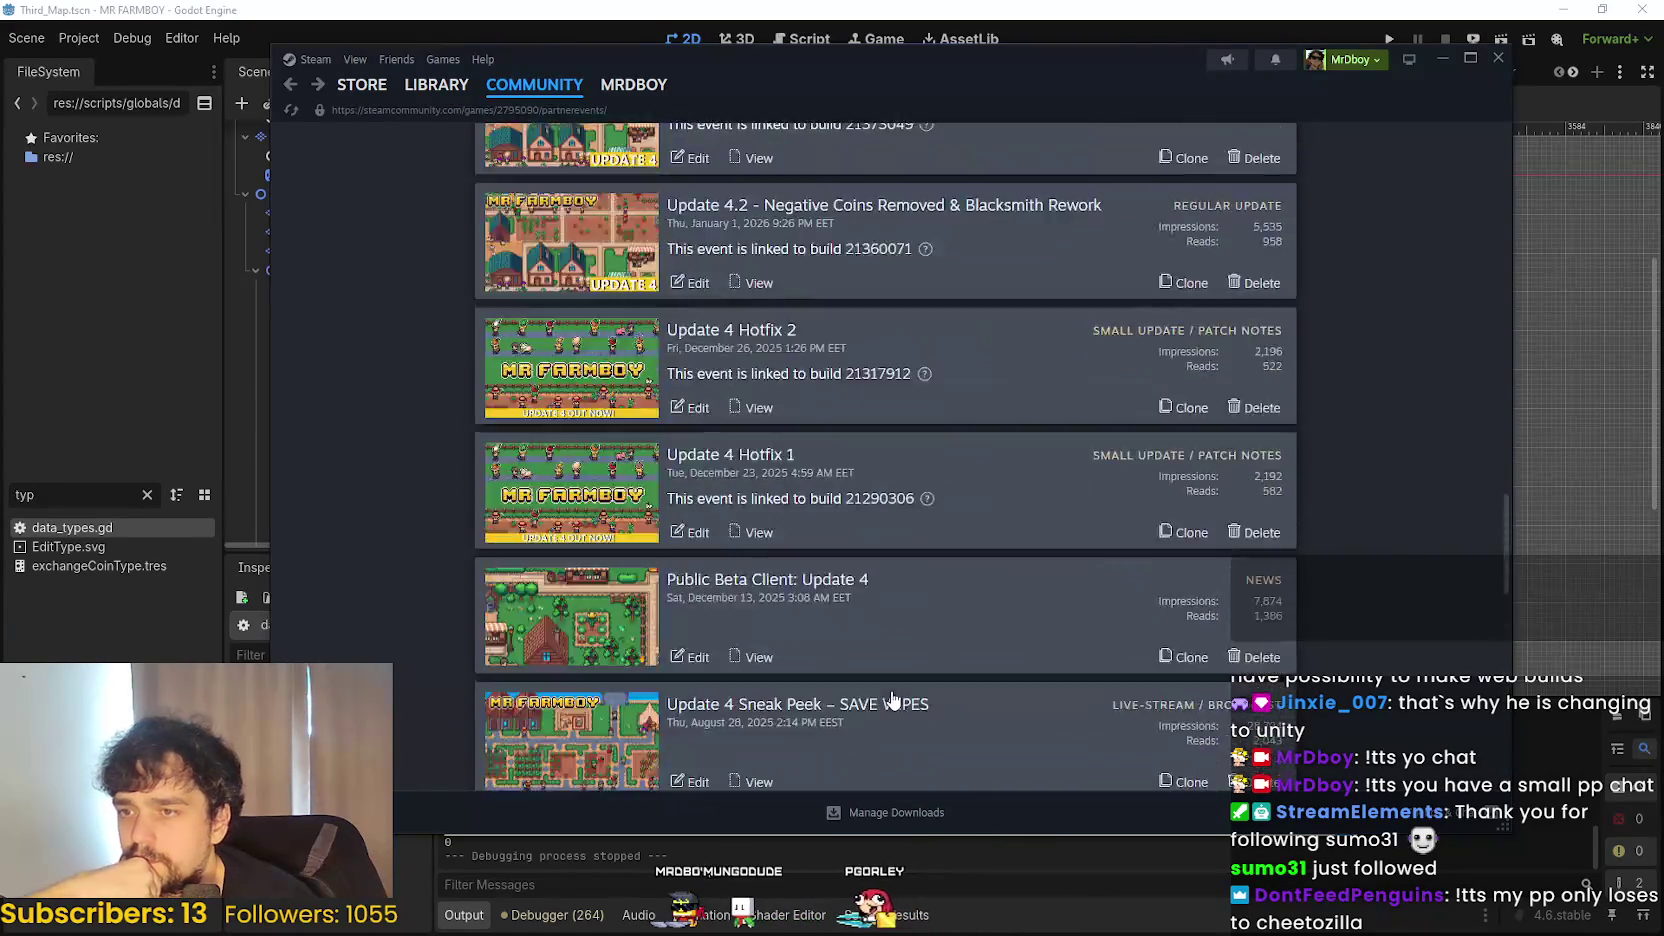
pyautogui.scroll(4, 890, 690)
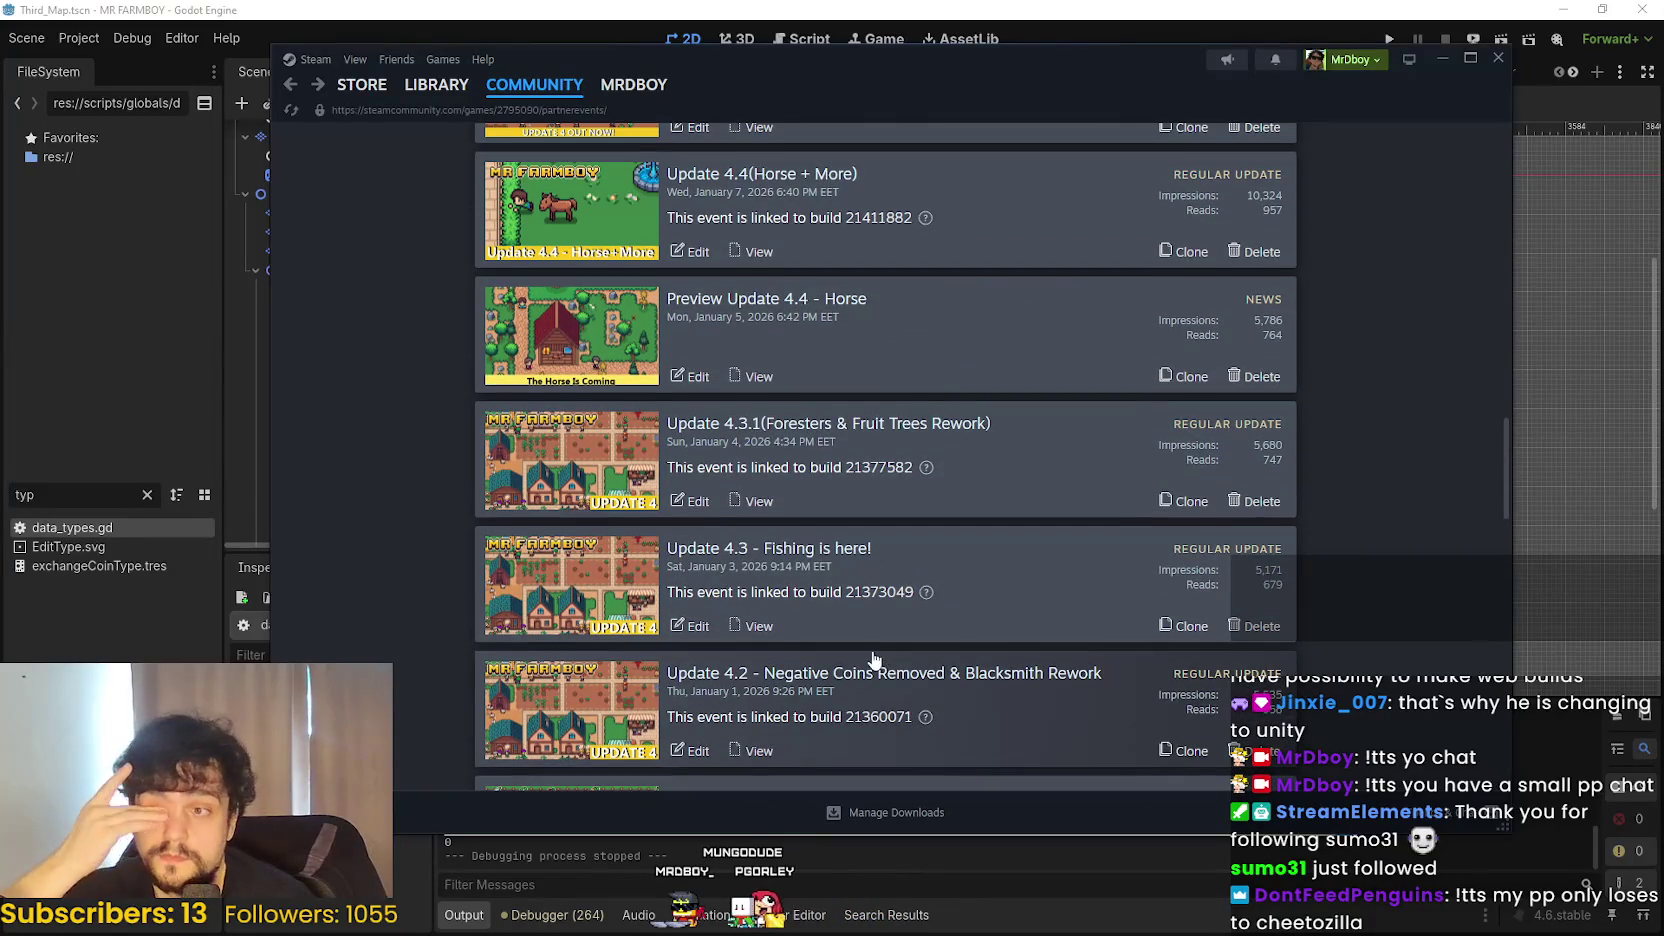
pyautogui.scroll(2, 870, 650)
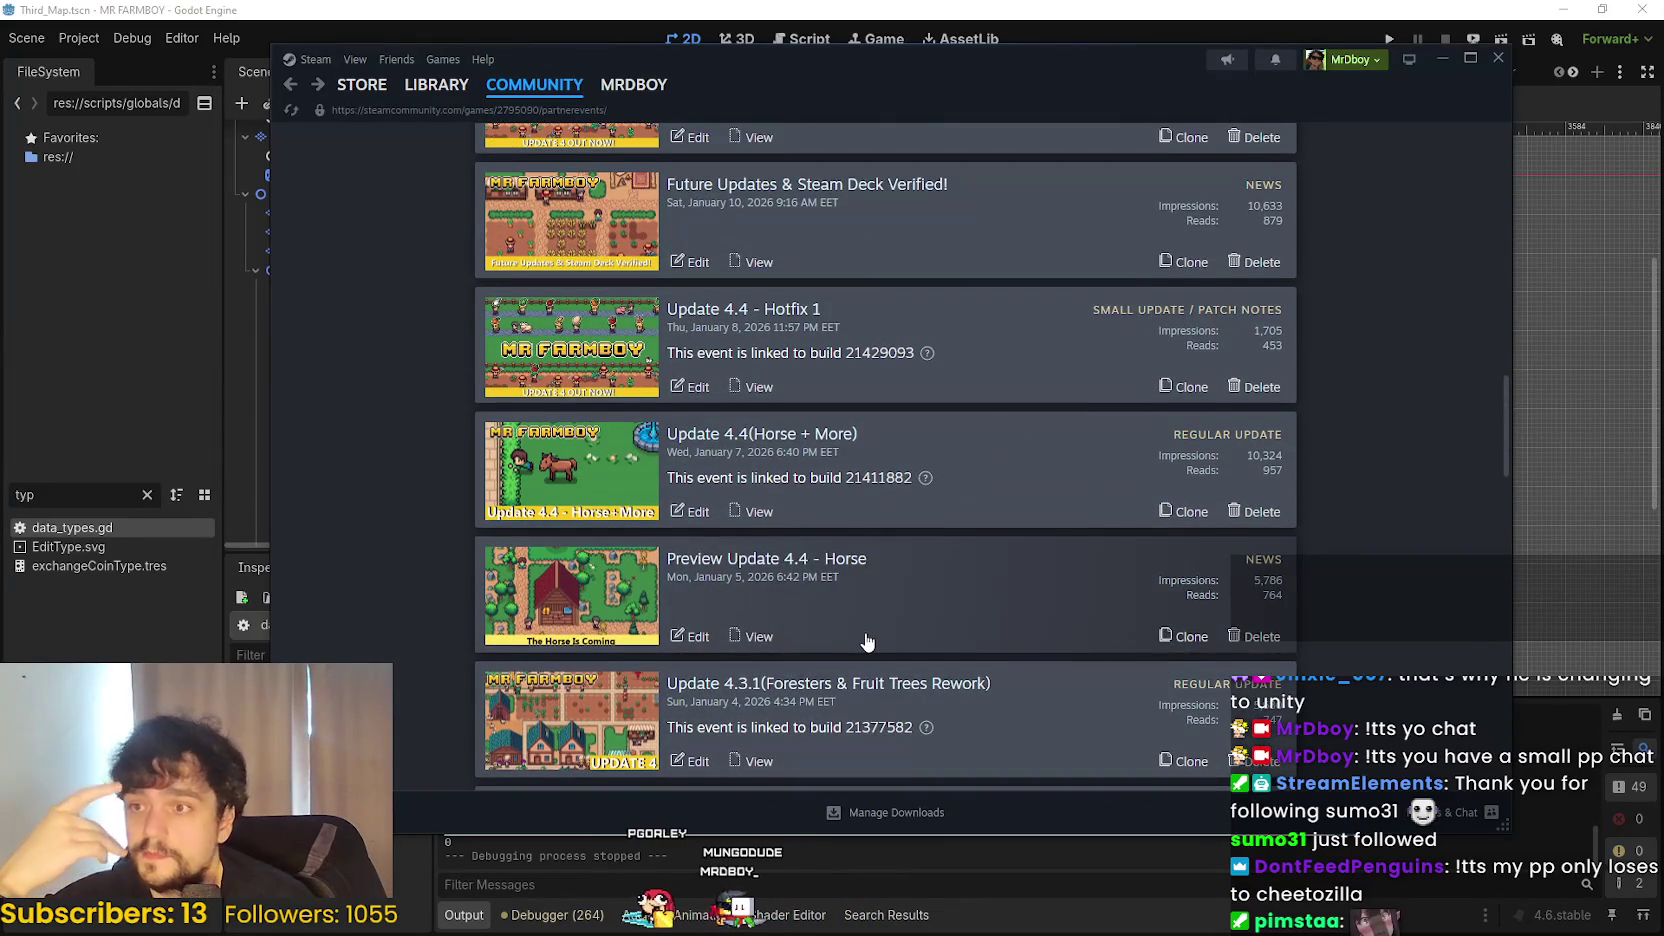
pyautogui.scroll(3, 867, 641)
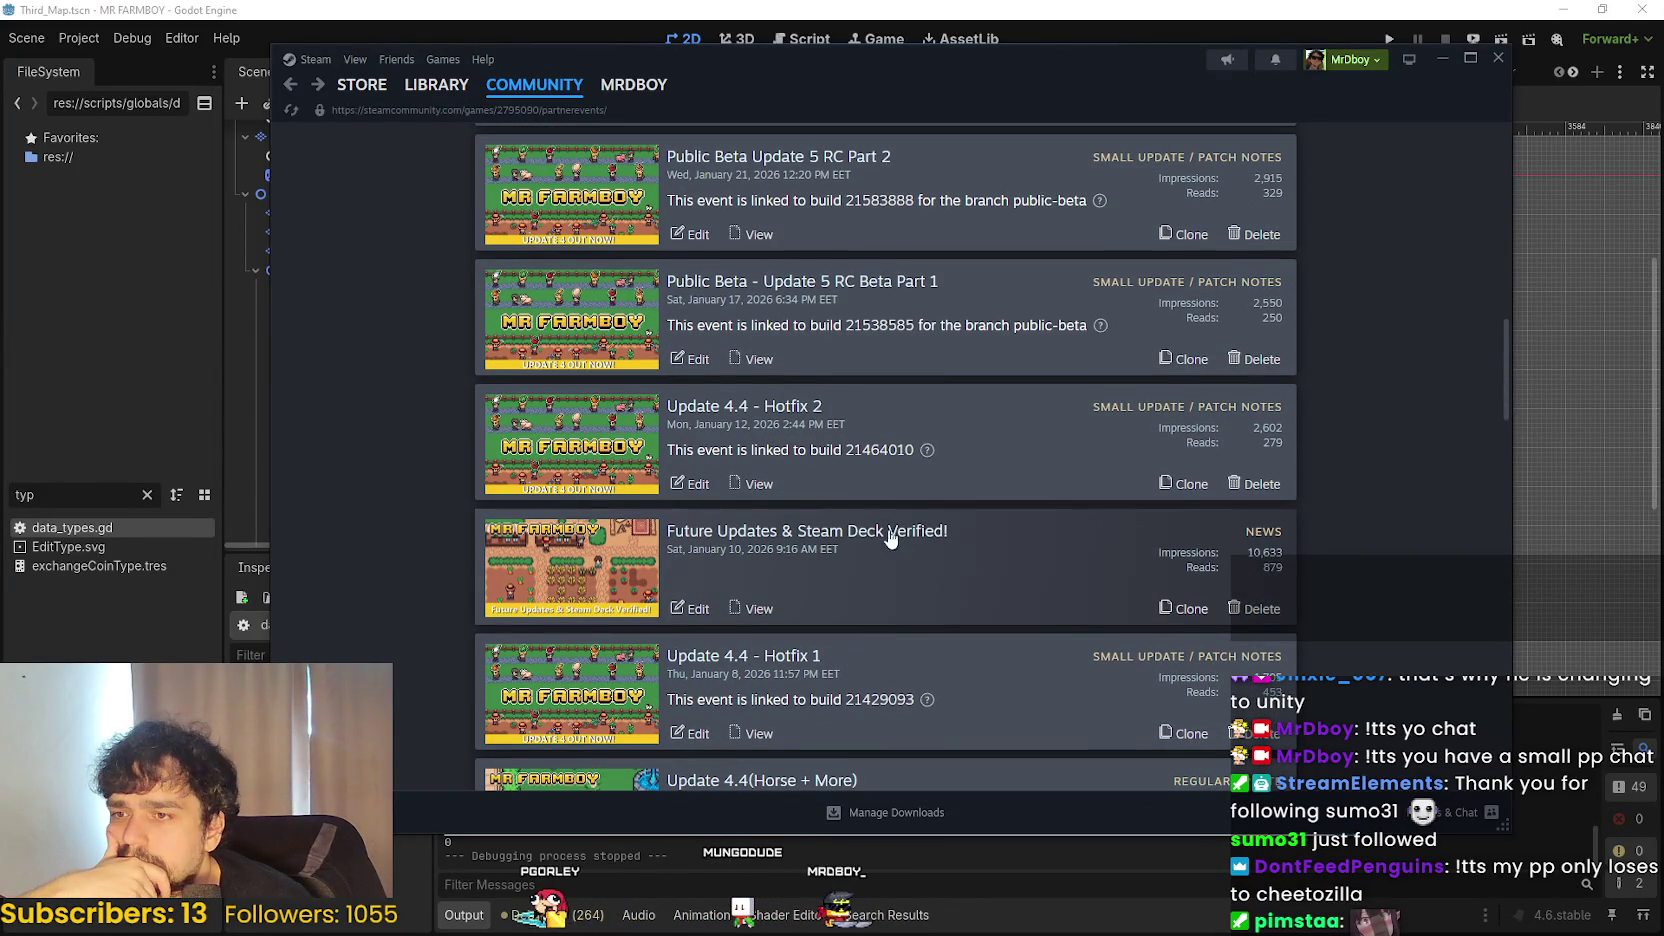
pyautogui.scroll(-8, 890, 530)
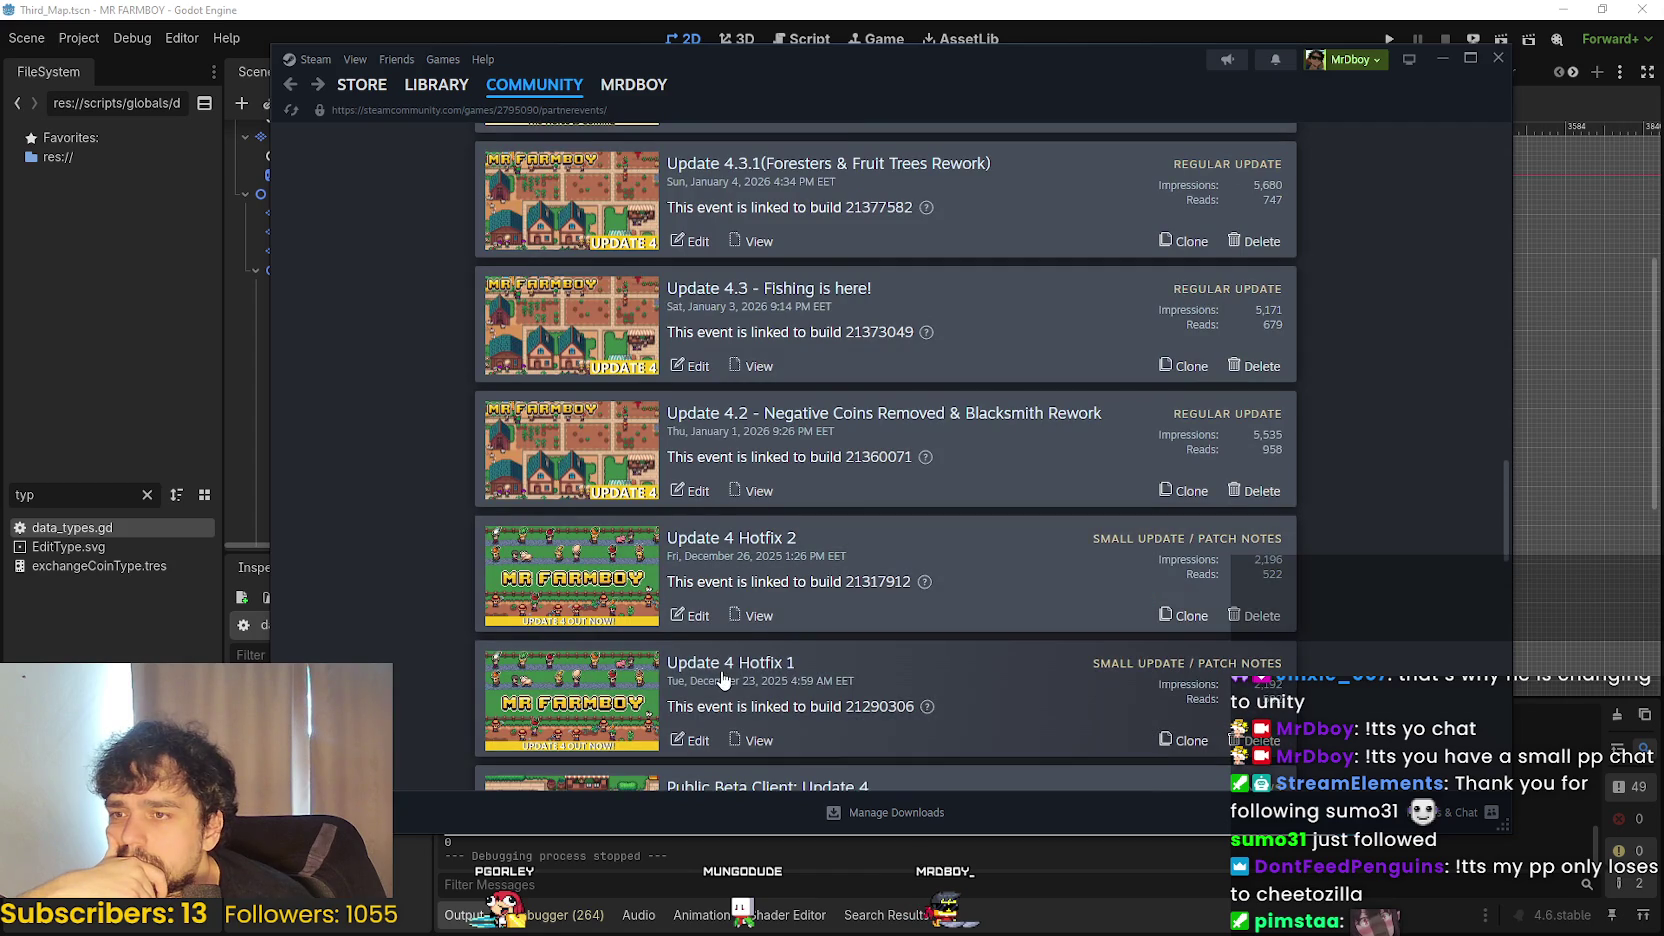
pyautogui.scroll(-2, 738, 668)
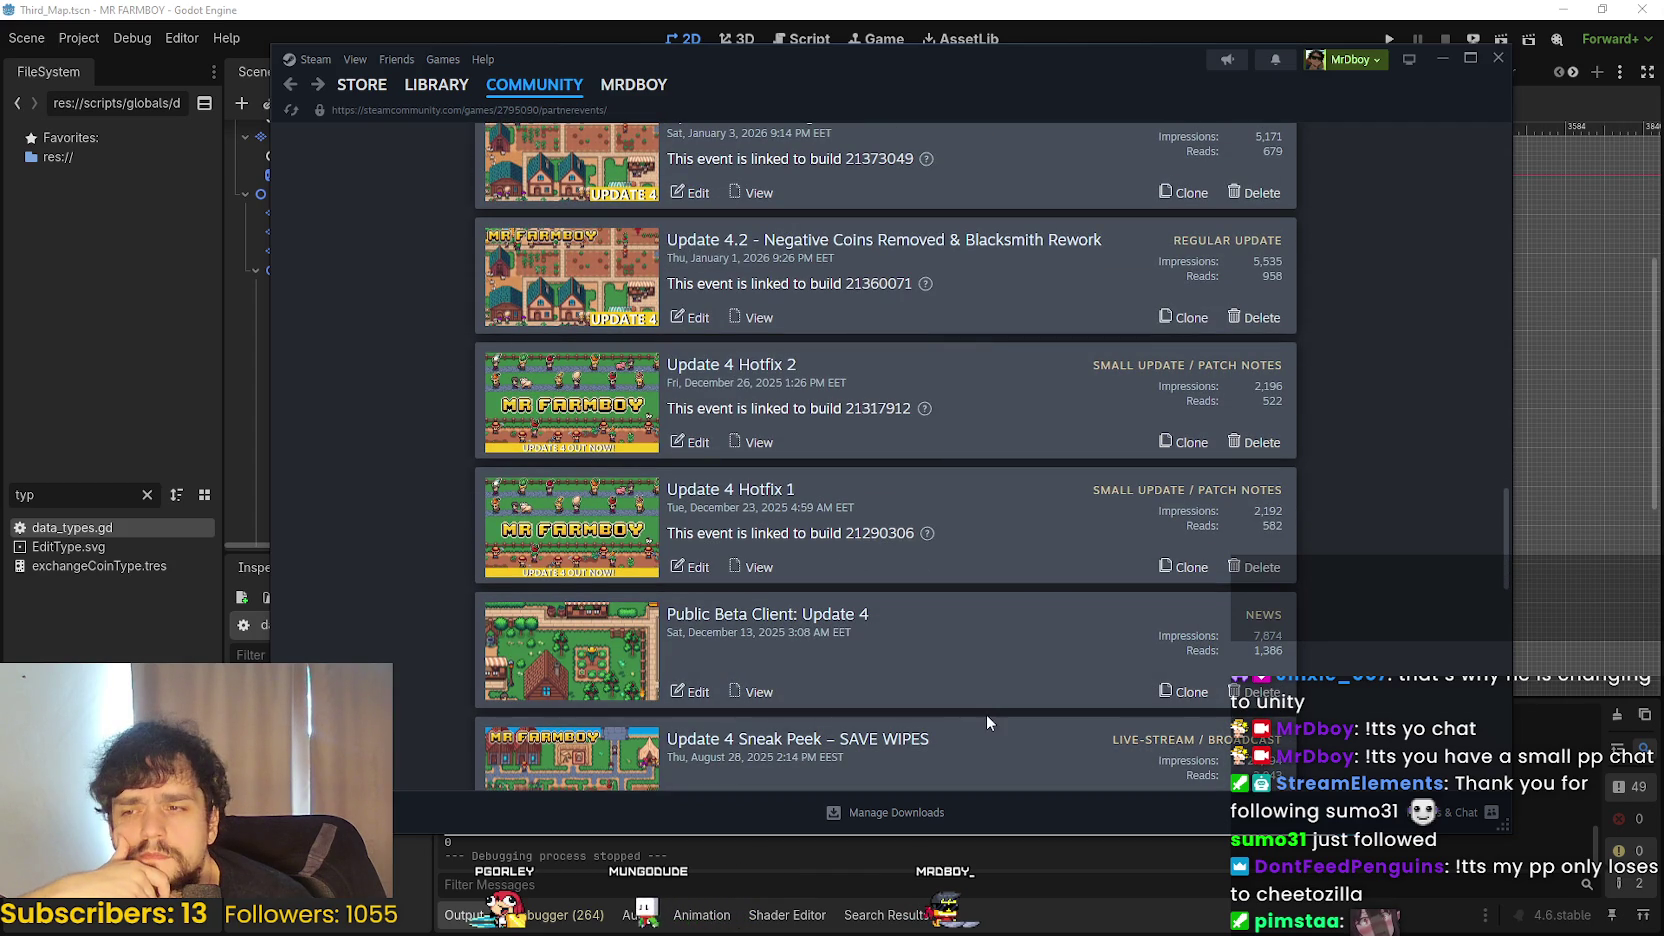
pyautogui.scroll(-1, 845, 486)
pyautogui.scroll(-2, 890, 500)
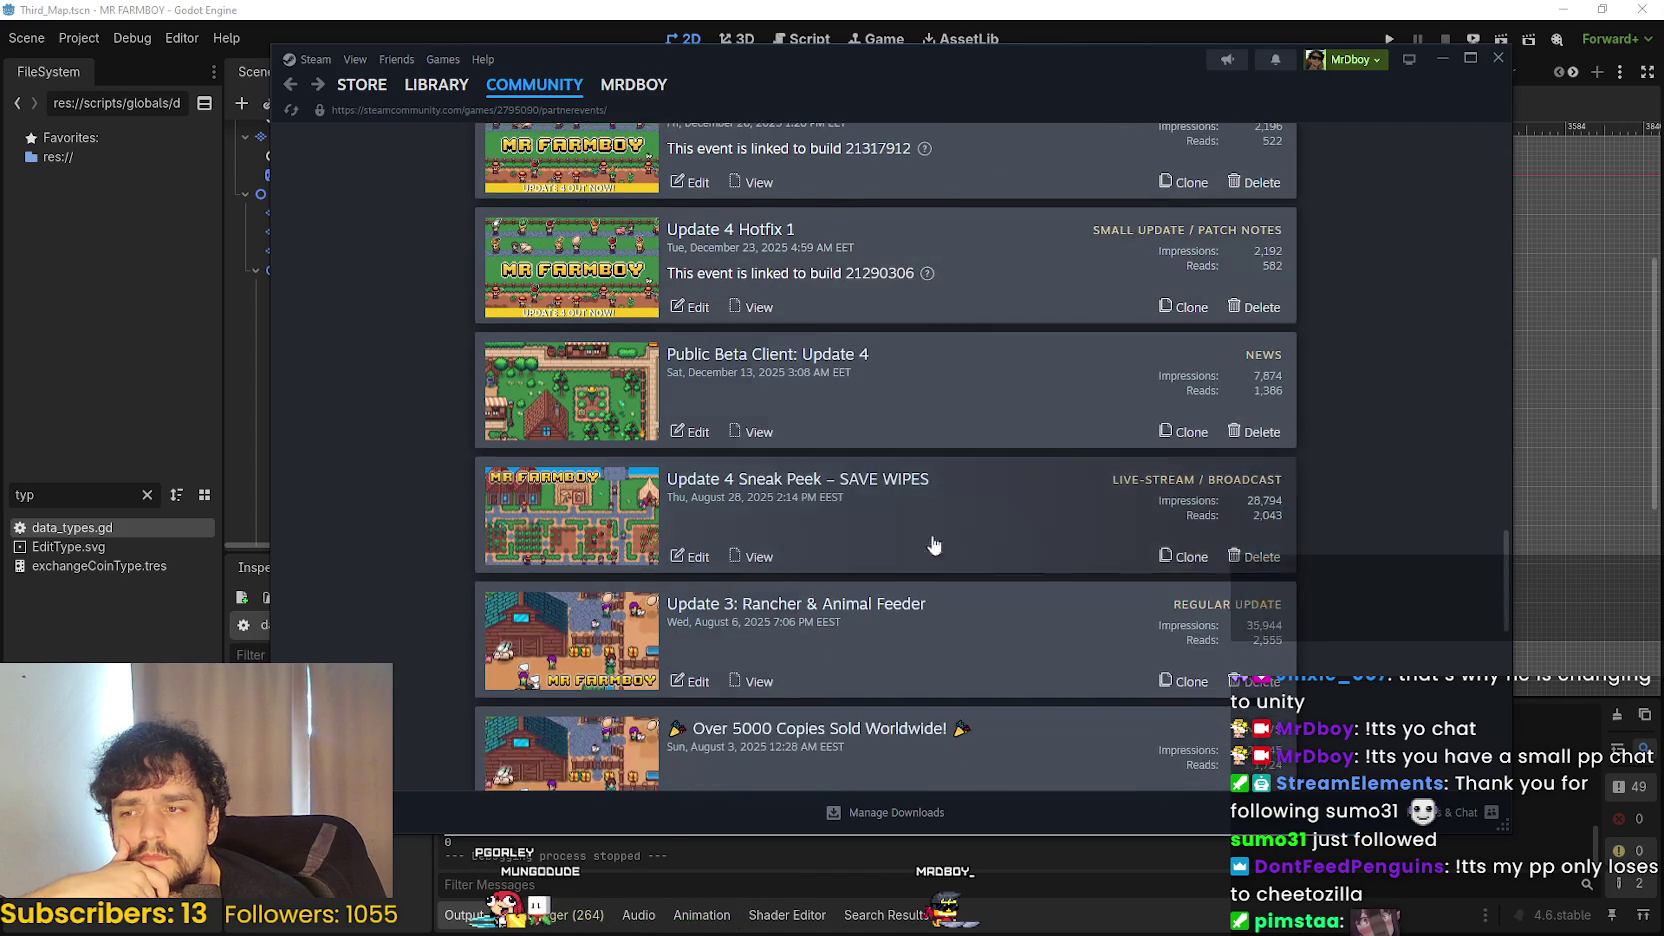
pyautogui.scroll(4, 1020, 635)
pyautogui.scroll(4, 1007, 614)
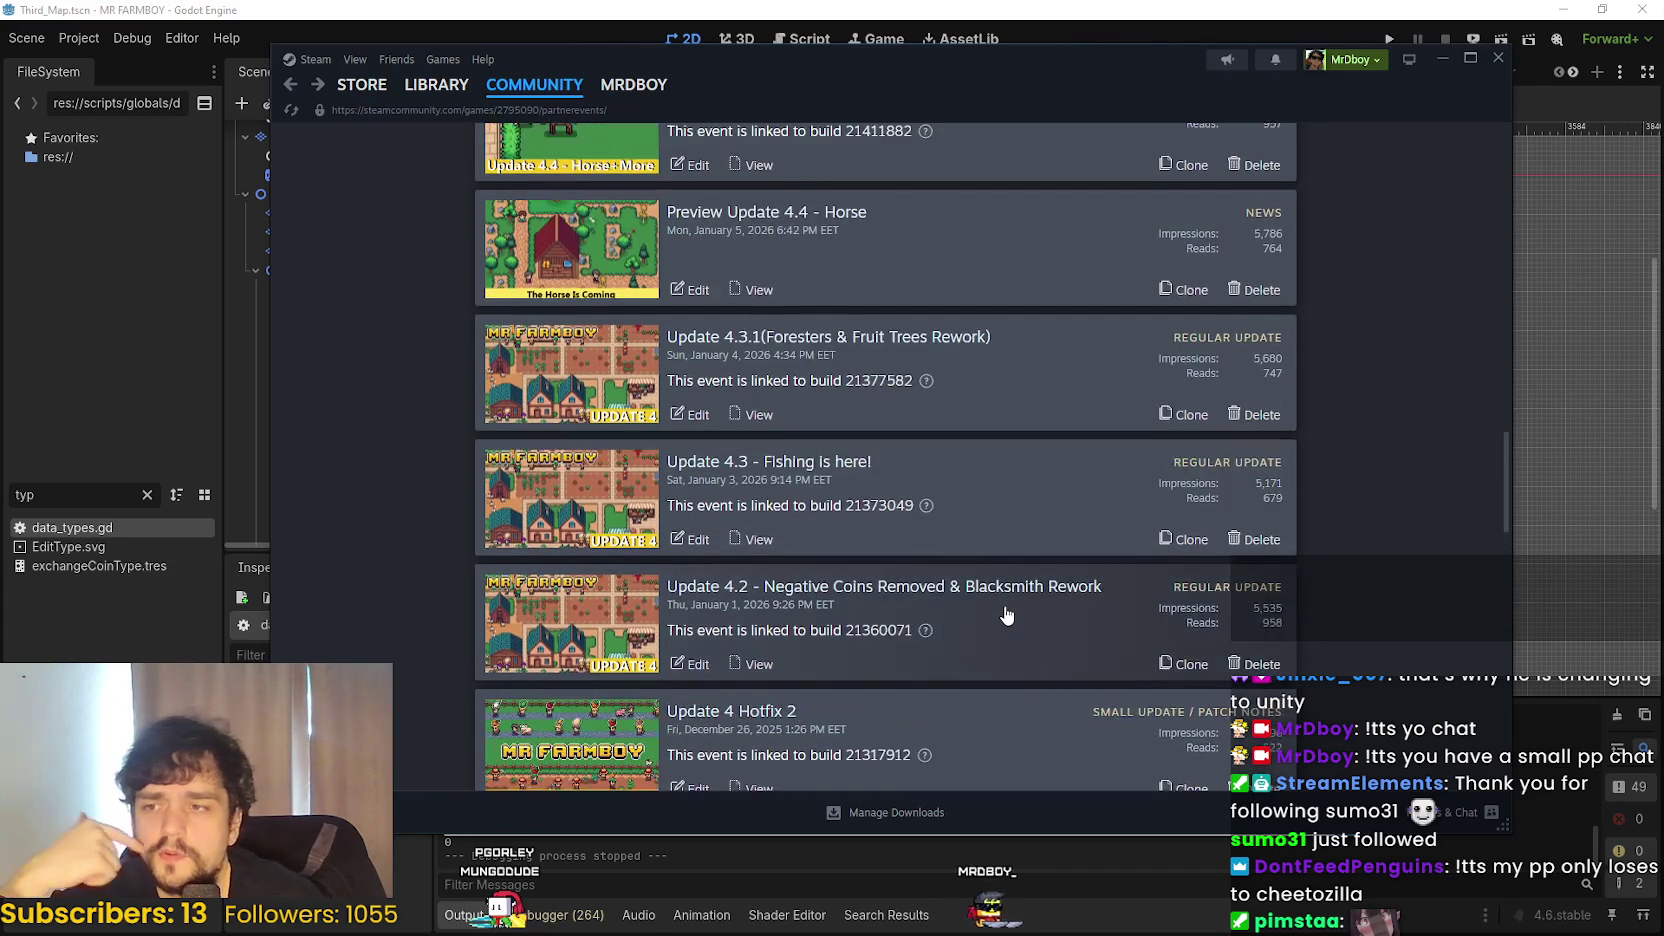
pyautogui.scroll(3, 1000, 610)
pyautogui.scroll(3, 990, 600)
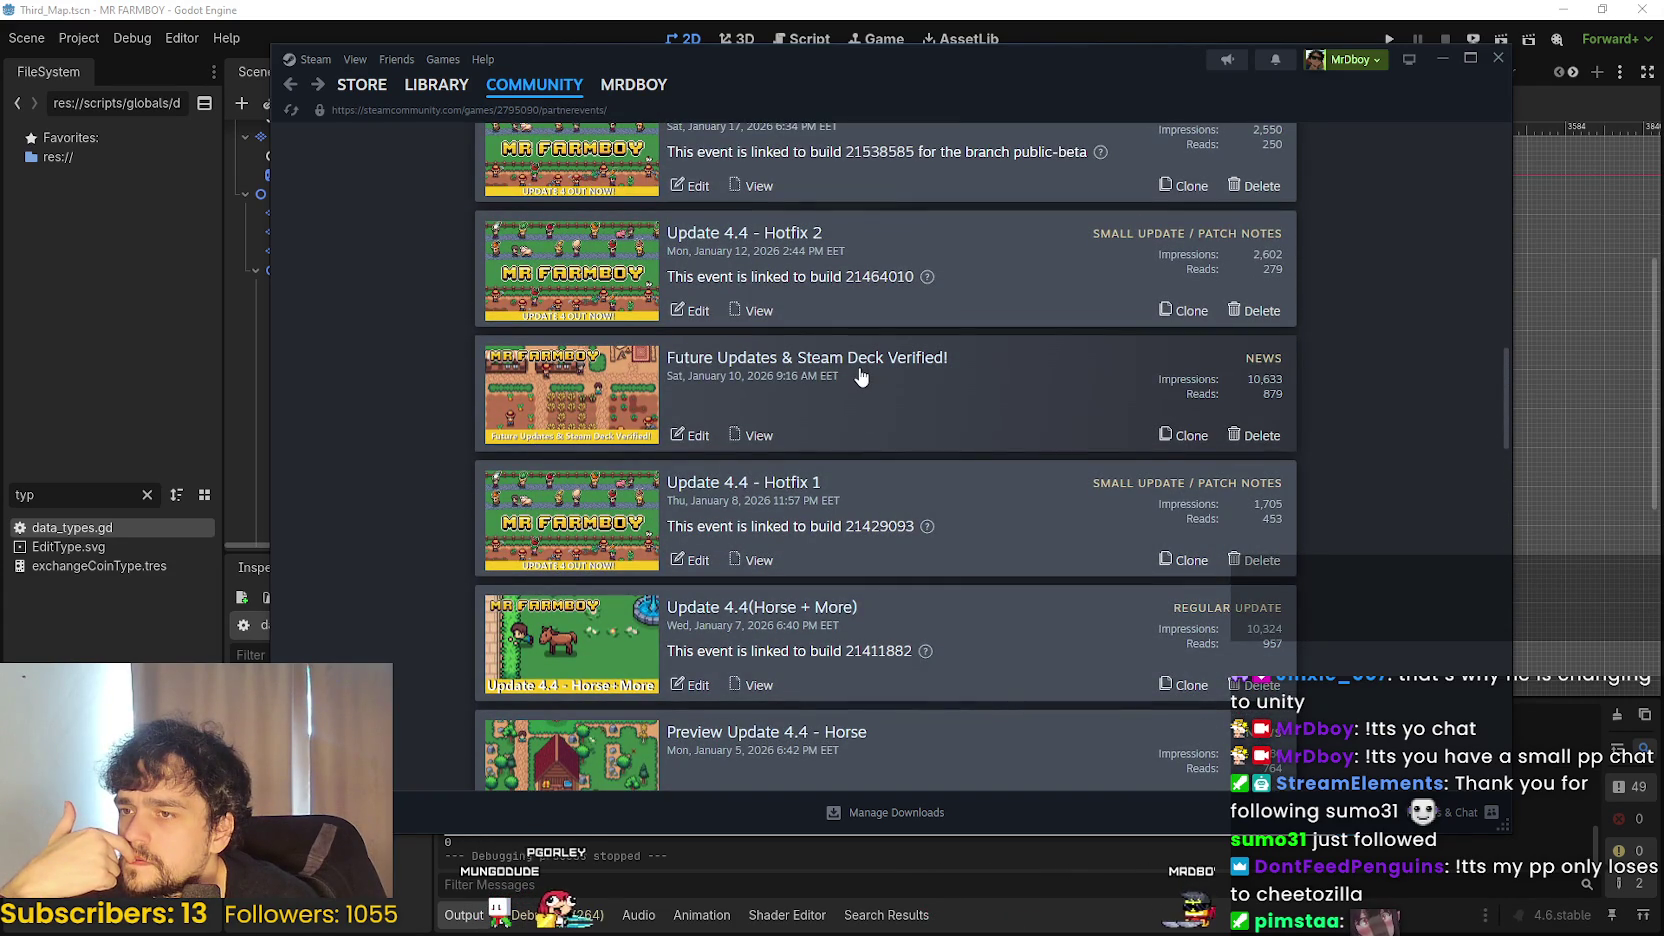
pyautogui.scroll(-6, 915, 440)
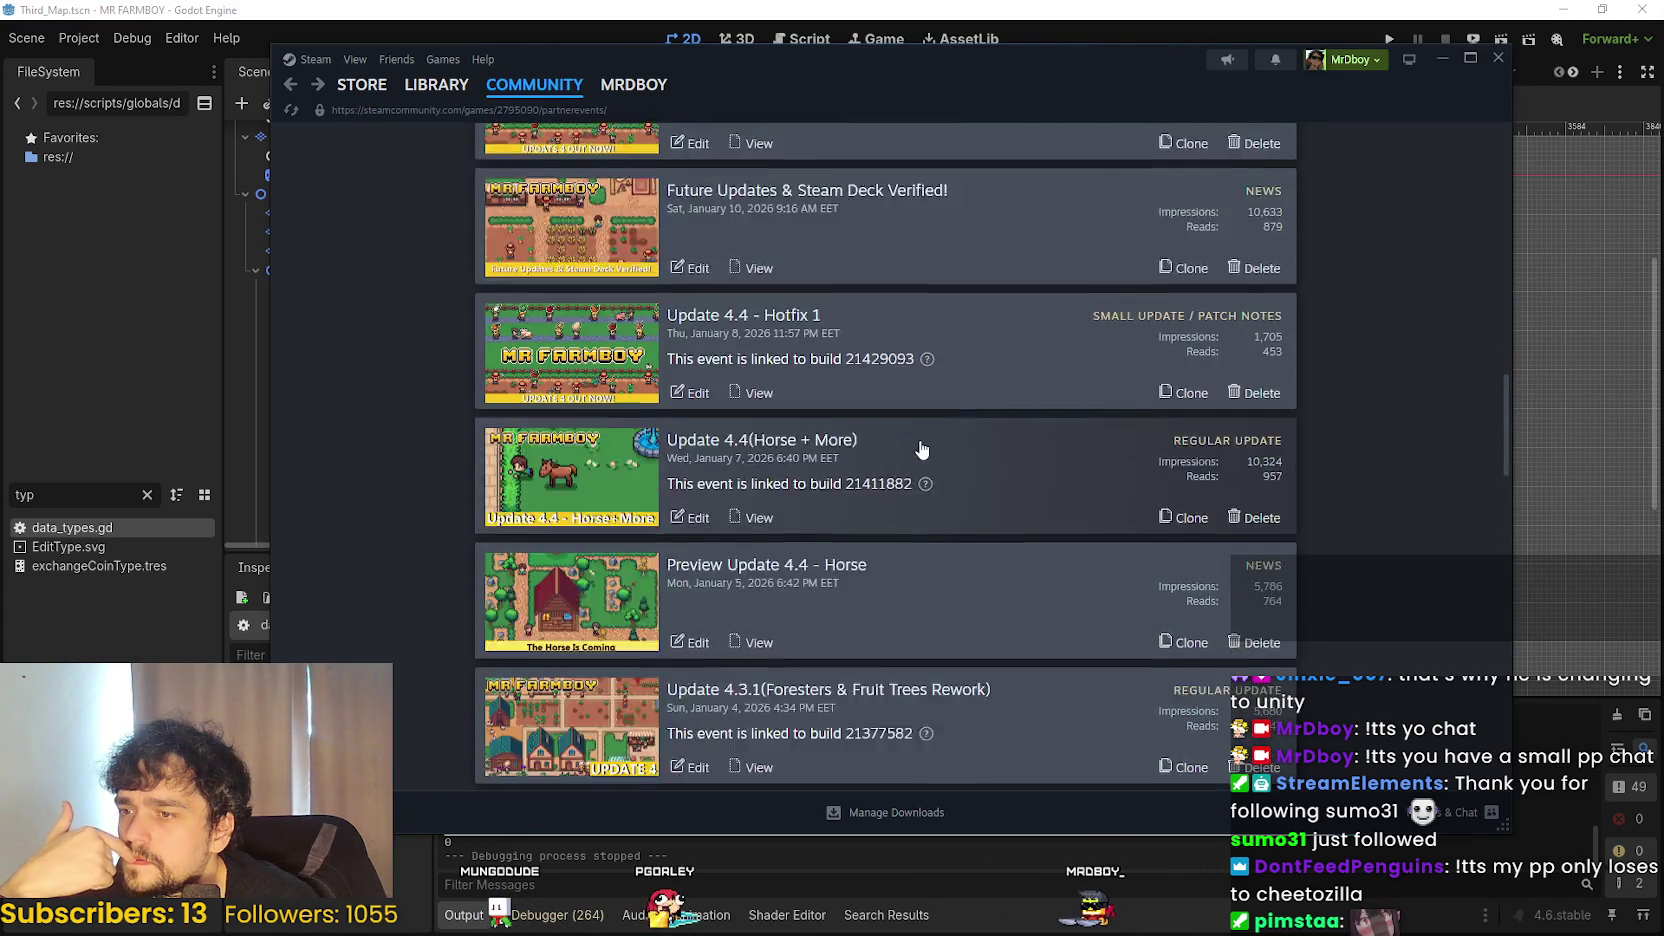
pyautogui.scroll(-1, 893, 419)
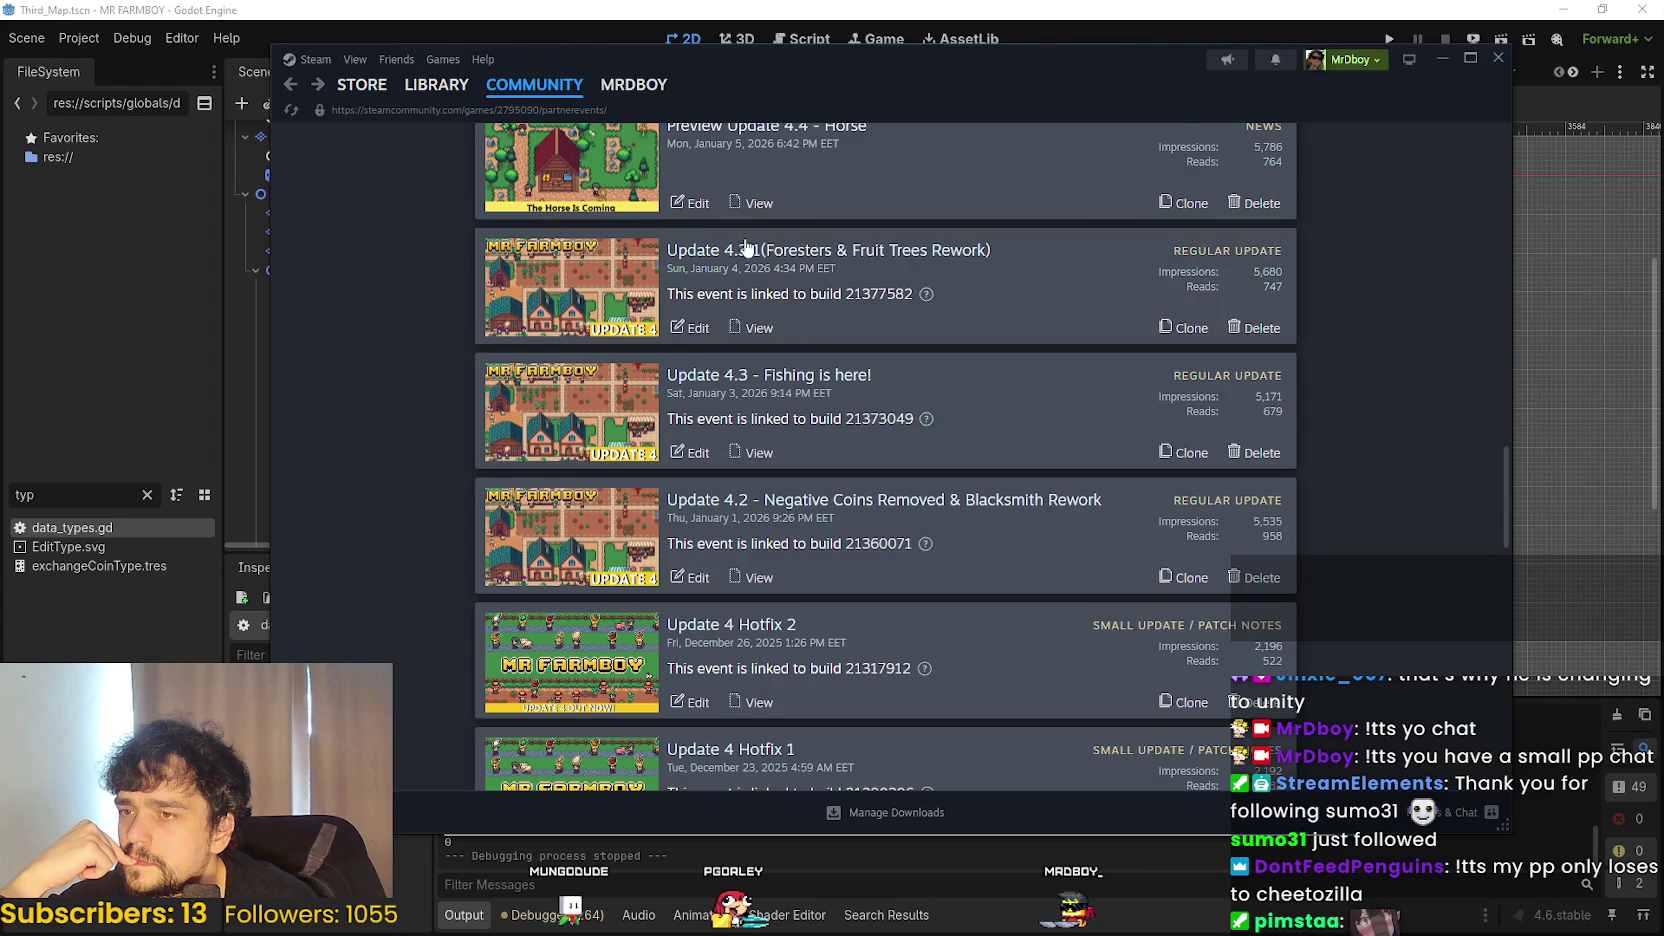
pyautogui.scroll(-3, 660, 410)
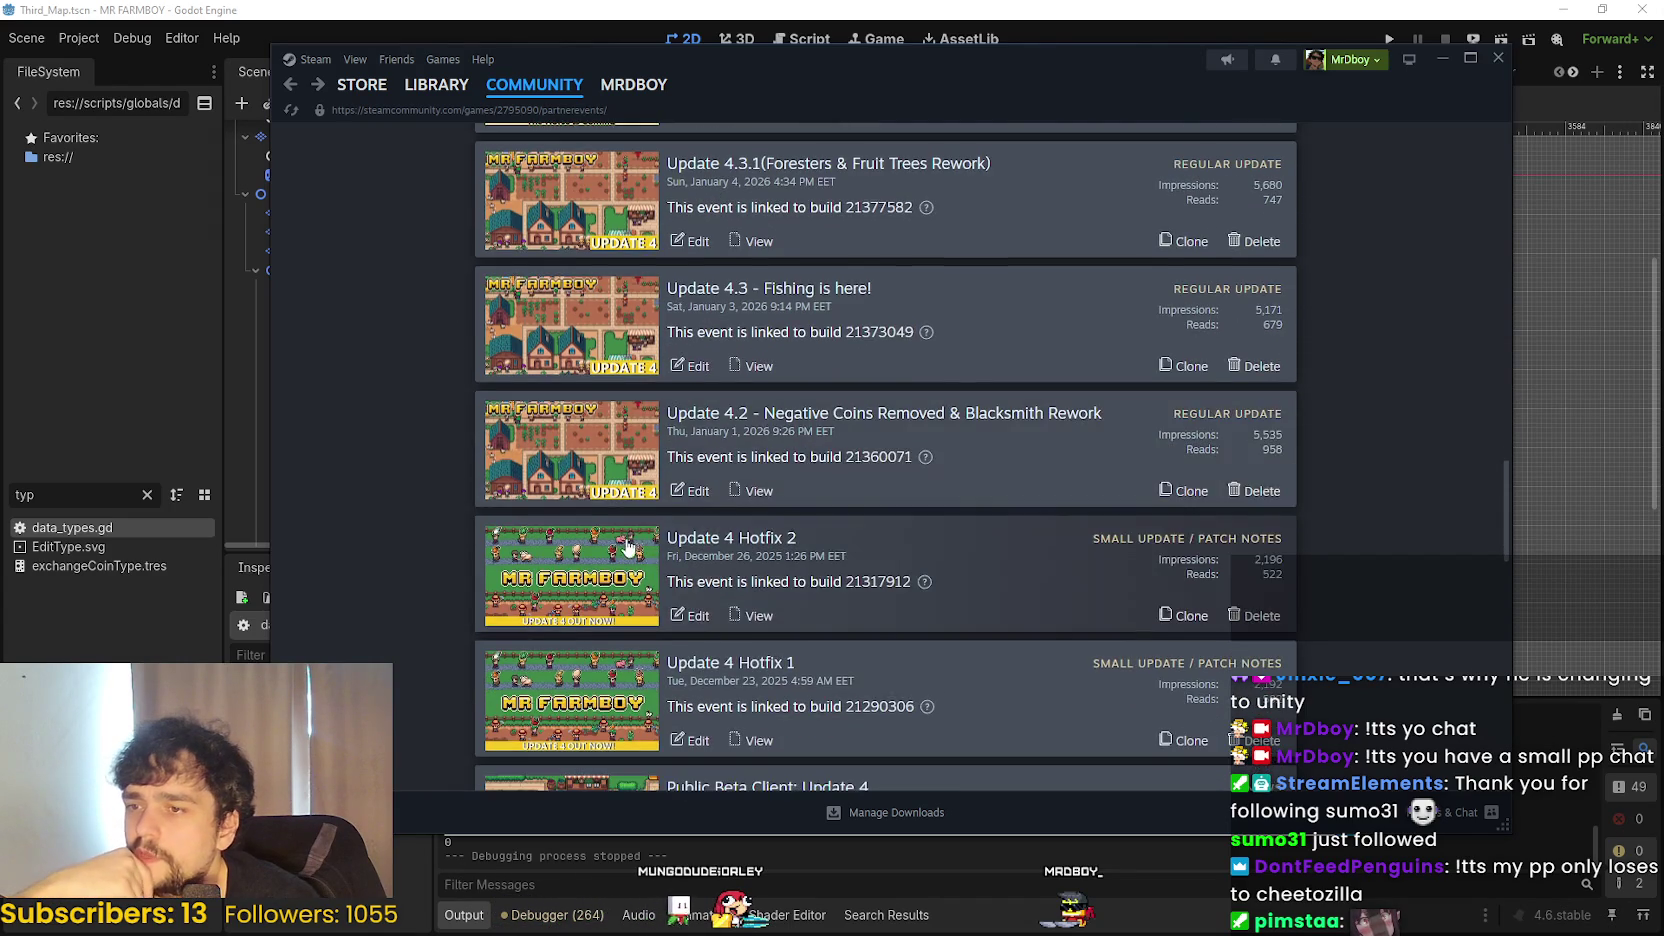
pyautogui.scroll(-2, 592, 535)
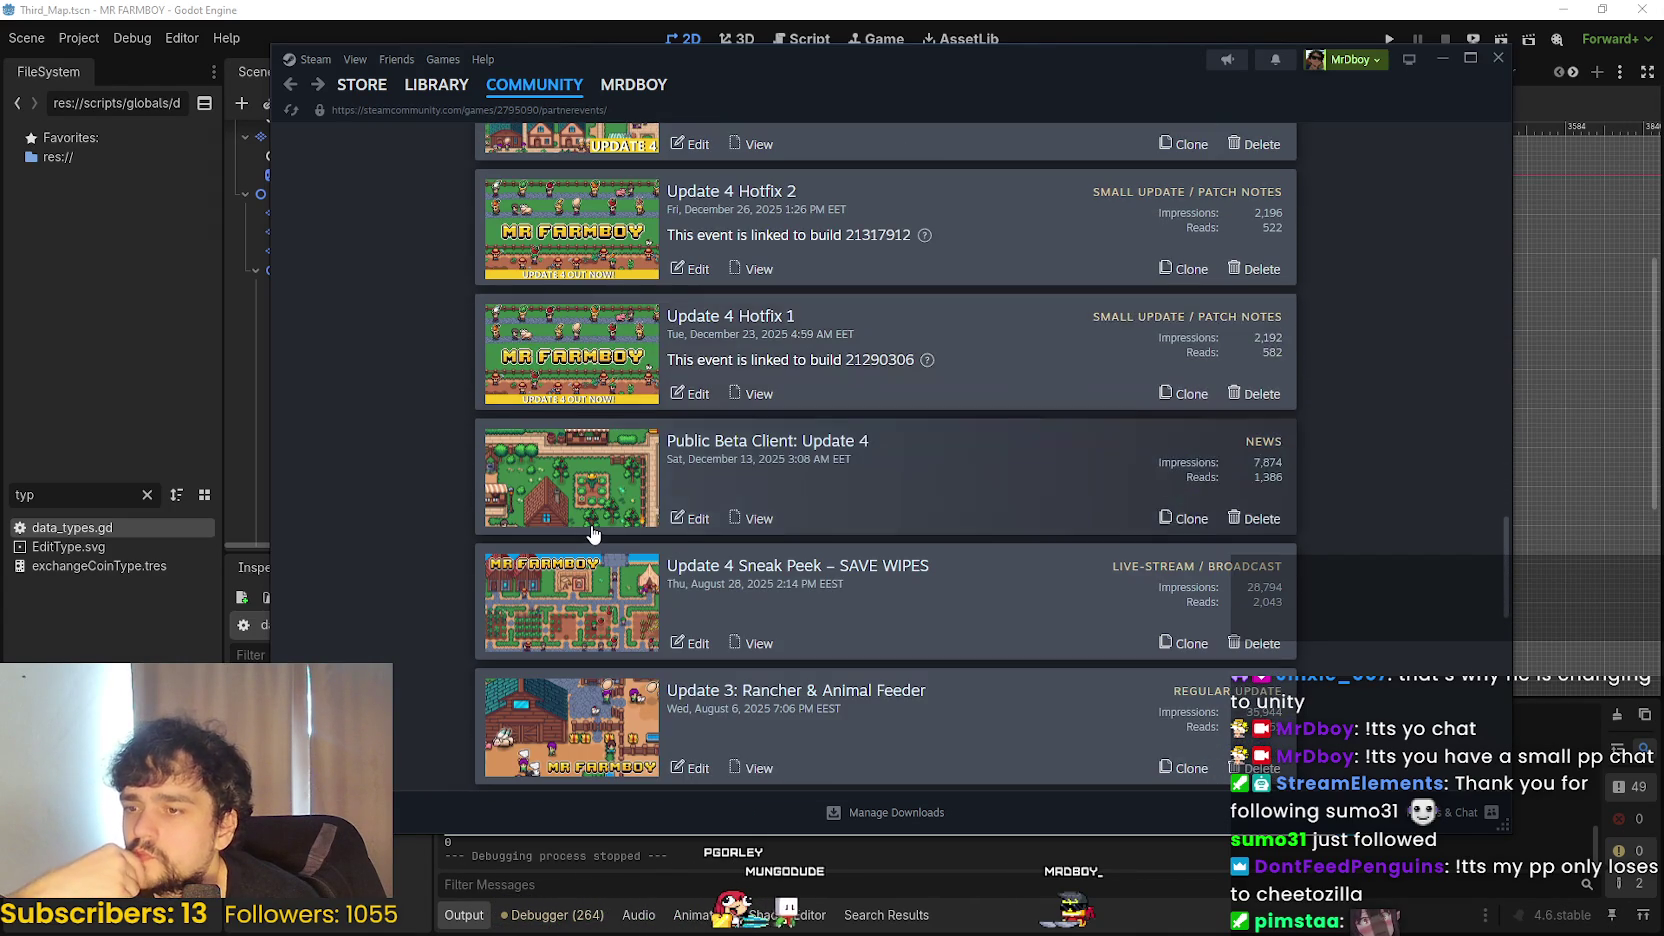
pyautogui.scroll(-2, 592, 535)
pyautogui.scroll(-4, 592, 532)
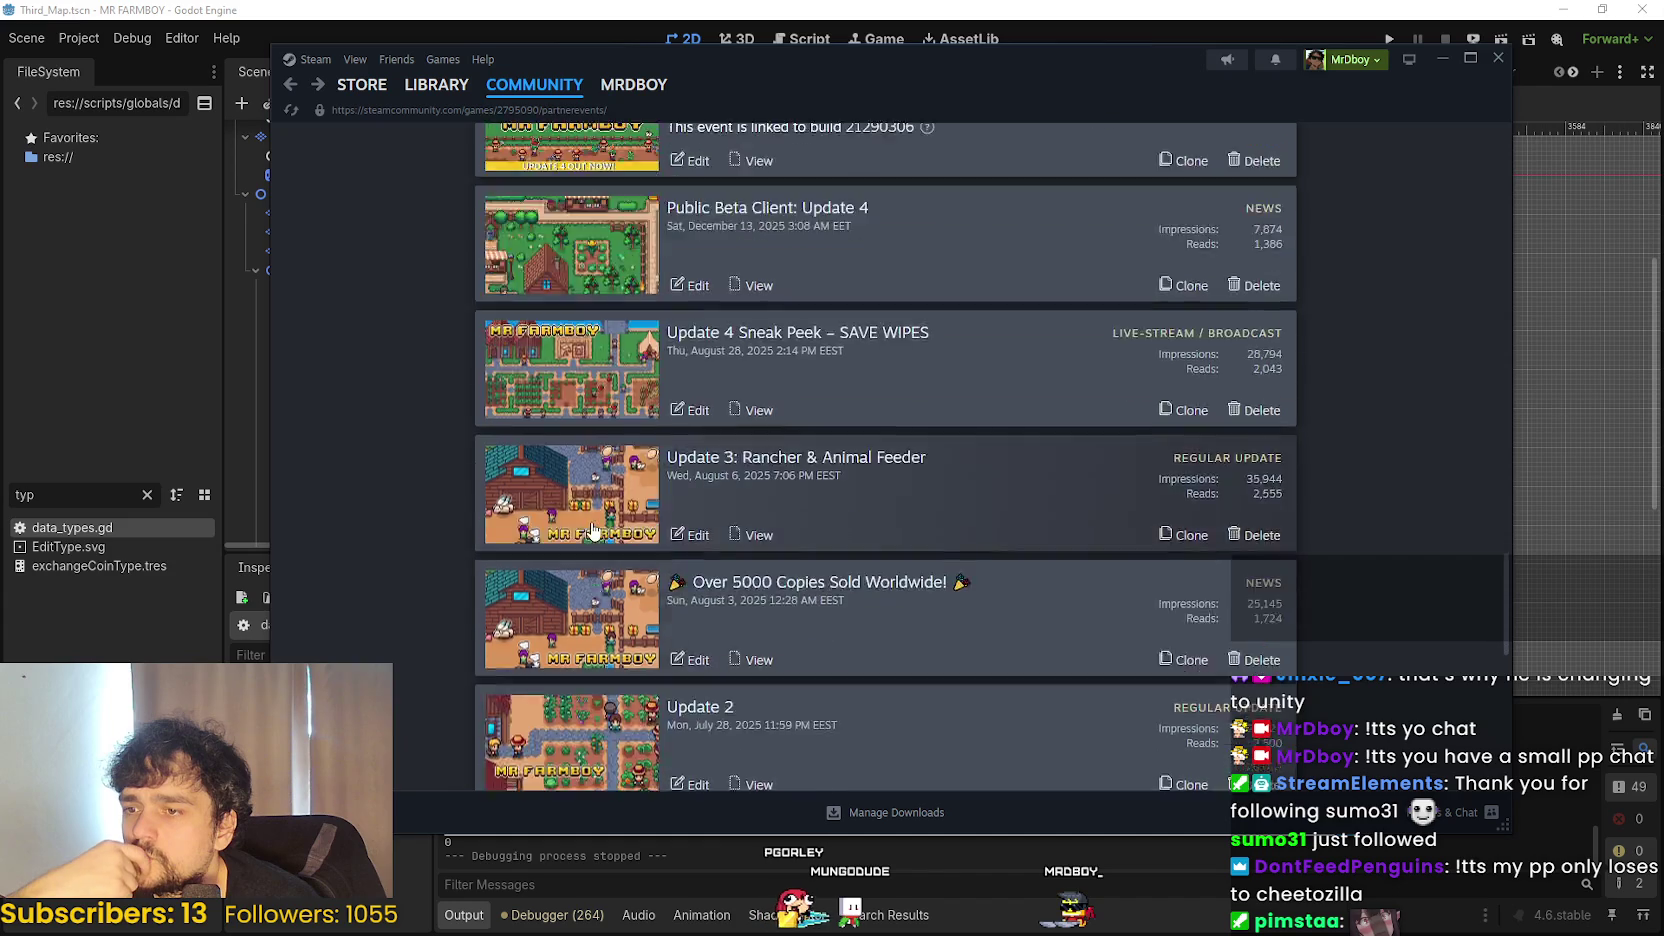
pyautogui.scroll(-2, 592, 530)
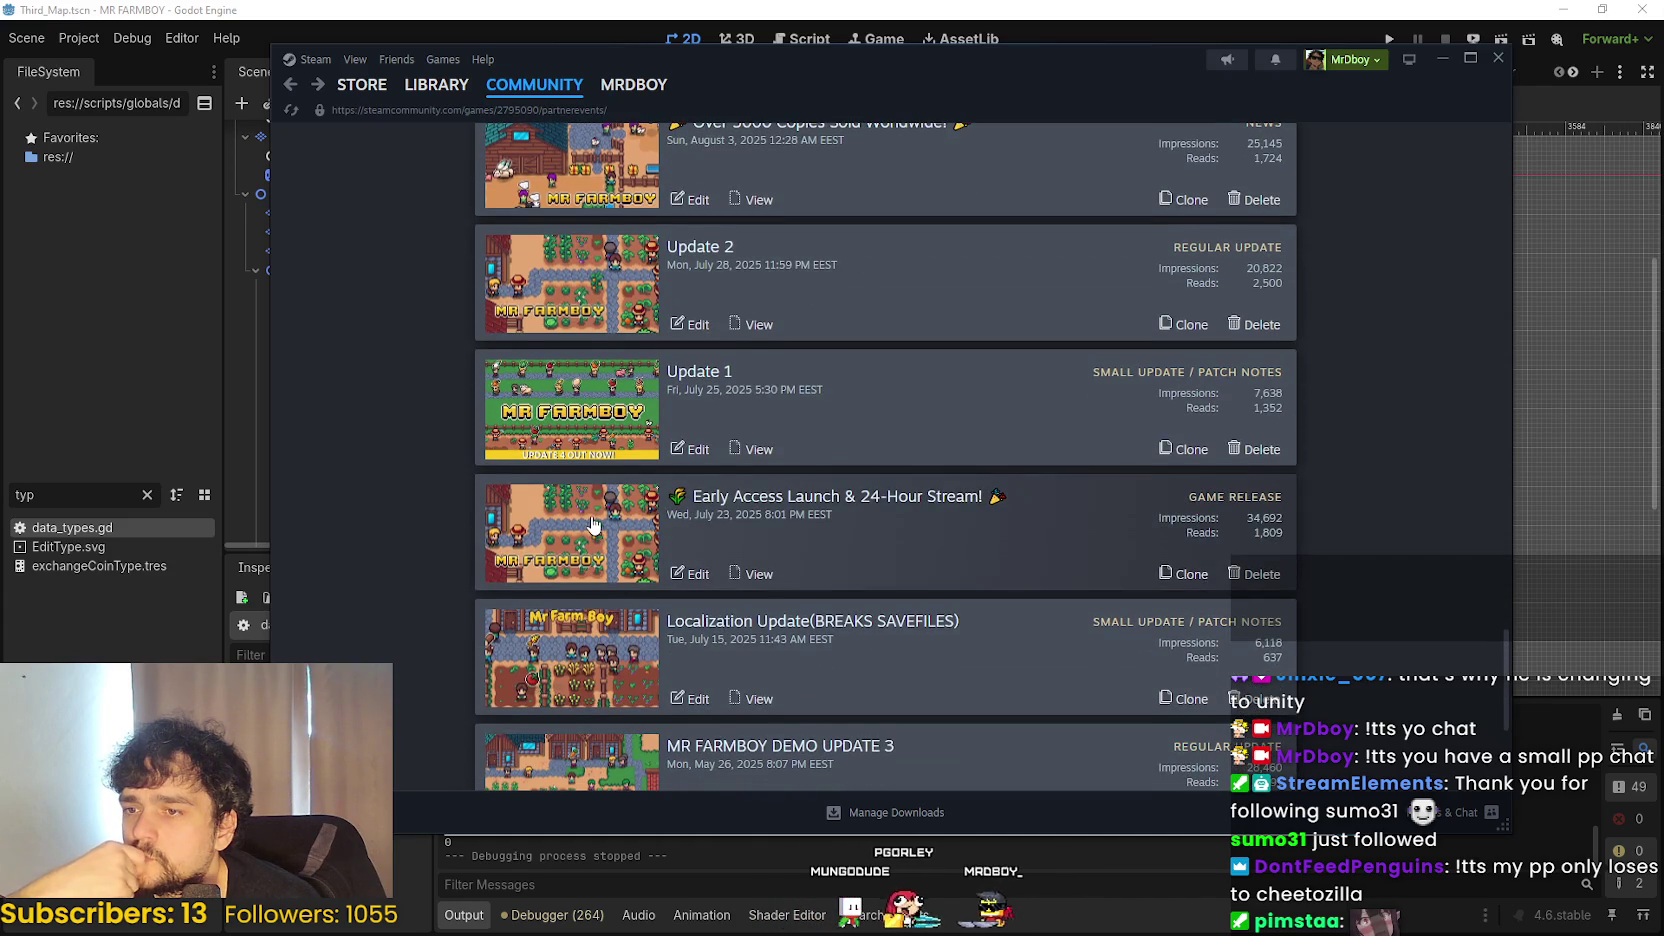
pyautogui.scroll(-5, 592, 523)
pyautogui.scroll(13, 600, 540)
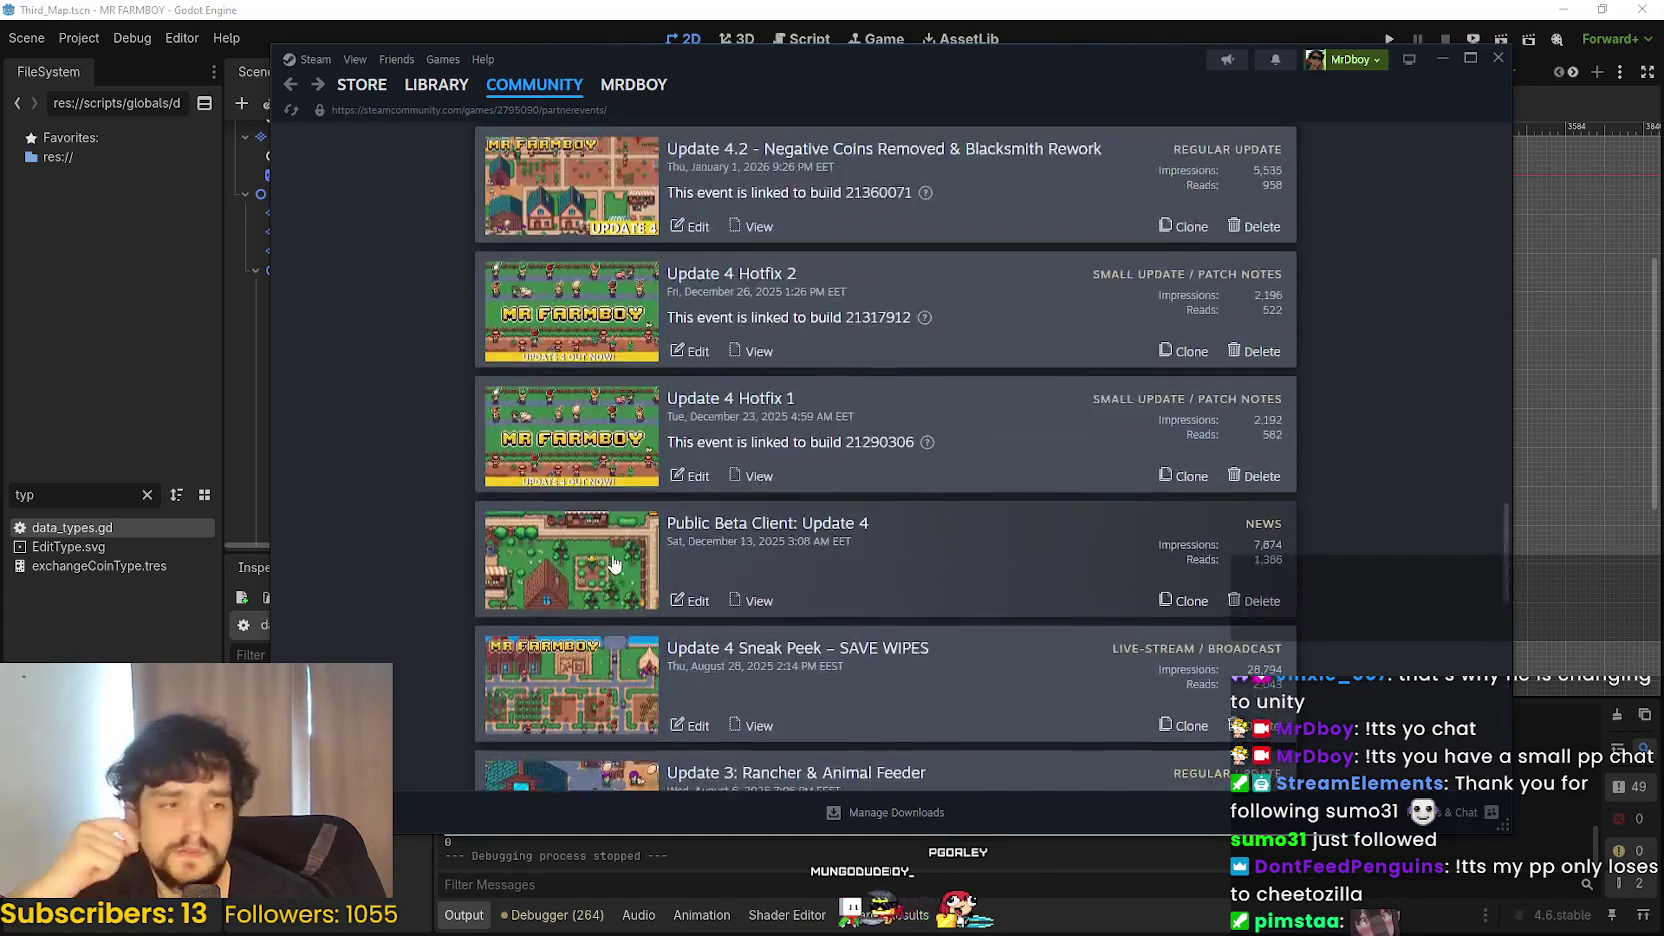
pyautogui.scroll(15, 614, 560)
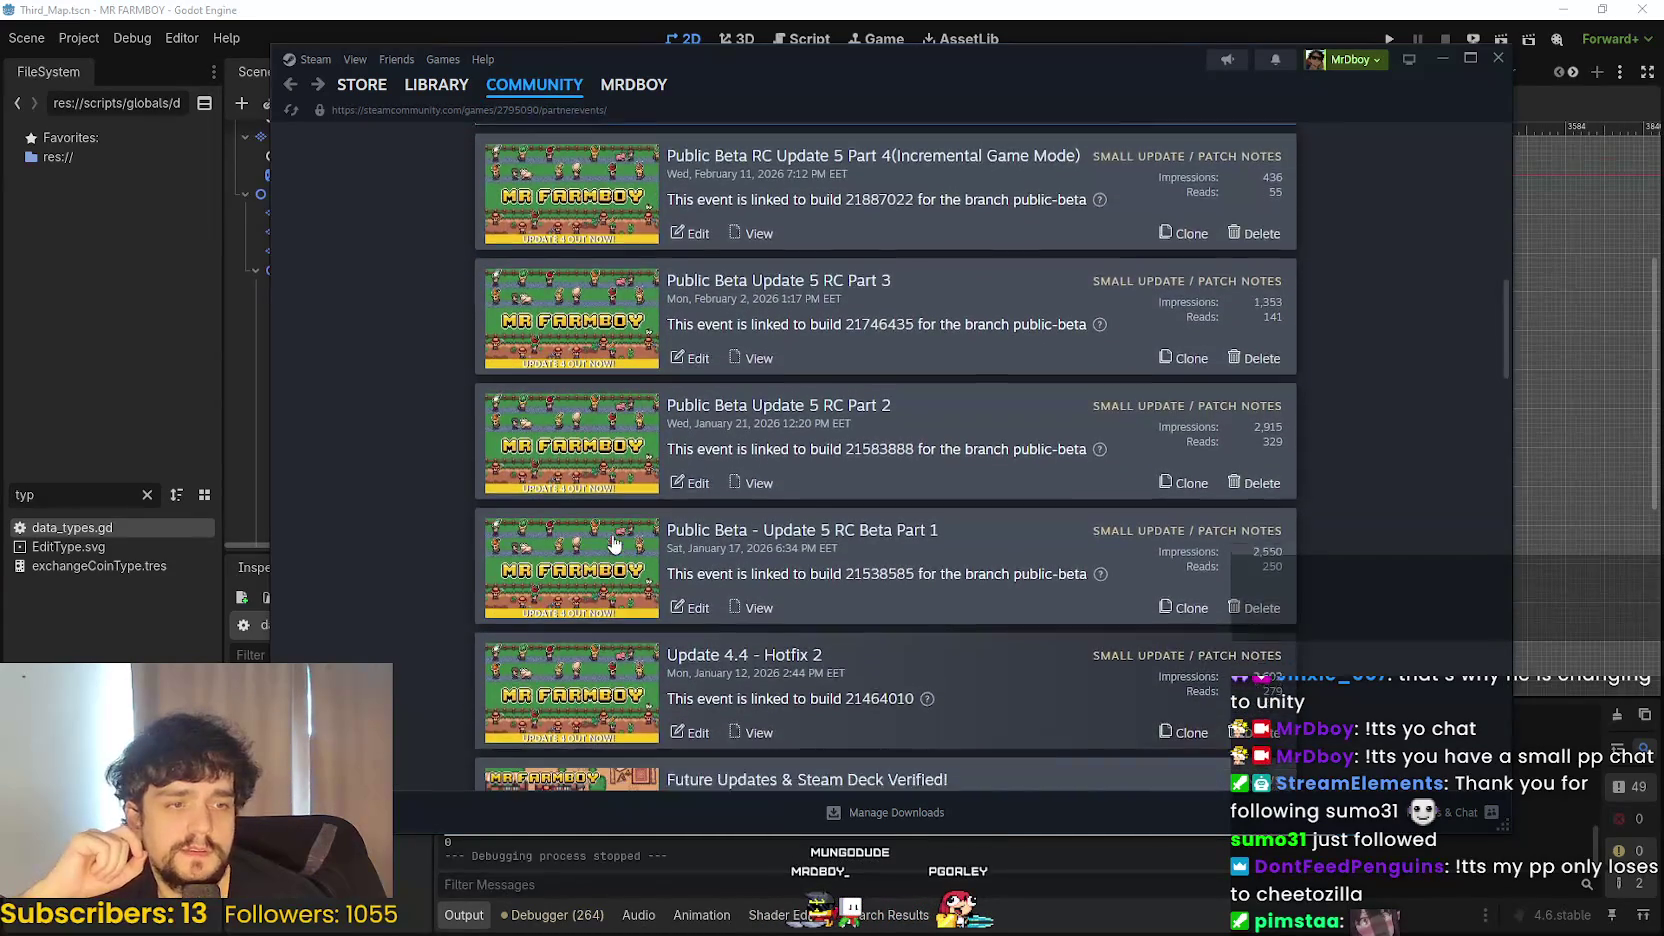
pyautogui.scroll(-1, 614, 543)
pyautogui.scroll(3, 897, 536)
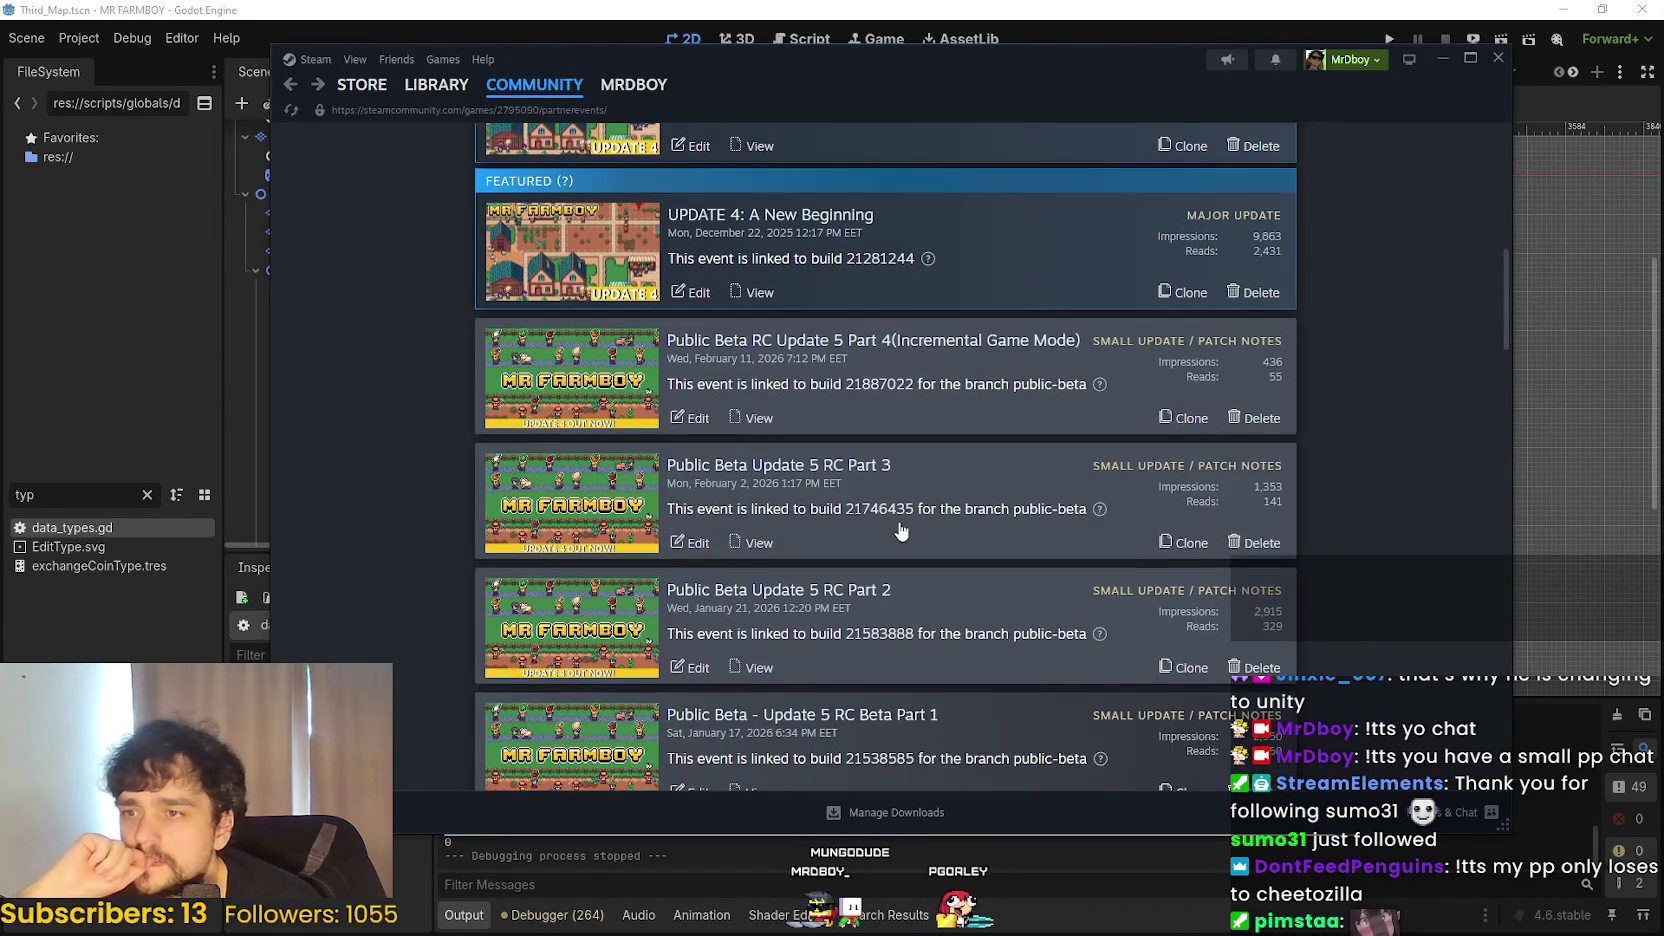
pyautogui.scroll(2, 893, 531)
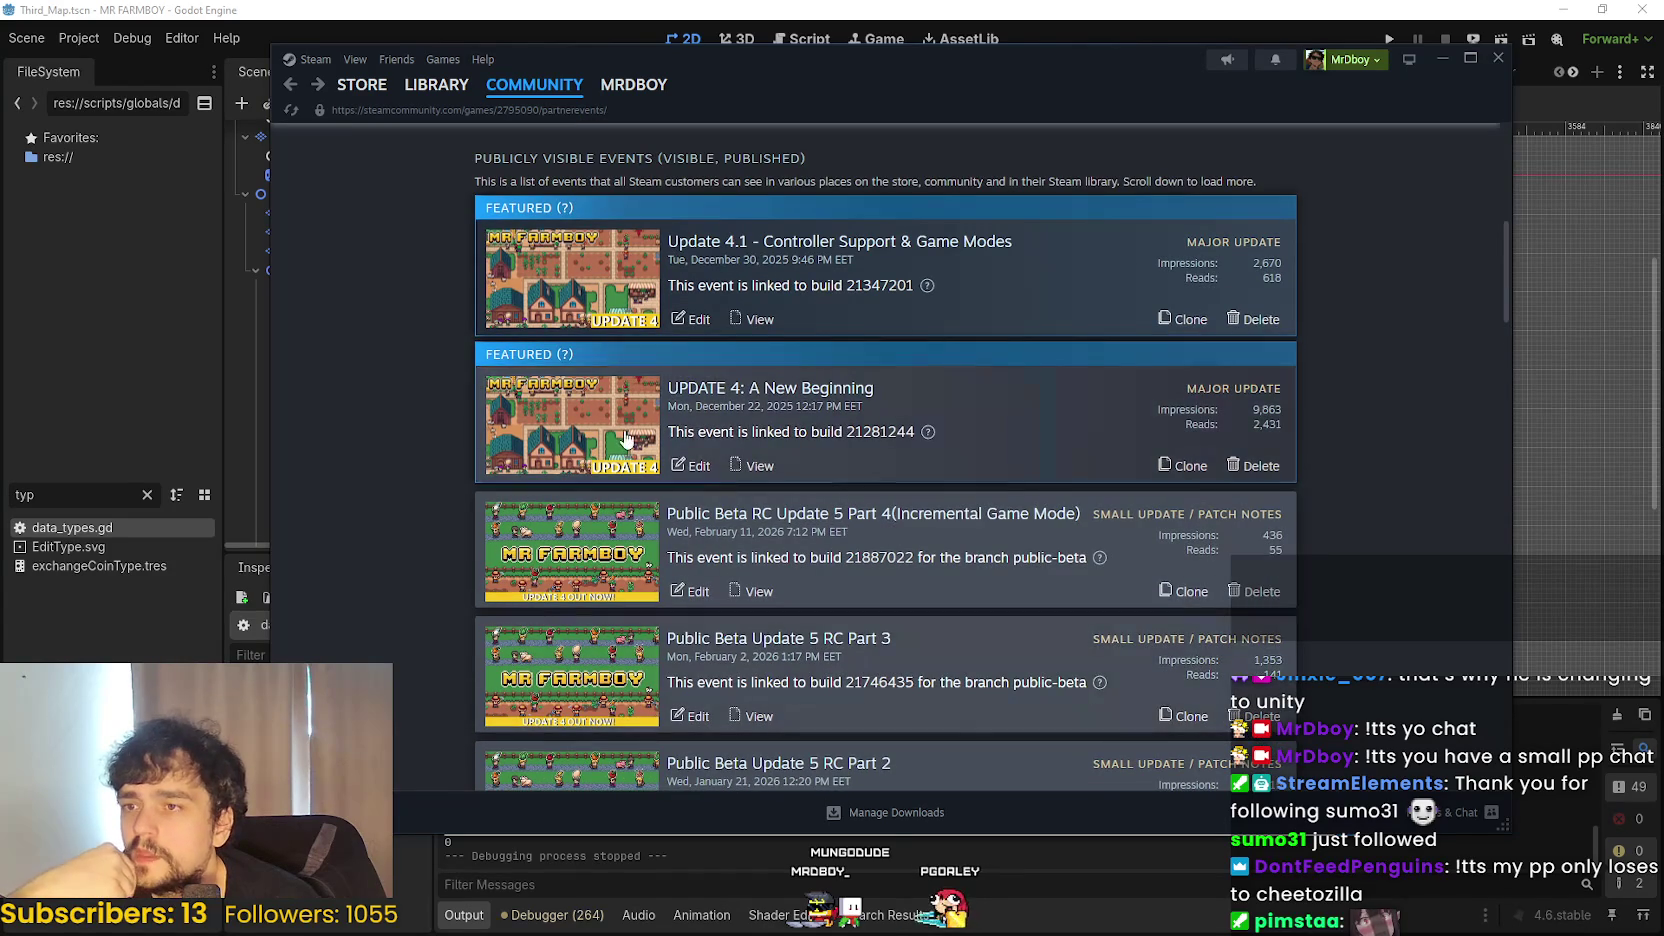
pyautogui.scroll(2, 1001, 641)
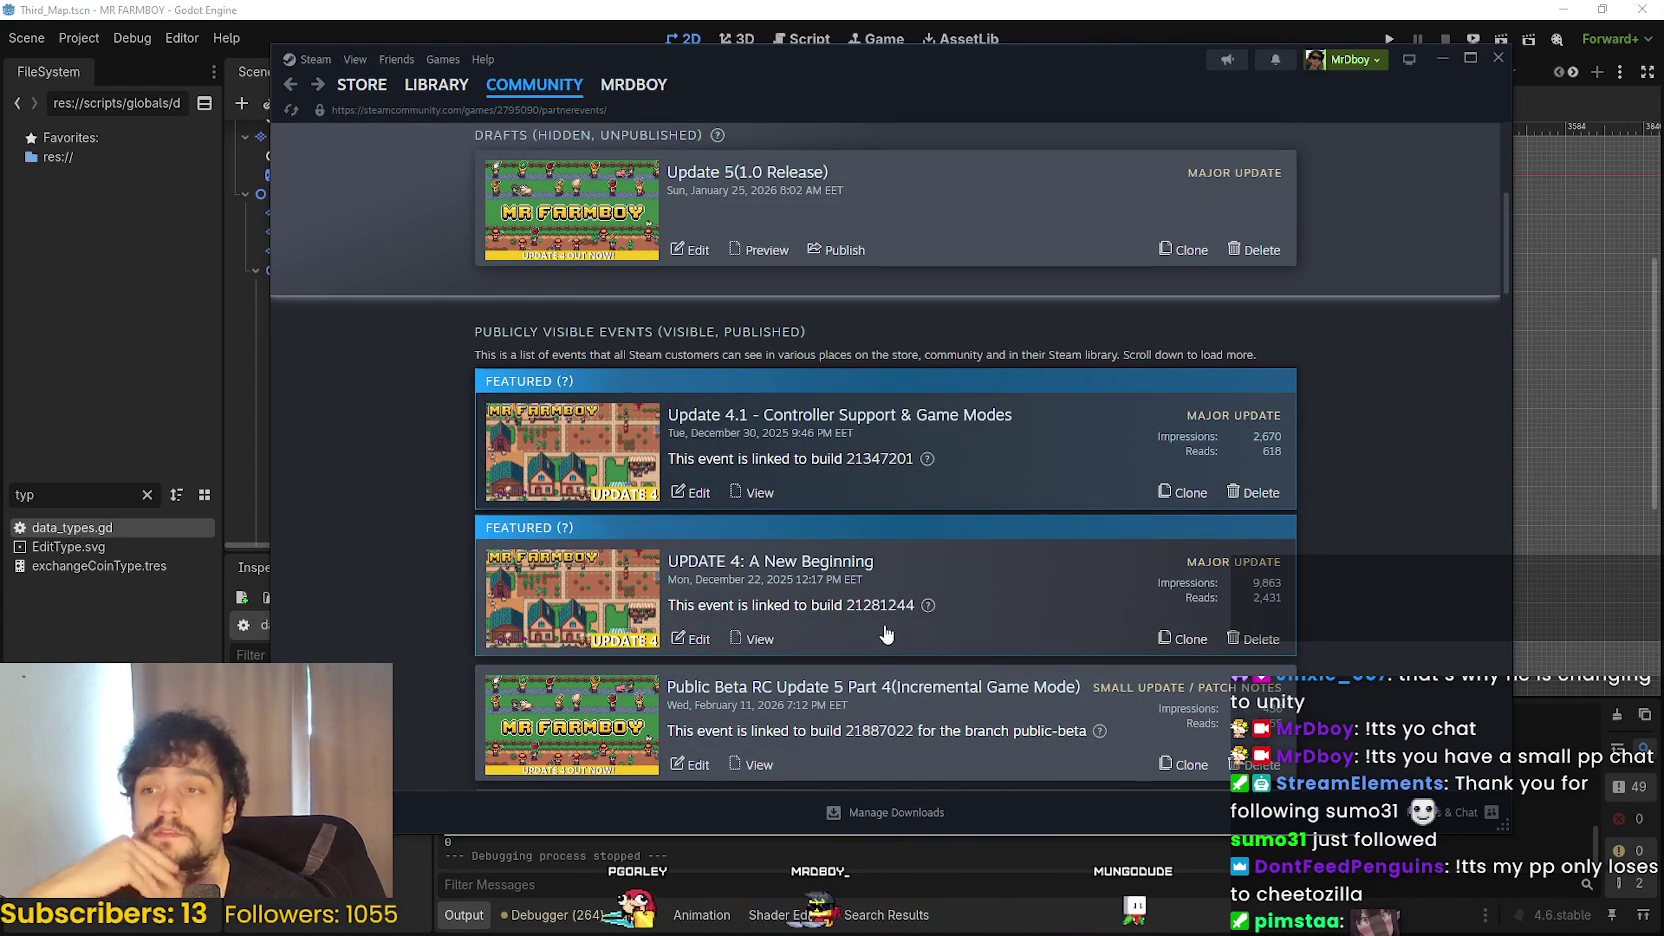
pyautogui.scroll(-6, 880, 620)
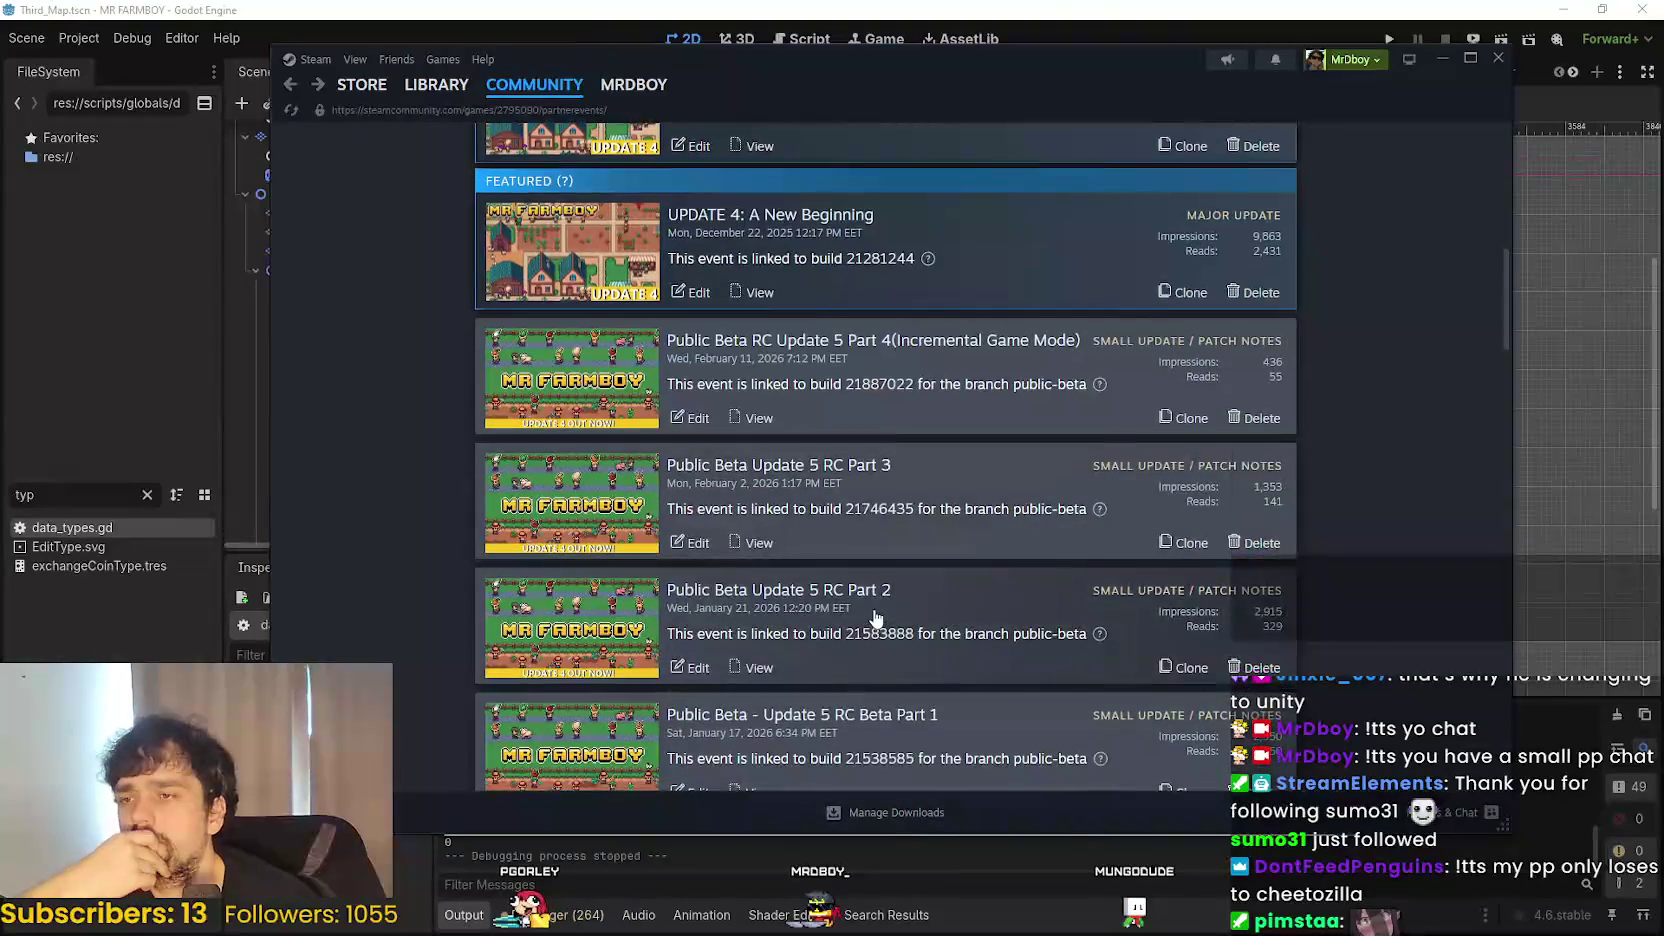
pyautogui.scroll(-5, 870, 620)
pyautogui.scroll(8, 866, 610)
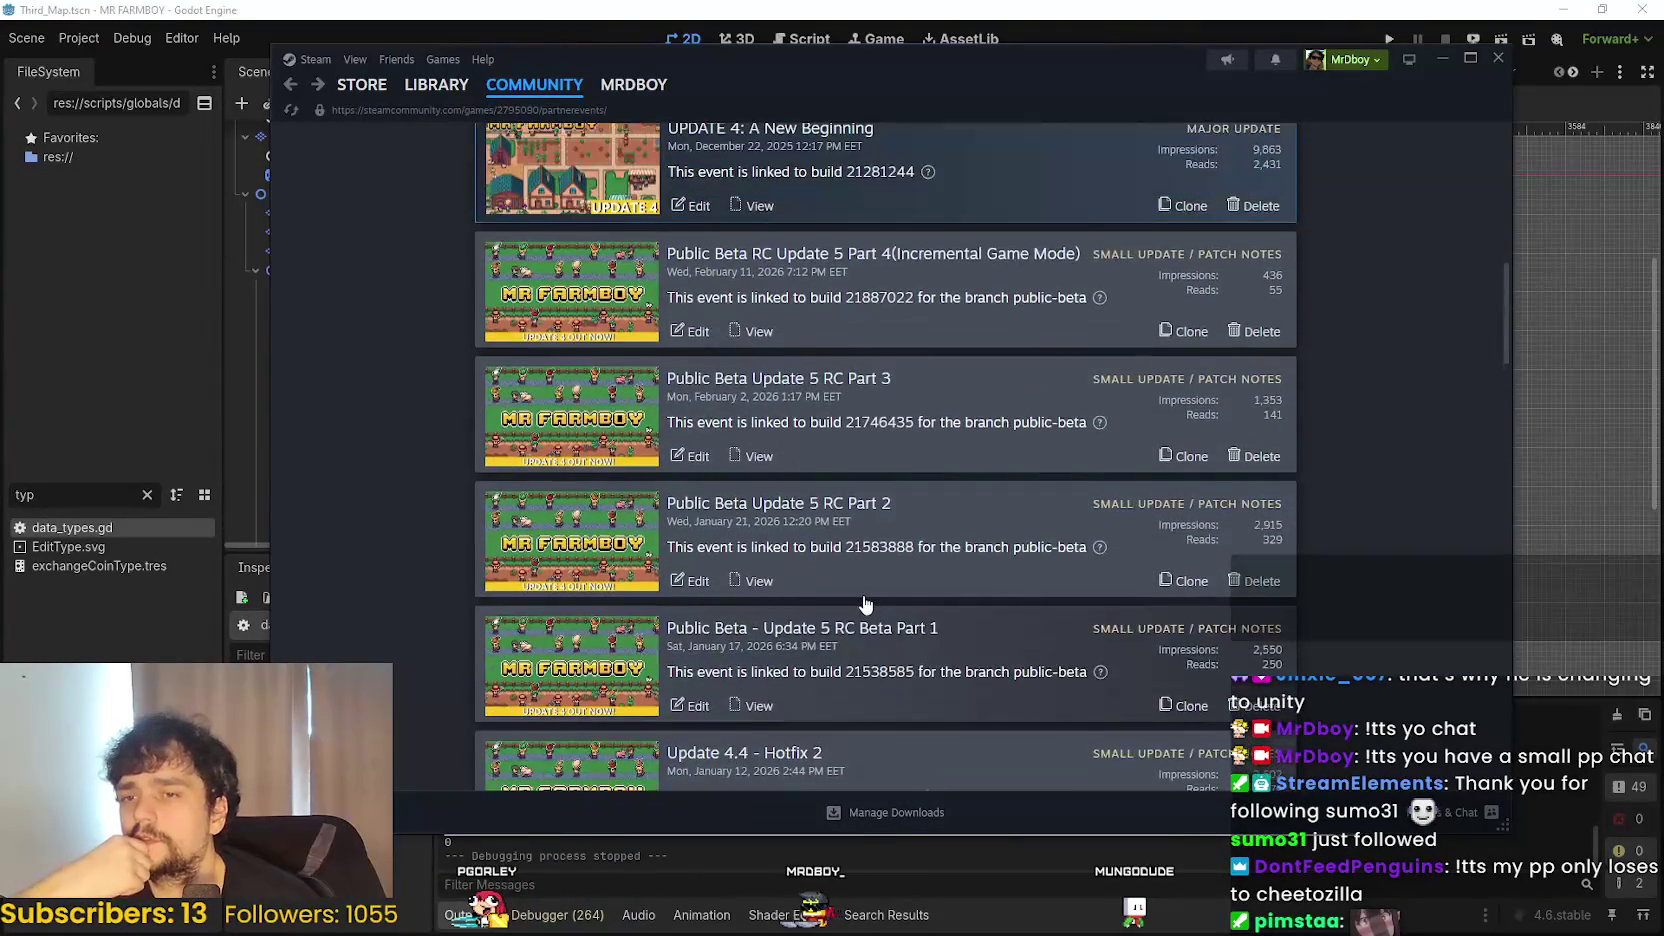
pyautogui.scroll(-15, 866, 605)
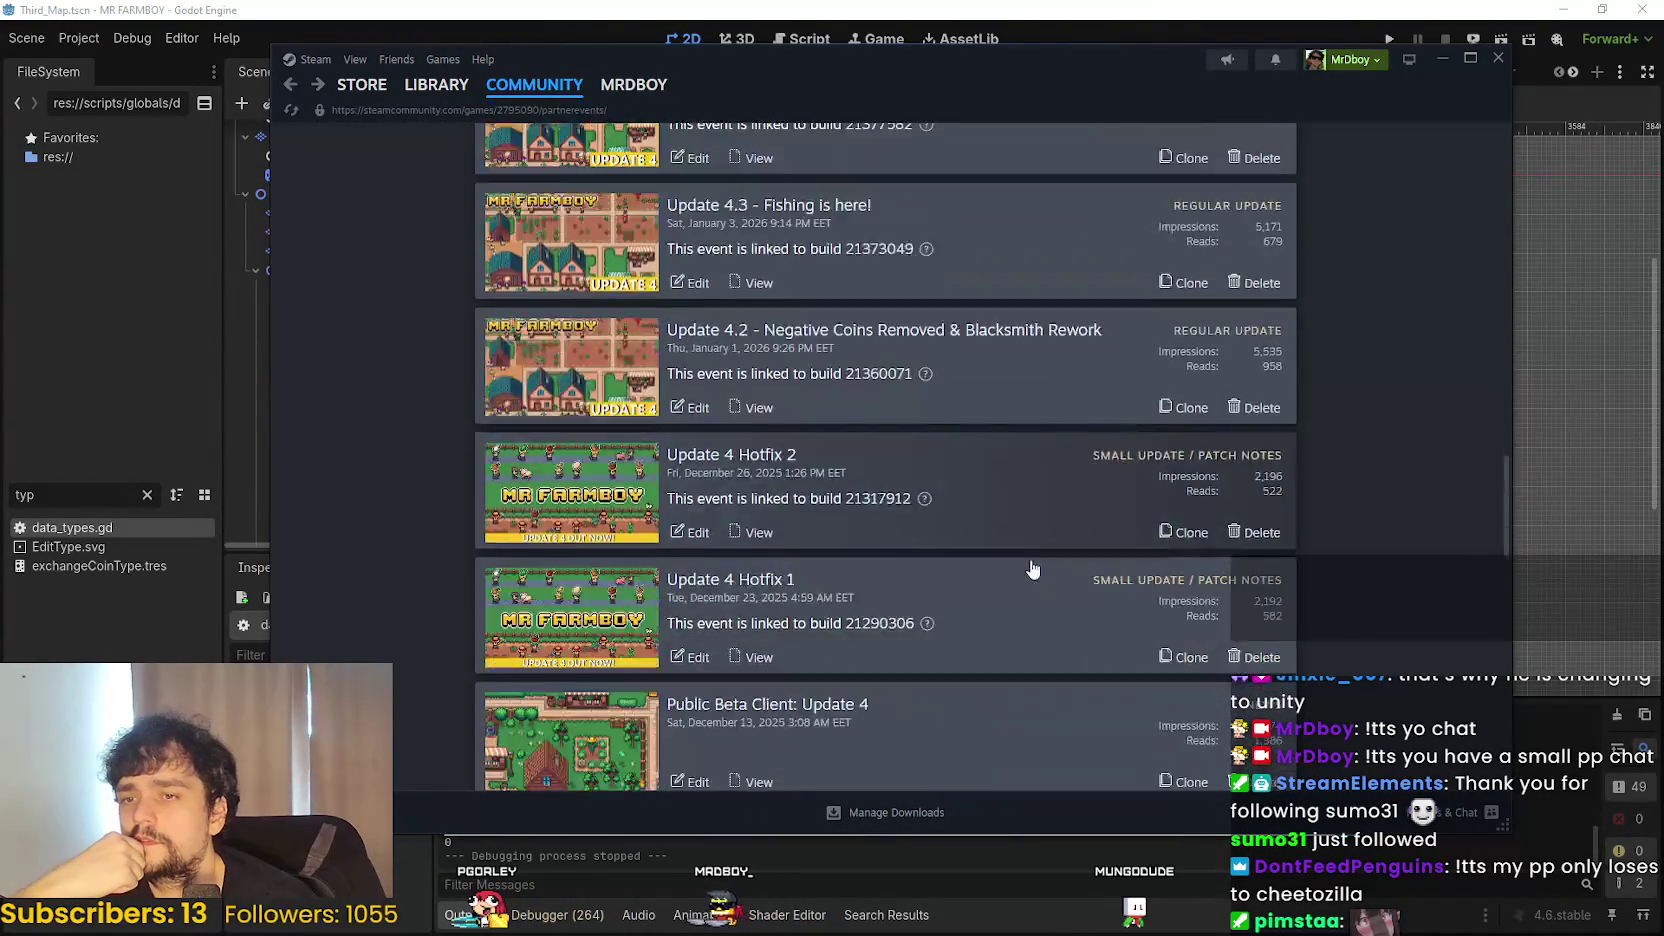
pyautogui.moveTo(1503, 523)
pyautogui.mouseDown()
pyautogui.moveTo(1502, 705)
pyautogui.moveTo(1550, 185)
pyautogui.moveTo(1543, 211)
pyautogui.mouseUp()
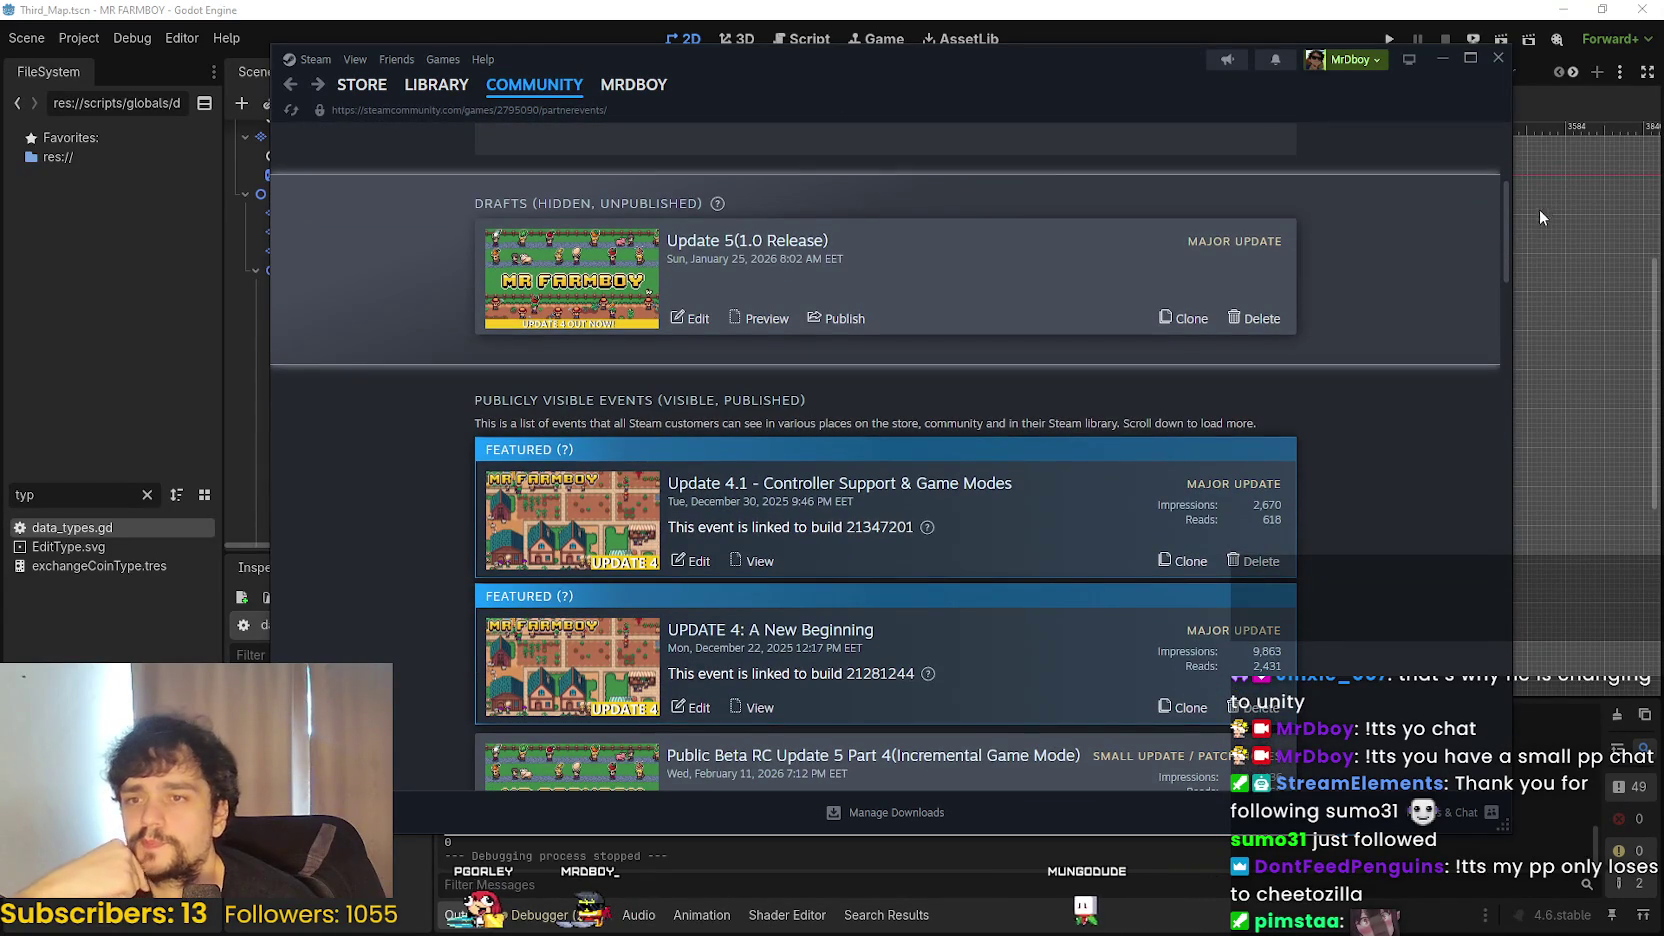
# - Look over UPDATE 4: A New Beginning in the editor, then go back to the dashboard
pyautogui.click(740, 632)
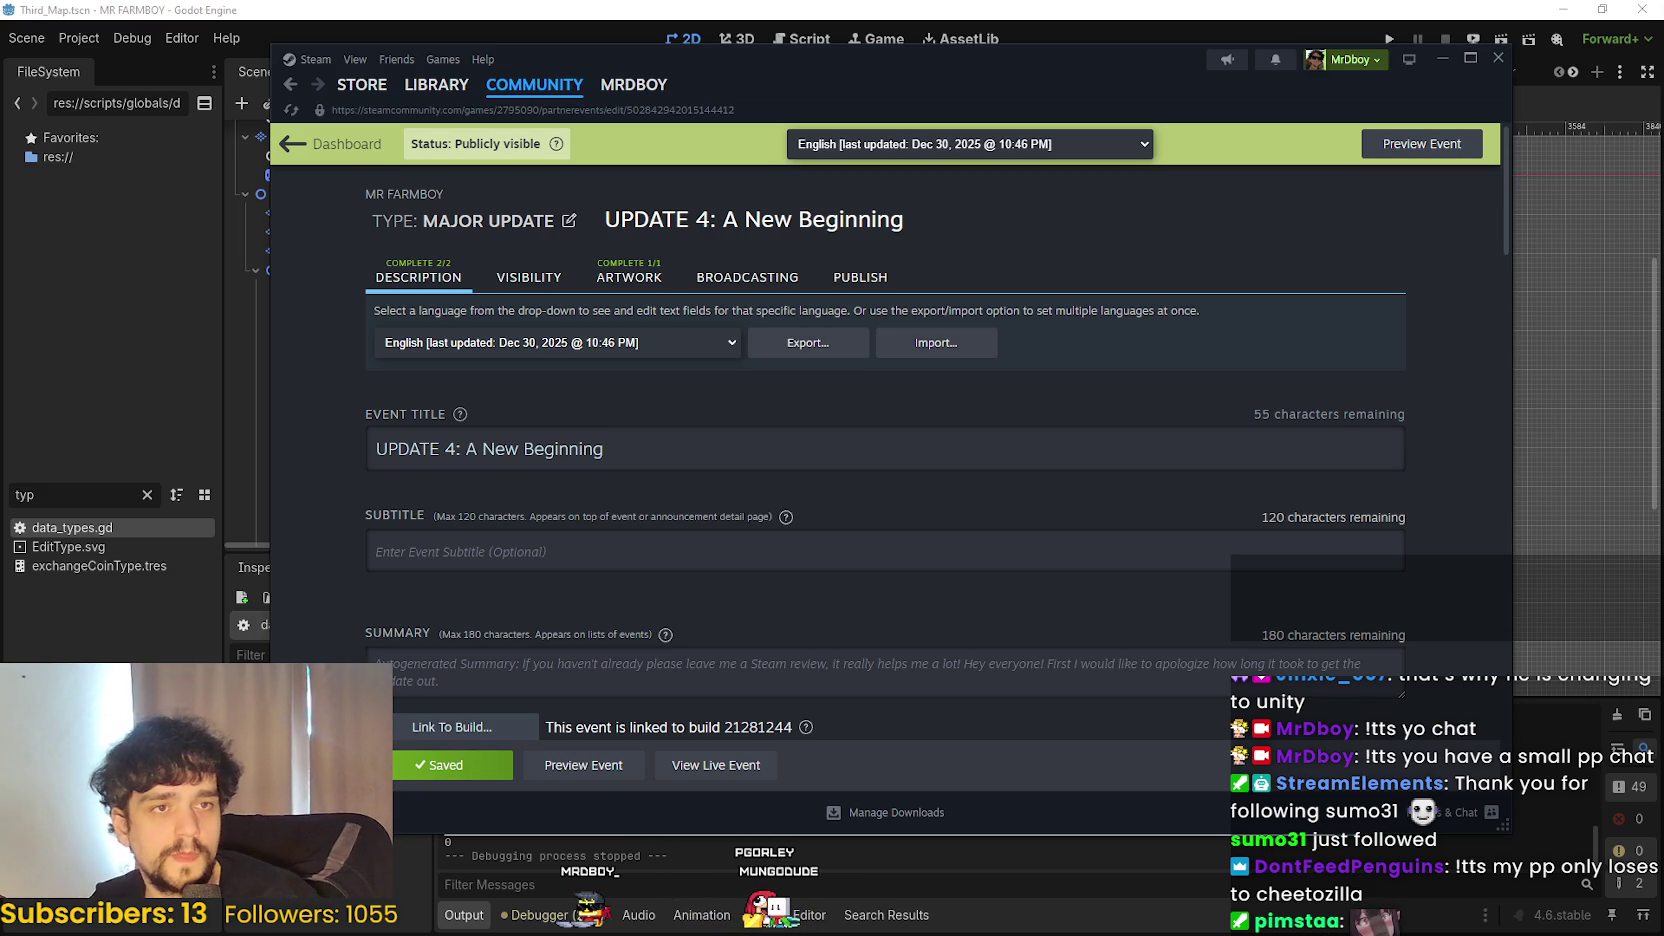
pyautogui.click(296, 152)
pyautogui.scroll(-3, 975, 546)
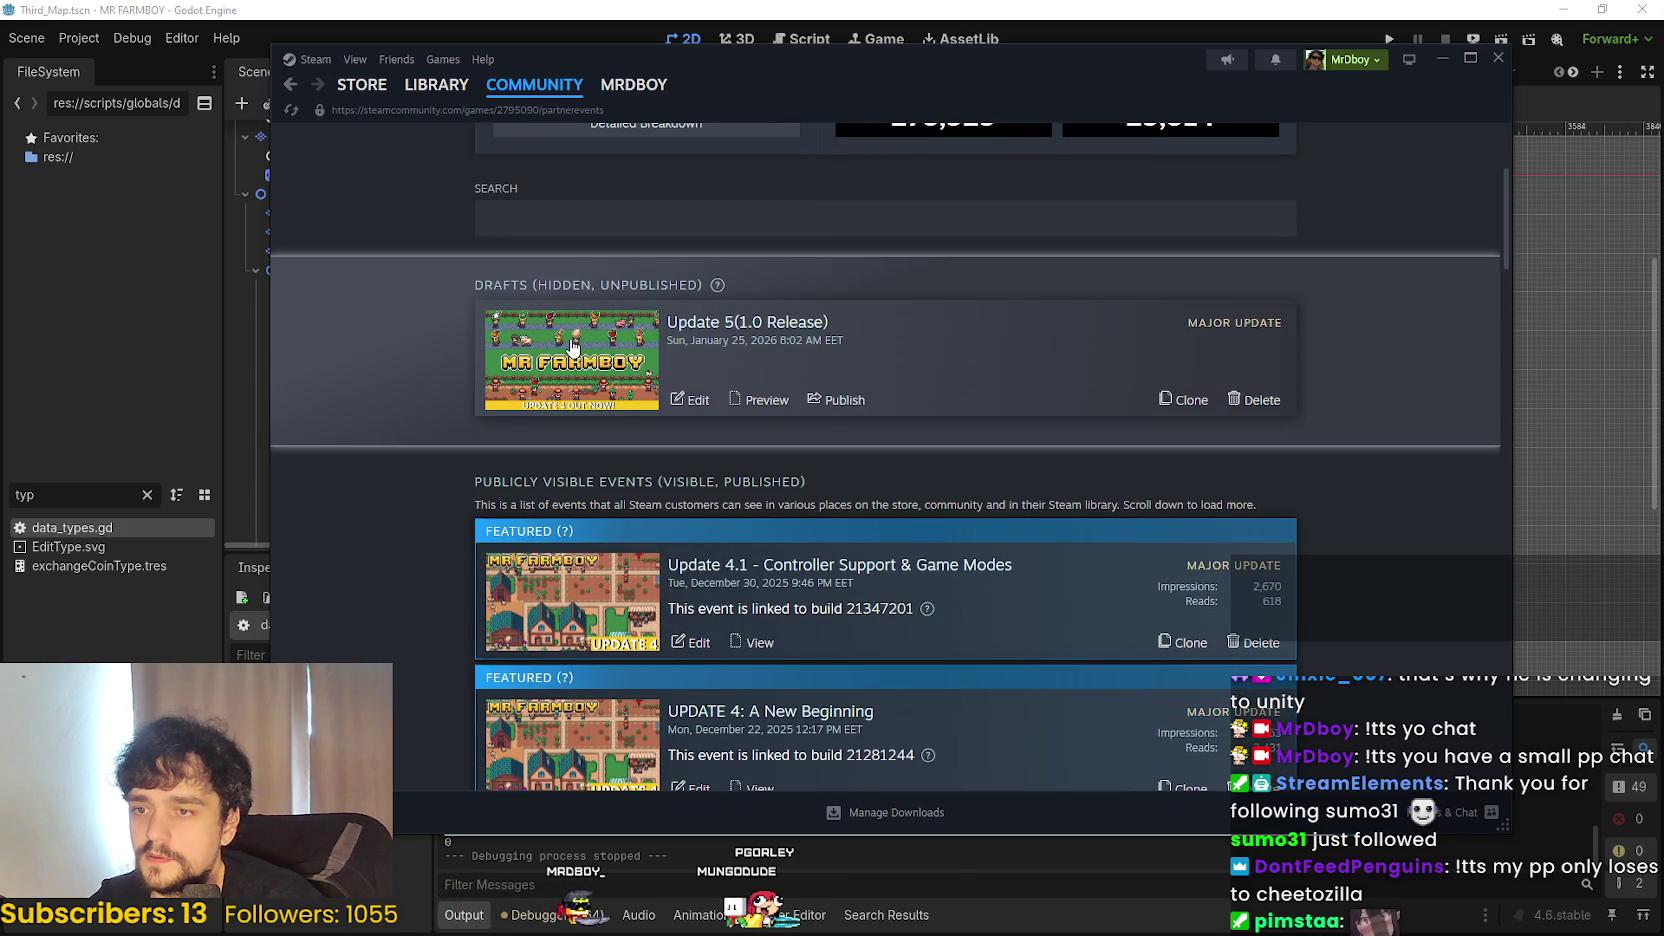
# - Open the unpublished Update 5 draft in the event editor and look through it
pyautogui.click(573, 347)
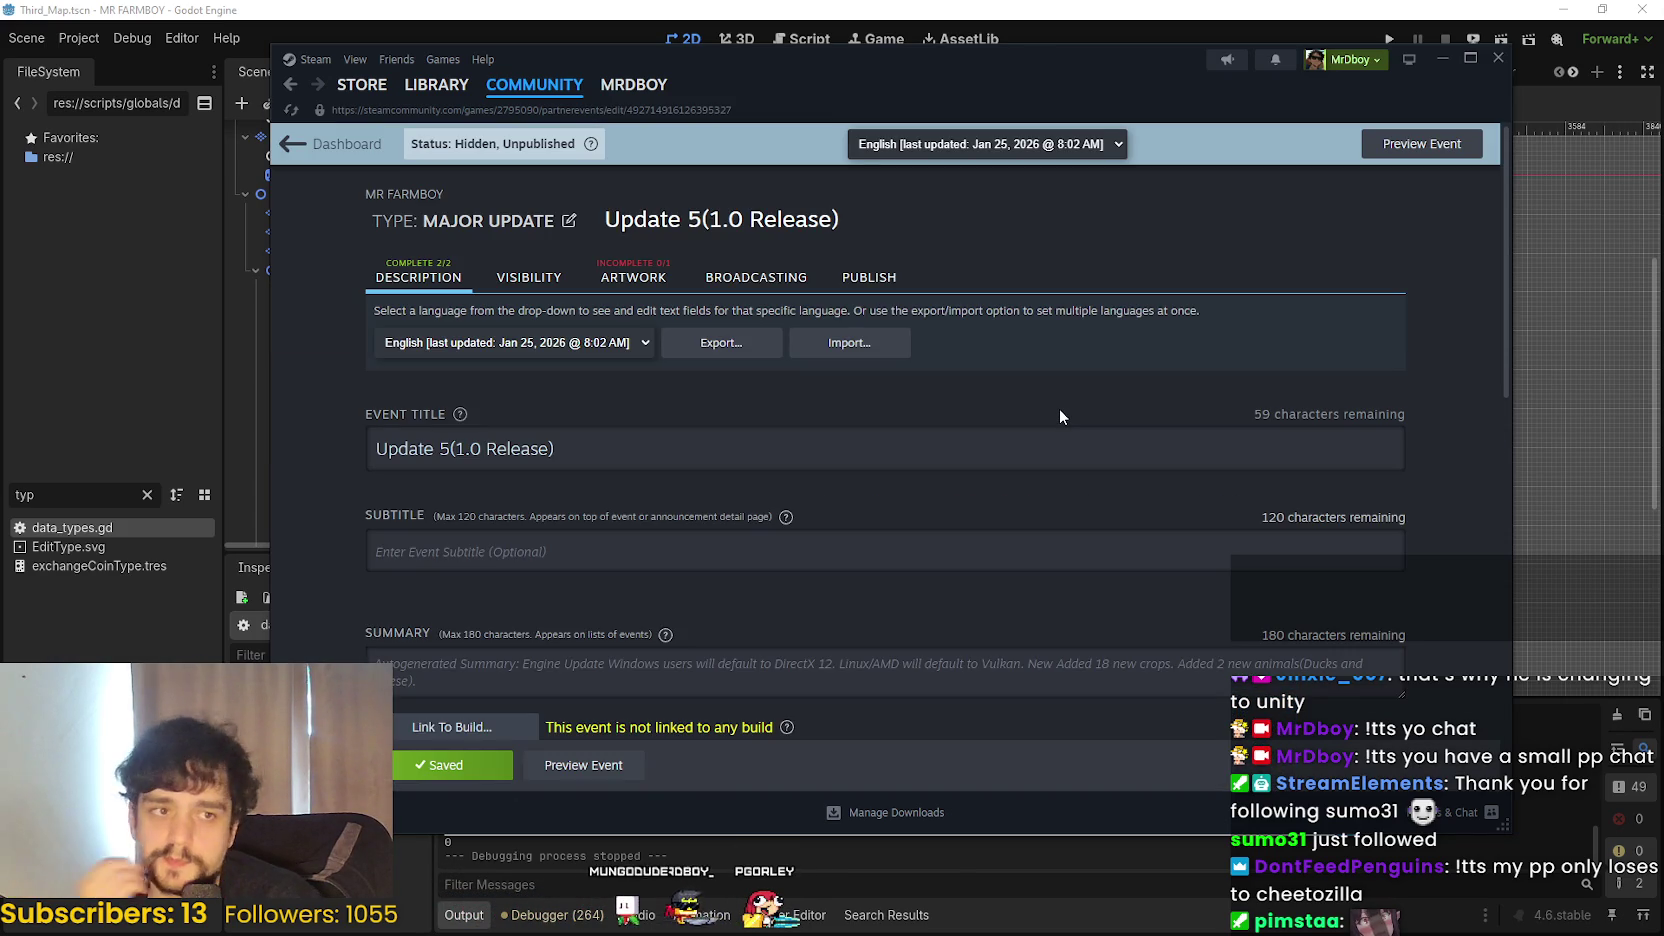
pyautogui.scroll(-3, 1060, 408)
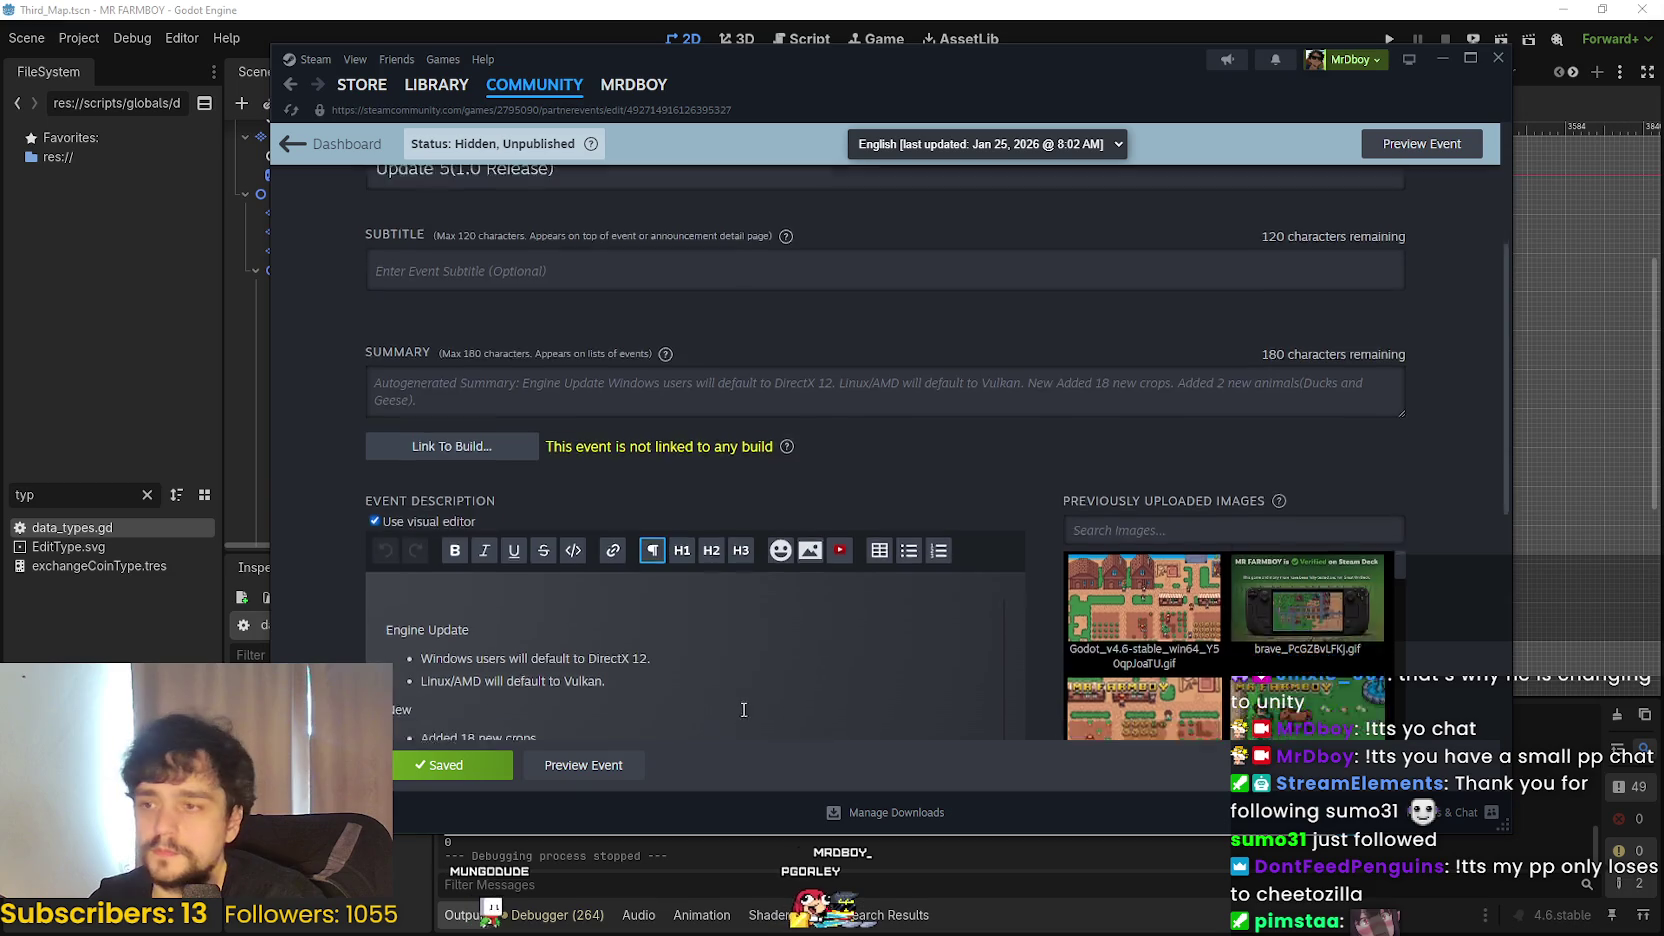
pyautogui.scroll(3, 767, 613)
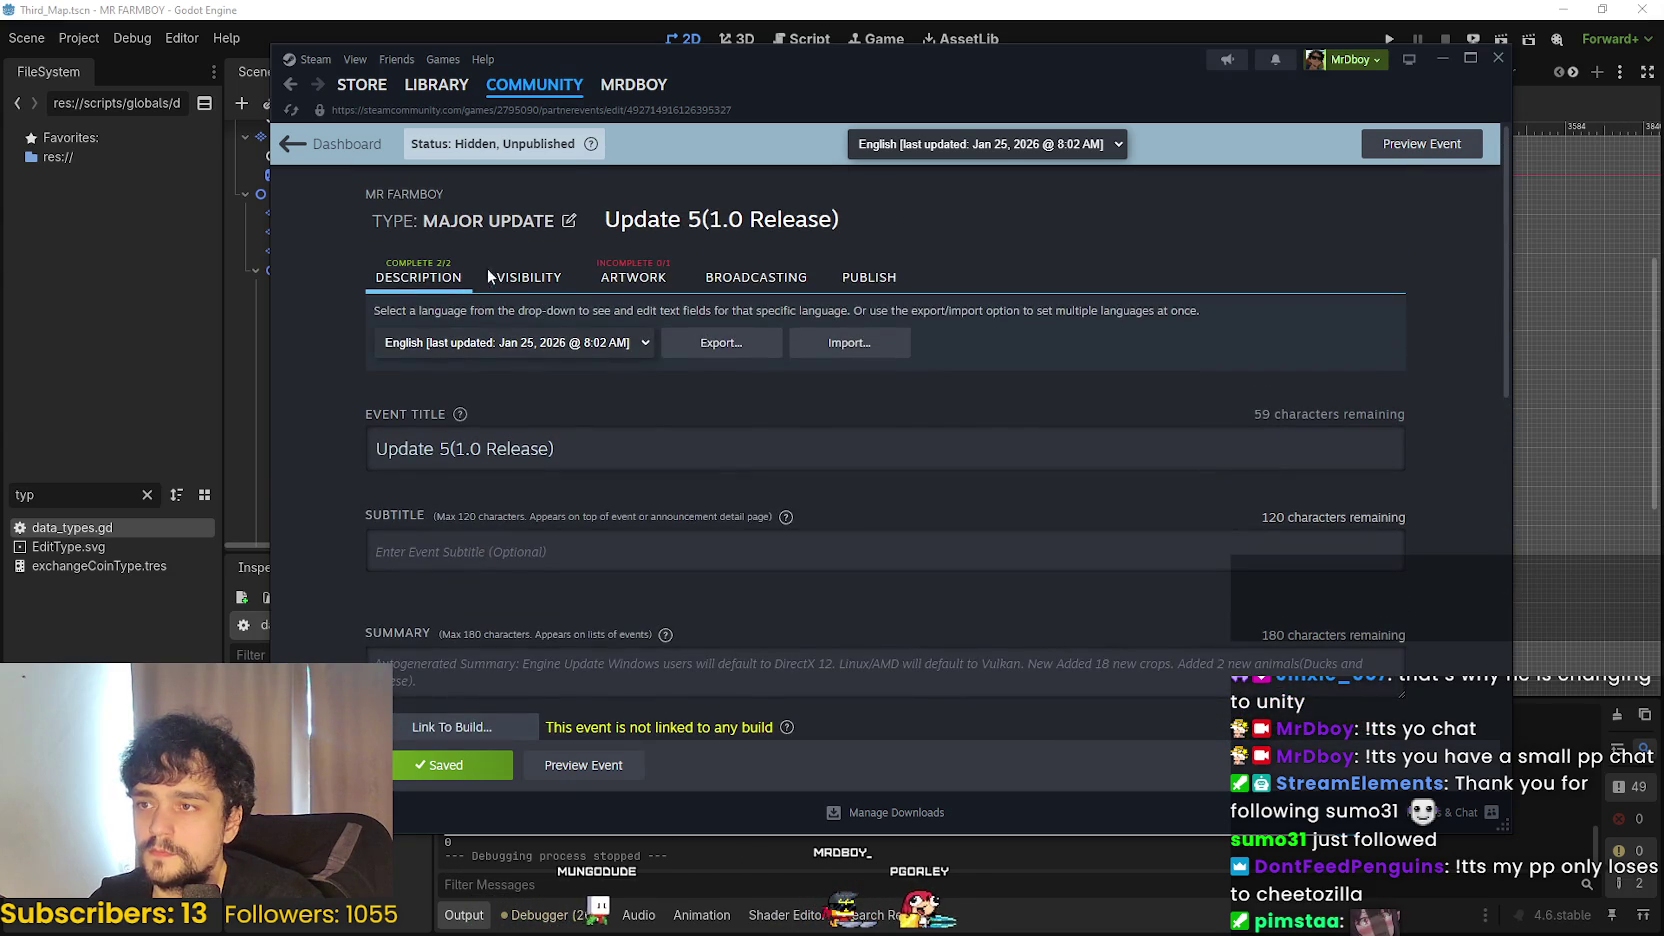
# - Select '(1.0 Release)' in the event title and begin replacing it with ': Road'
pyautogui.scroll(-2, 457, 344)
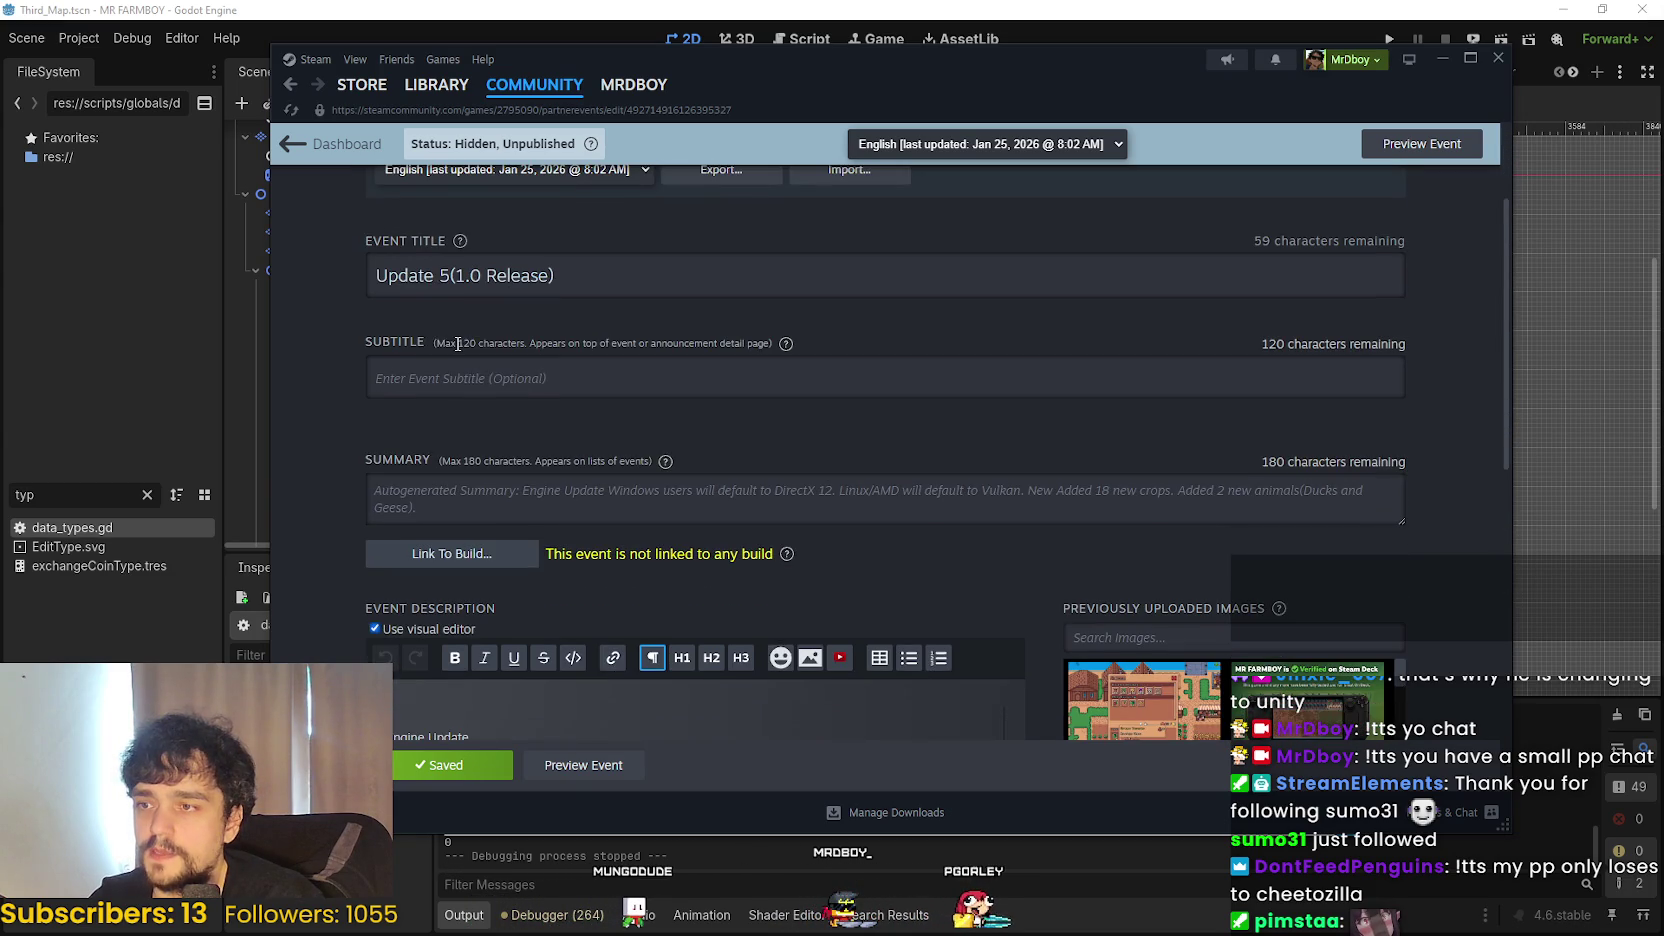
pyautogui.tripleClick(445, 277)
pyautogui.moveTo(640, 285); pyautogui.dragTo(451, 285)
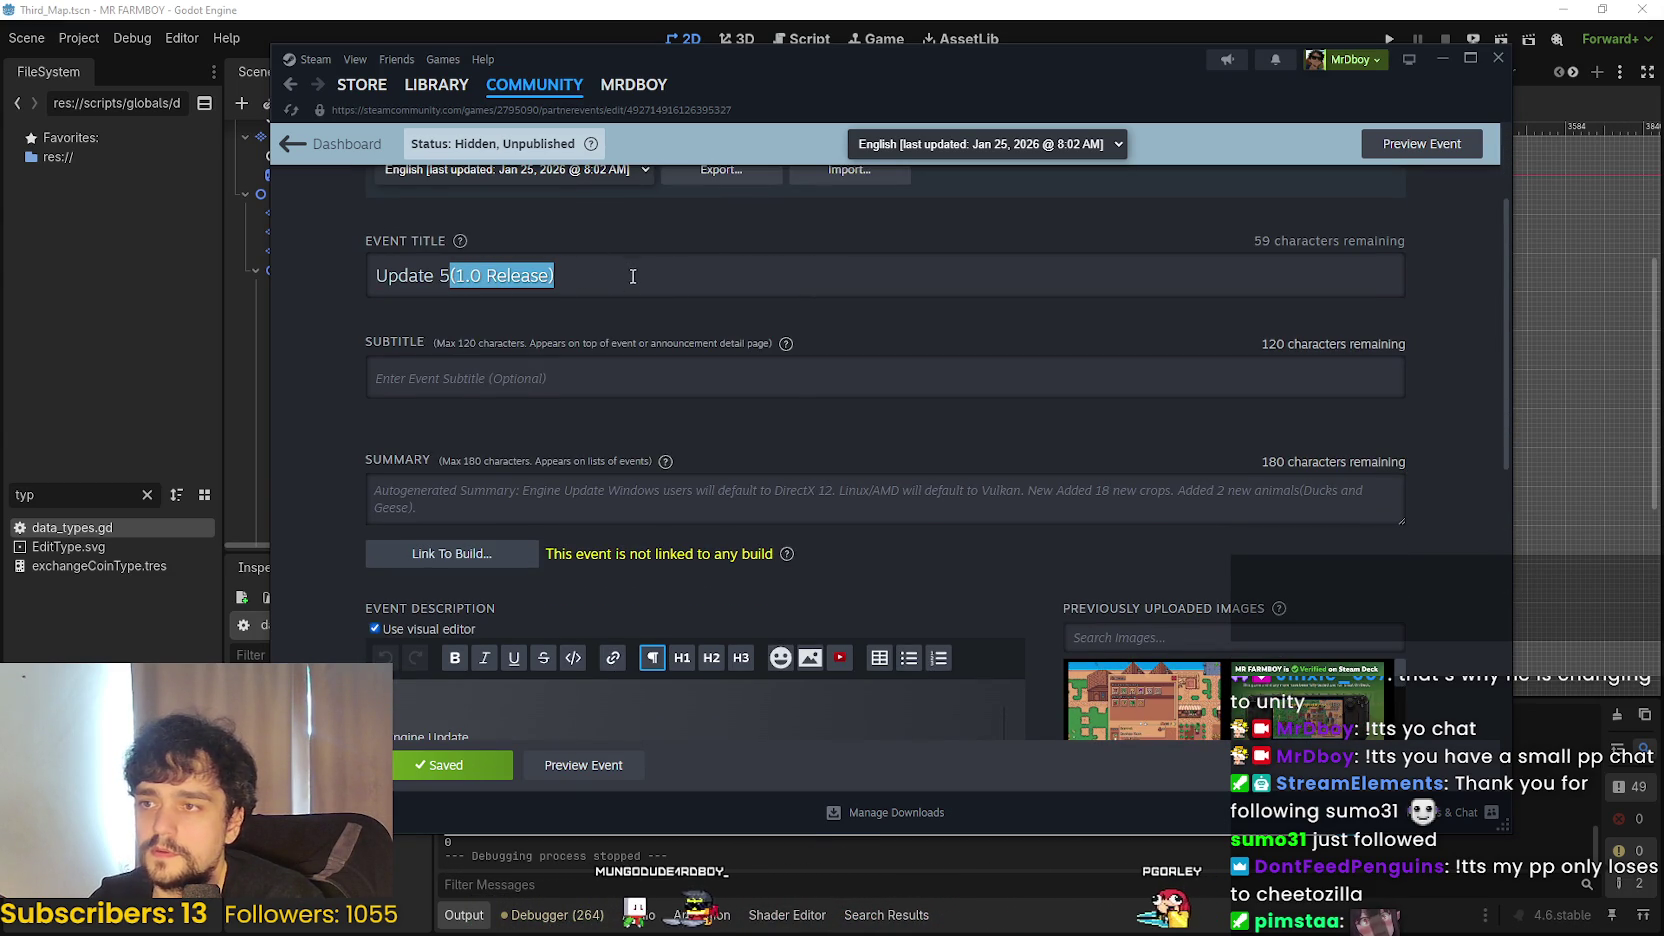
pyautogui.write(': R')
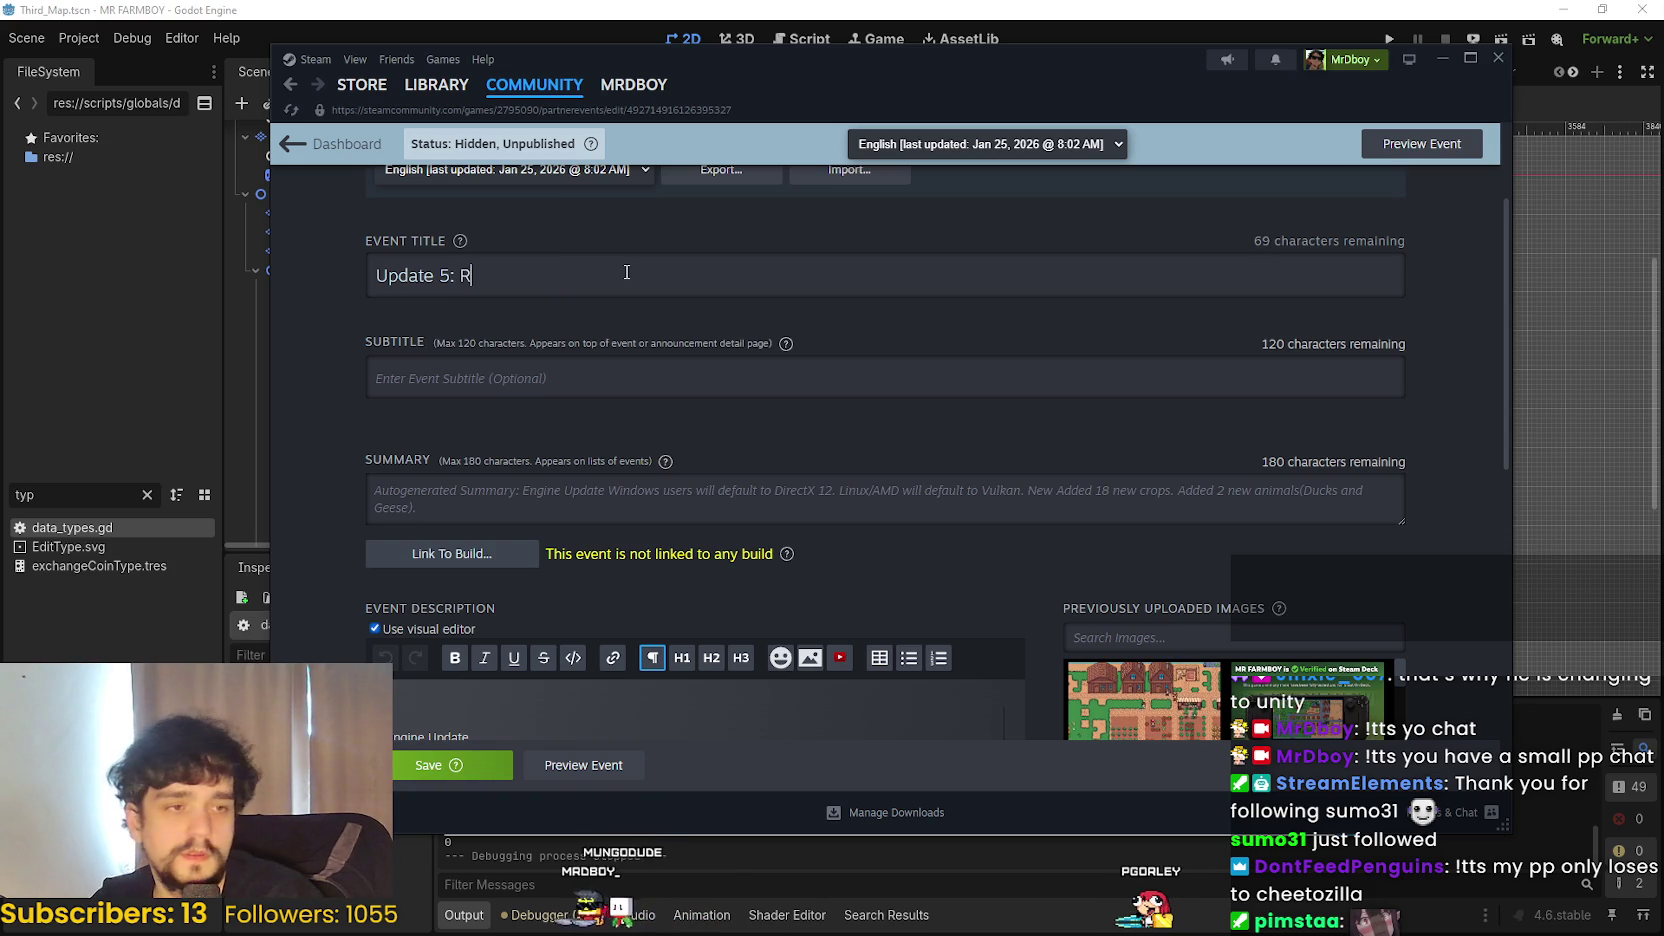
pyautogui.write('oad to Release')
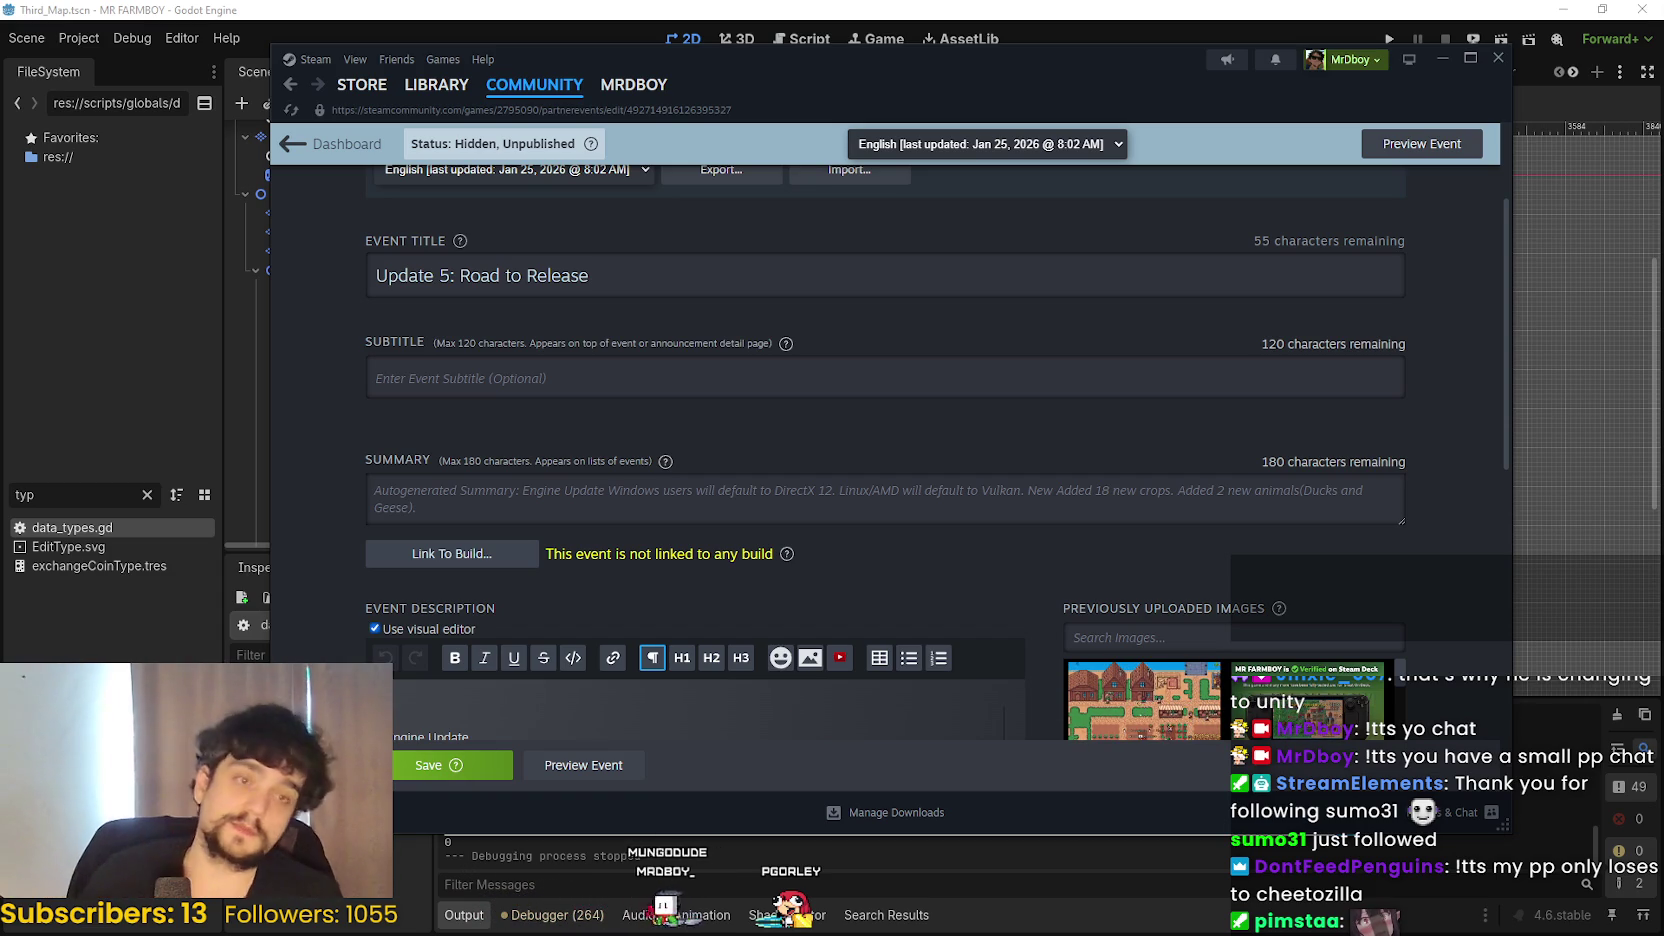
pyautogui.scroll(-5, 642, 441)
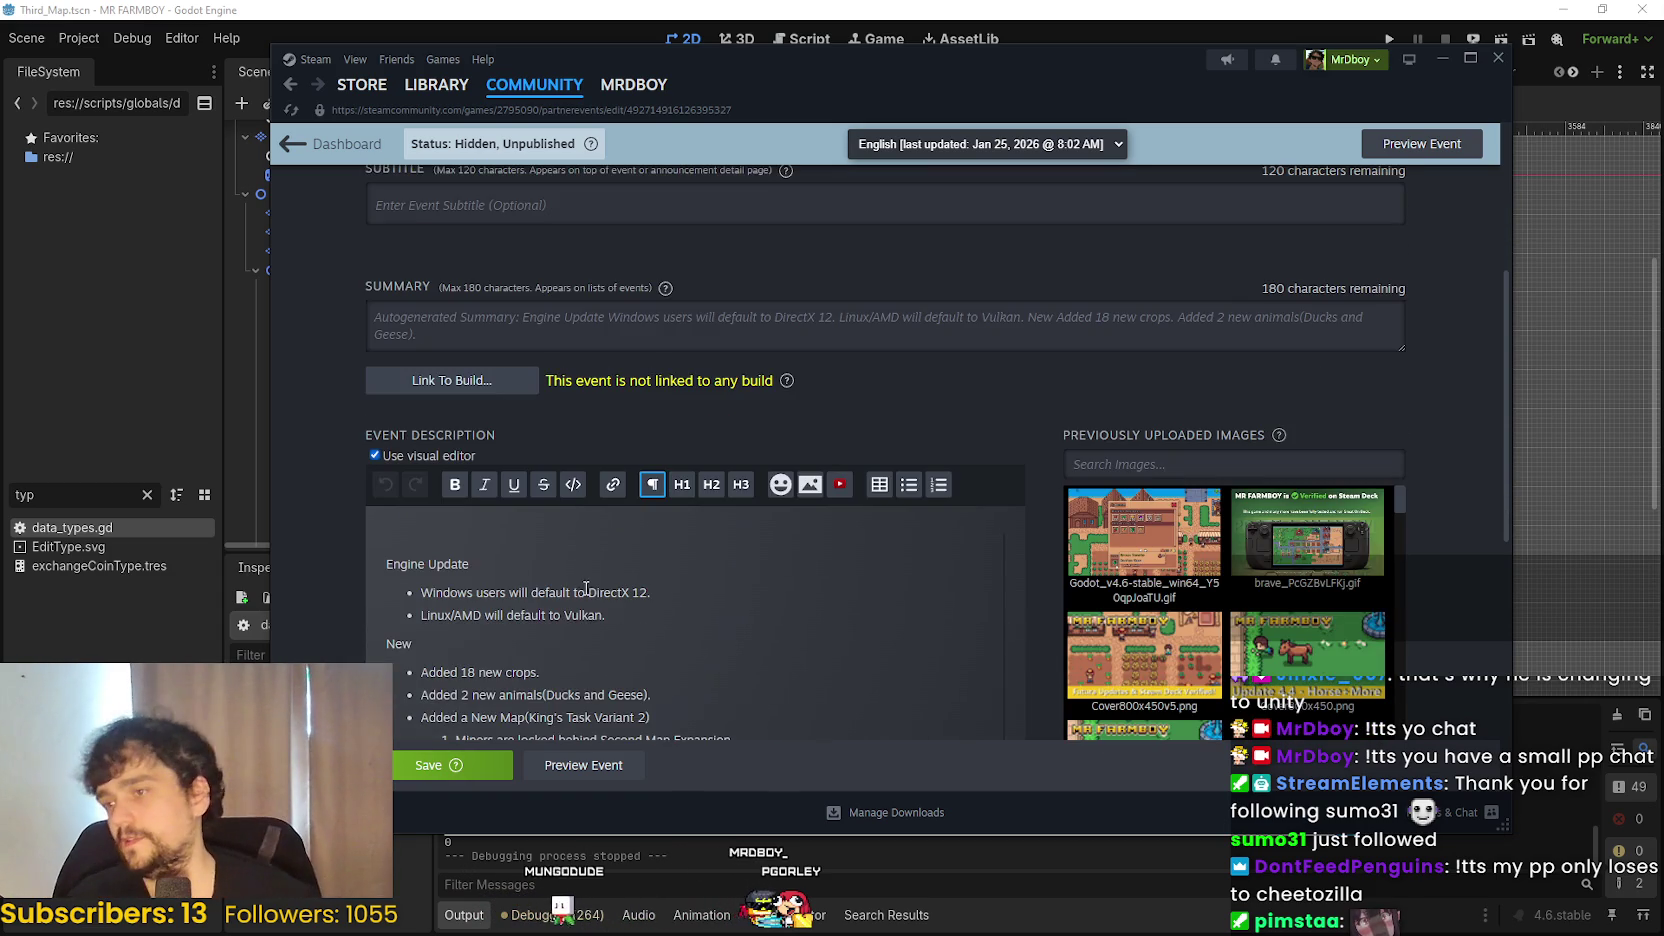
pyautogui.scroll(-2, 700, 588)
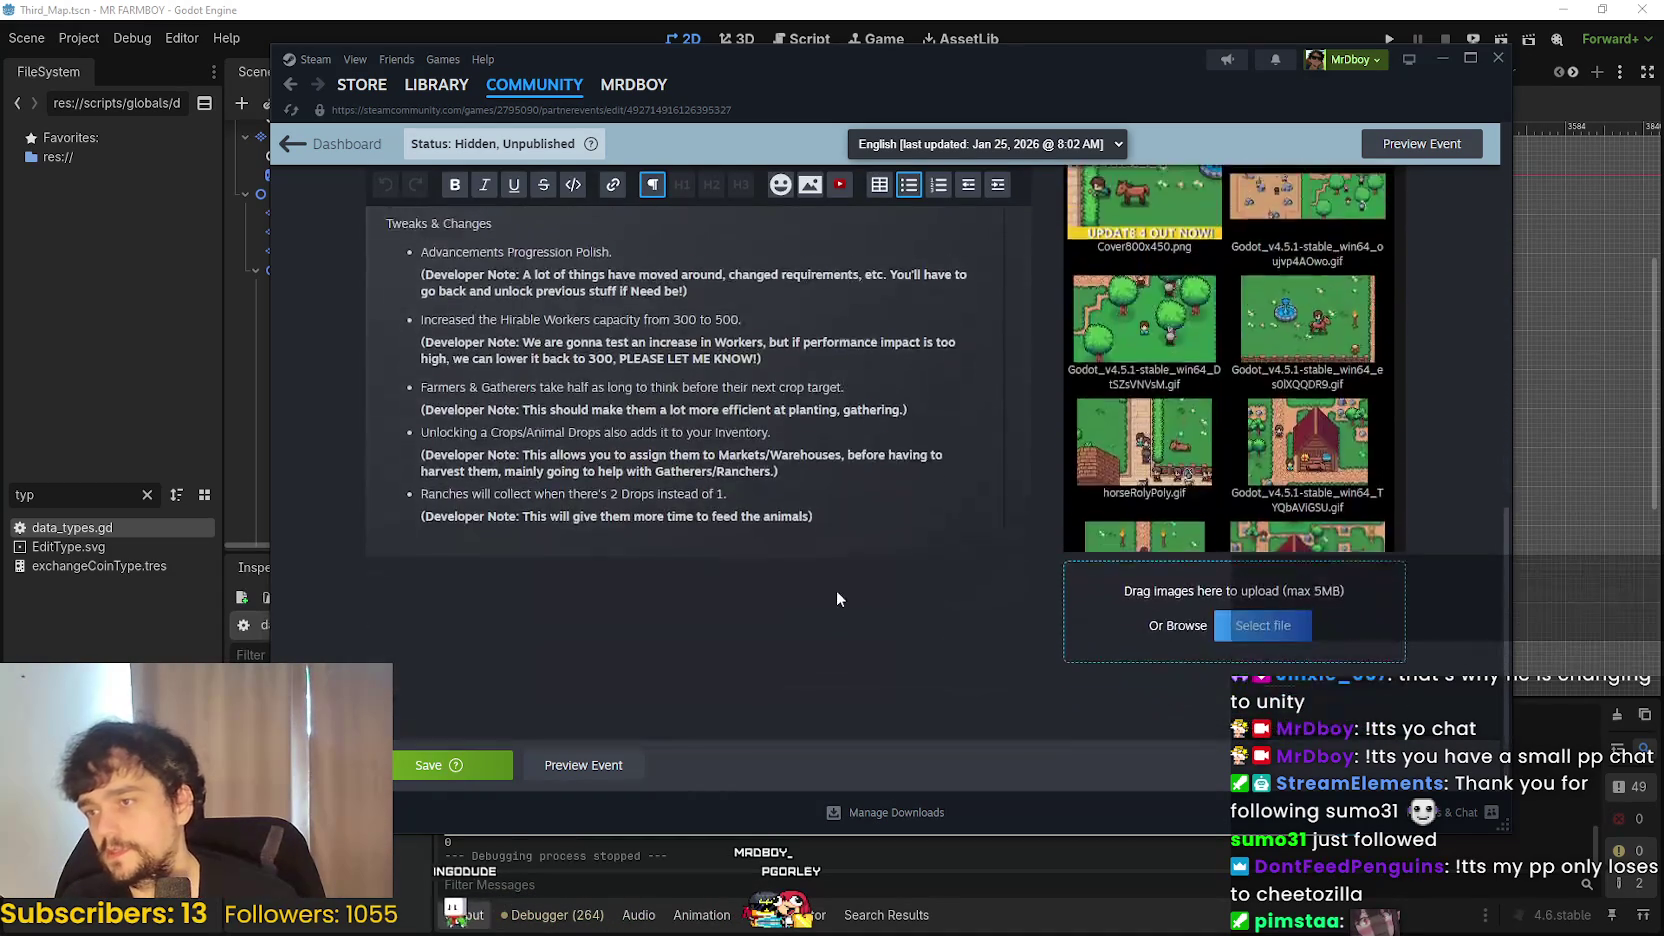
pyautogui.scroll(4, 836, 590)
pyautogui.scroll(-4, 830, 587)
pyautogui.scroll(4, 829, 586)
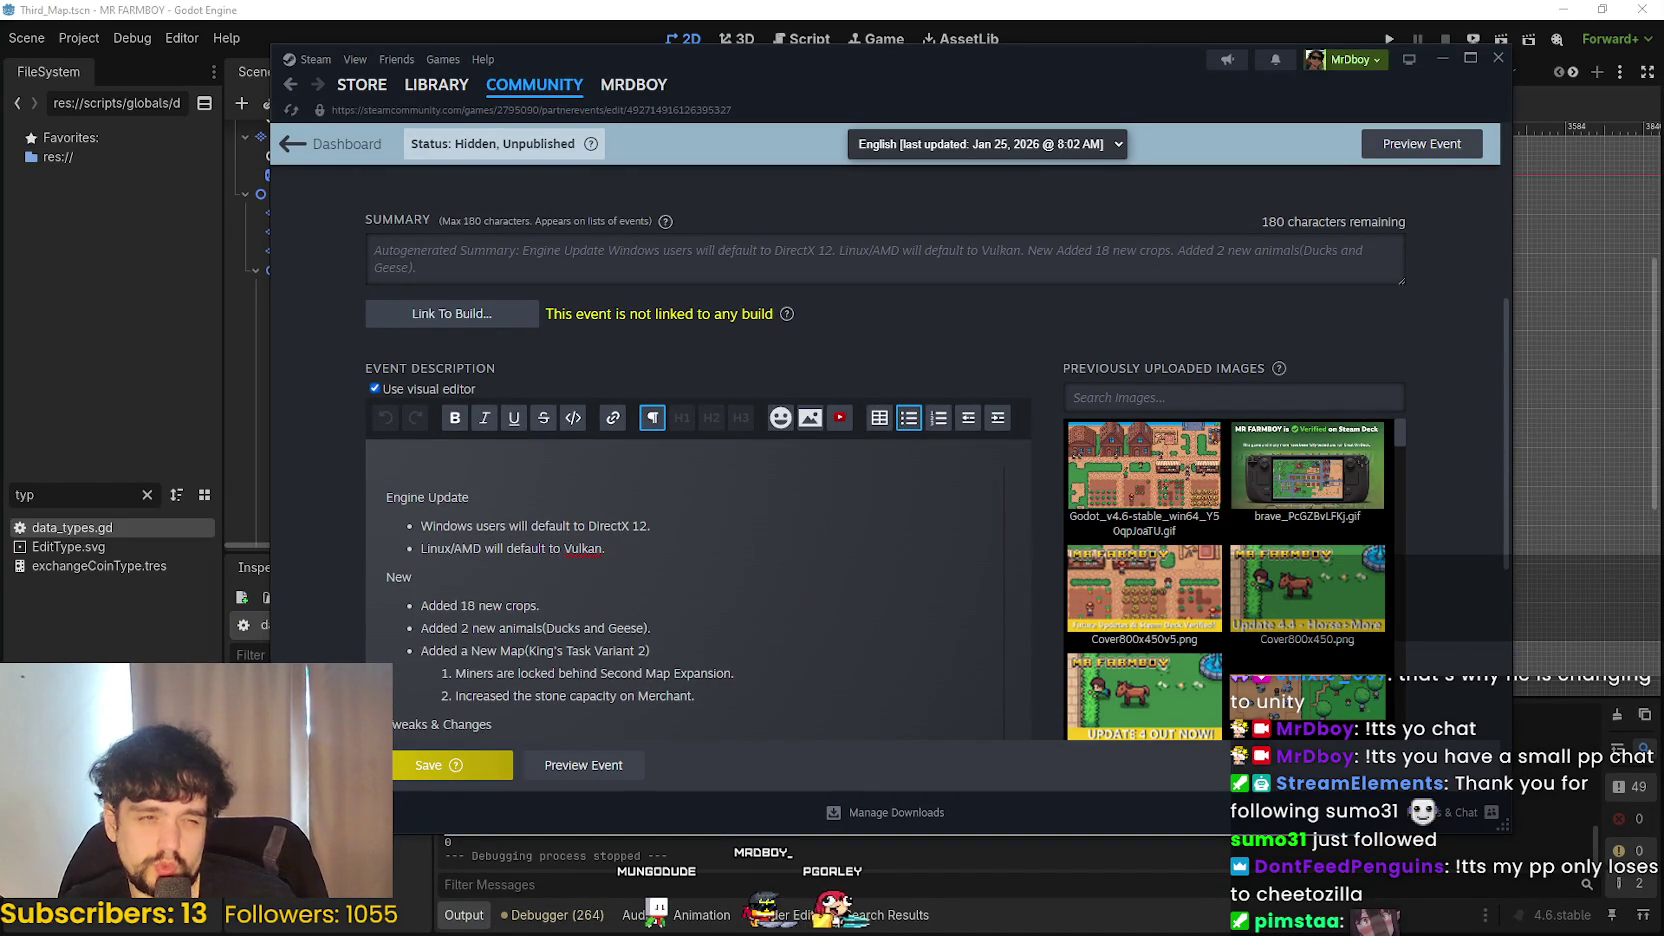
pyautogui.moveTo(1148, 556)
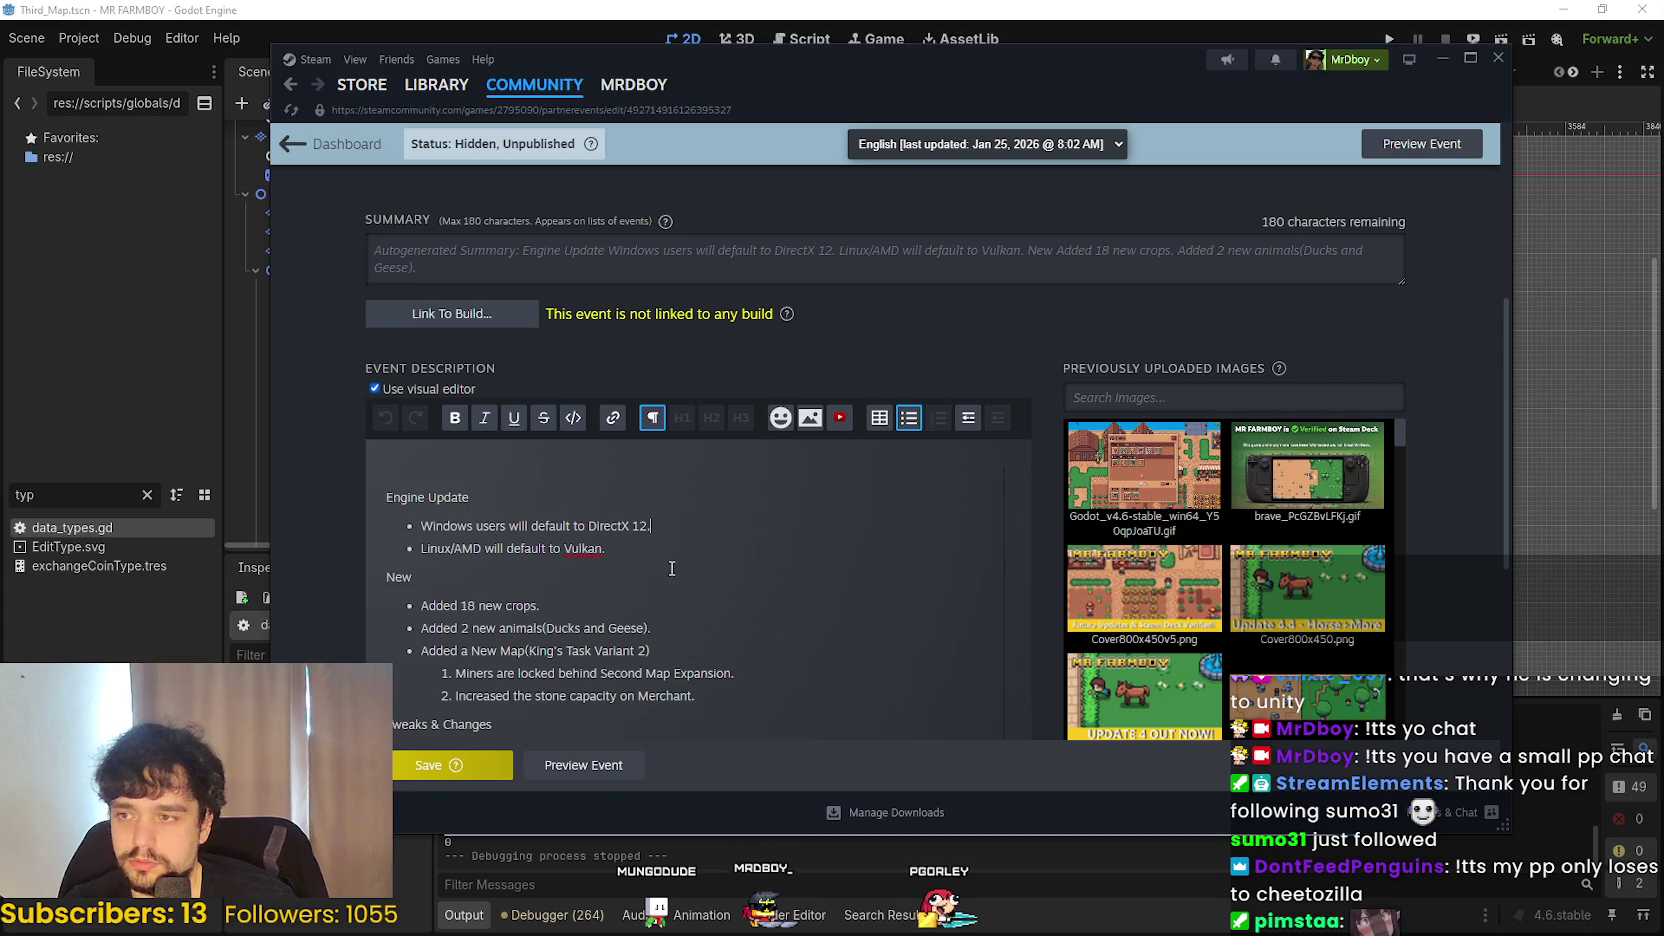
pyautogui.scroll(-2, 798, 472)
pyautogui.scroll(3, 816, 529)
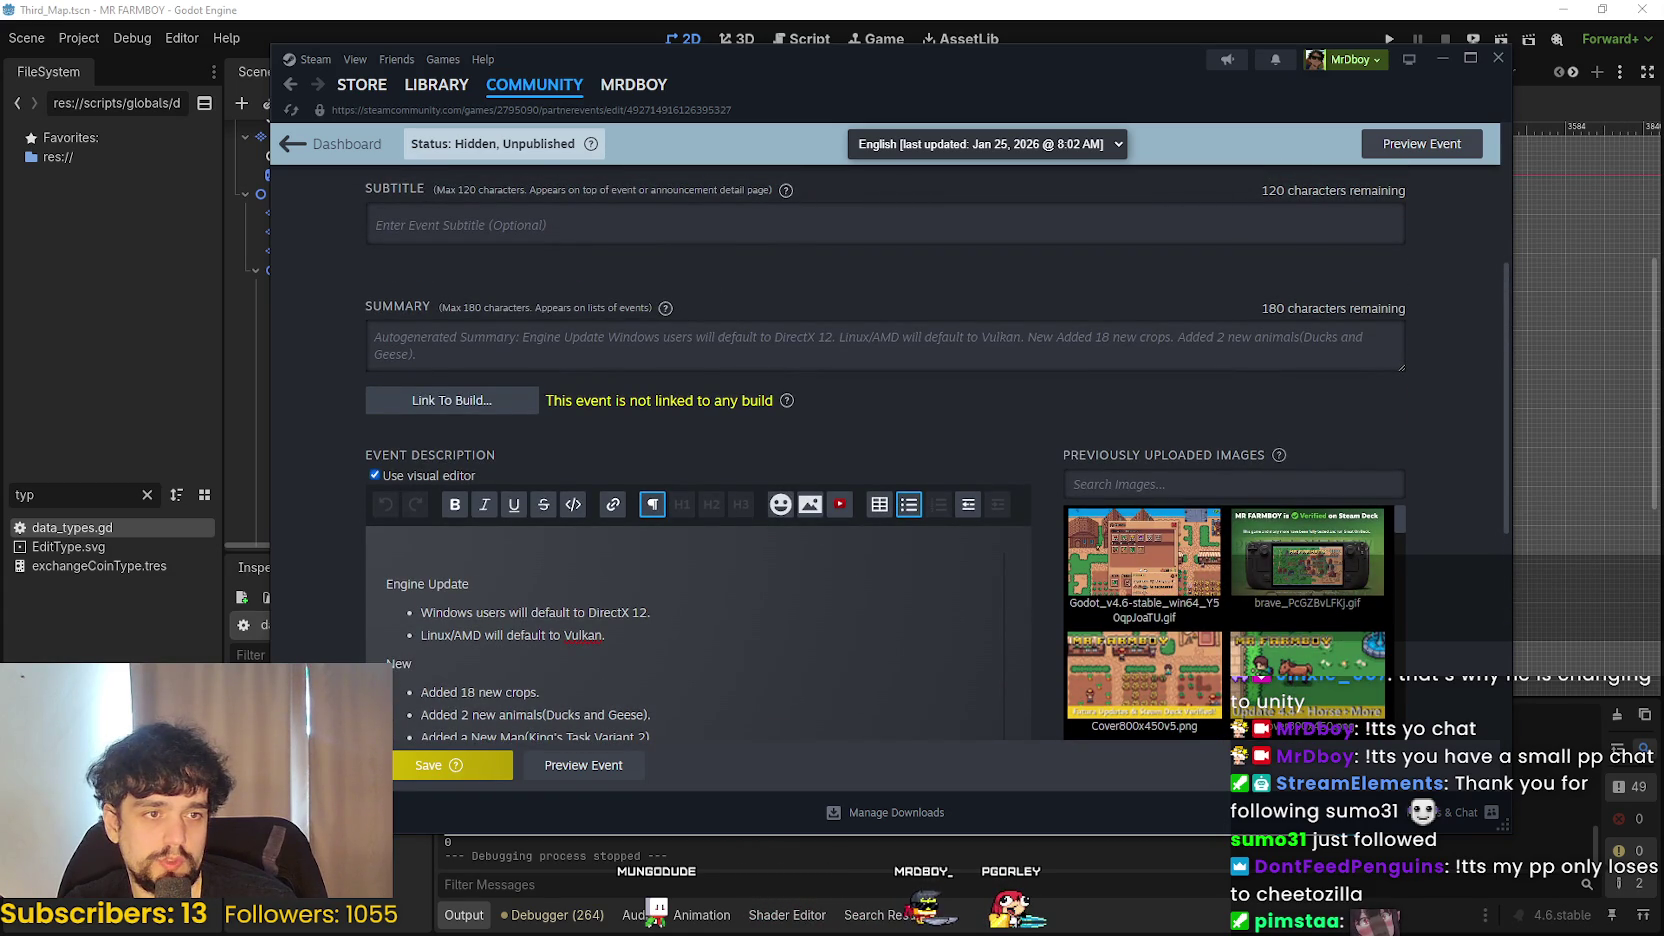
# - Paste the bold Steam review request at the start of the description, followed by a new line
pyautogui.click(552, 553)
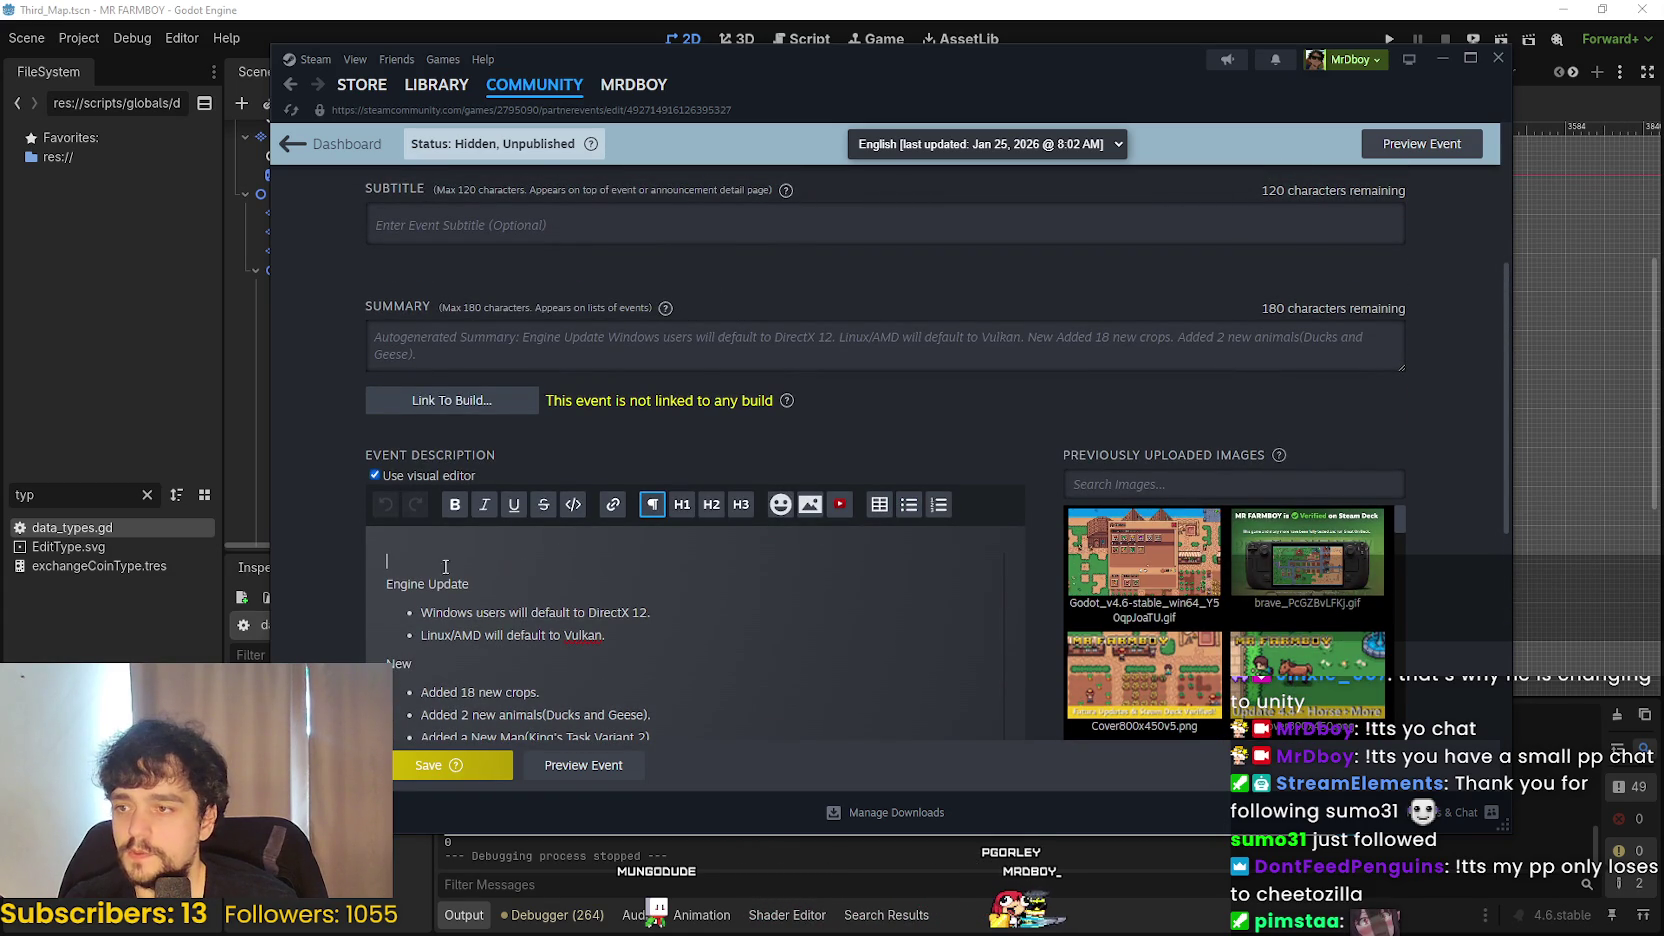
pyautogui.write("If you haven't already please leave me a Steam review, it really helps me a lot!")
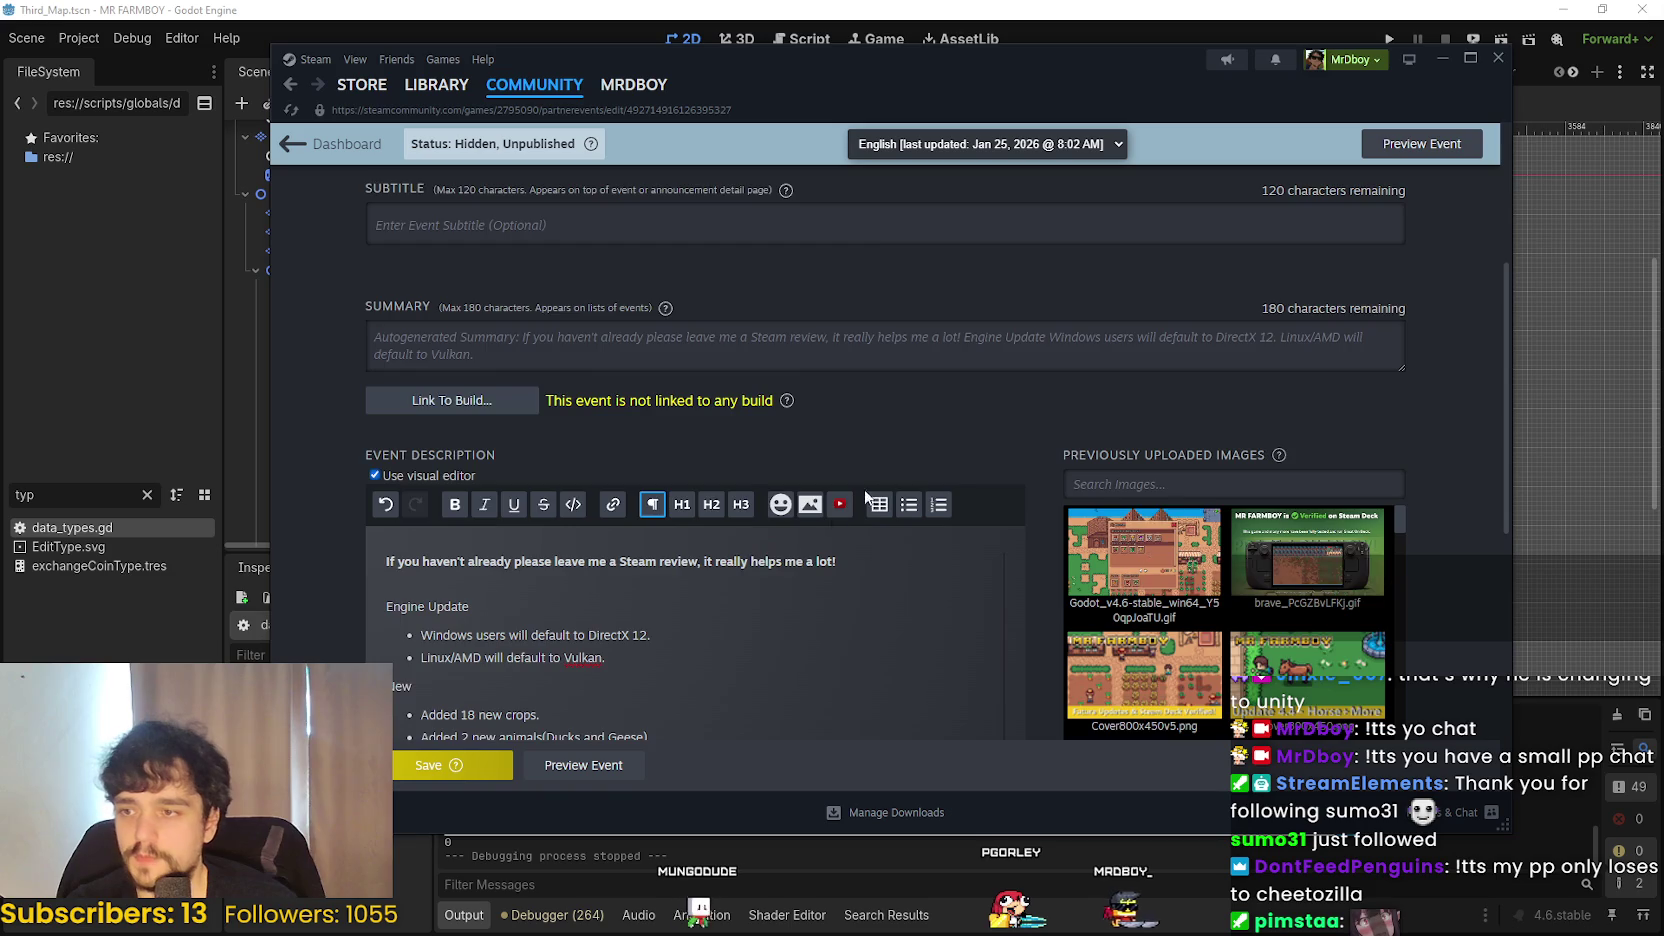
pyautogui.press('Return')
pyautogui.scroll(-3, 744, 557)
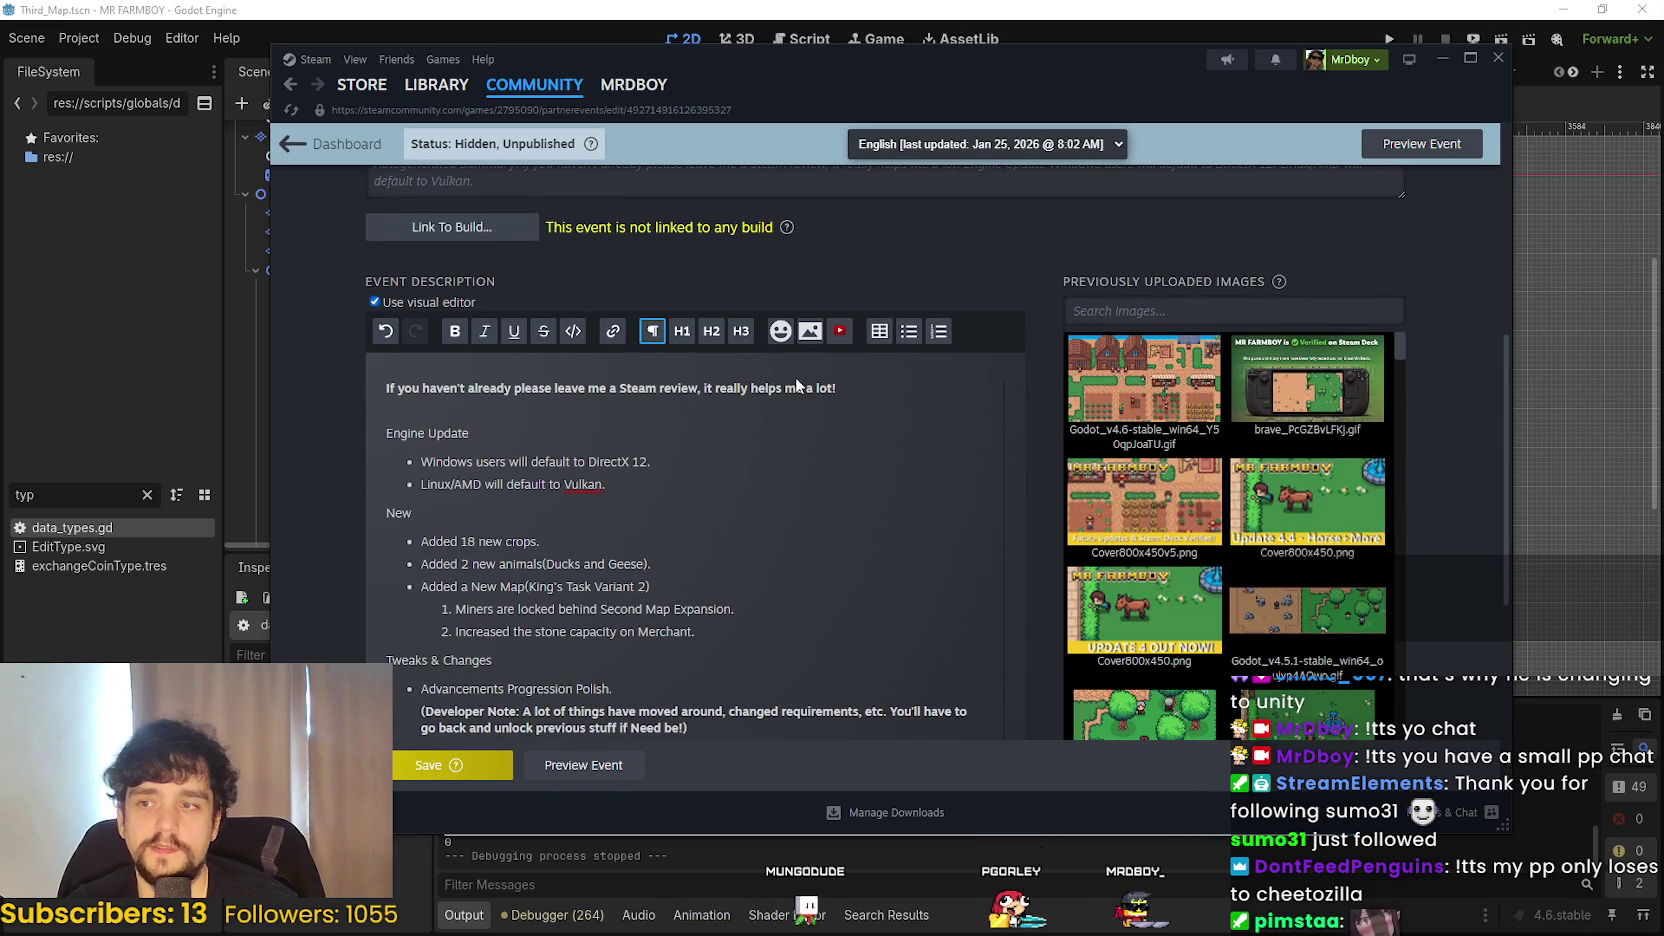
# - Add a 'Hey everyone!!' greeting line below the review request
pyautogui.click(882, 400)
pyautogui.write('Hi')
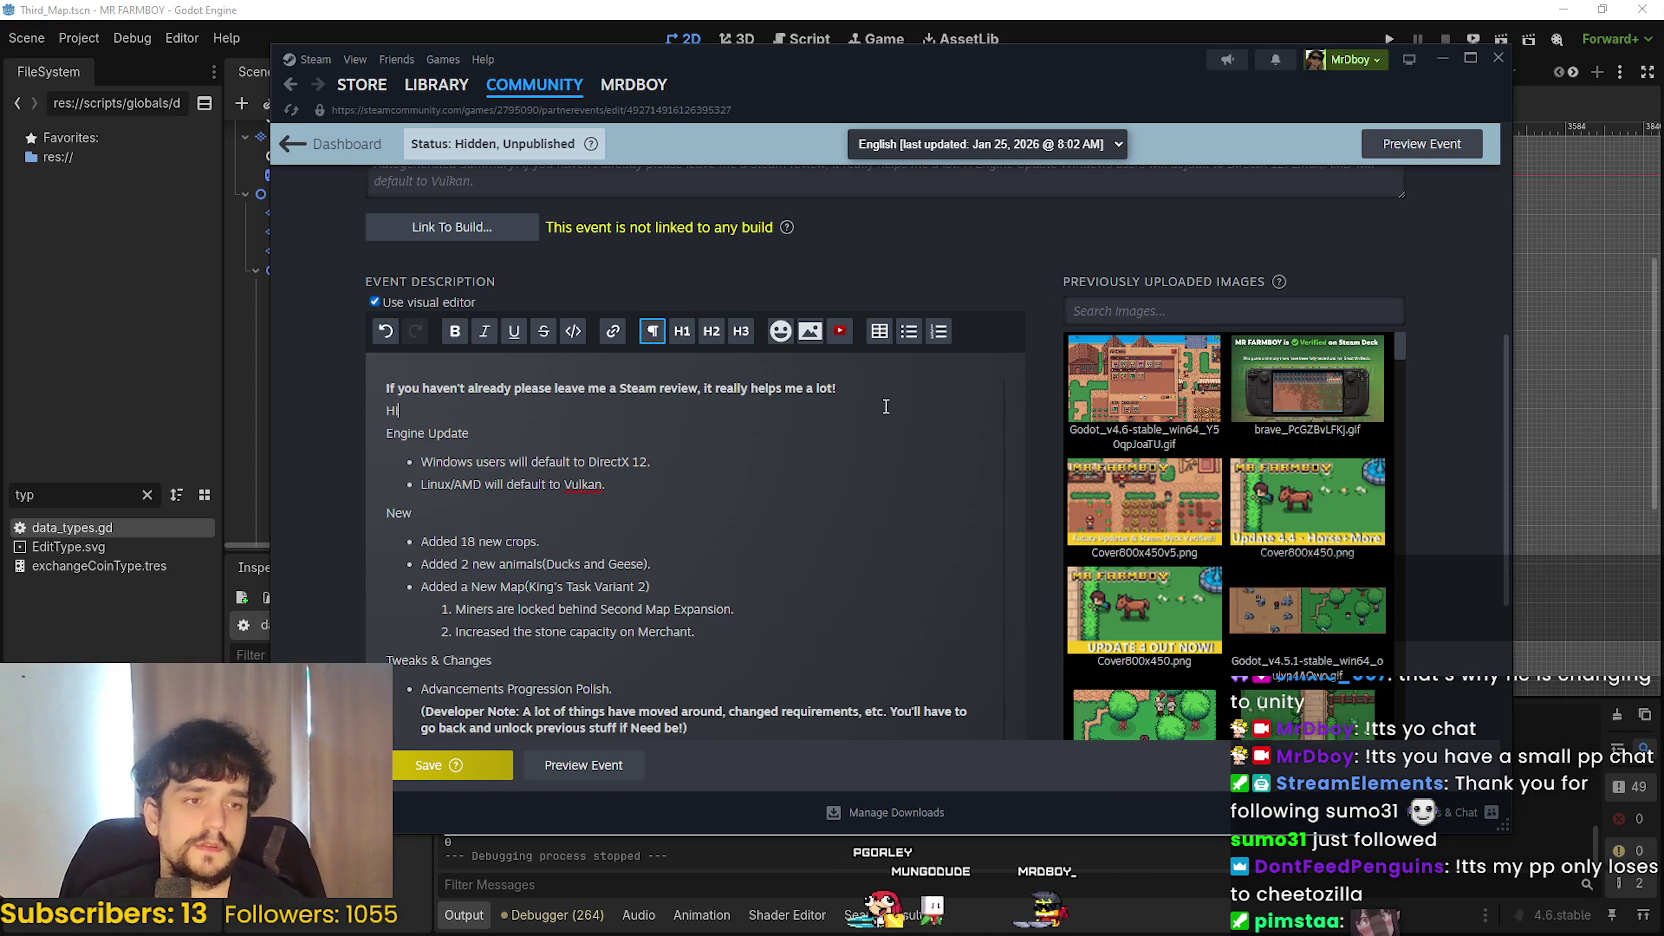
pyautogui.write('e')
pyautogui.press('BackSpace')
pyautogui.press('BackSpace')
pyautogui.press('BackSpace')
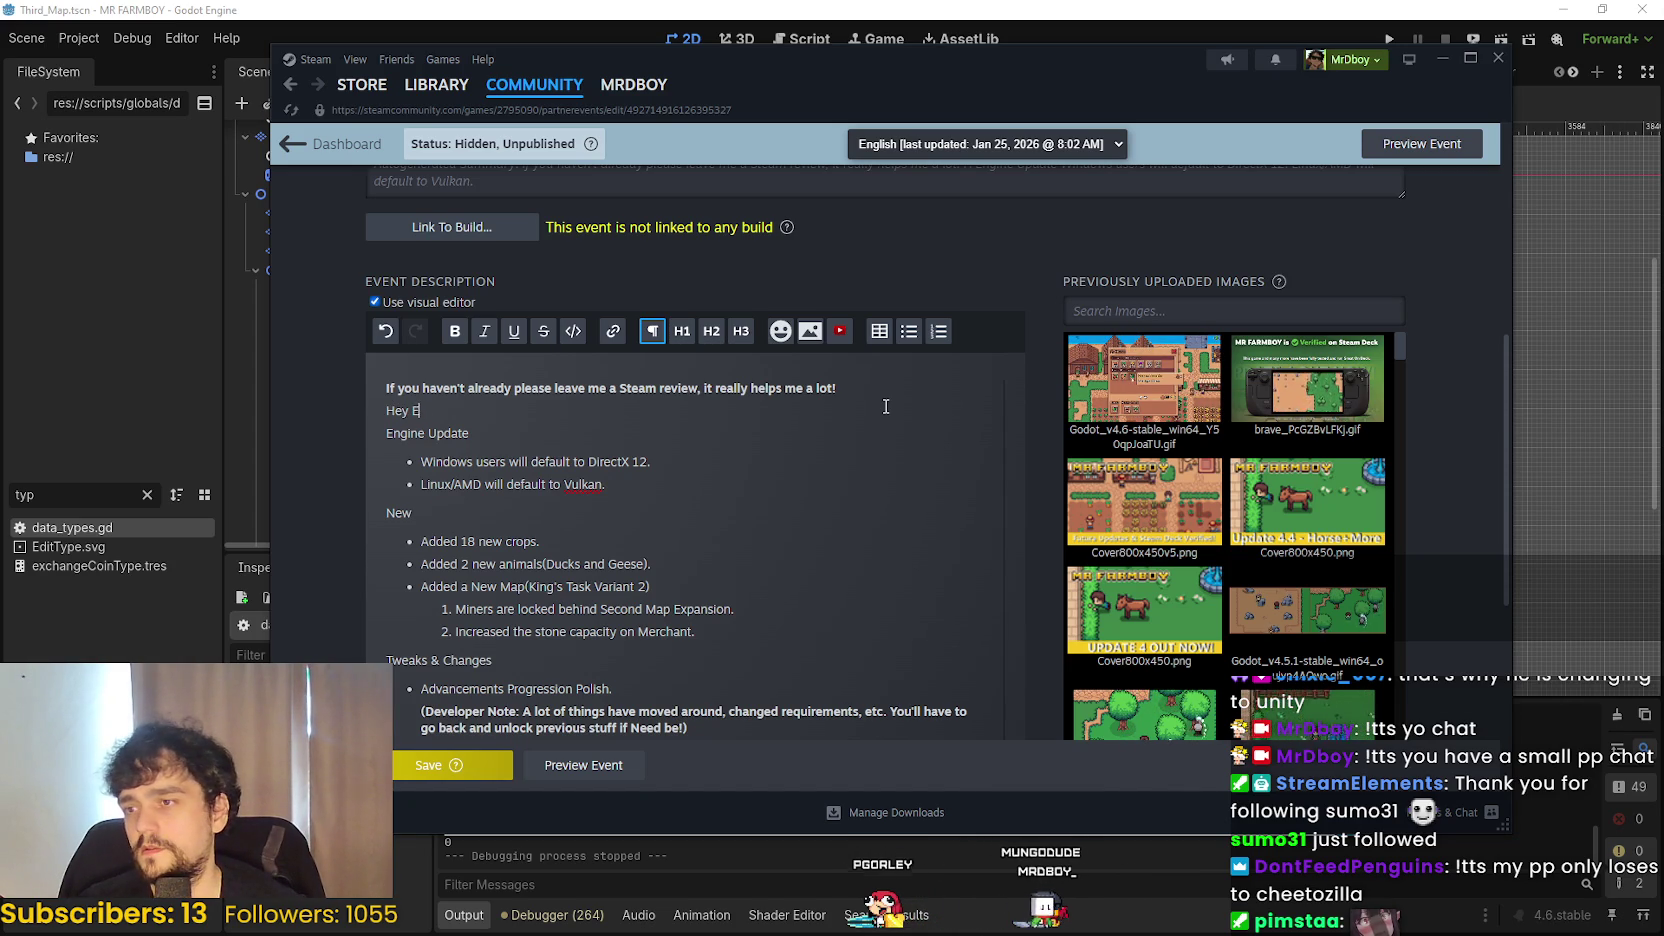
pyautogui.write('ryone')
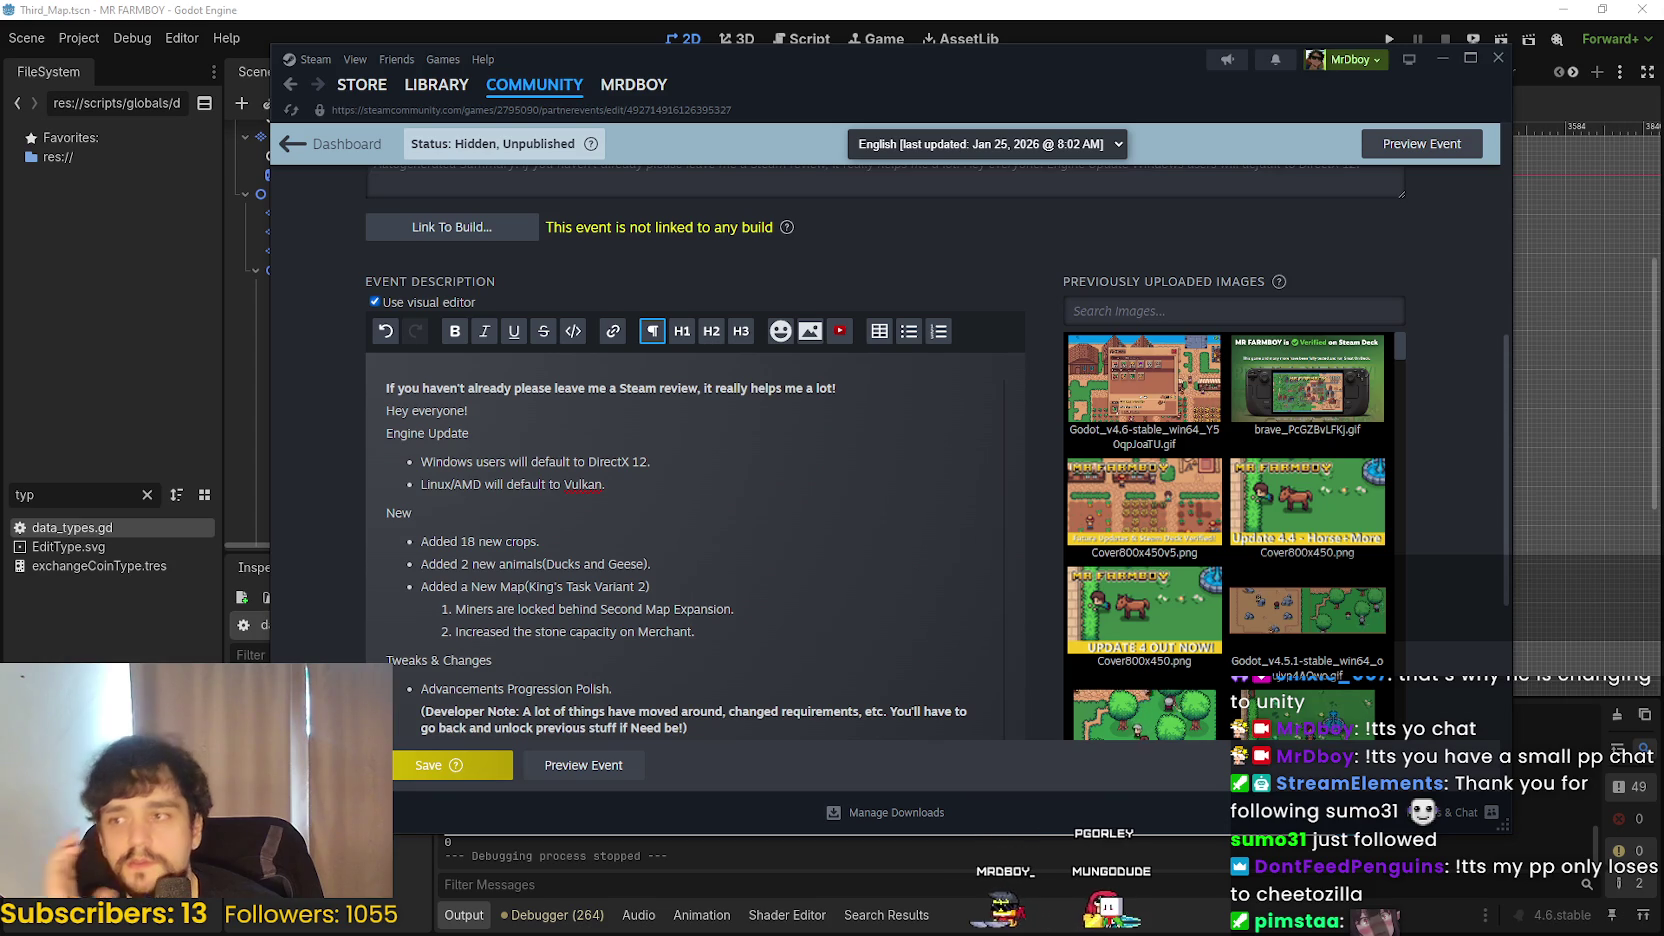
pyautogui.write('!')
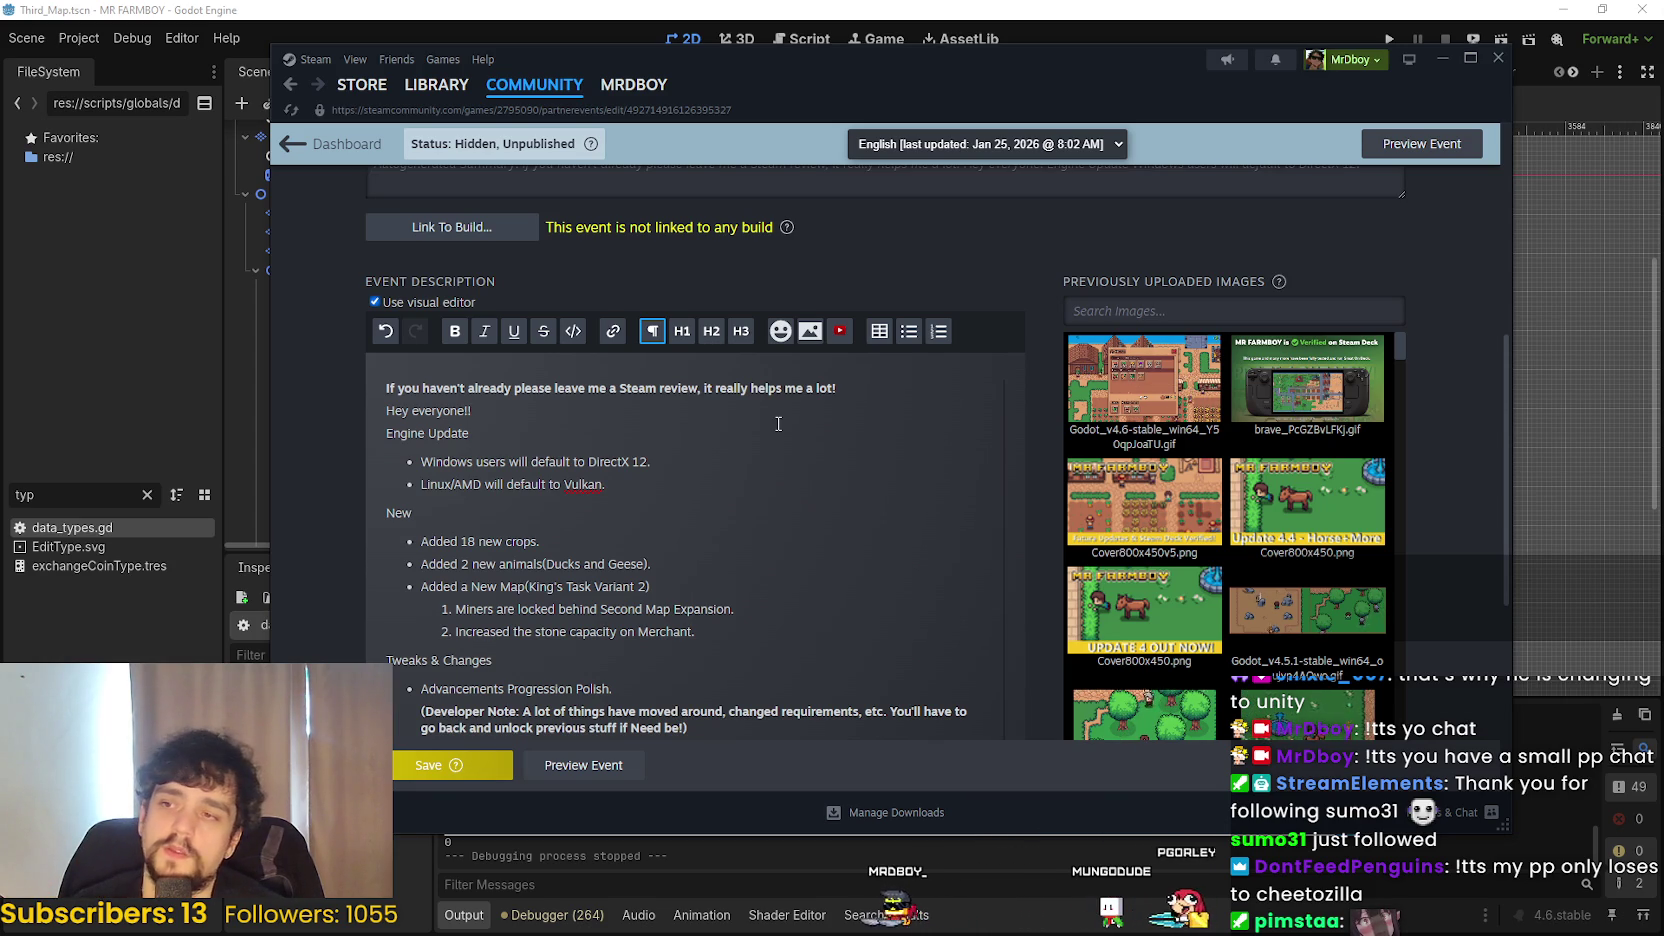
pyautogui.press('Return')
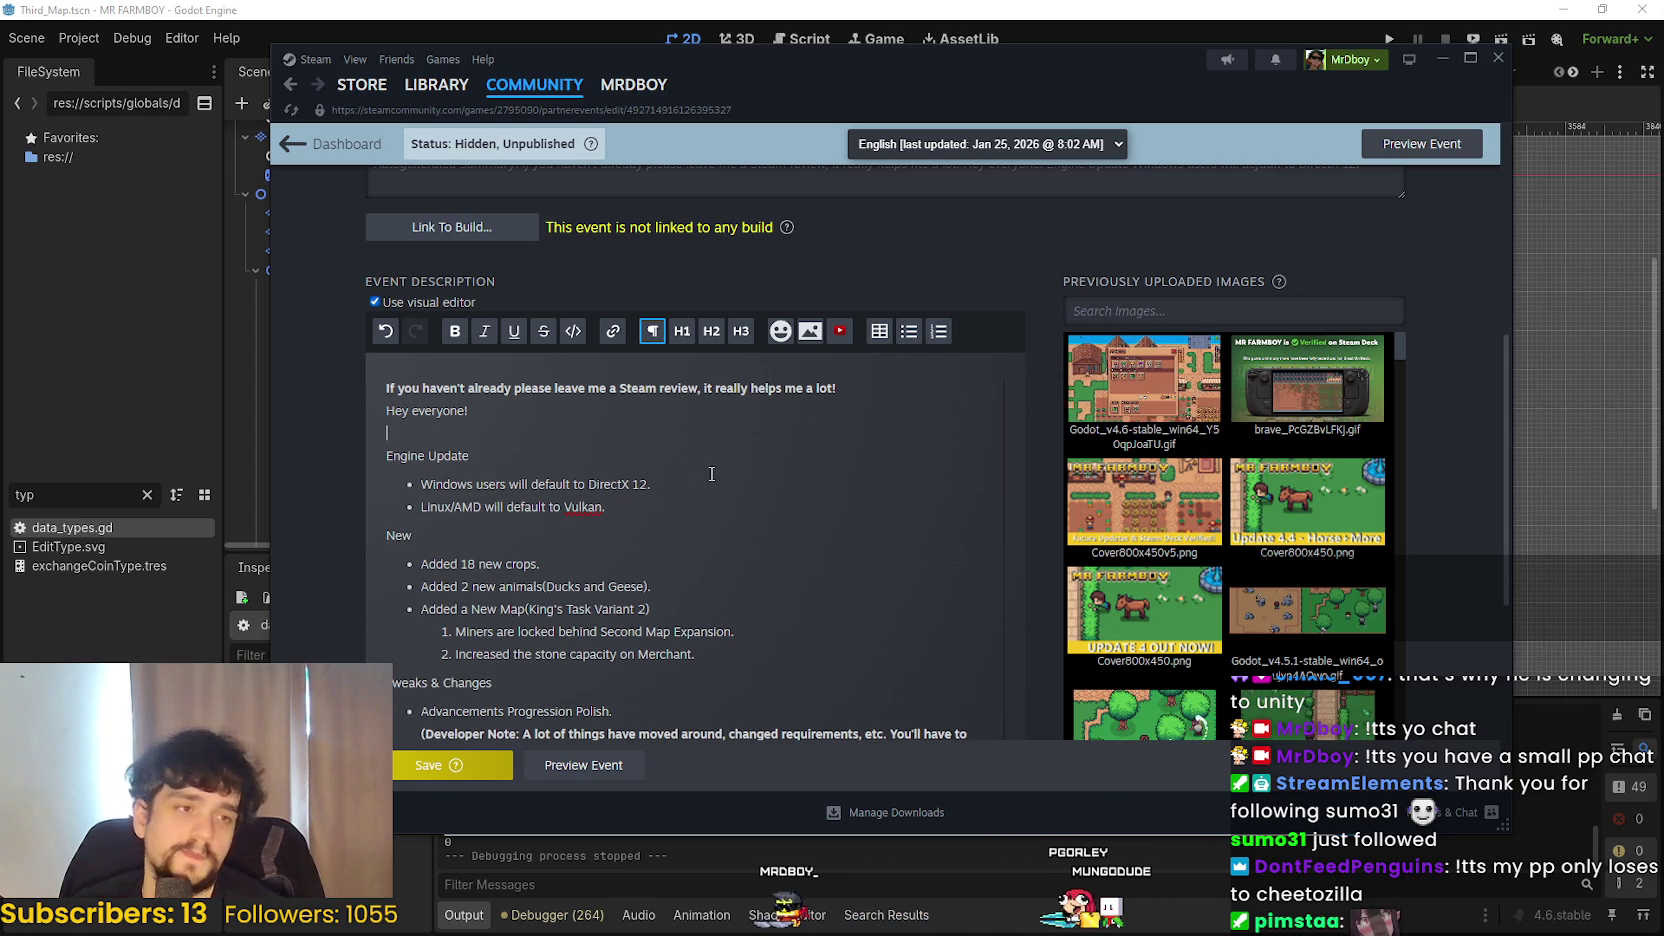
# - Add a TEXT TEXT TEXT placeholder below the greeting, followed by blank lines
pyautogui.scroll(-1, 483, 604)
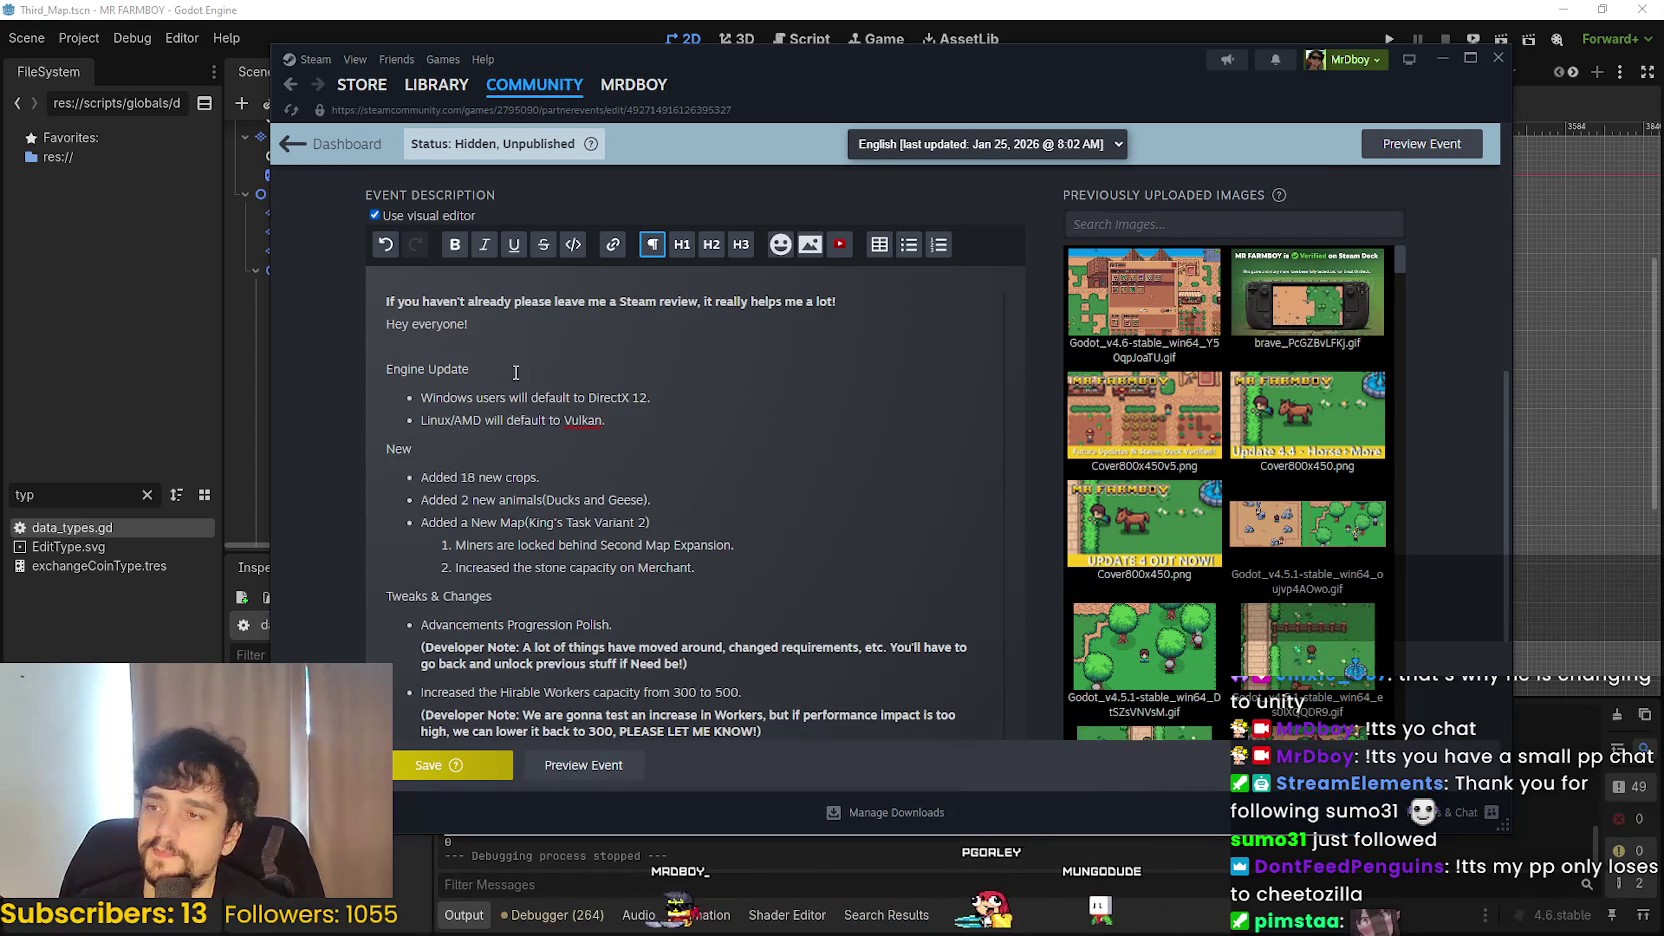
pyautogui.write('TEXT TEXT TE')
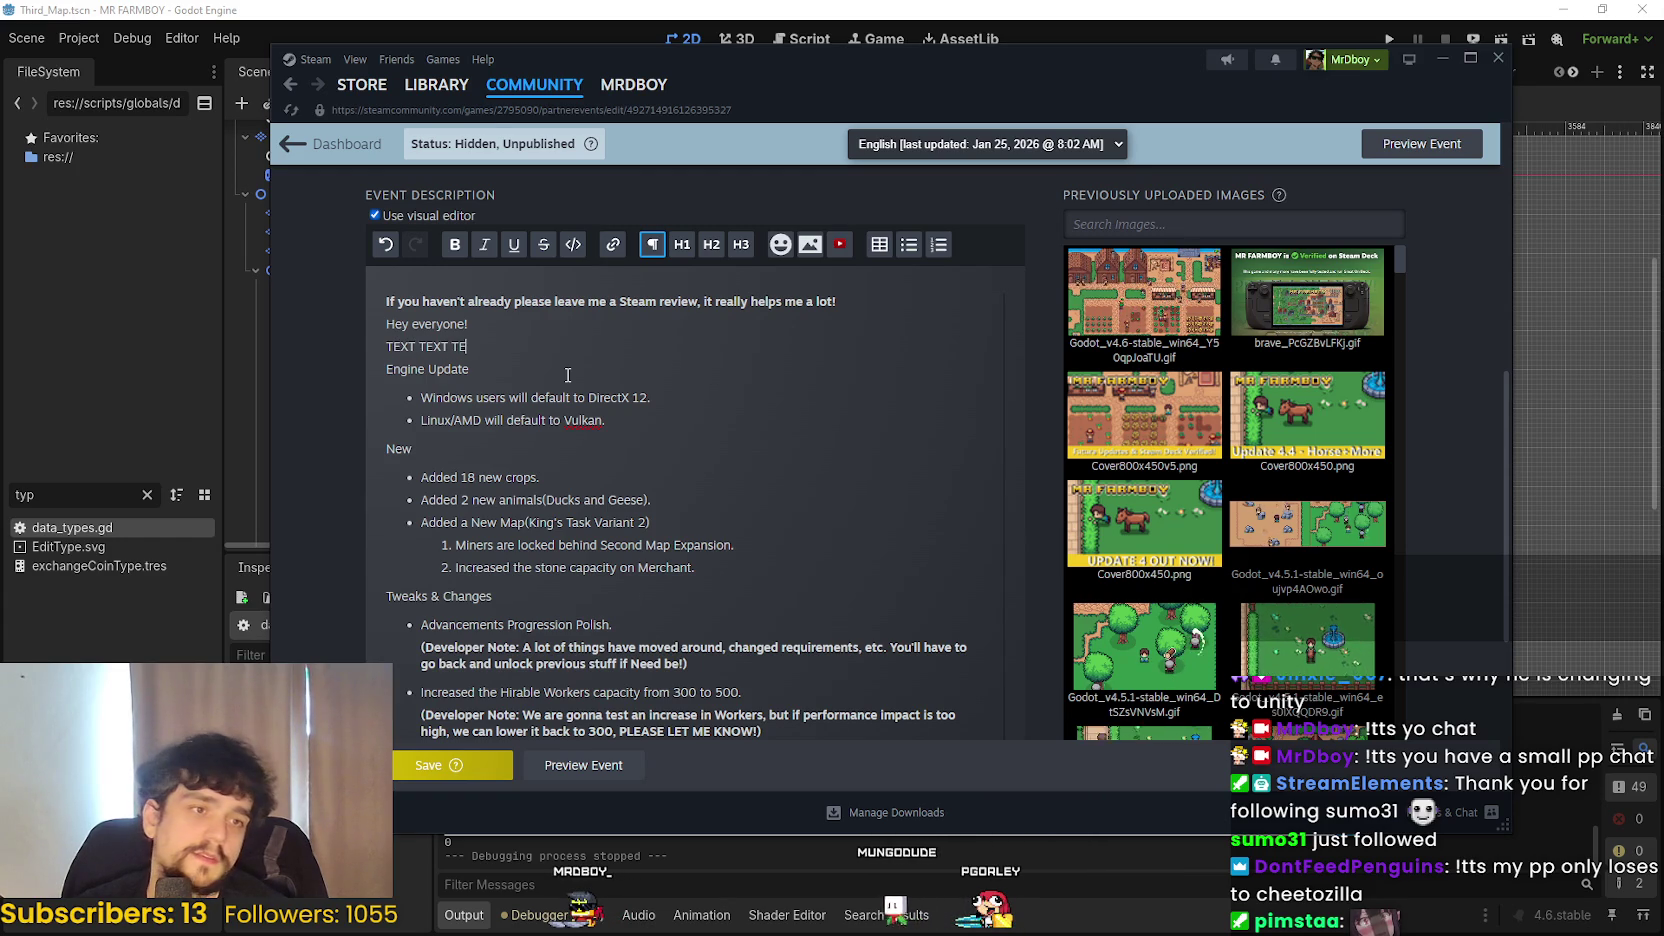
pyautogui.write('XT')
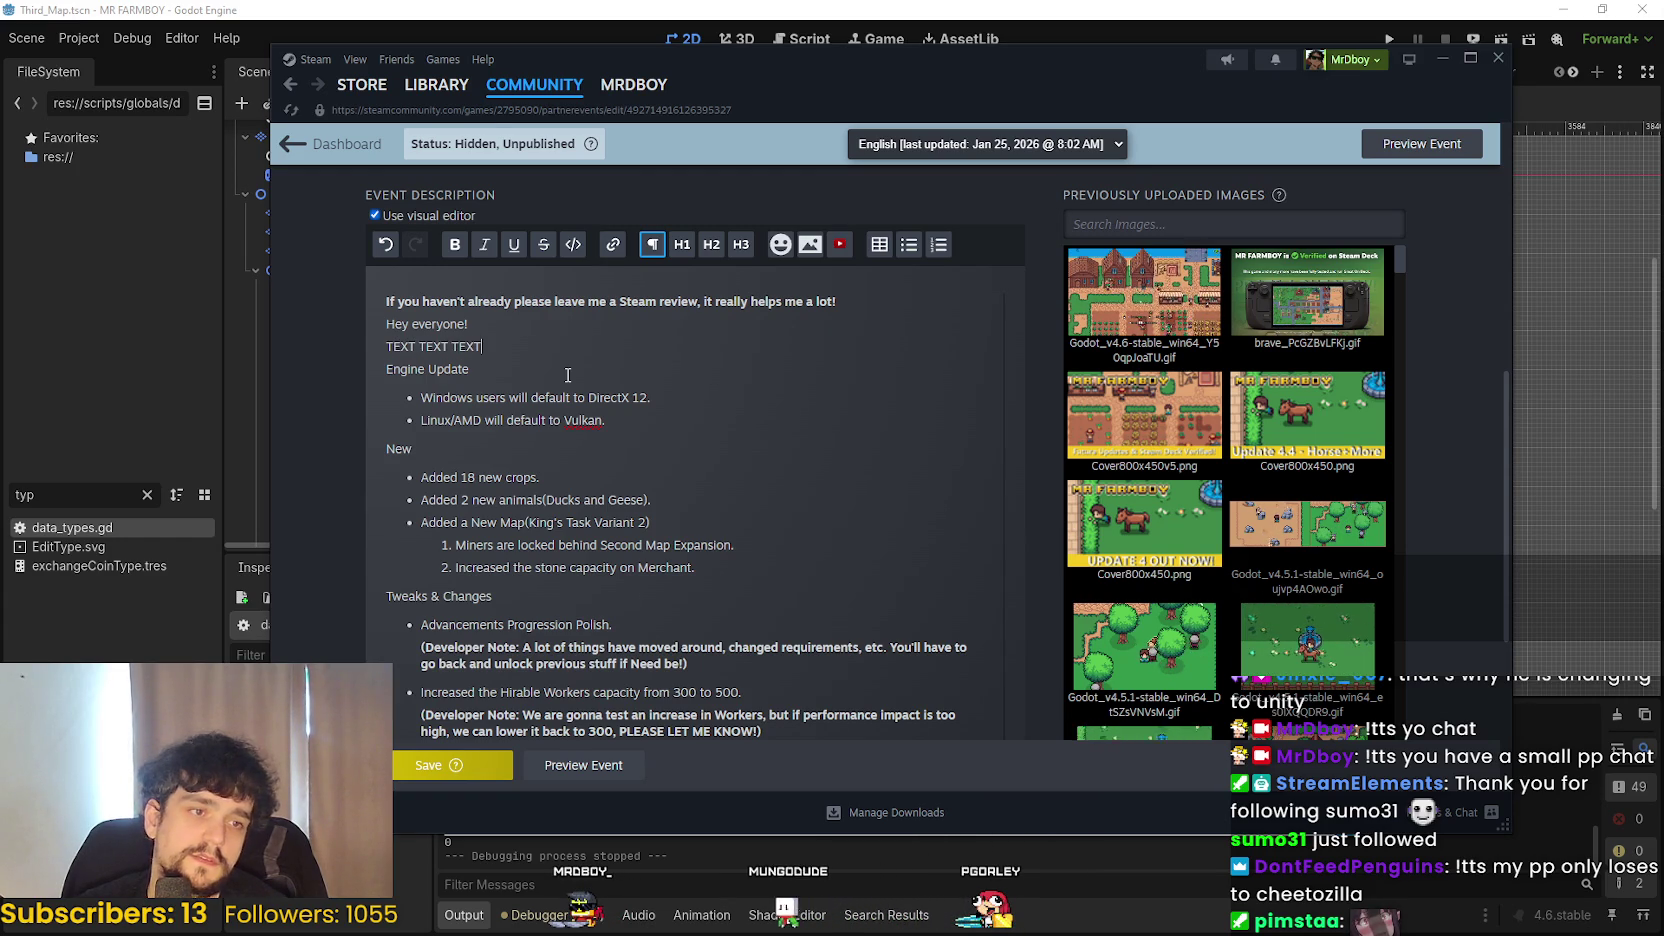
pyautogui.press('Return')
pyautogui.press('Return')
pyautogui.press('Return')
# - Add the line 'Demo has been updated to Update 5, progress carries over too!'
pyautogui.write('Demo')
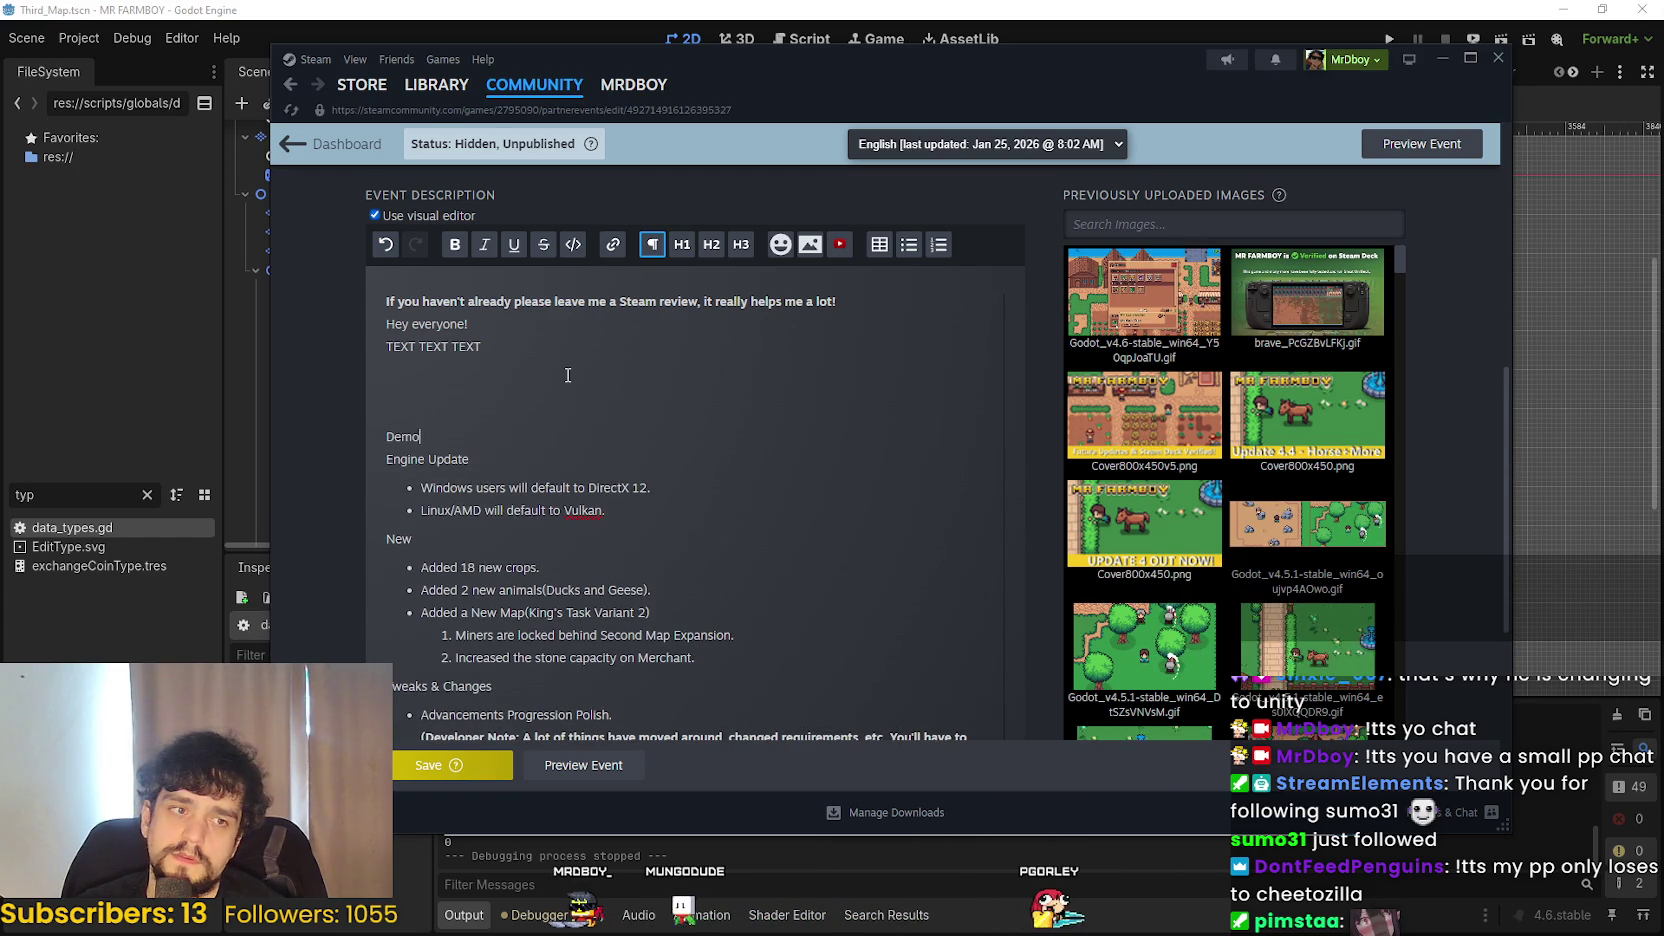
pyautogui.write(' has been update')
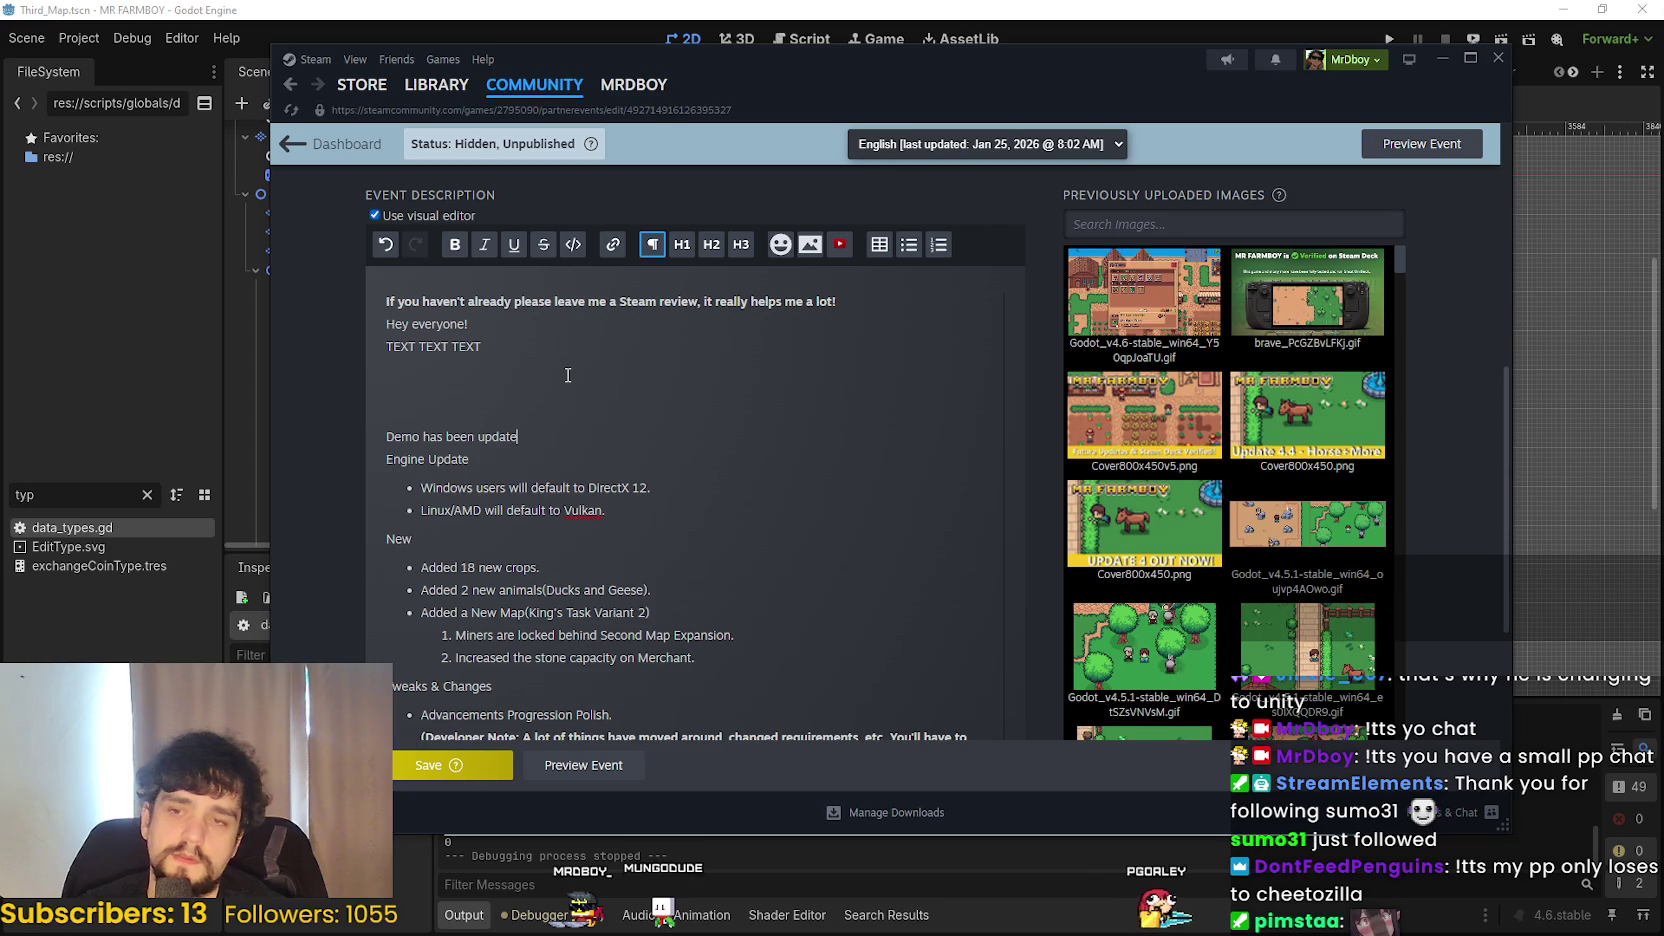
pyautogui.write('d to Update 5:')
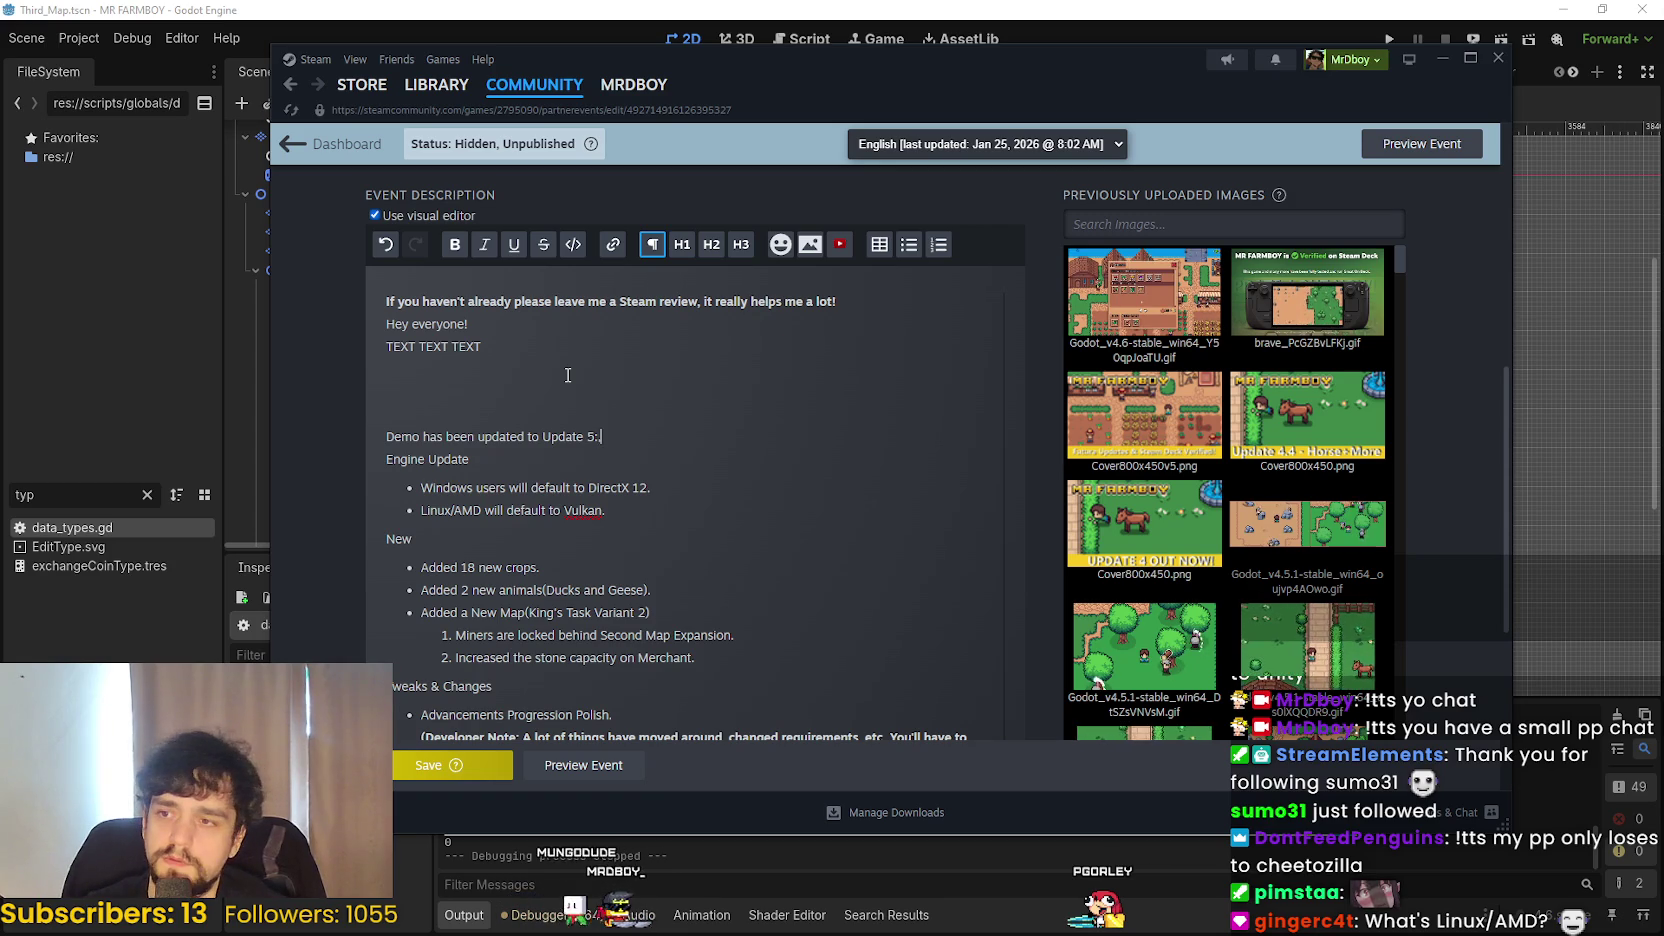
pyautogui.press('BackSpace')
pyautogui.write(', progress carr')
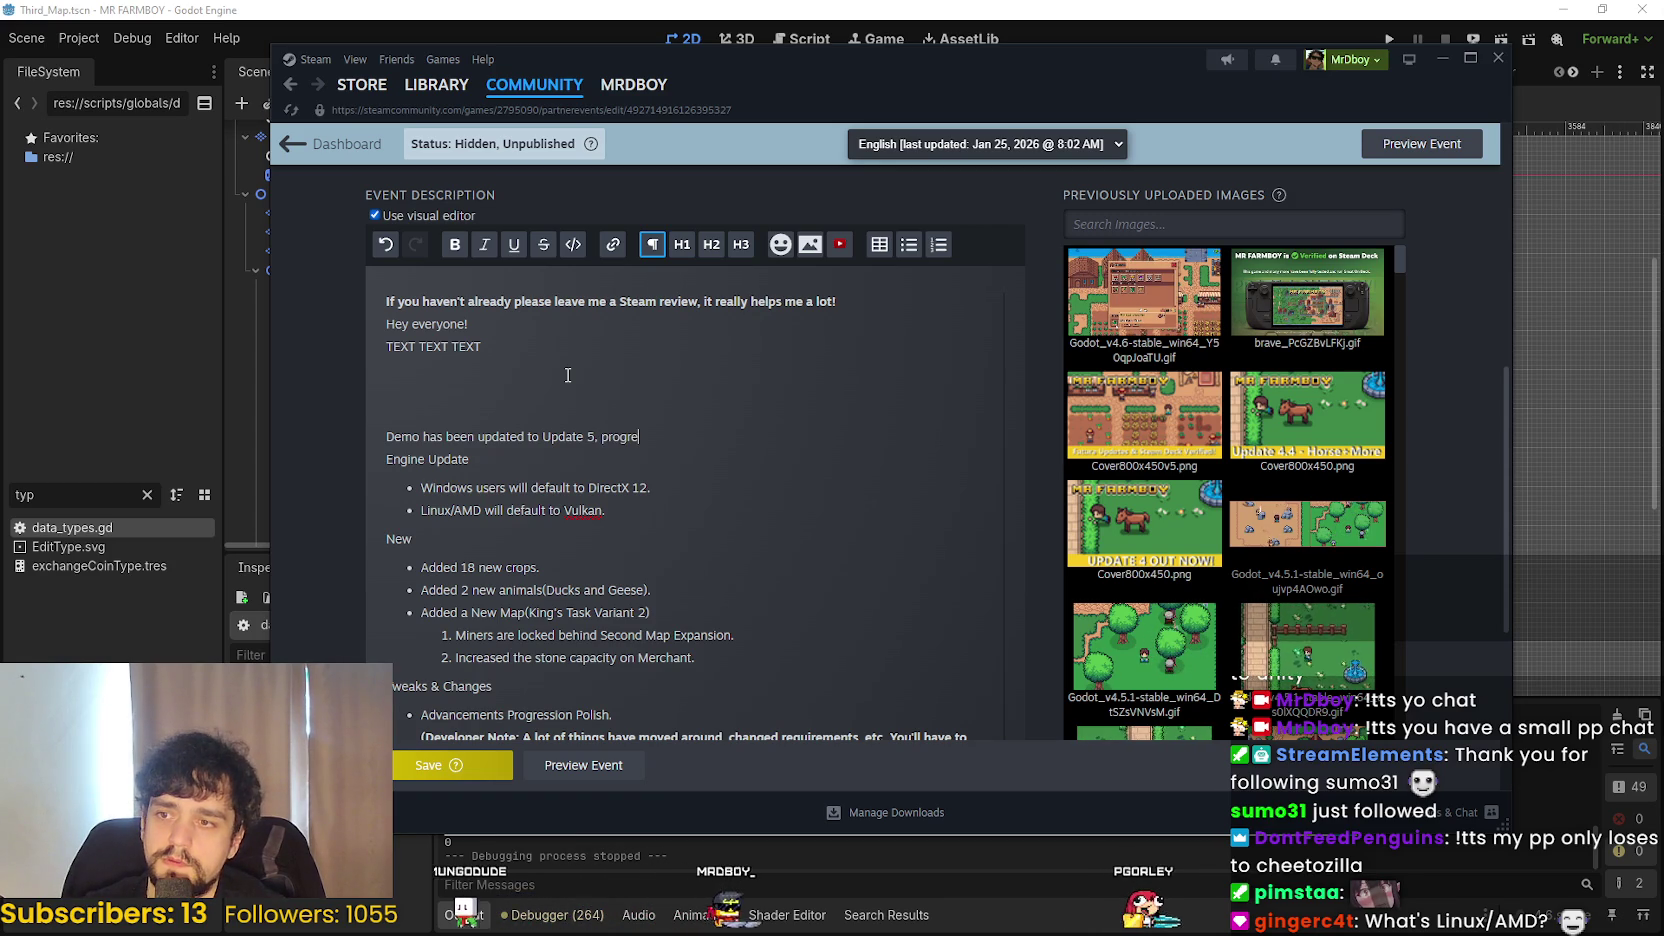
pyautogui.write('ies over too!')
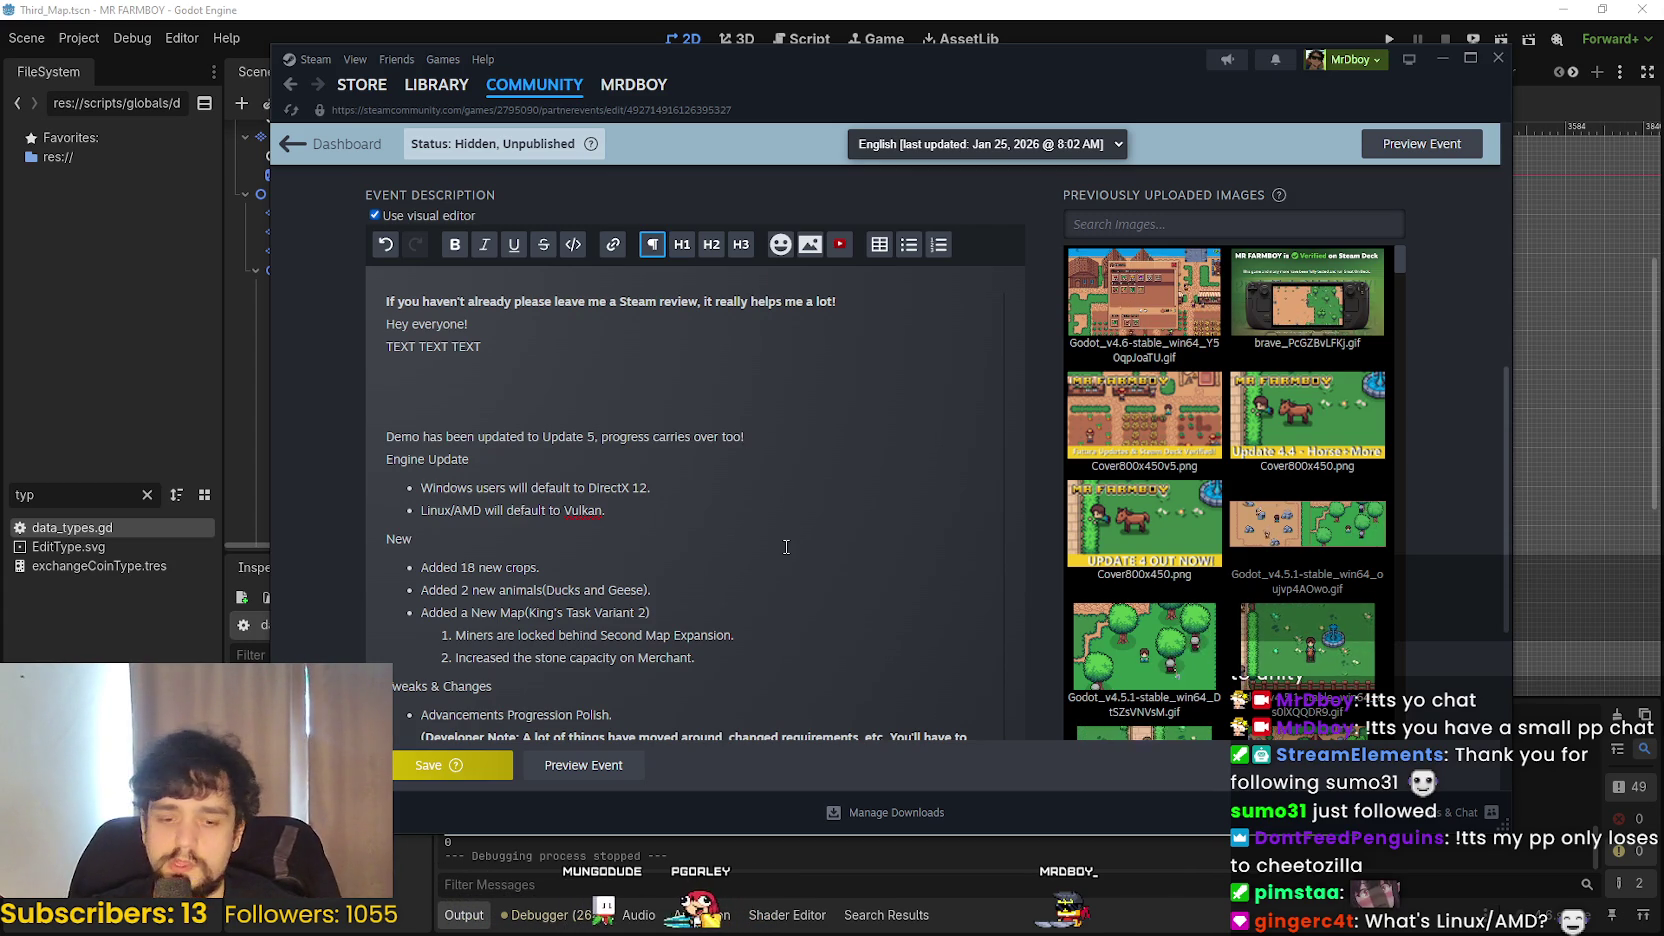
pyautogui.press('Return')
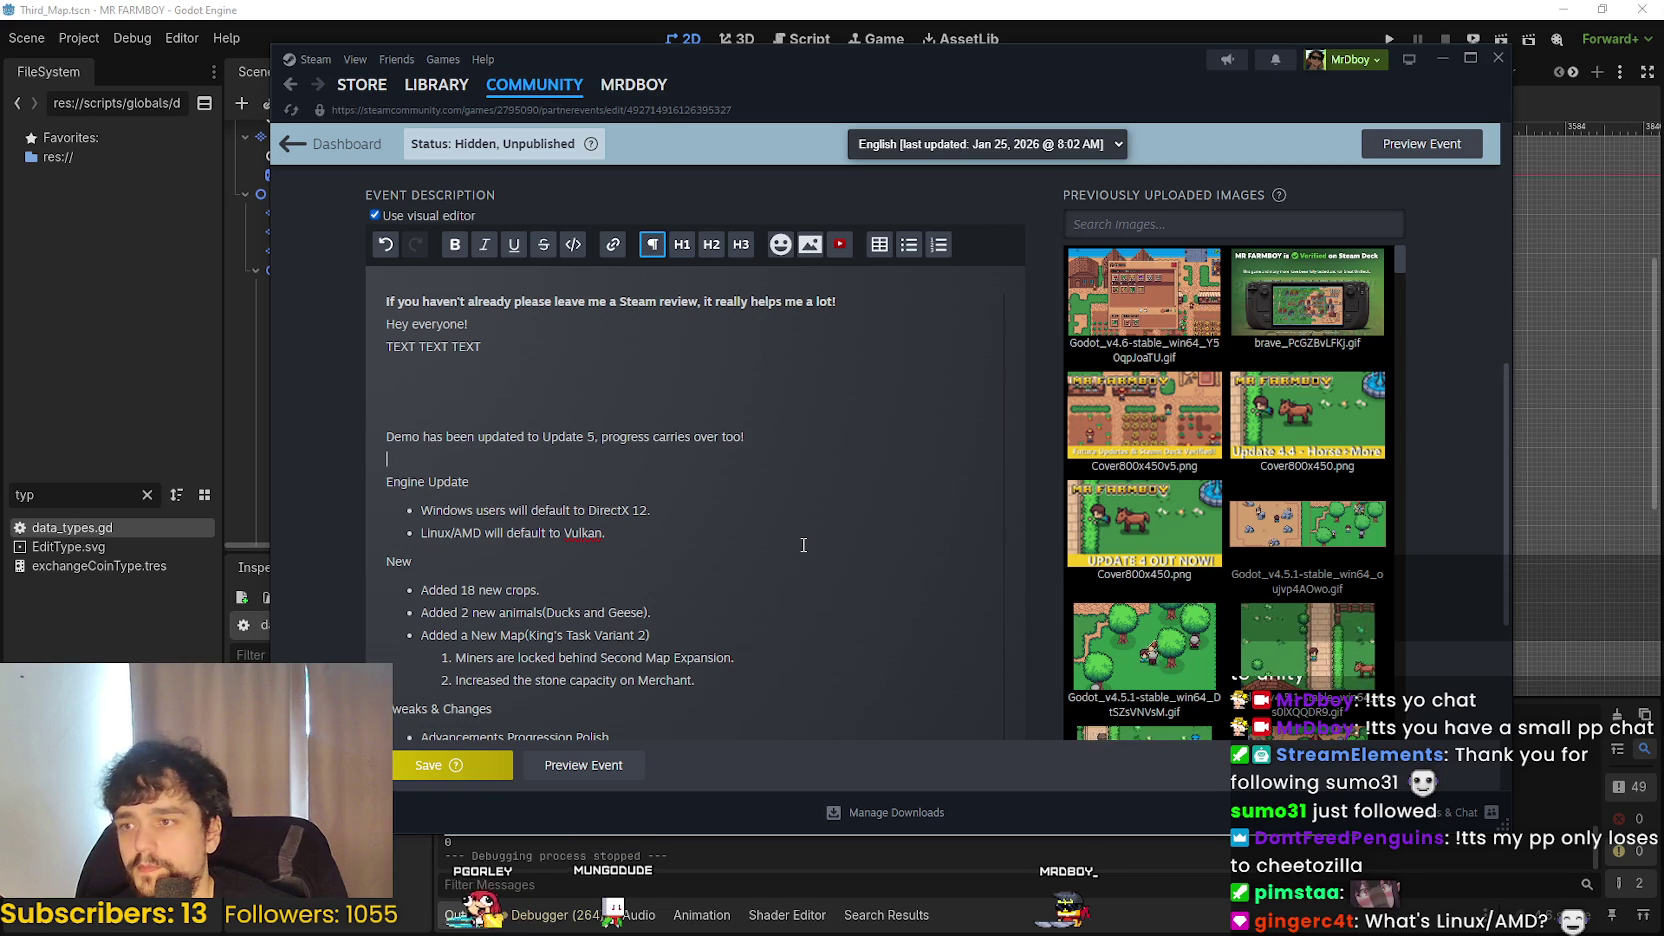
# - Type, then delete, an abandoned sentence about continuing to play v4
pyautogui.write('Ifyou wish to continue pla')
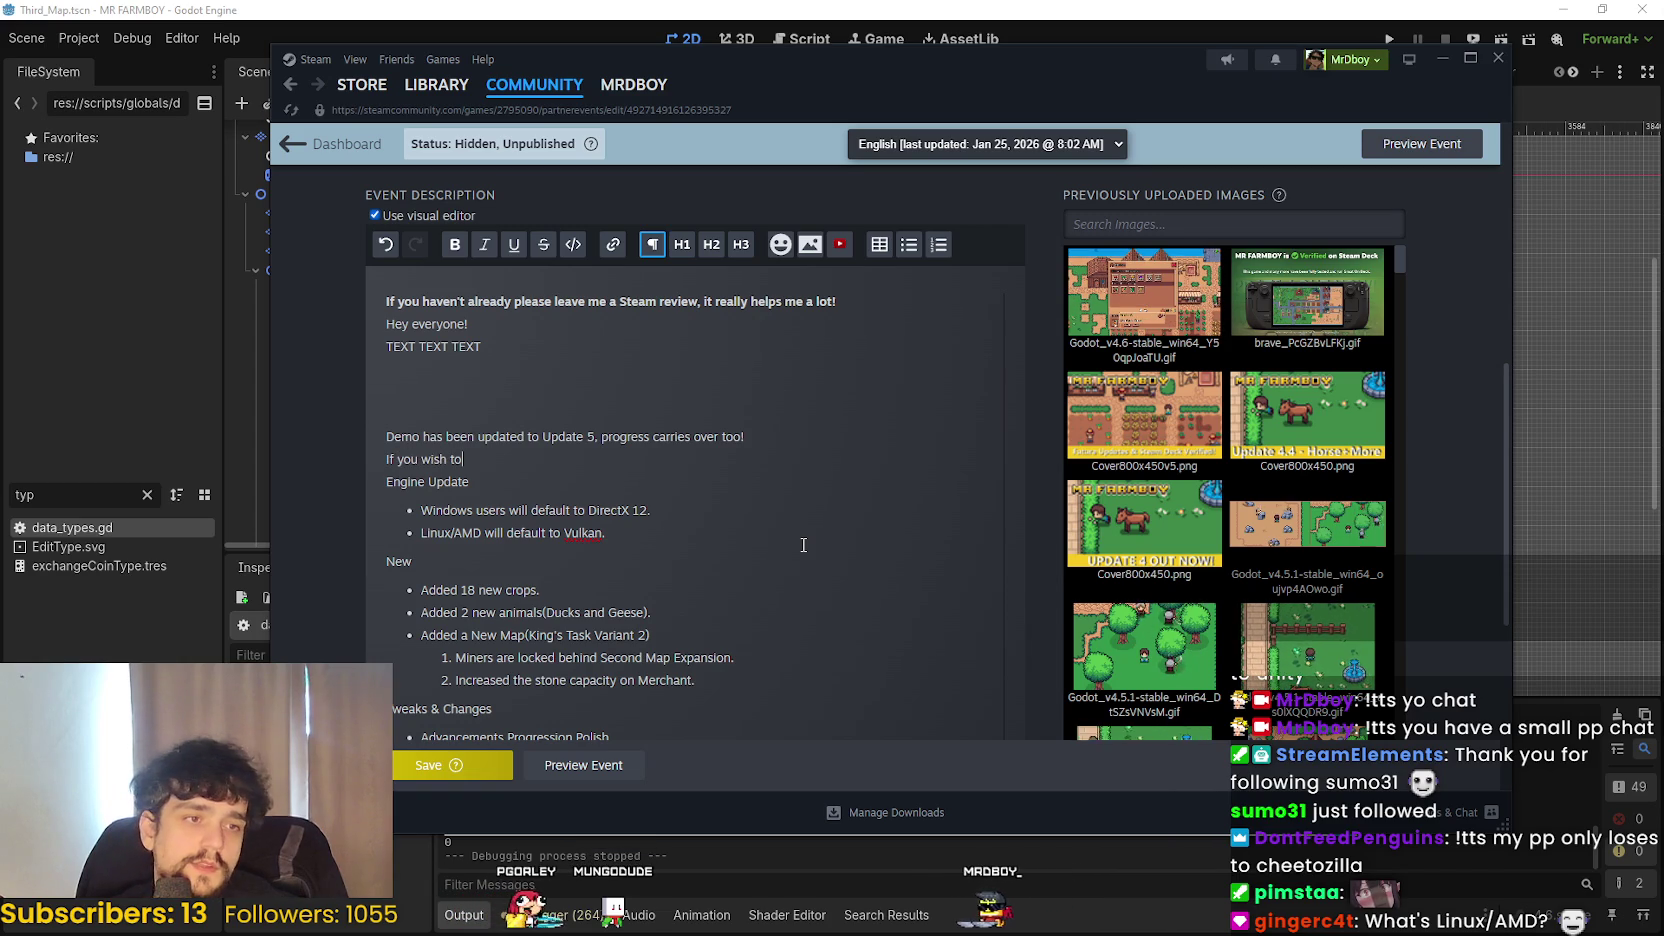
pyautogui.write('ying just v4')
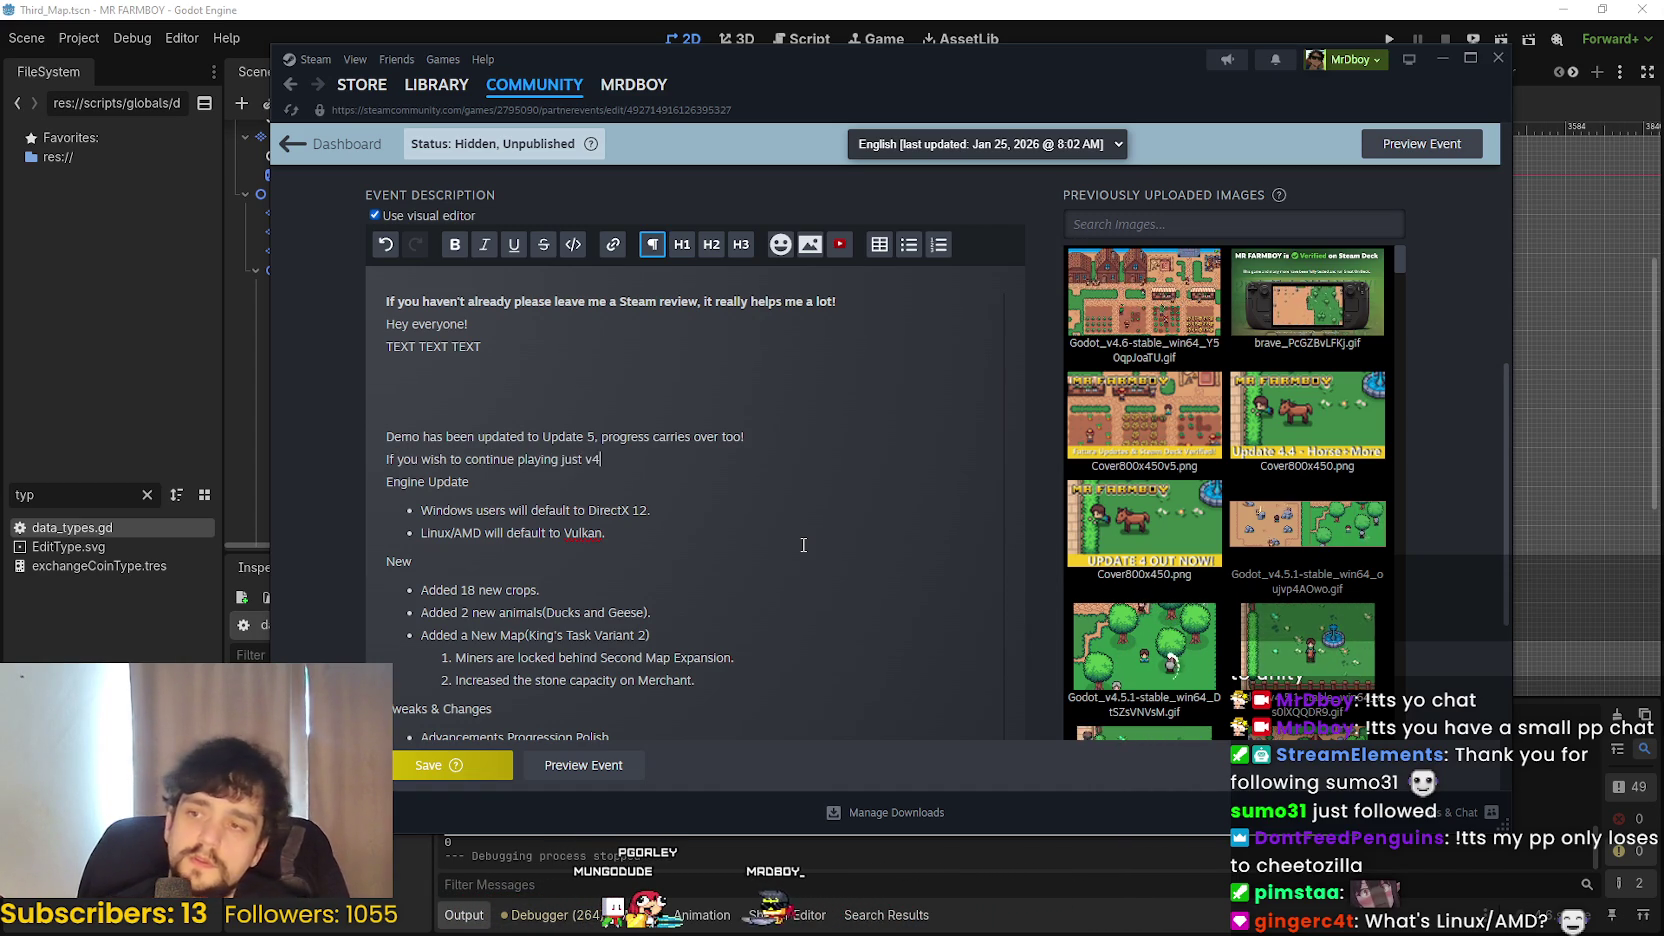
pyautogui.write(' yo')
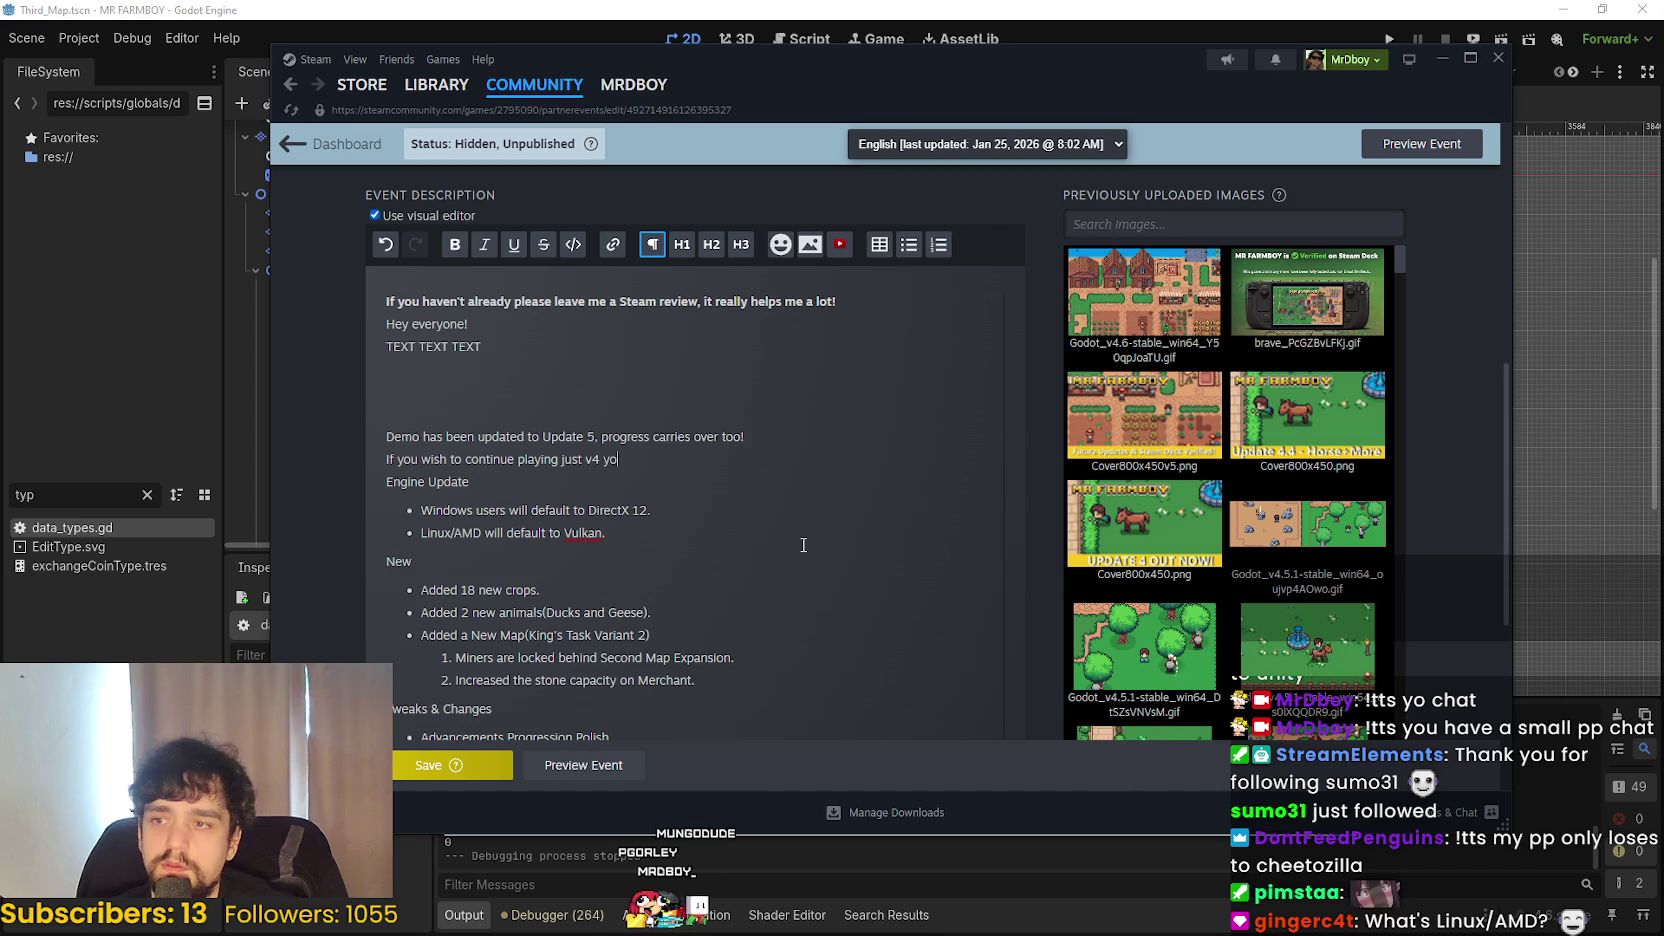
pyautogui.write('u can do so by')
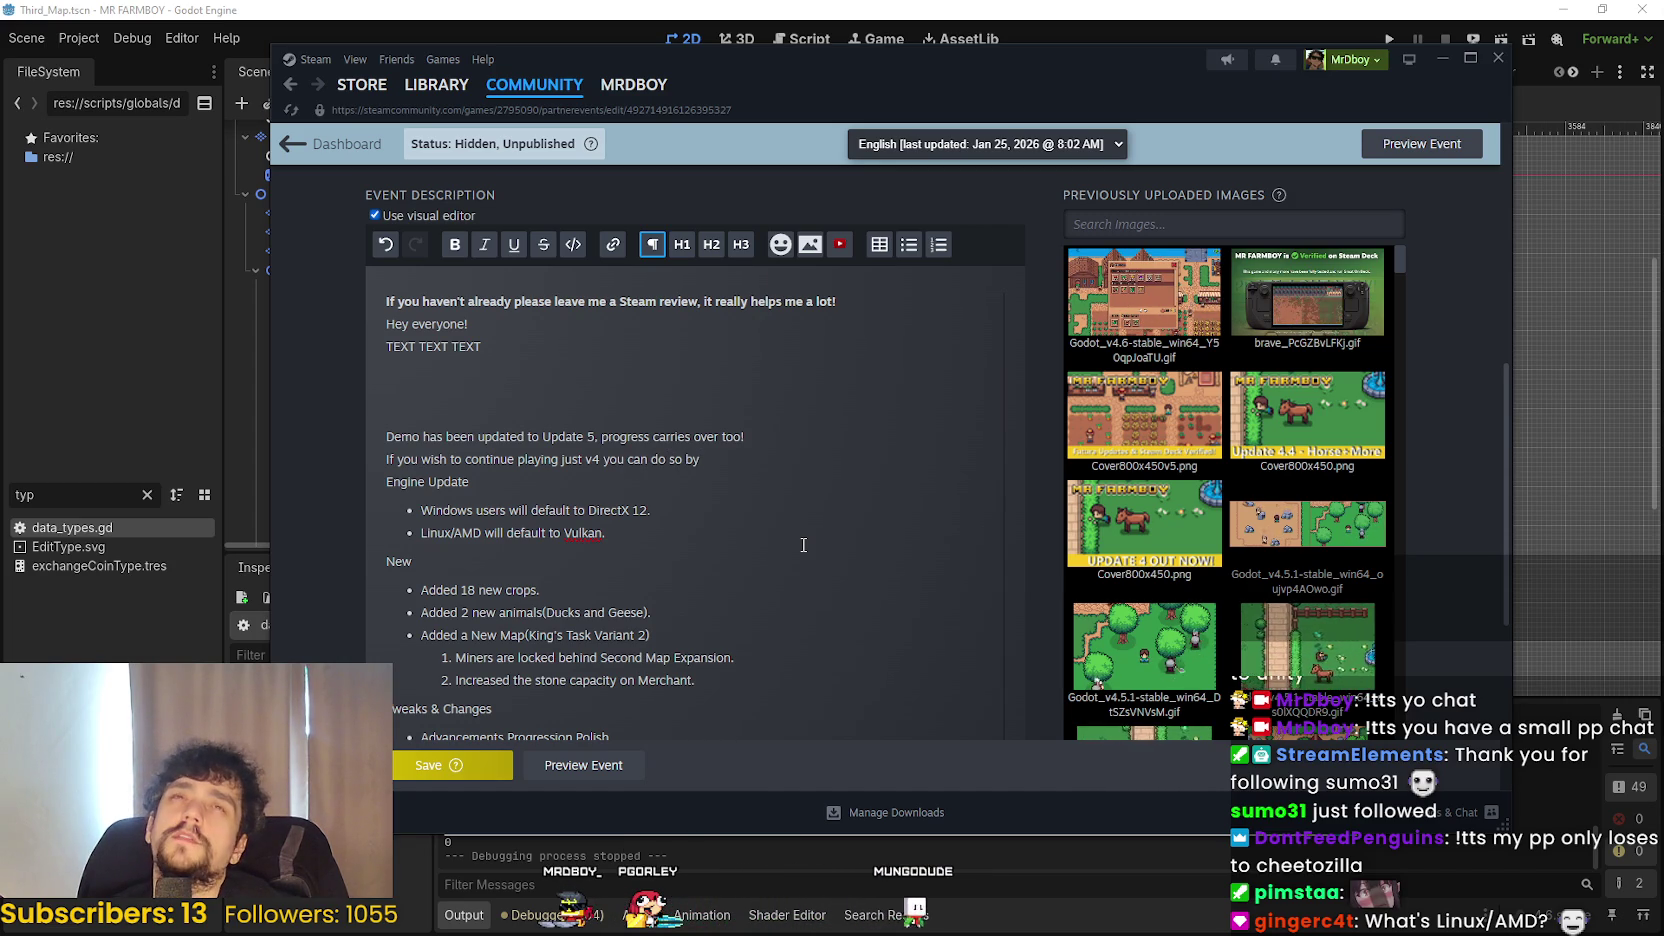
pyautogui.press('BackSpace')
pyautogui.press('BackSpace')
pyautogui.press('BackSpace')
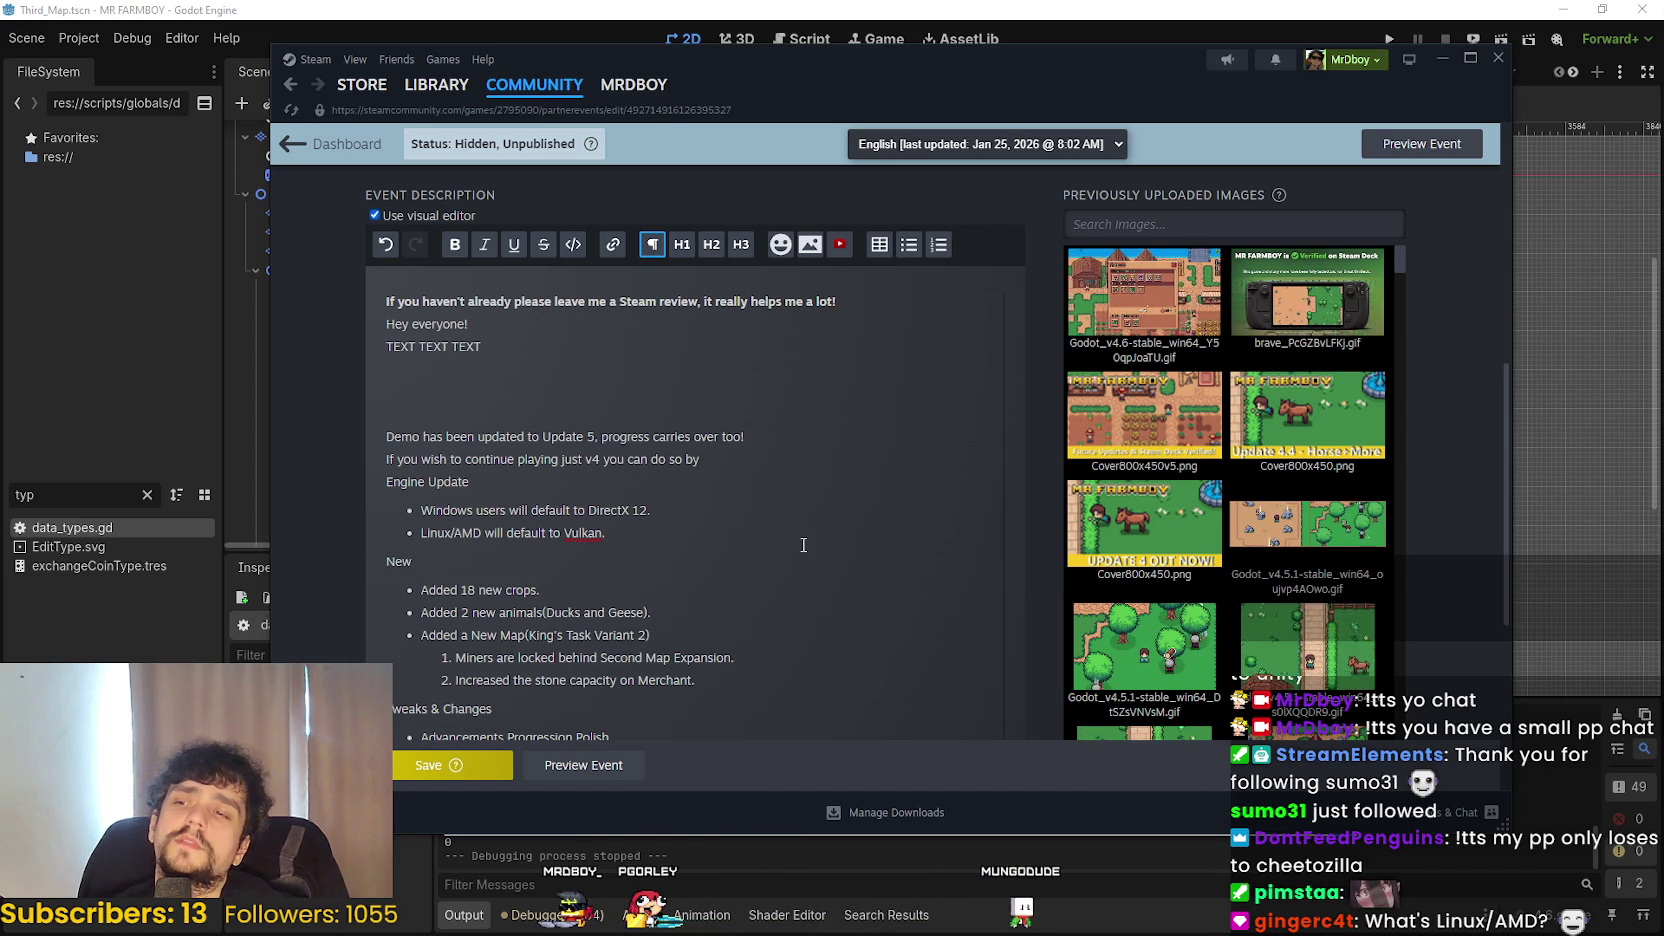
pyautogui.press('BackSpace')
pyautogui.press('BackSpace')
pyautogui.press('BackSpace')
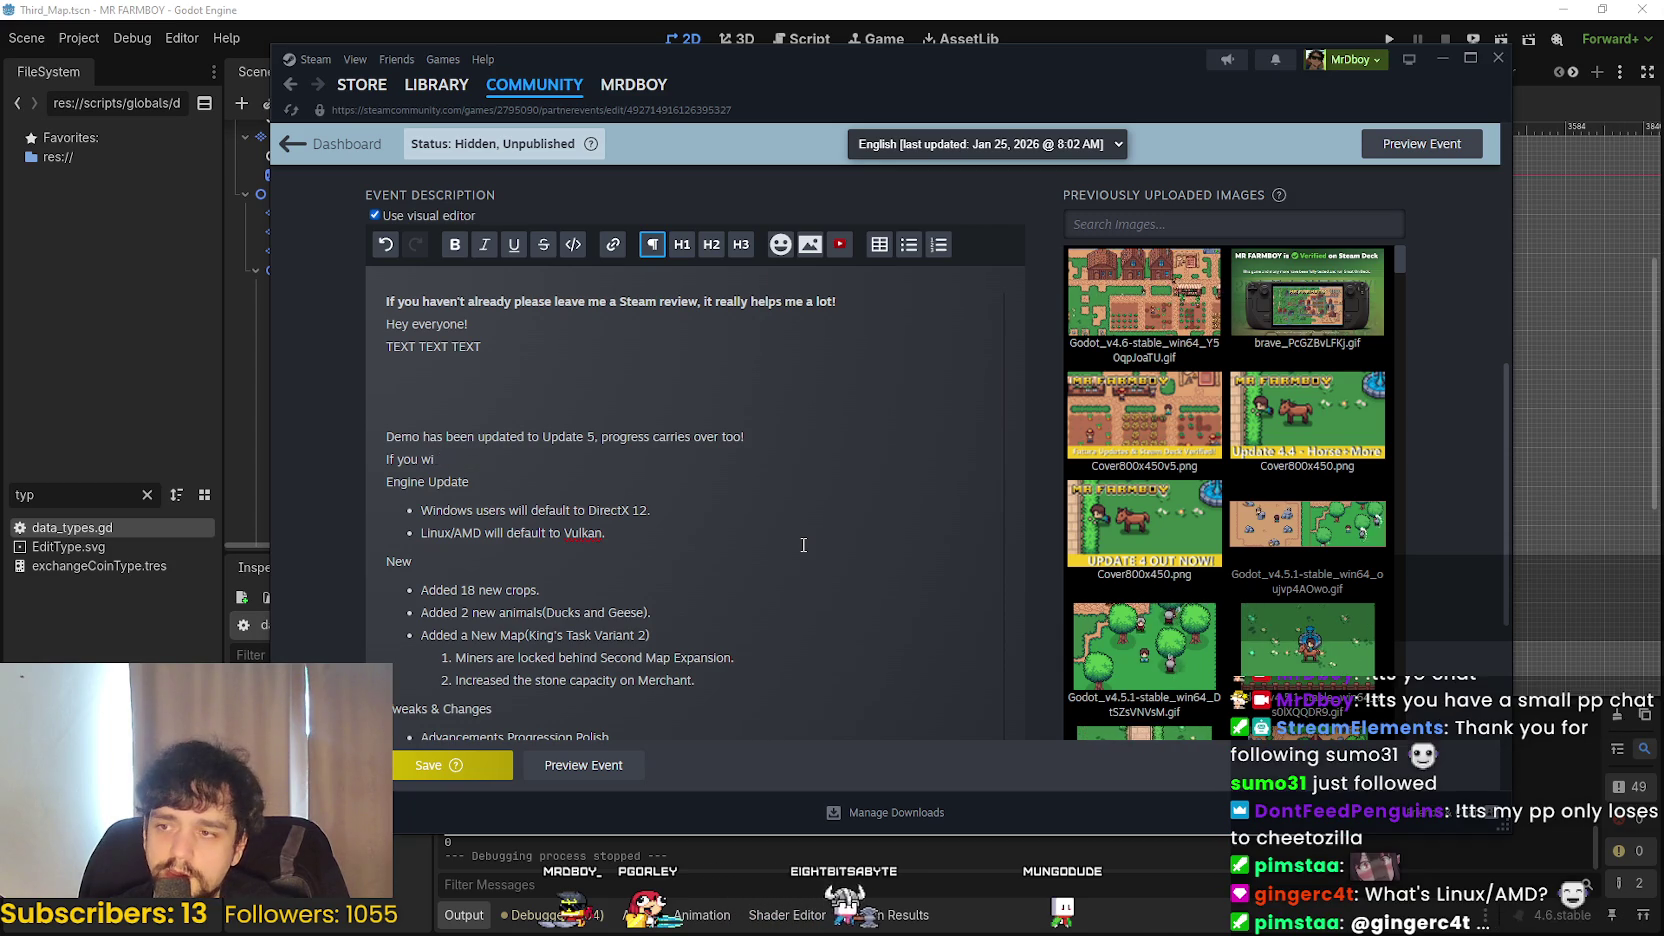
pyautogui.press('BackSpace')
pyautogui.press('BackSpace')
pyautogui.press('BackSpace')
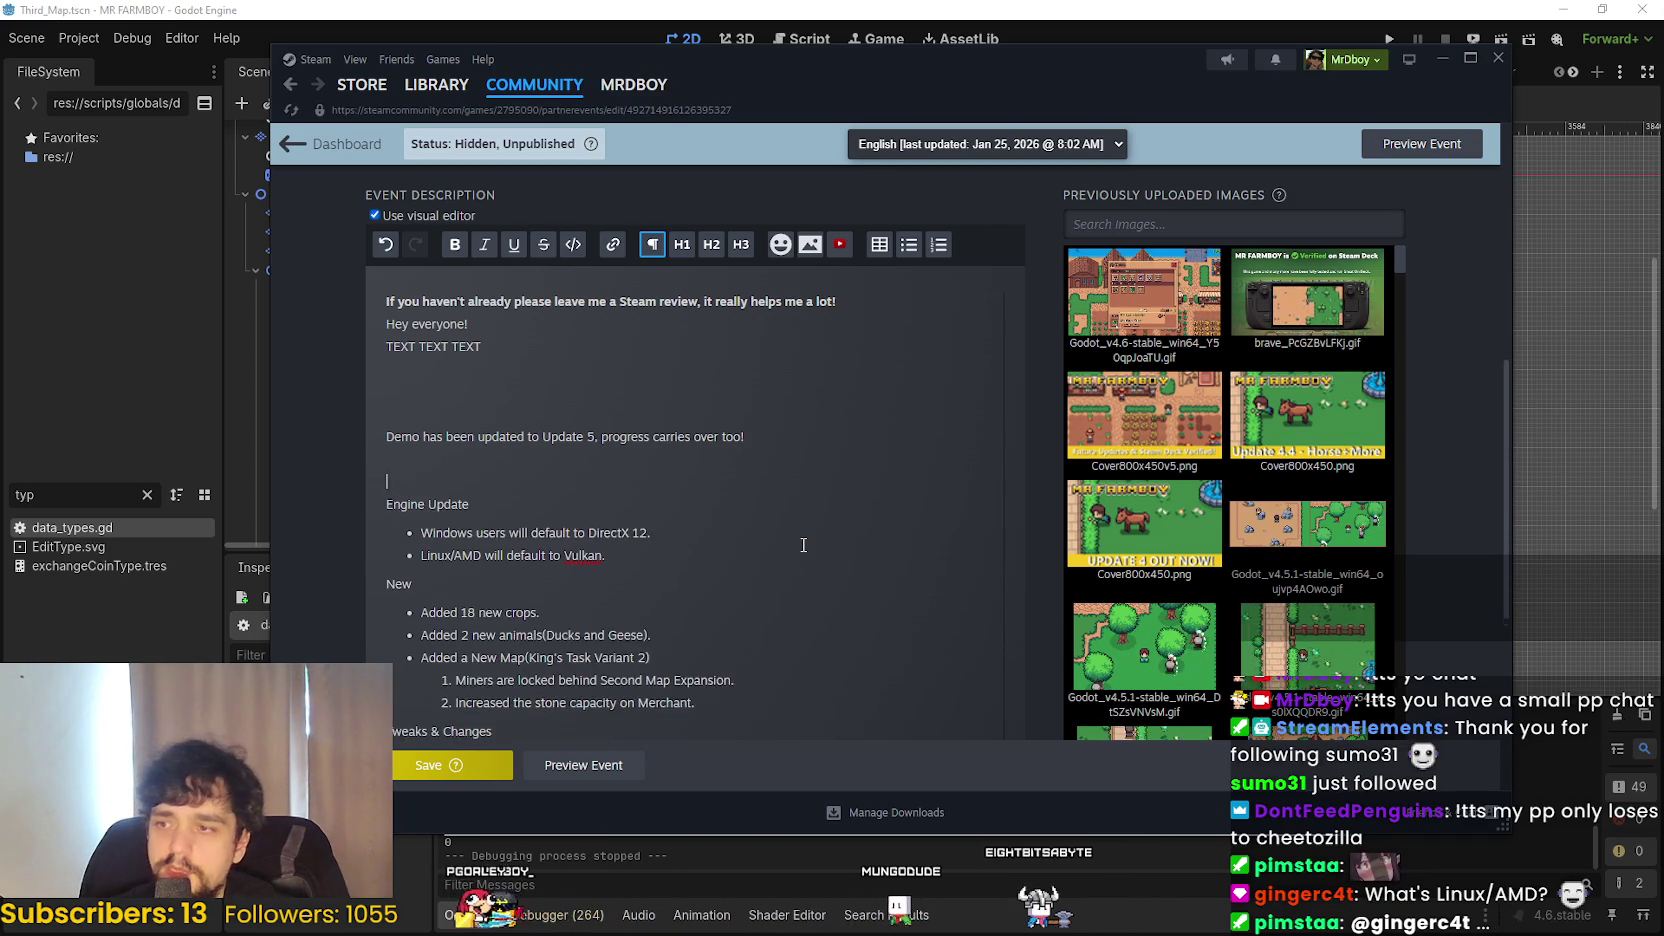
# - Insert an 'Update 5 Notes.' line above Engine Update with a blank line after it
pyautogui.press('Return')
pyautogui.write('Up')
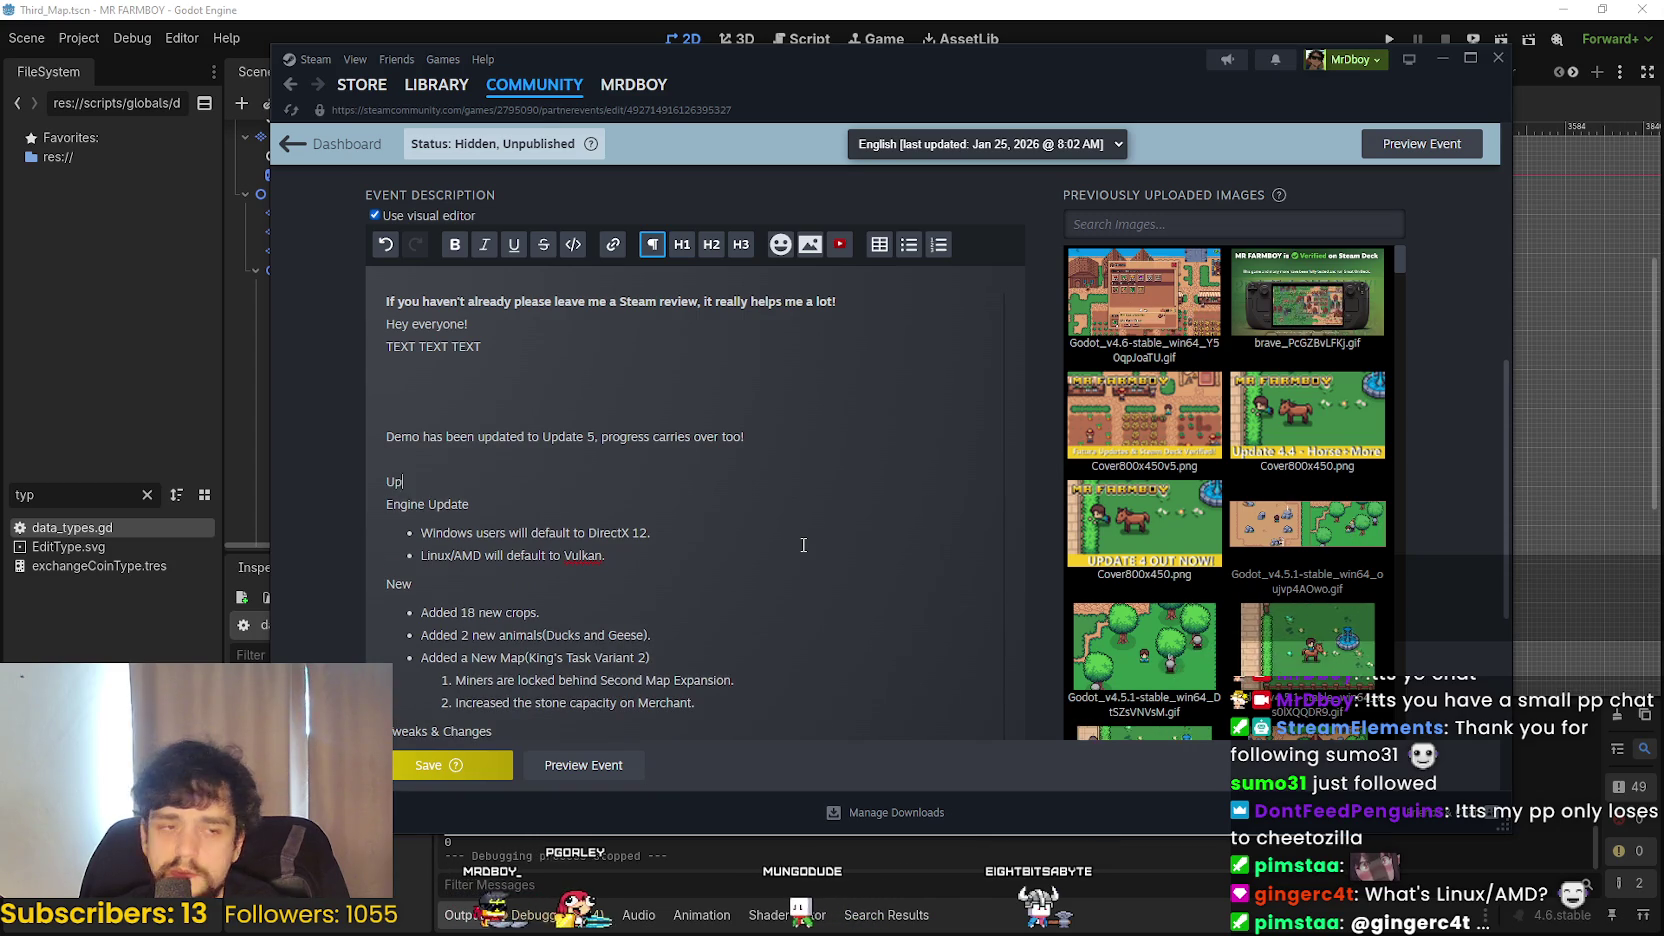
pyautogui.write('date 5 ')
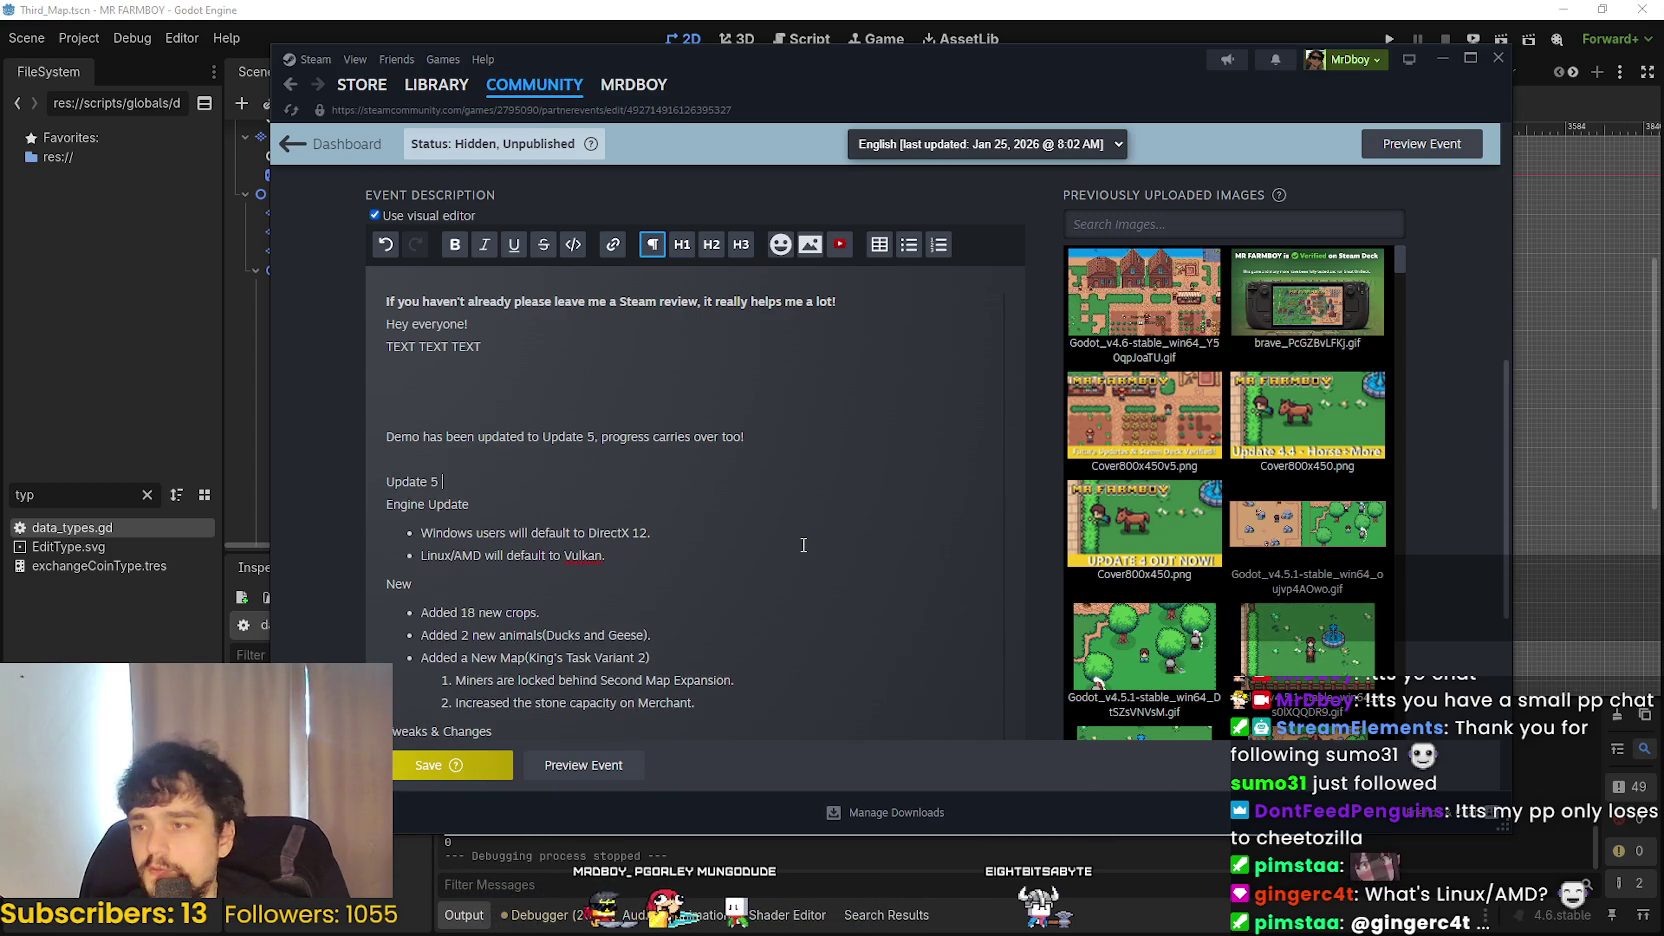
pyautogui.write('Notes.')
pyautogui.press('Return')
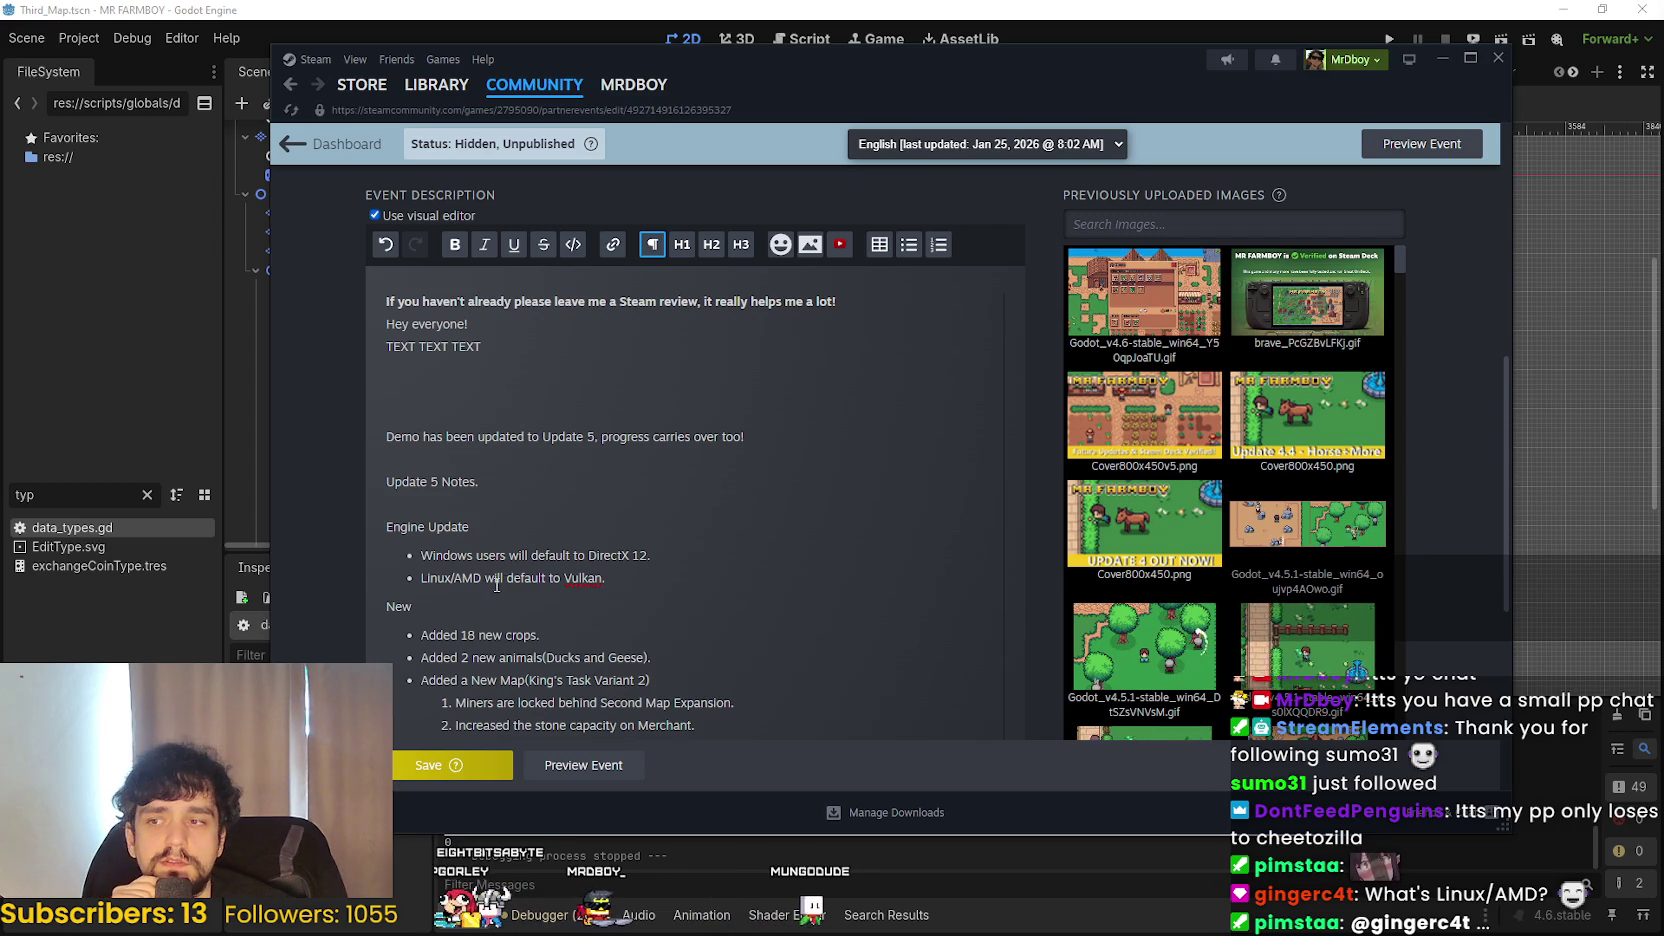
pyautogui.doubleClick(455, 577)
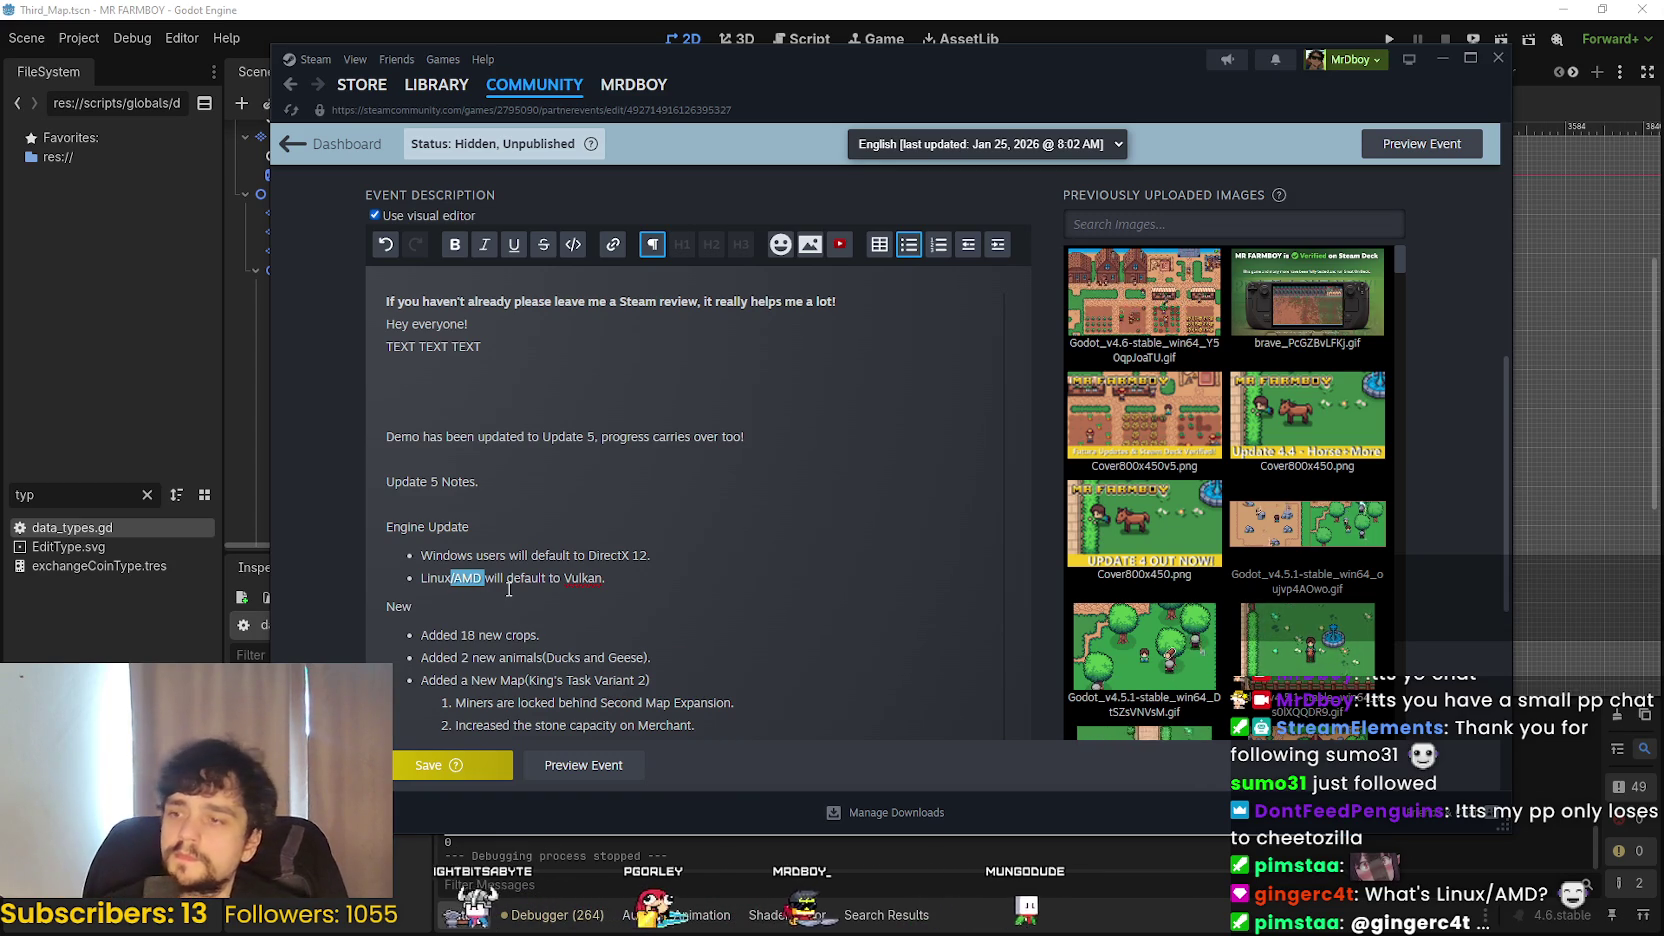
pyautogui.write('users')
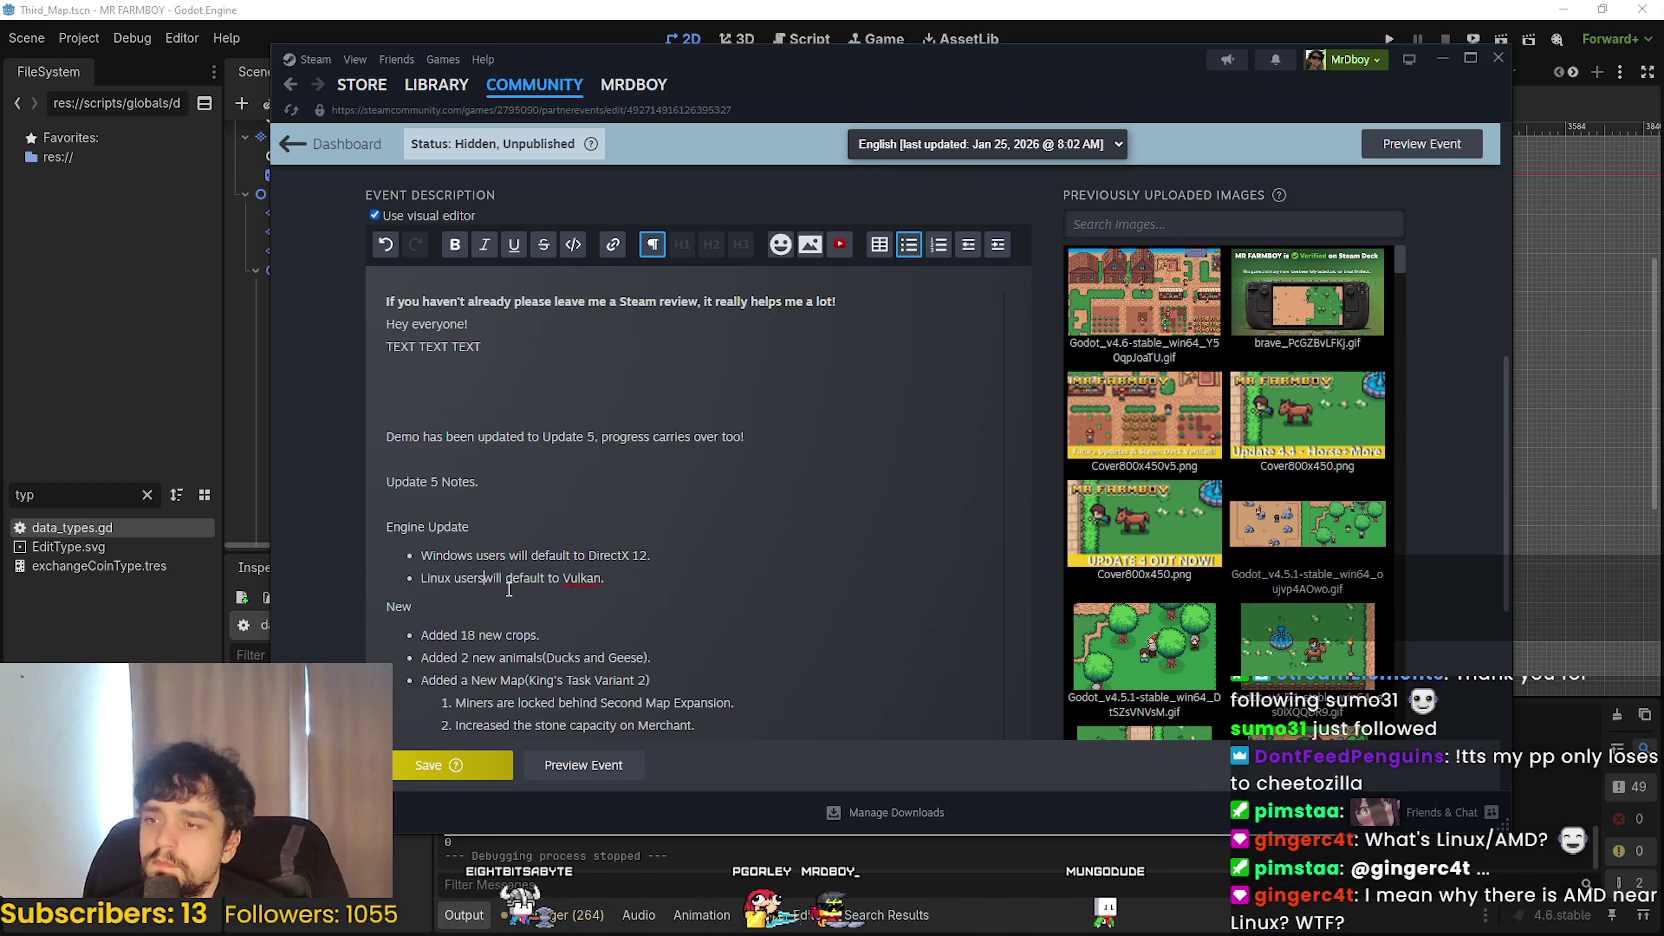
pyautogui.click(665, 587)
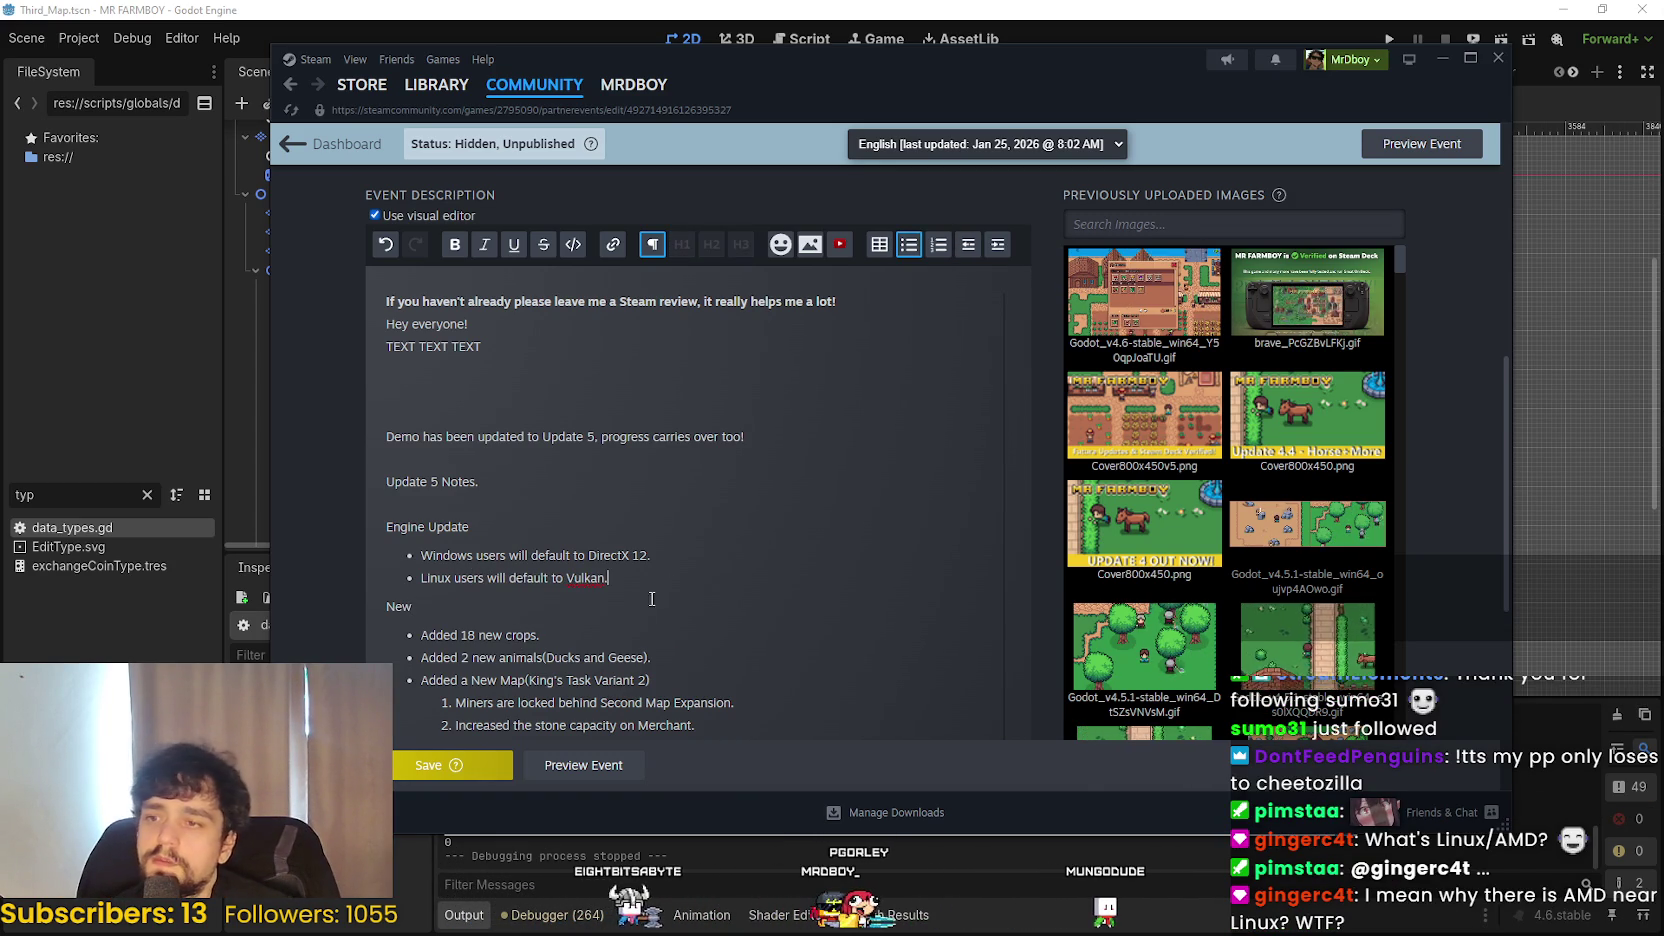
pyautogui.click(648, 586)
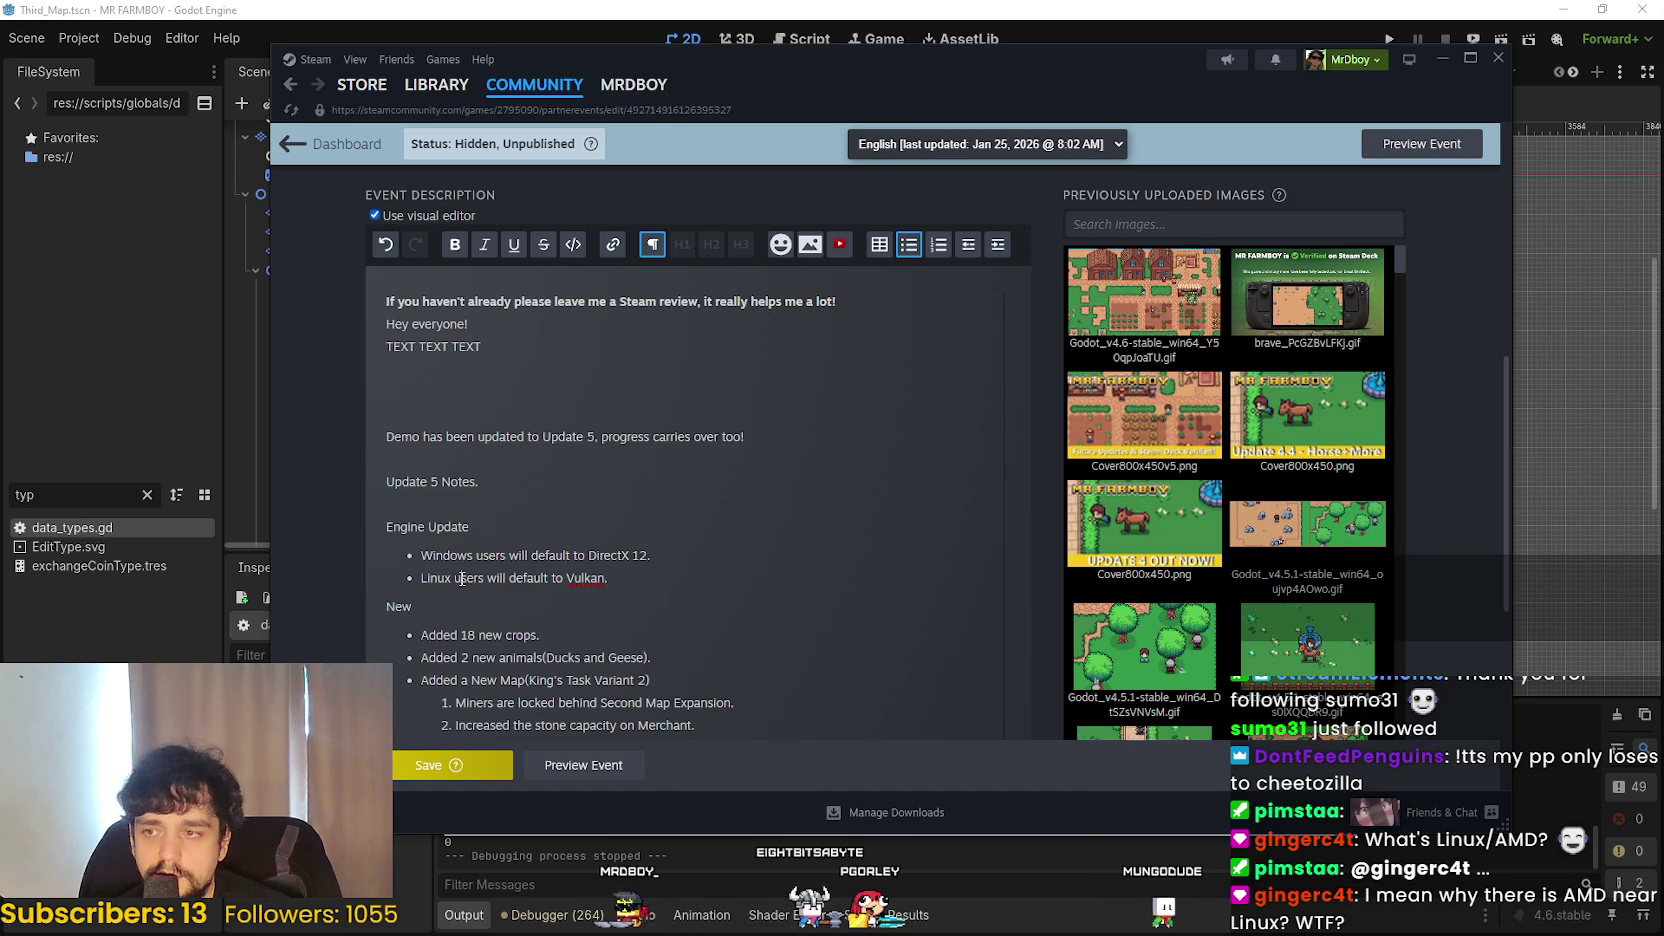
pyautogui.click(454, 578)
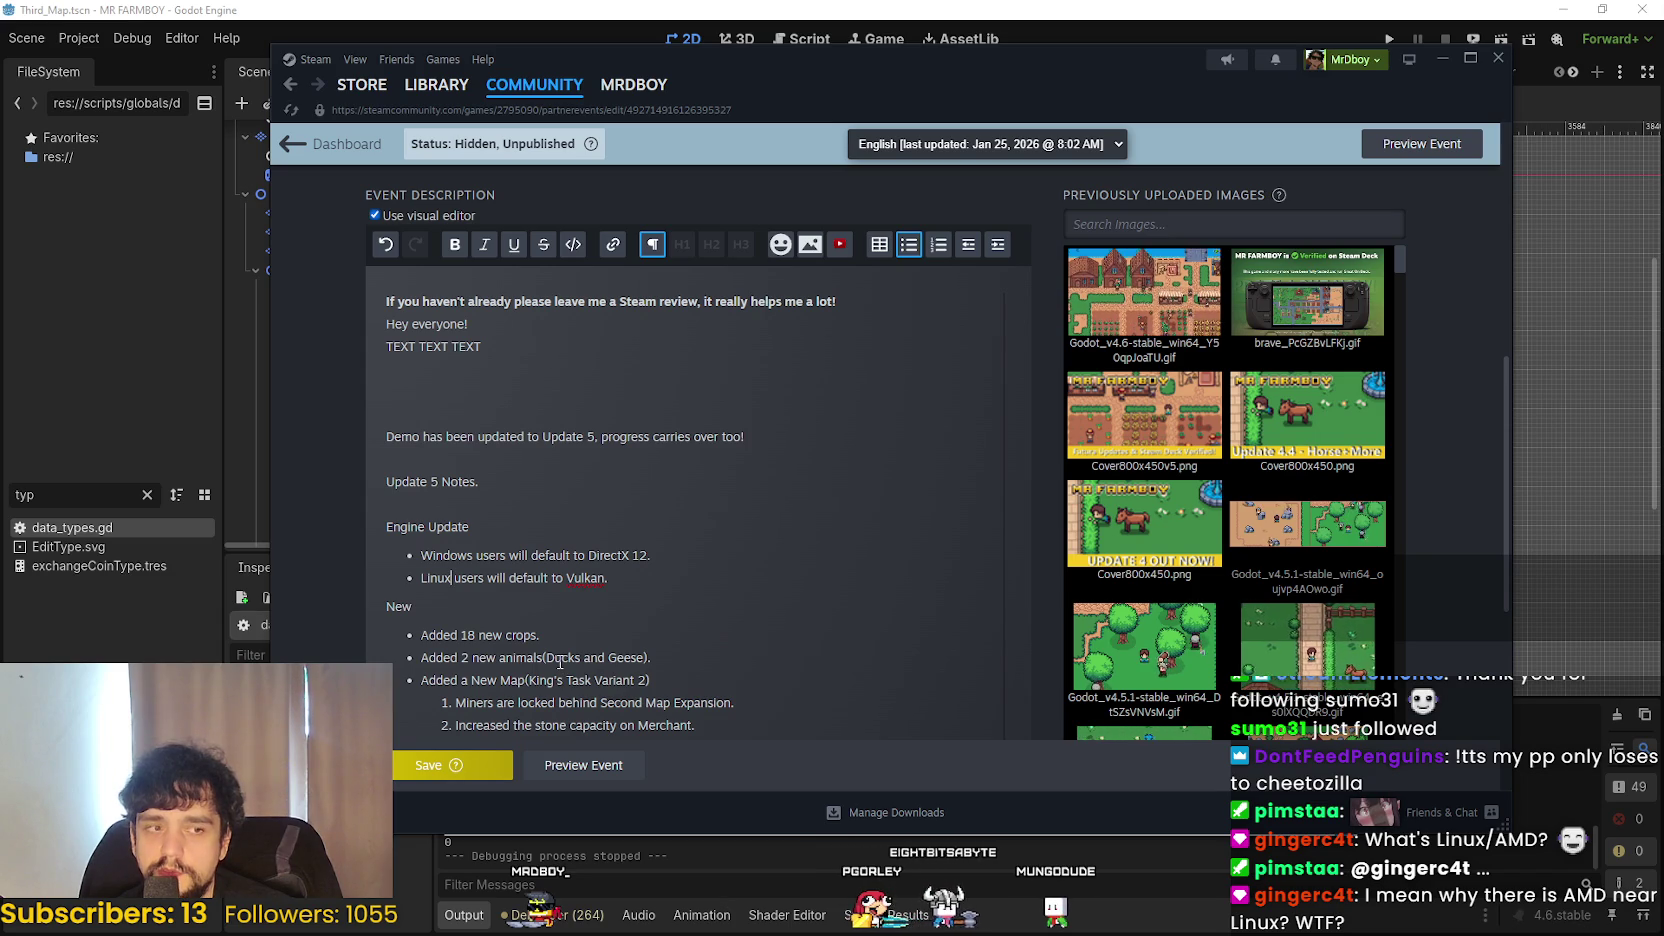
pyautogui.doubleClick(594, 586)
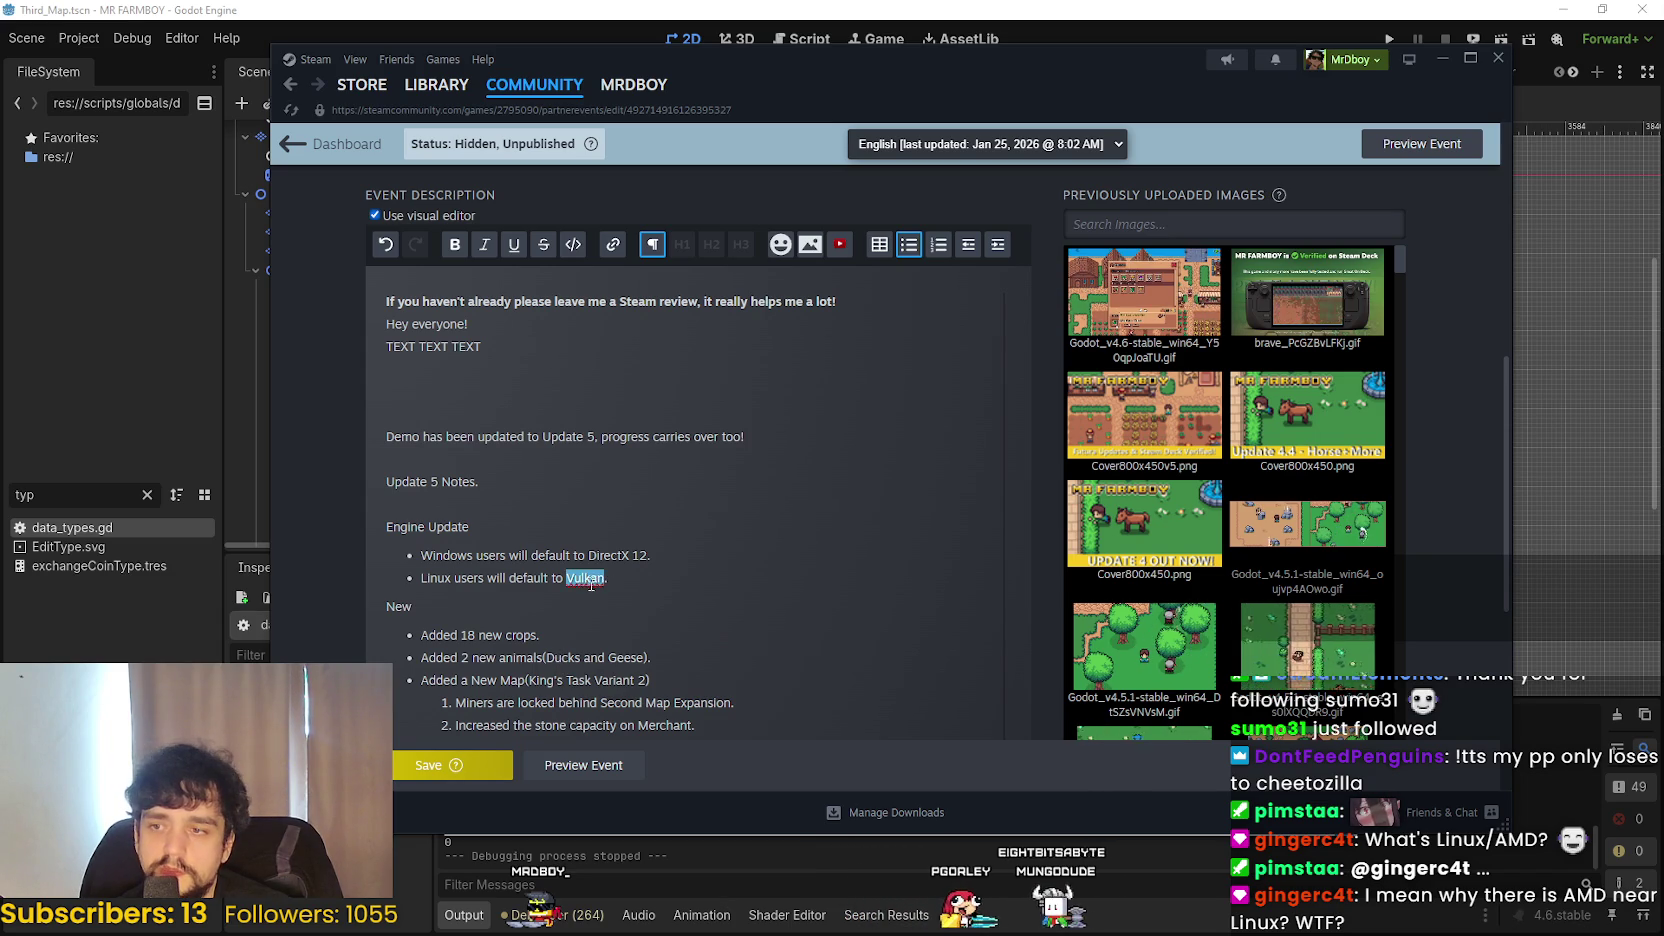
pyautogui.click(671, 590)
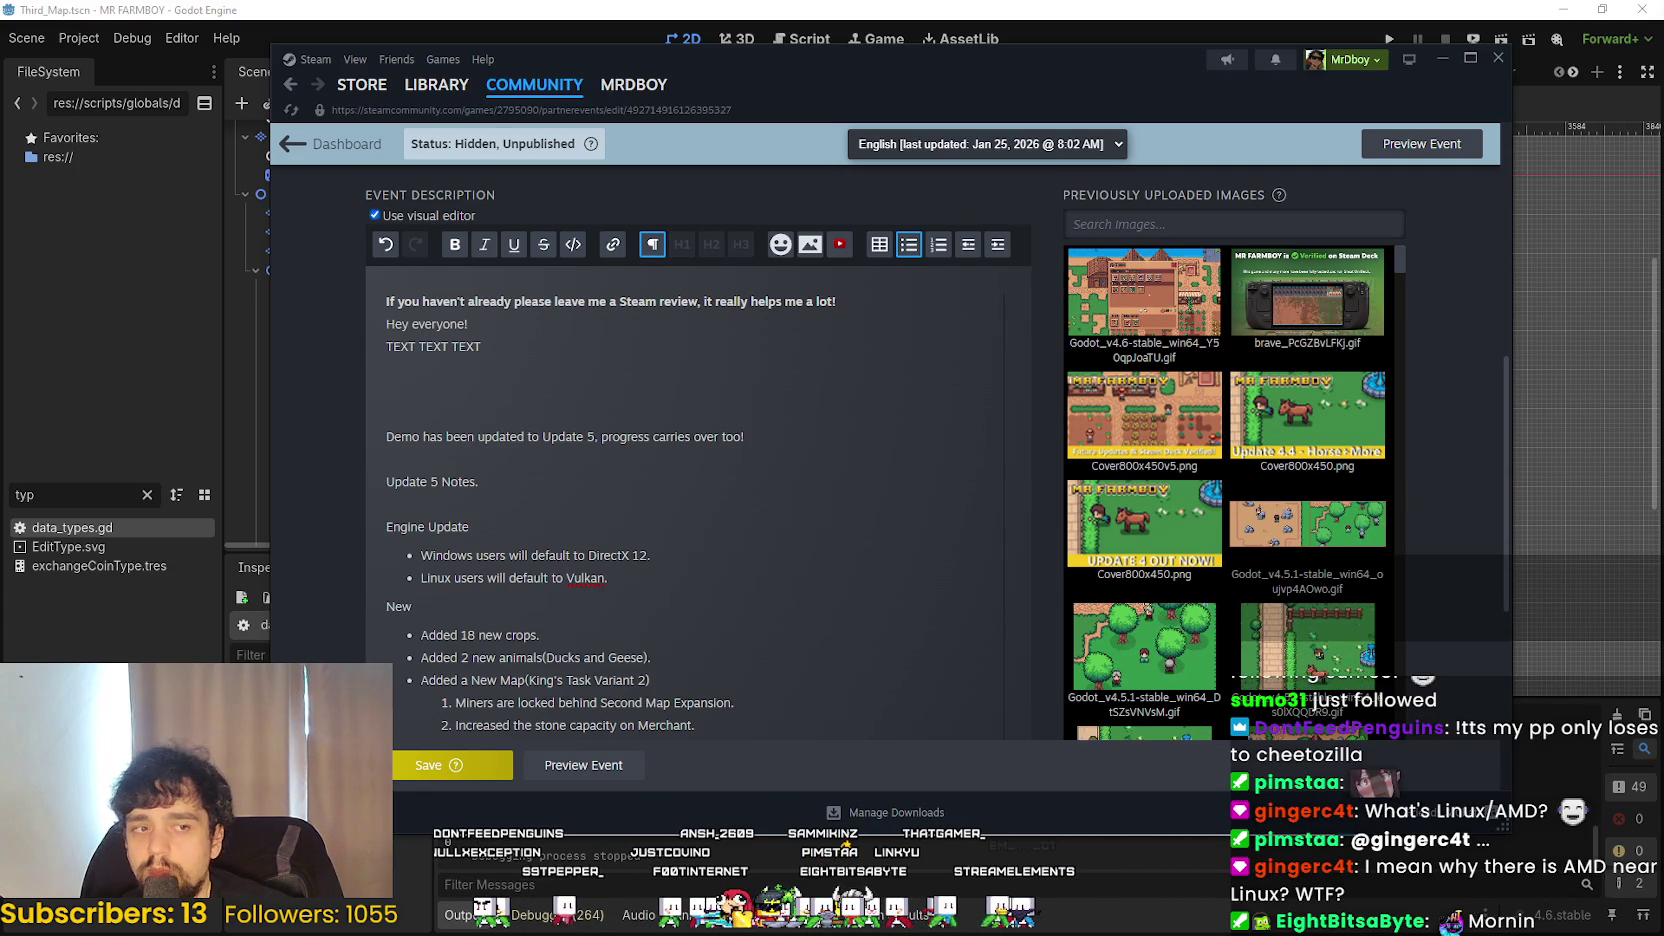
pyautogui.scroll(-1, 706, 691)
pyautogui.click(504, 365)
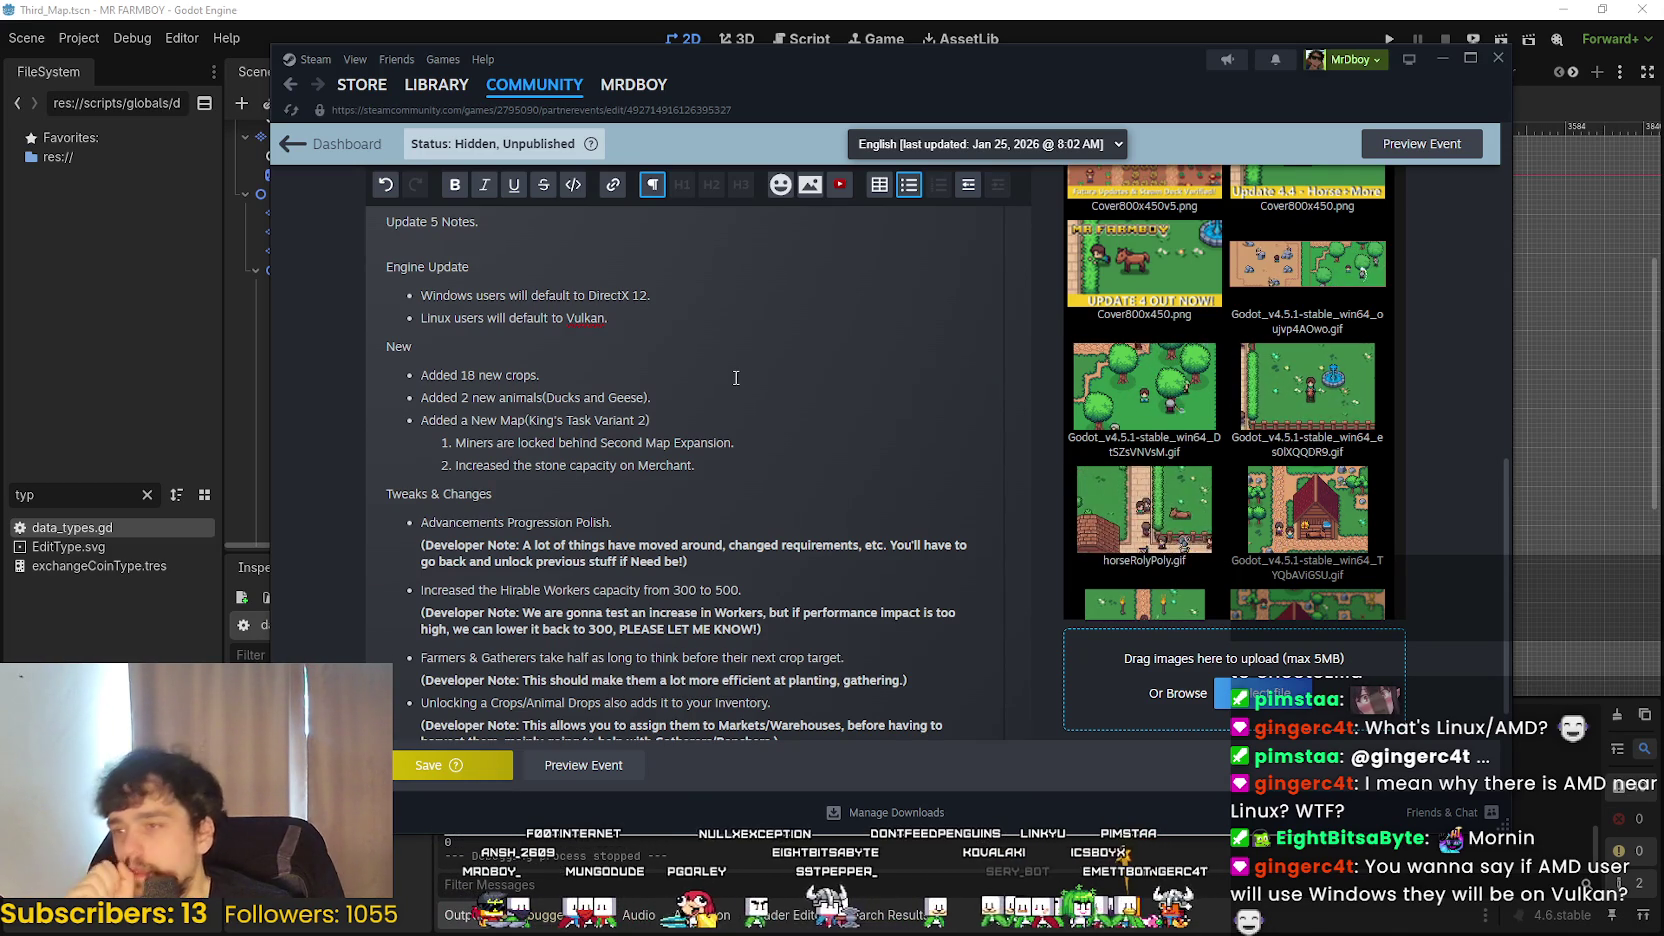
pyautogui.scroll(5, 692, 360)
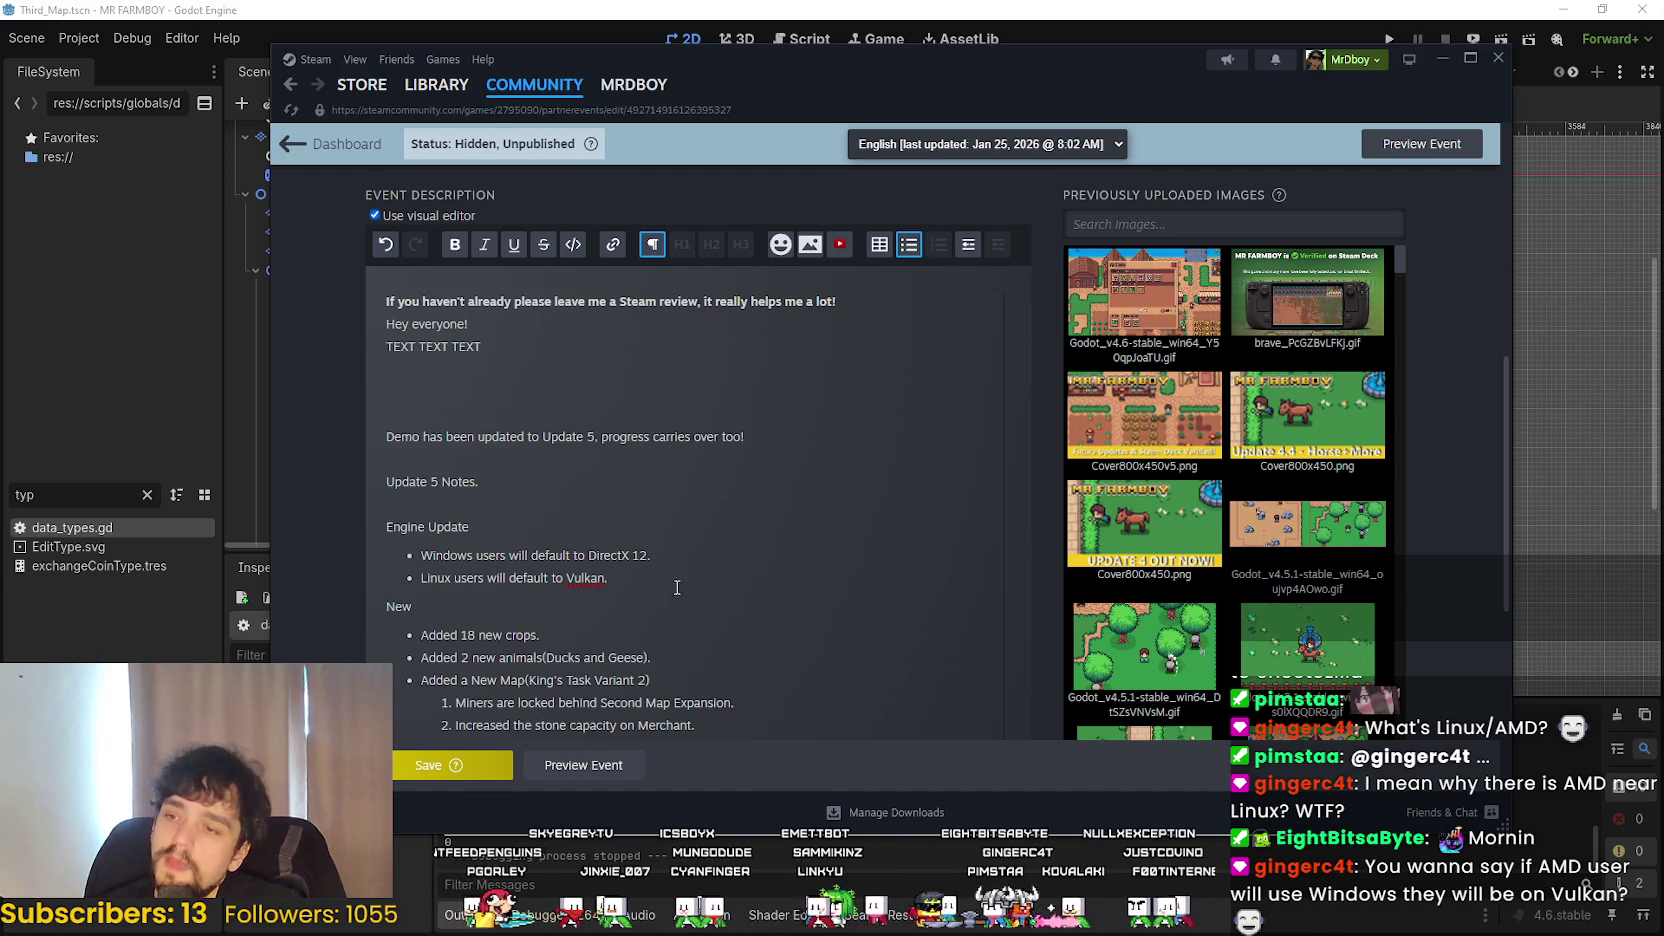
pyautogui.click(574, 501)
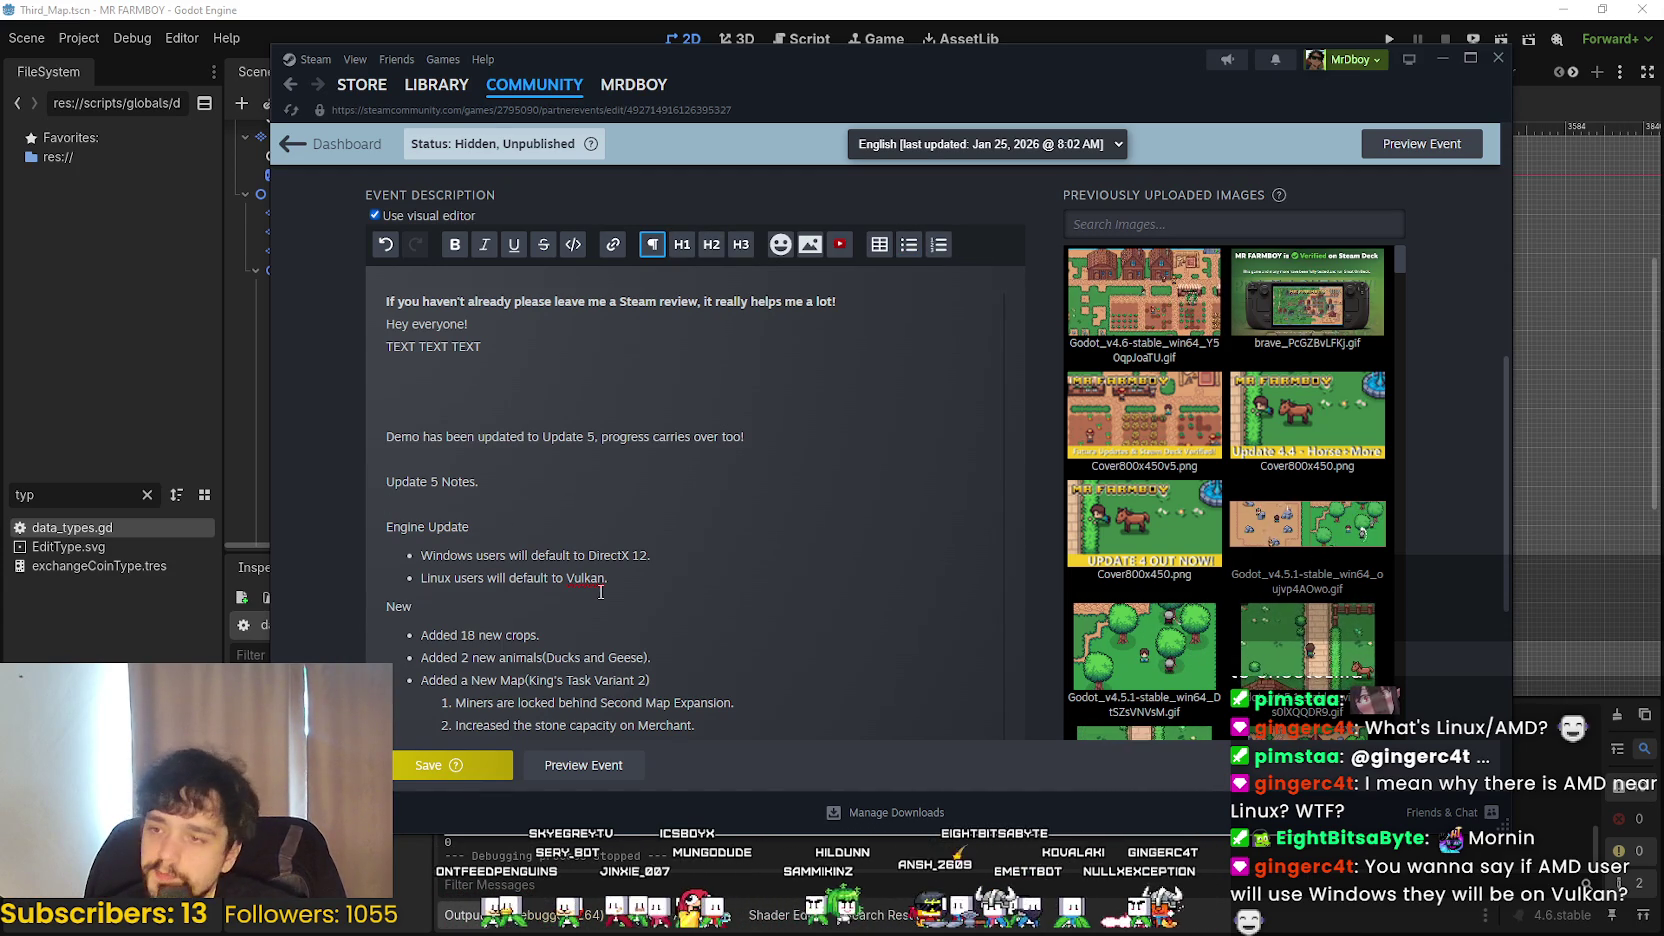
pyautogui.moveTo(447, 555); pyautogui.dragTo(647, 556)
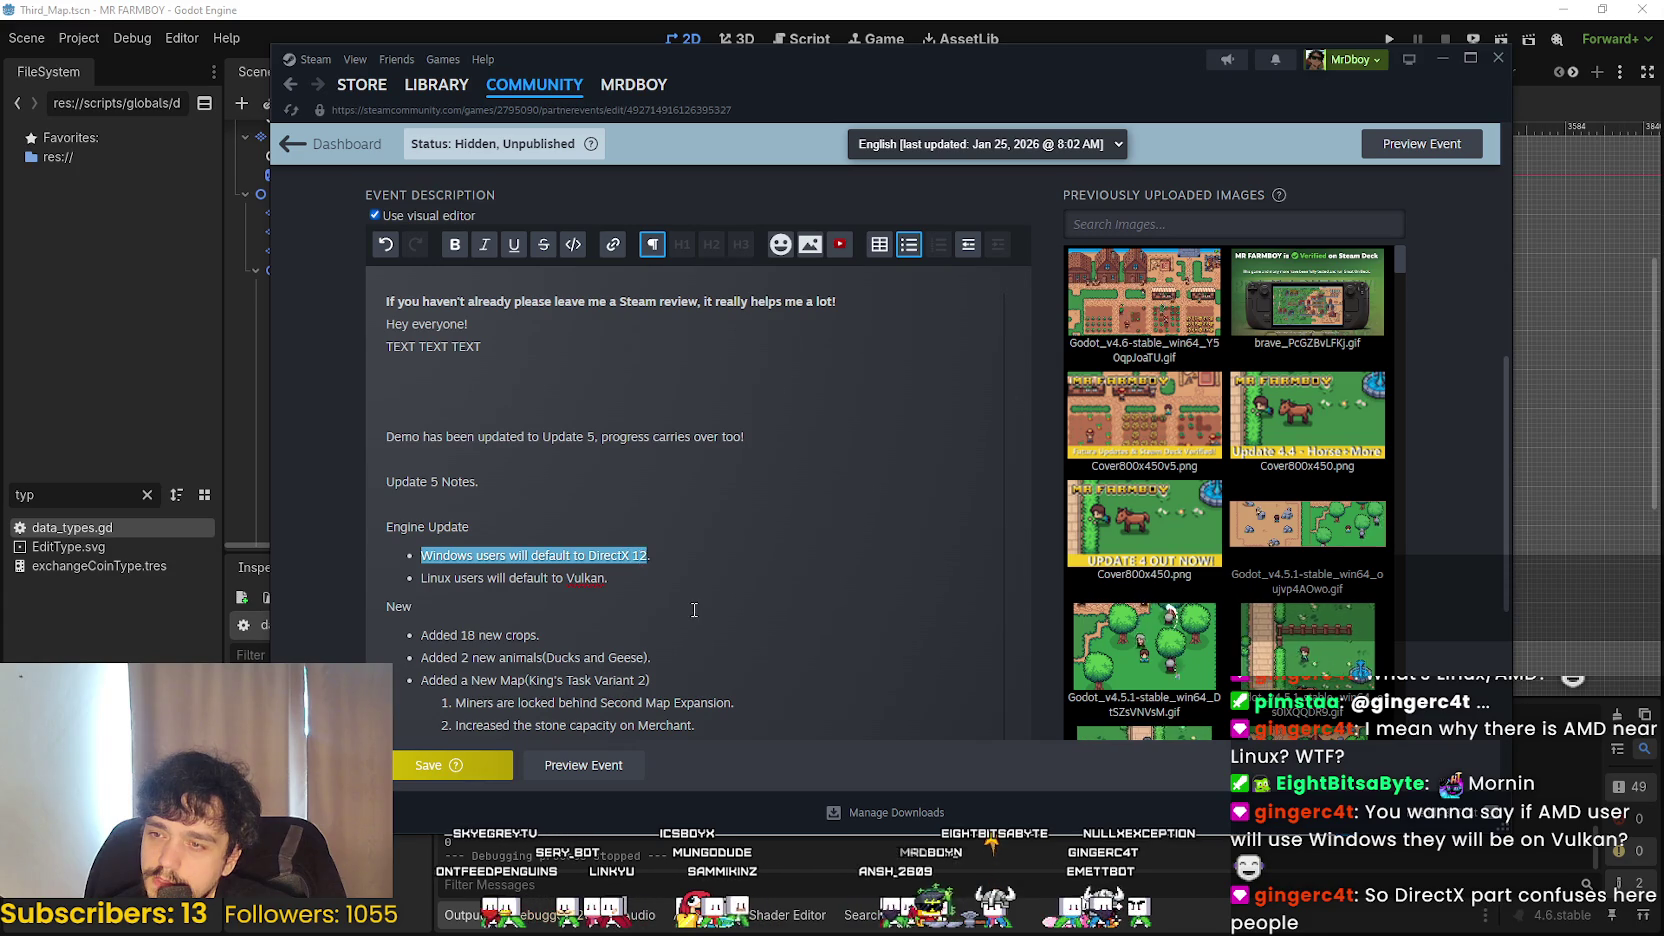
pyautogui.click(685, 602)
pyautogui.click(636, 574)
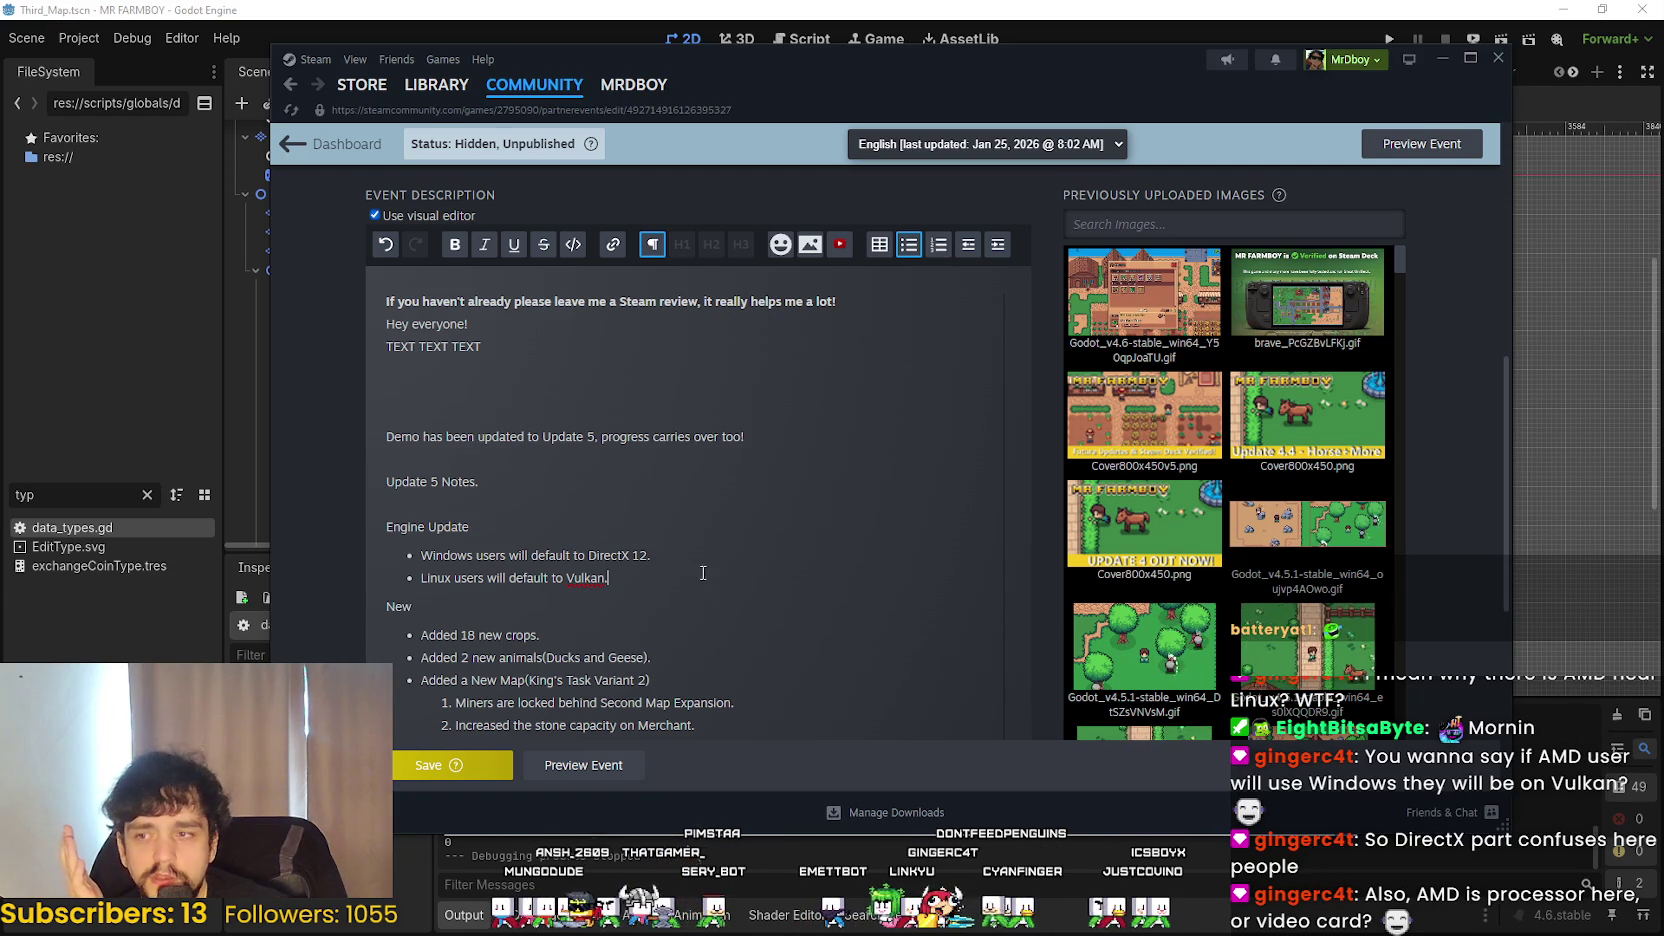
pyautogui.moveTo(629, 555); pyautogui.dragTo(578, 556)
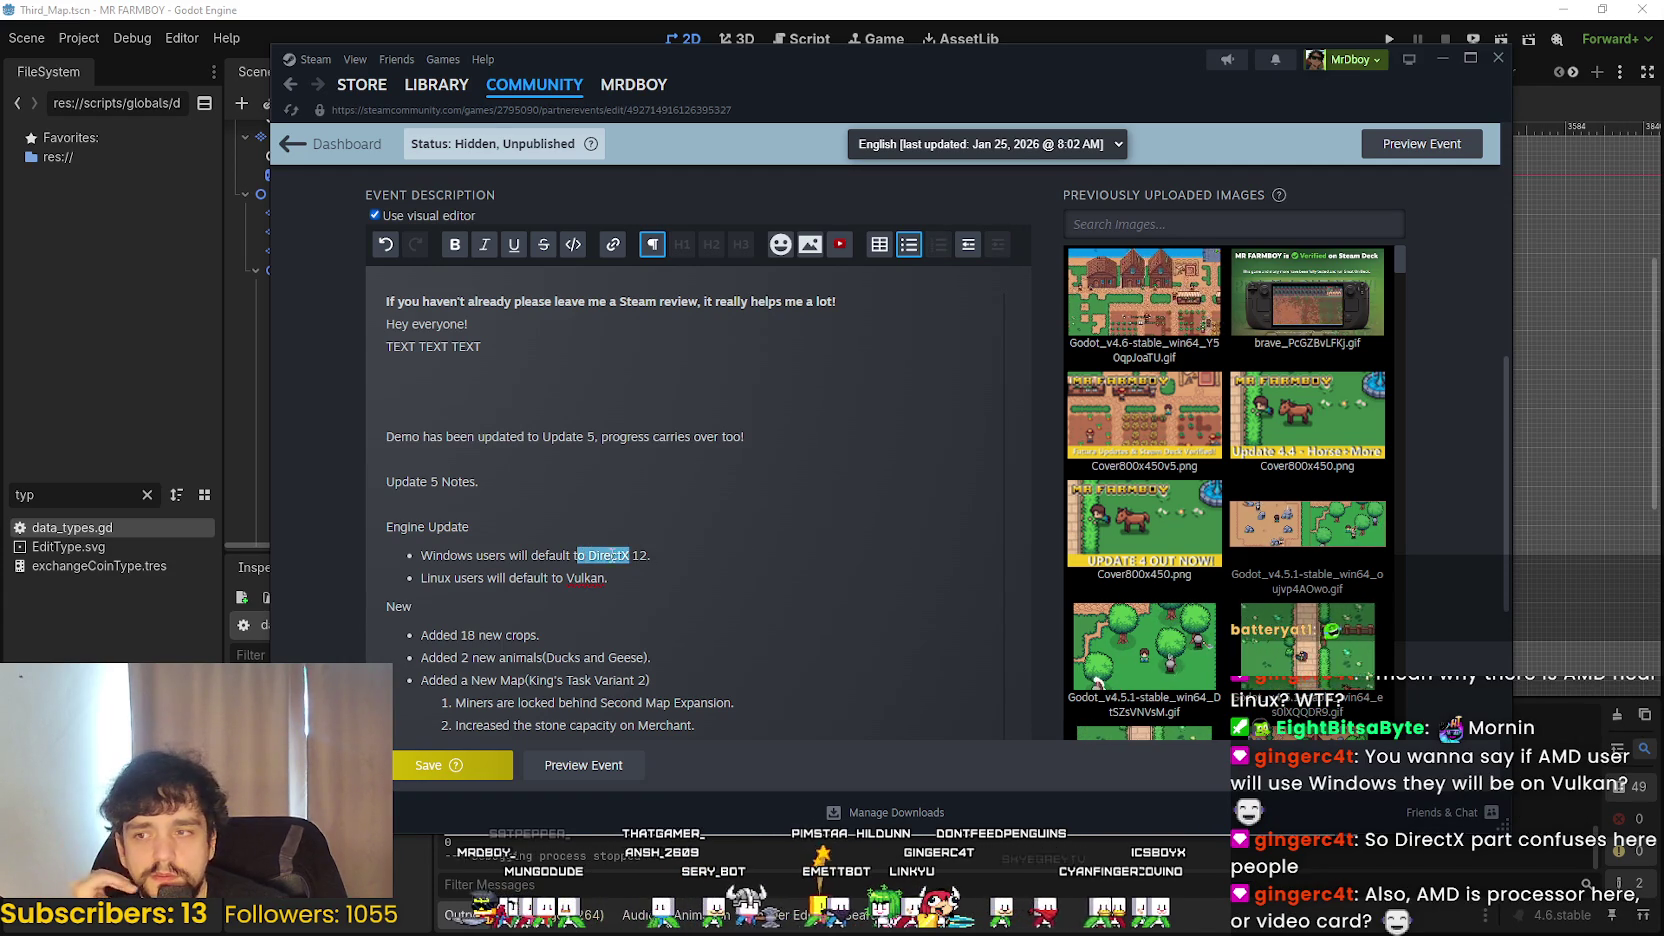
pyautogui.click(698, 571)
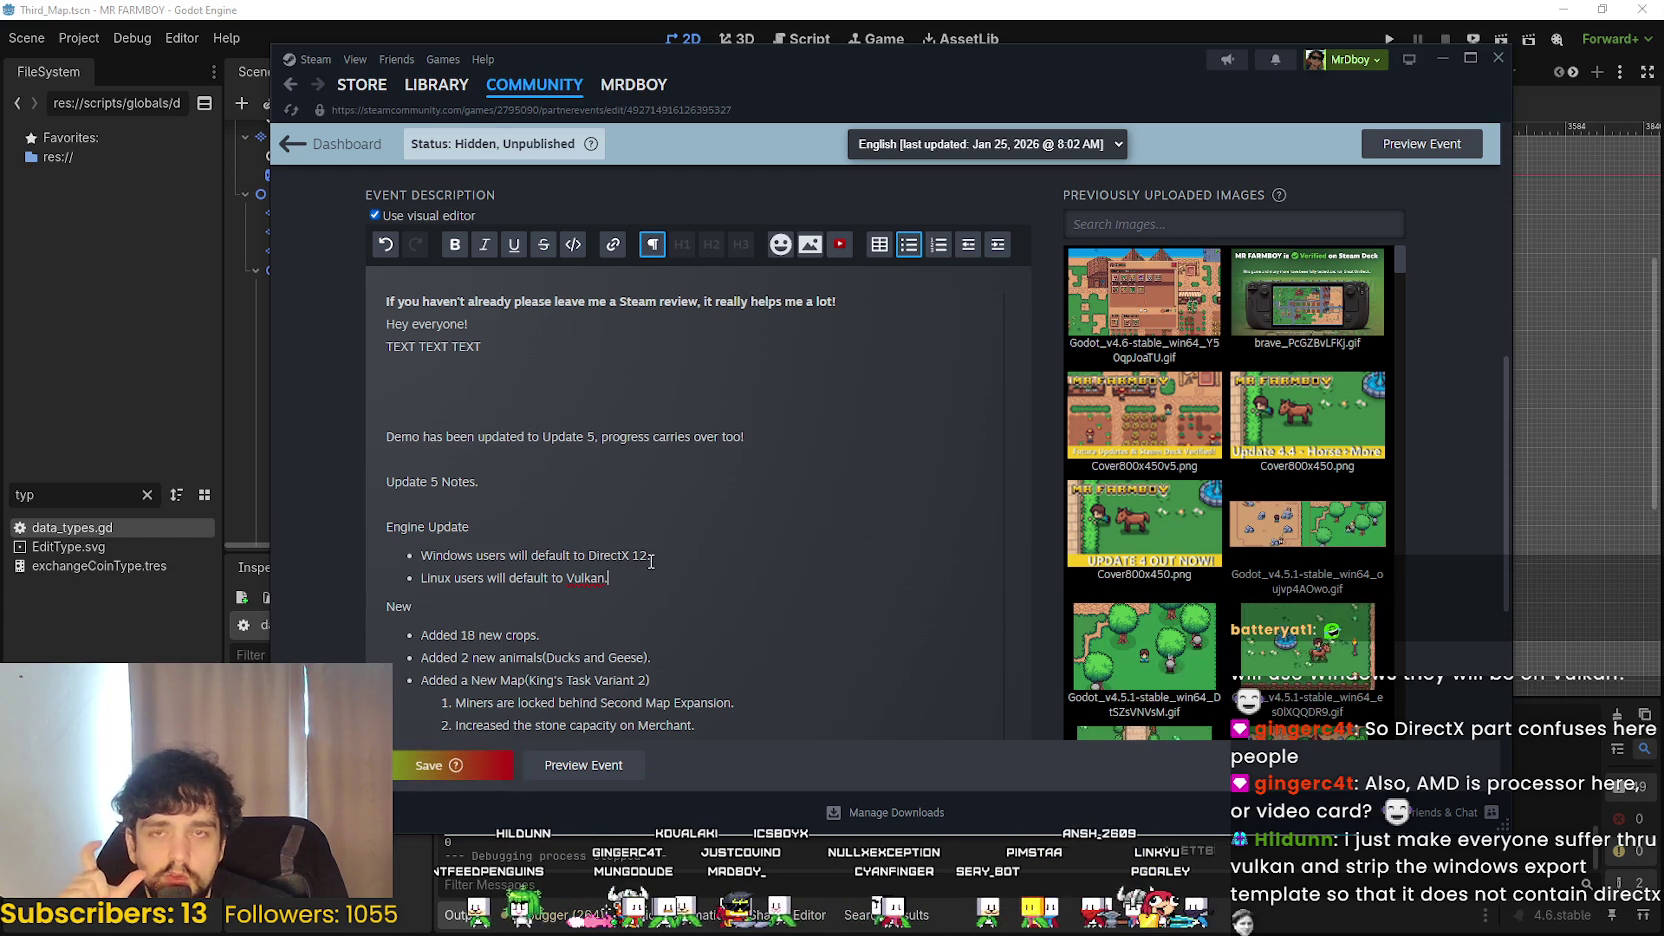
pyautogui.moveTo(584, 553)
pyautogui.mouseDown()
pyautogui.moveTo(650, 555)
pyautogui.moveTo(565, 578)
pyautogui.mouseUp()
pyautogui.click(661, 615)
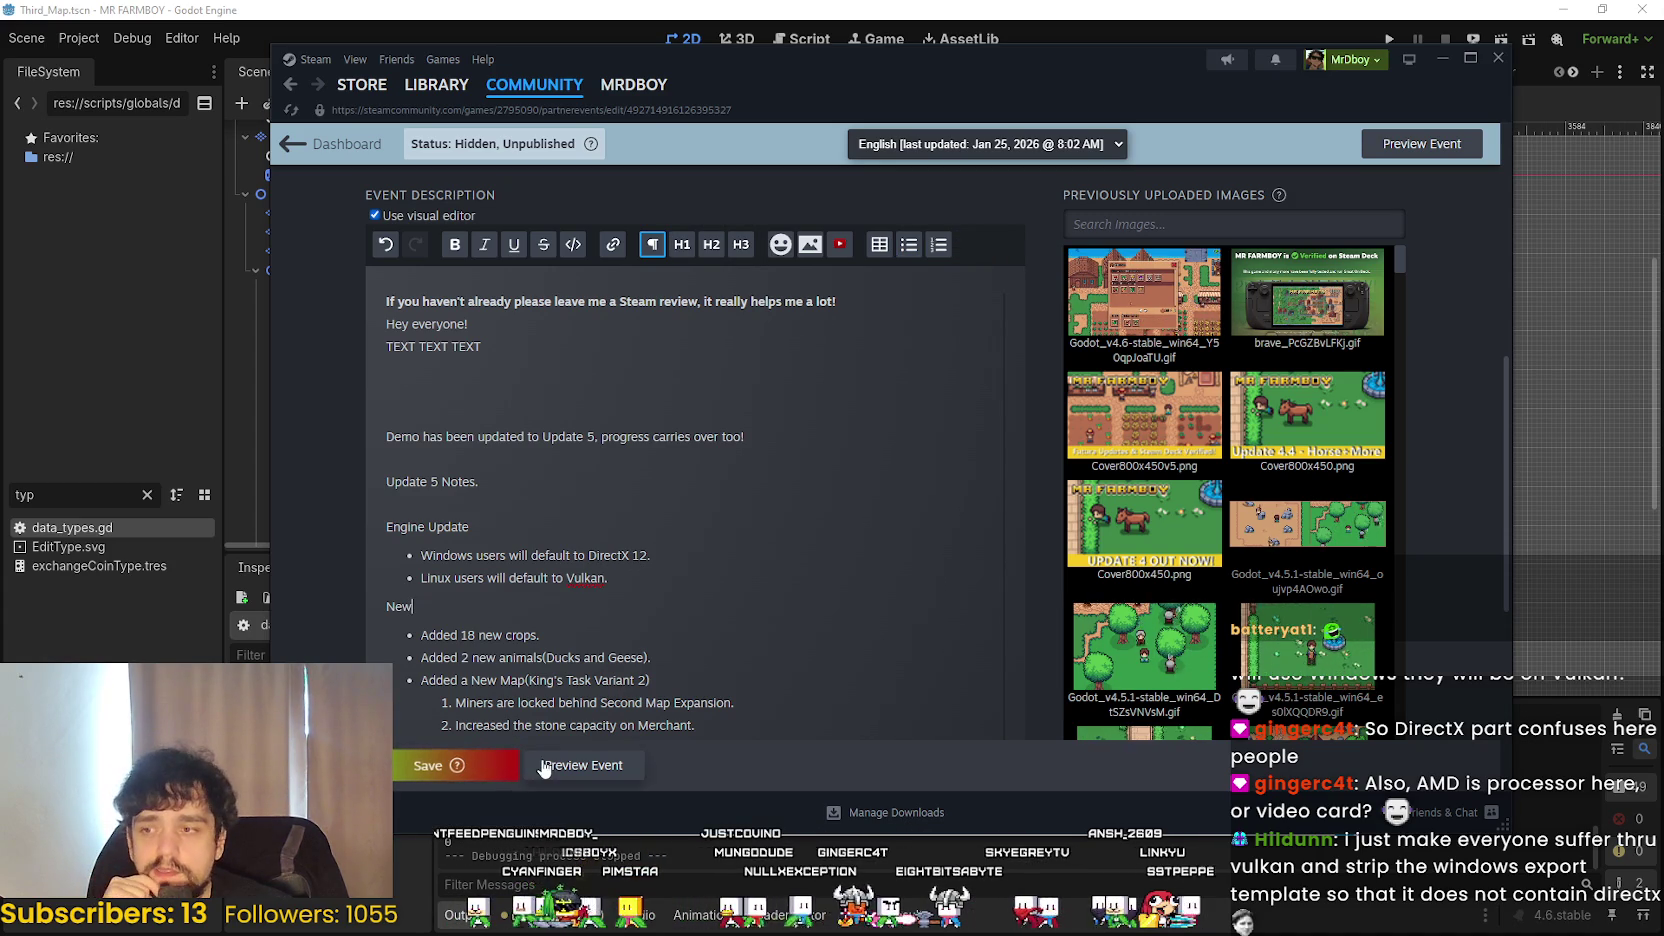
pyautogui.moveTo(611, 548); pyautogui.dragTo(643, 595)
pyautogui.click(643, 595)
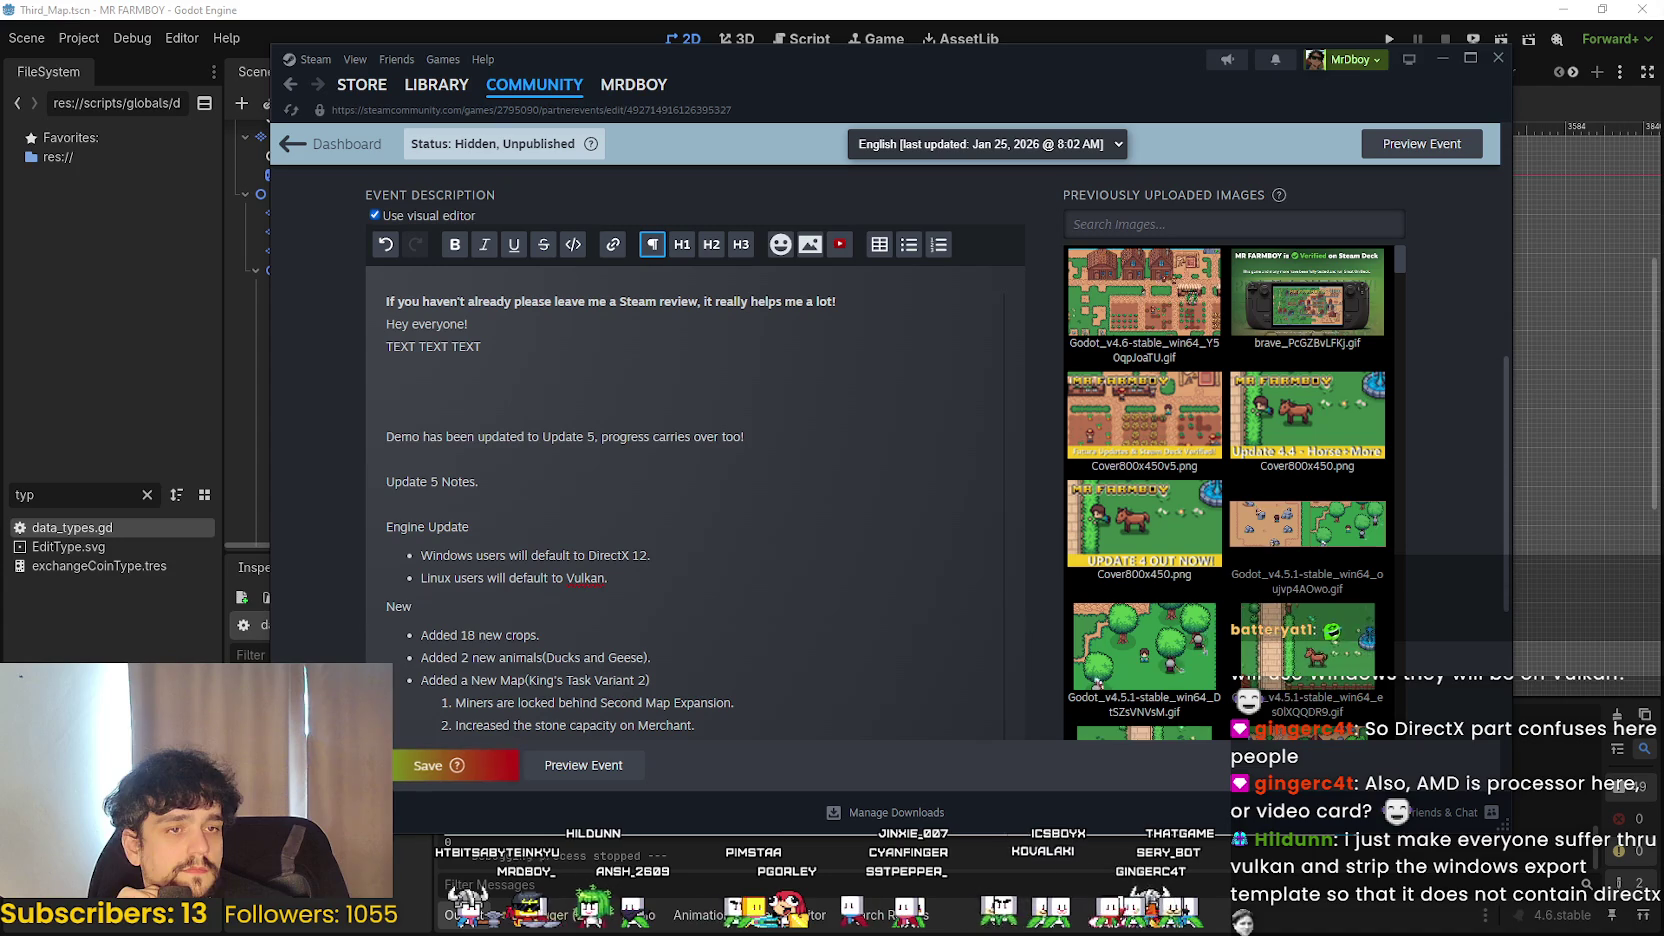
# - Save the Update 5 event edits and review the New notes section
pyautogui.click(440, 765)
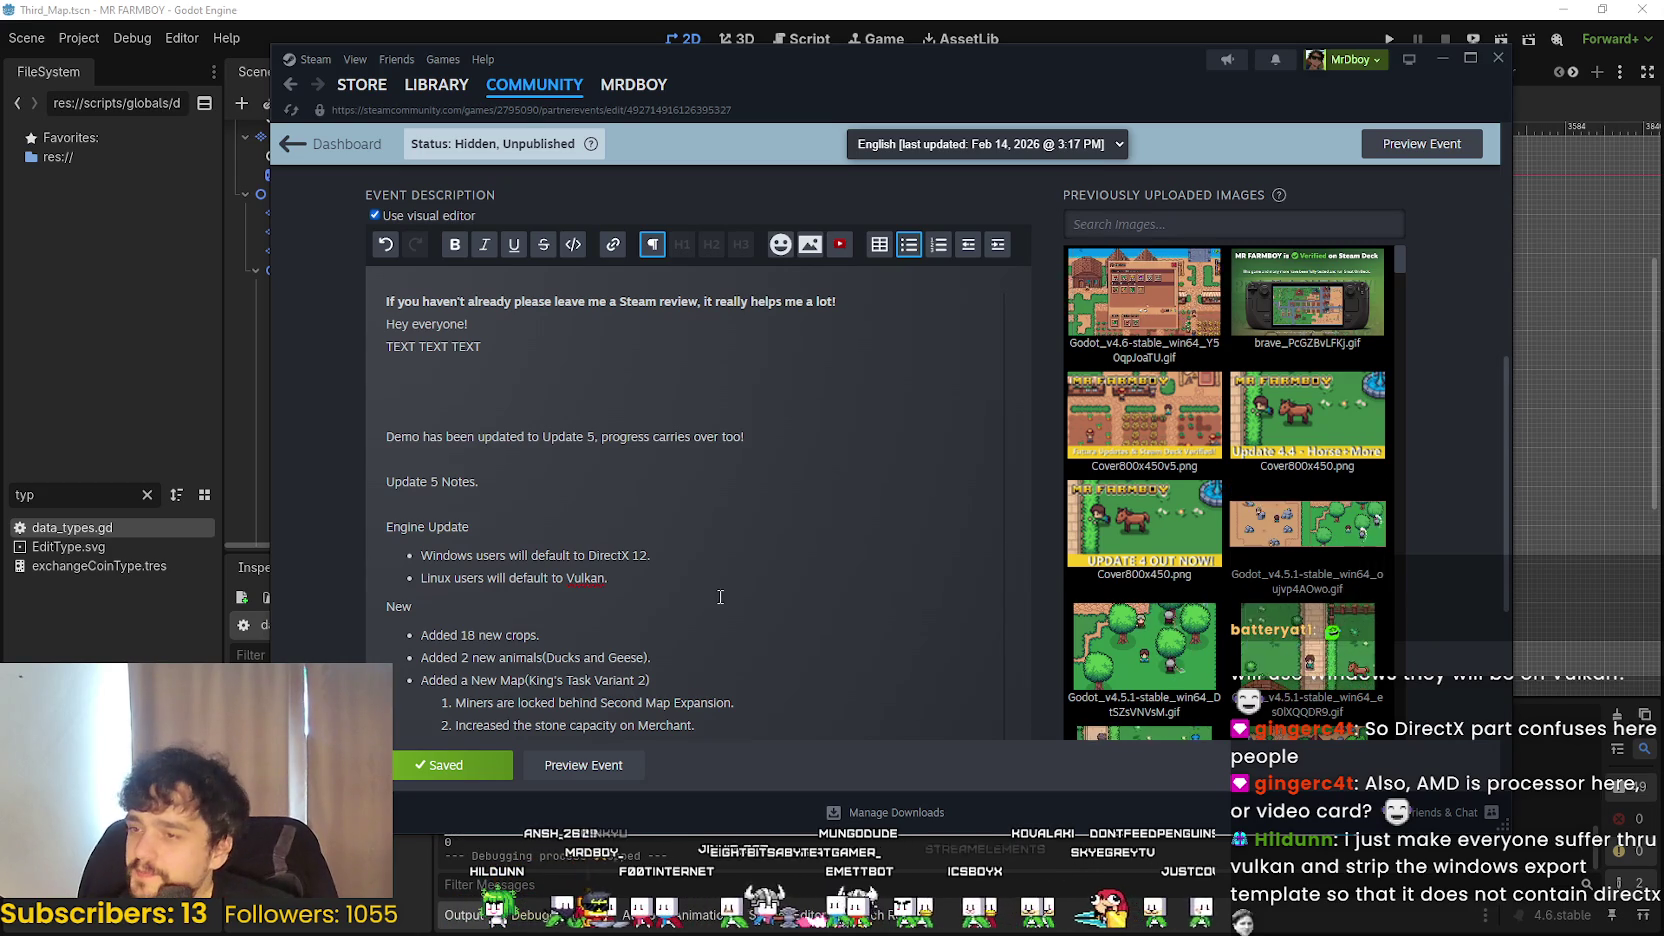
pyautogui.scroll(-3, 554, 390)
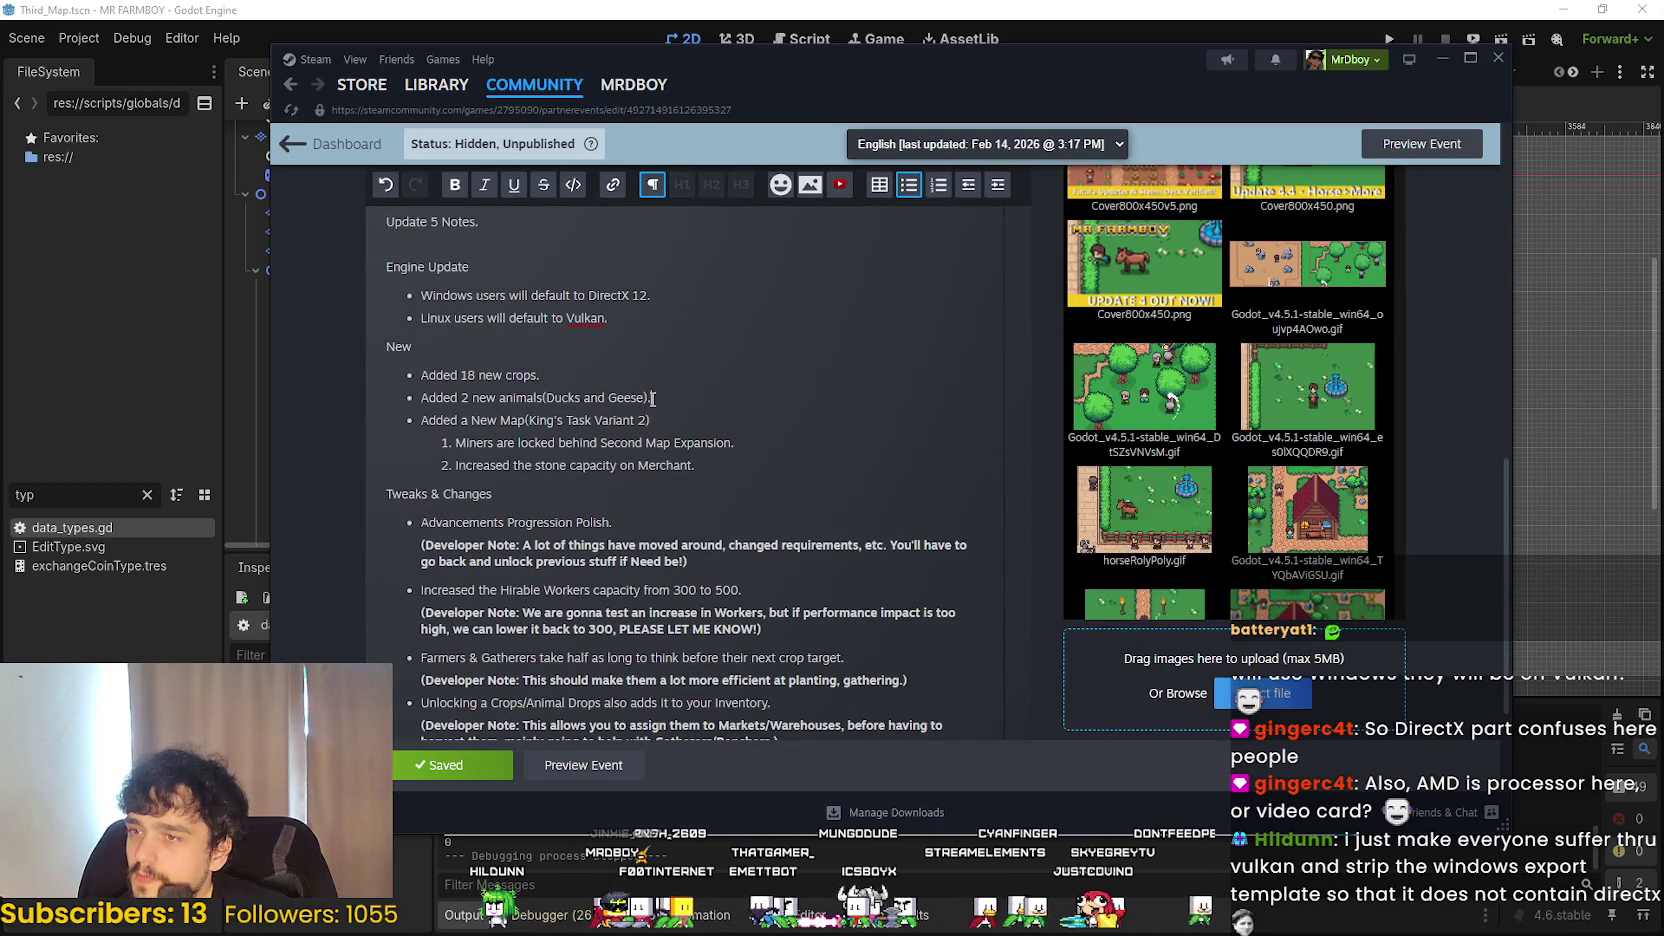
pyautogui.moveTo(645, 397); pyautogui.dragTo(583, 397)
pyautogui.click(458, 420)
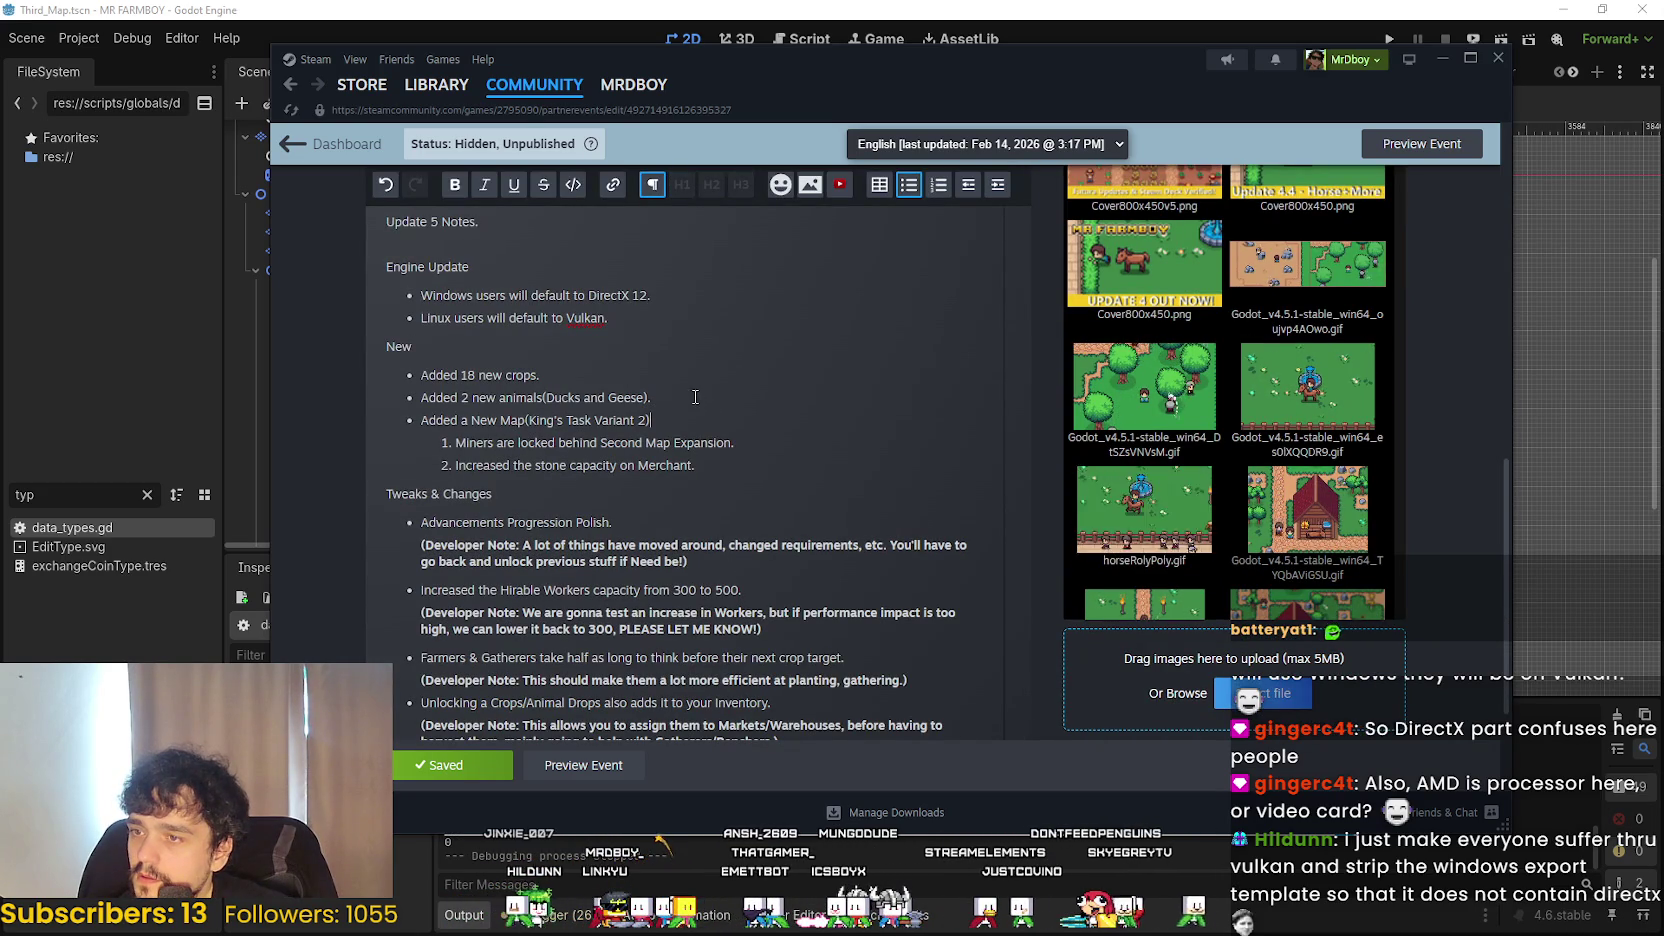
pyautogui.click(700, 420)
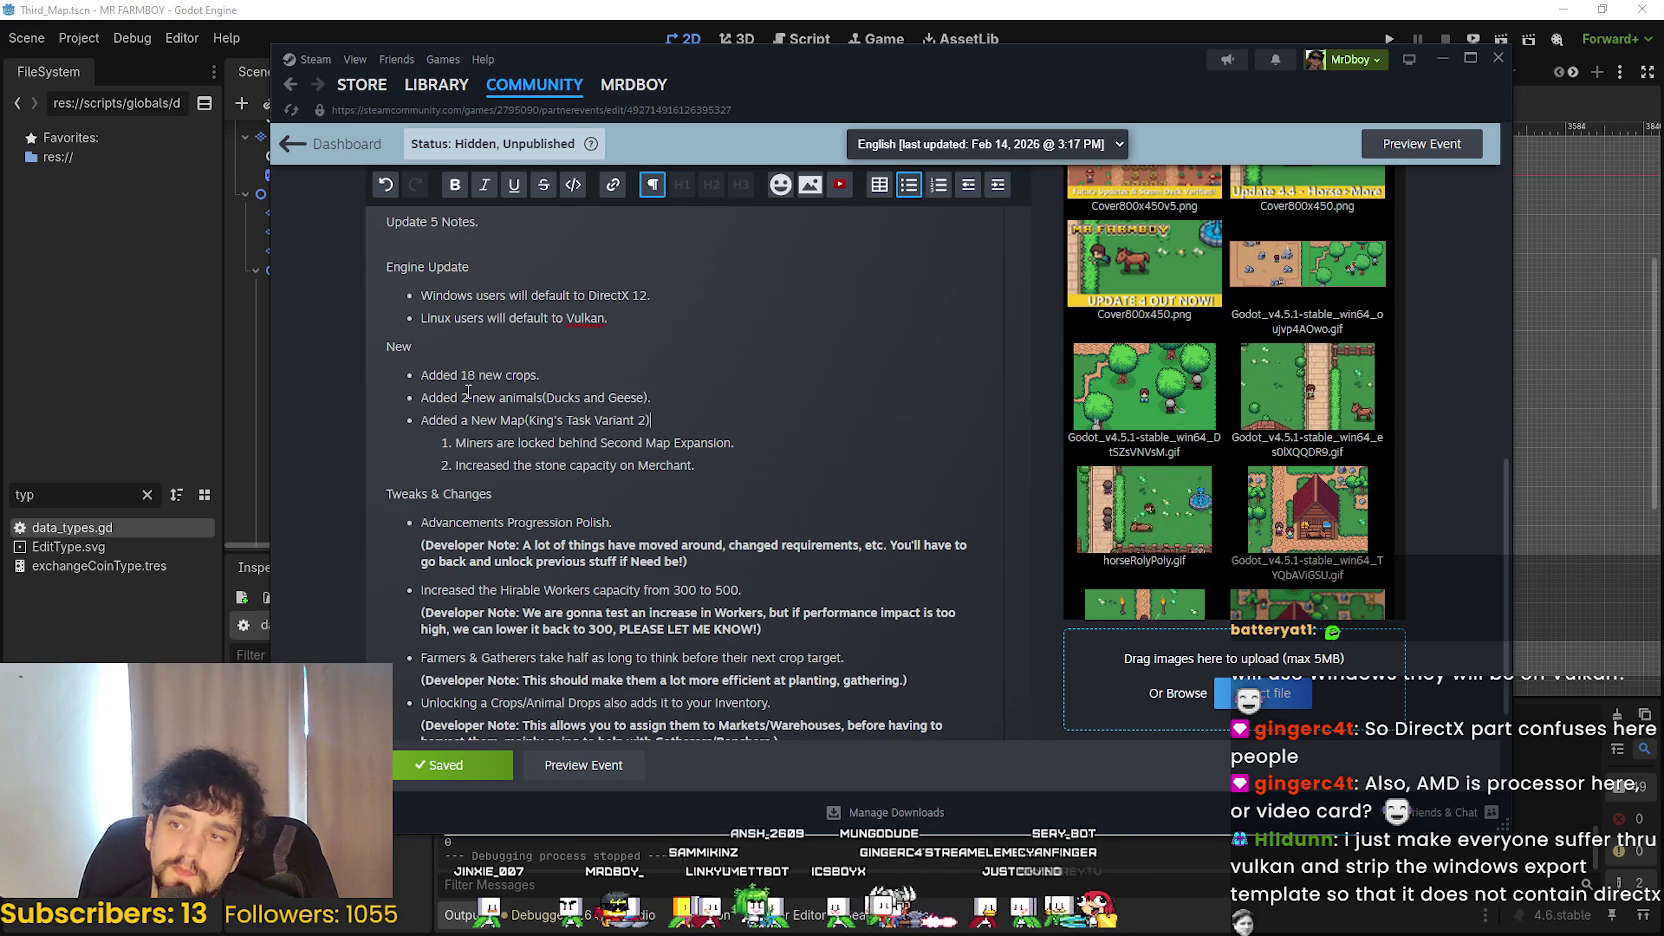
pyautogui.click(697, 465)
pyautogui.scroll(-2, 987, 572)
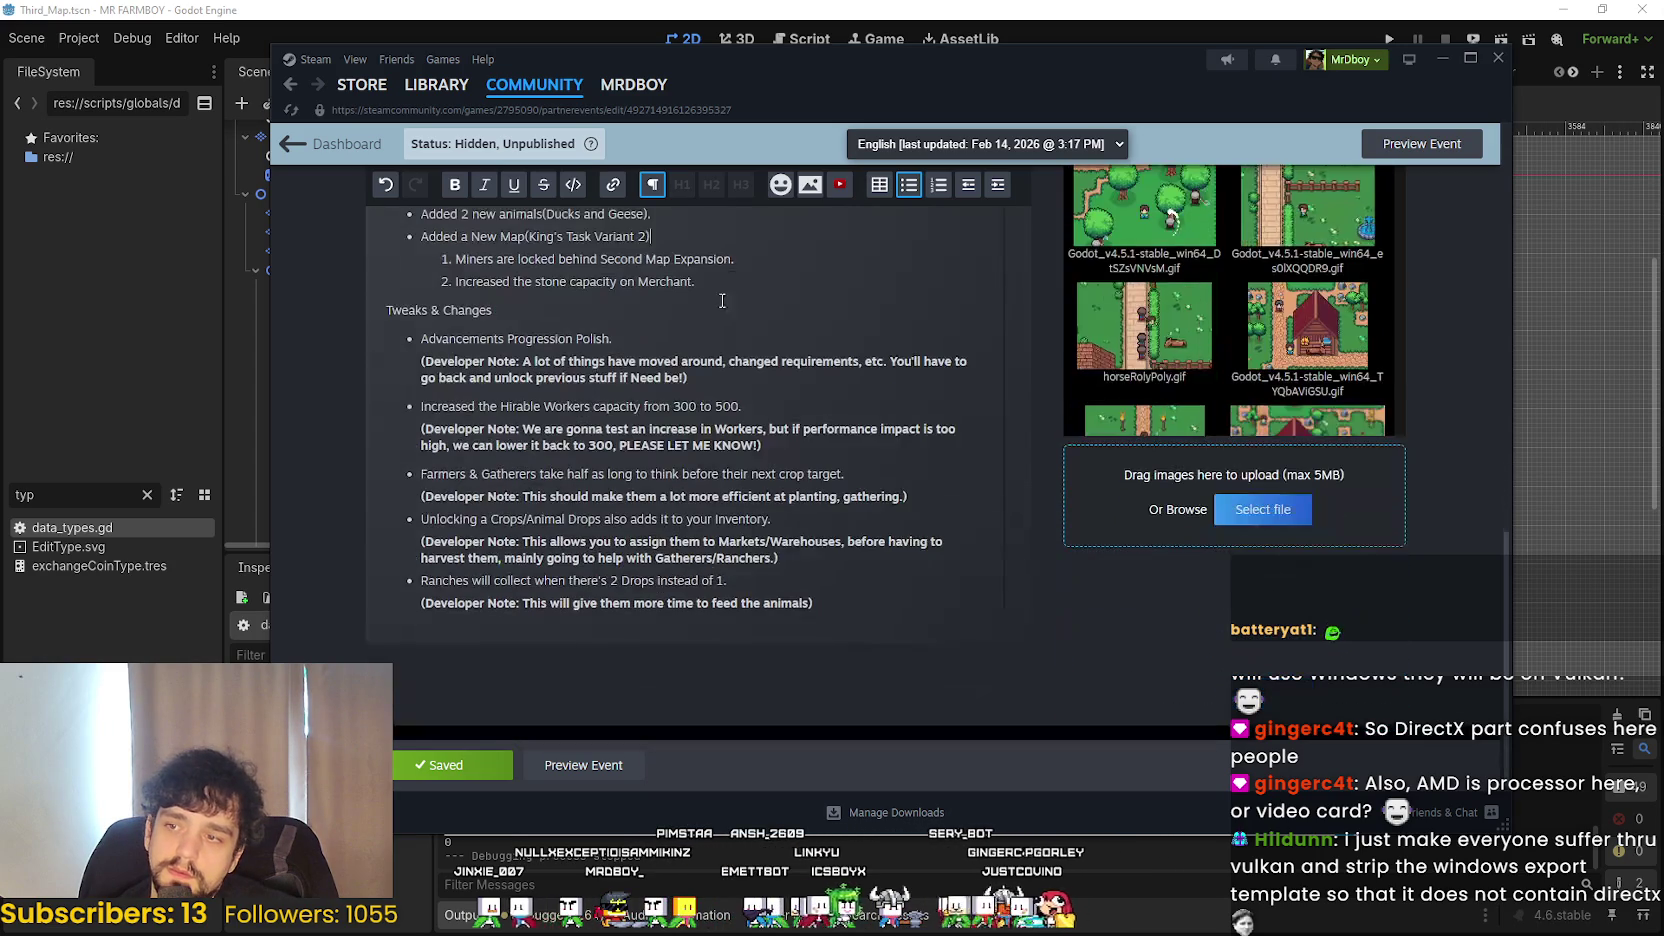
pyautogui.scroll(4, 987, 572)
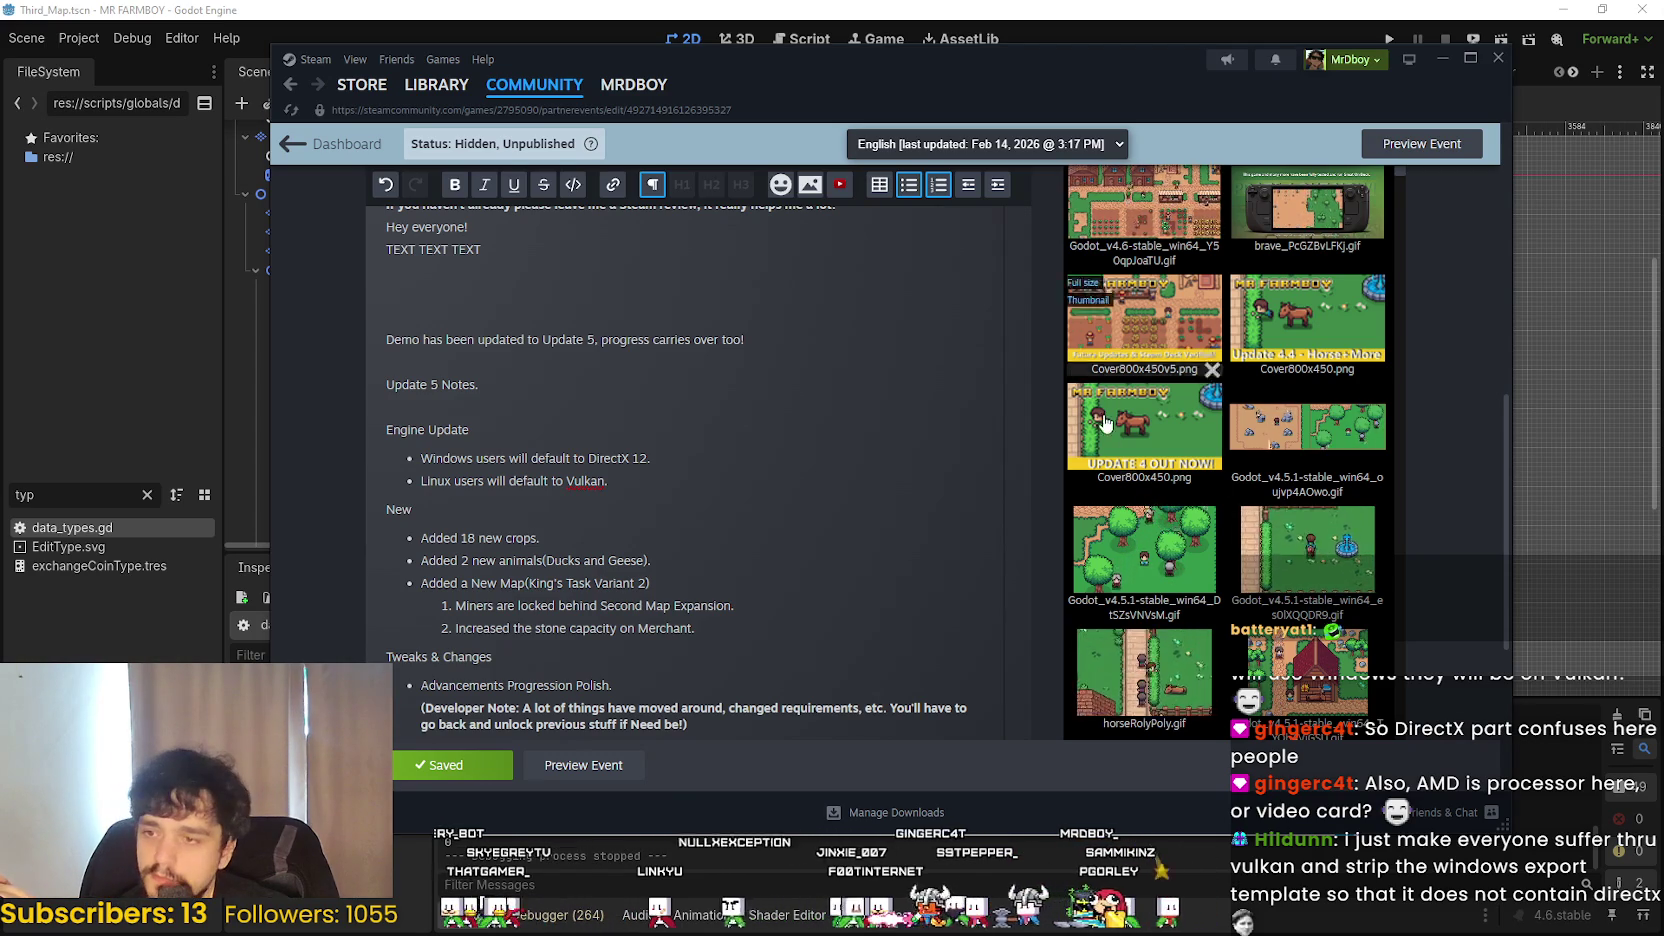
pyautogui.scroll(-5, 791, 592)
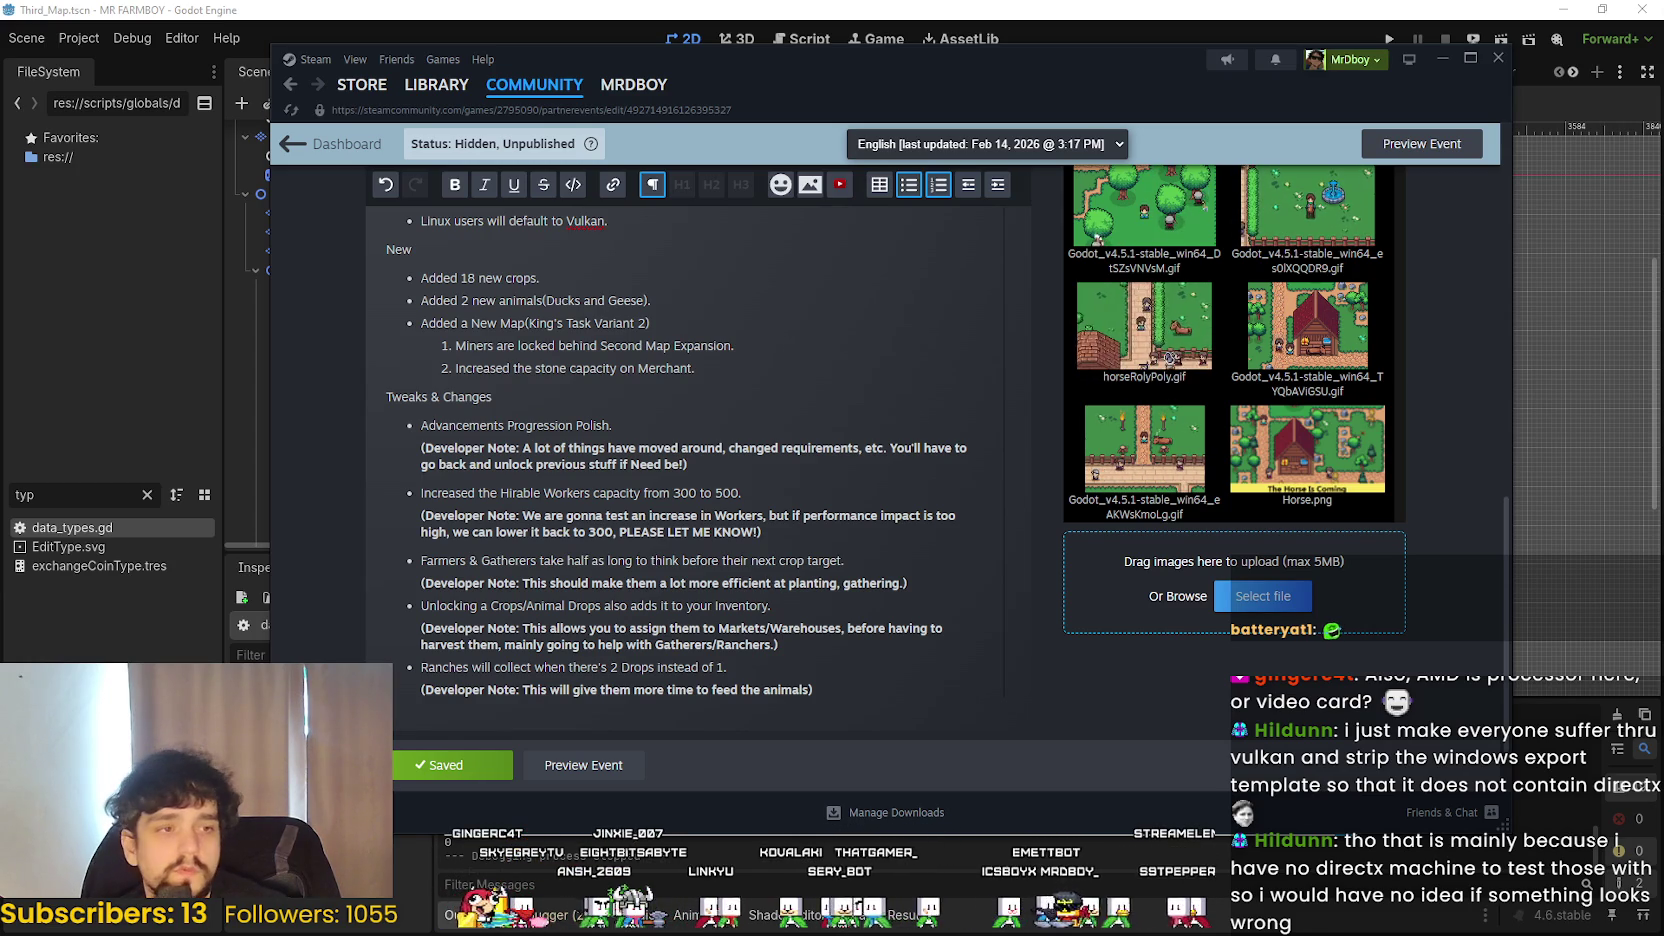
# - Review the Tweaks & Changes notes, including the Ranches developer note
pyautogui.click(588, 401)
pyautogui.click(838, 647)
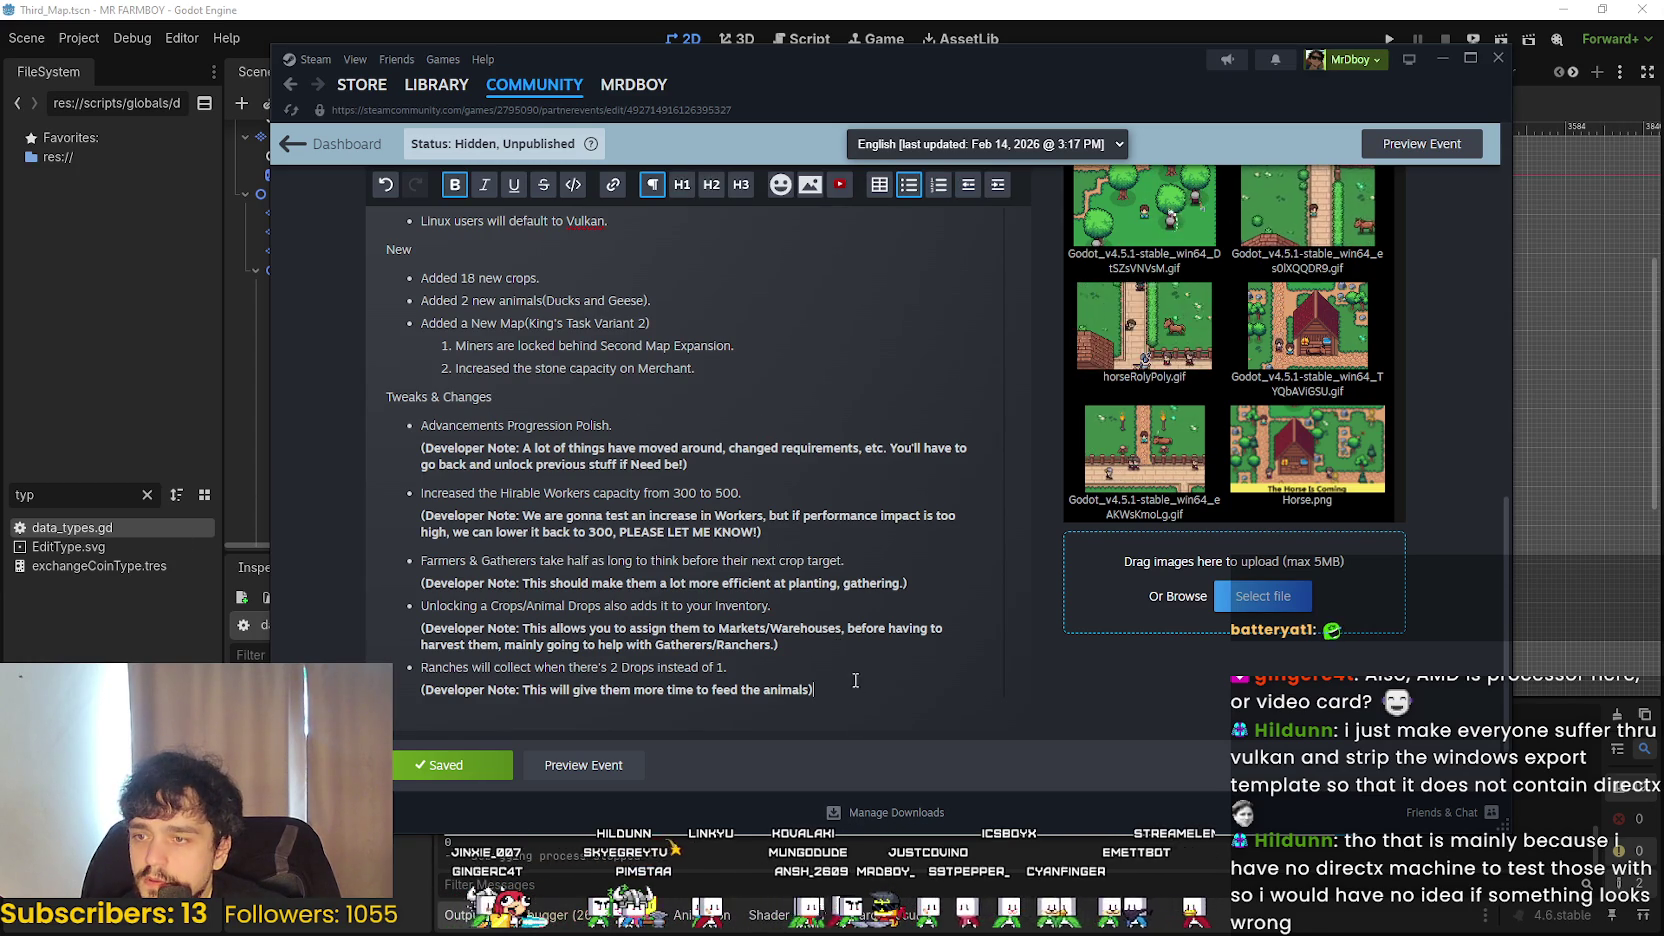
pyautogui.moveTo(472, 667); pyautogui.dragTo(685, 680)
pyautogui.click(855, 658)
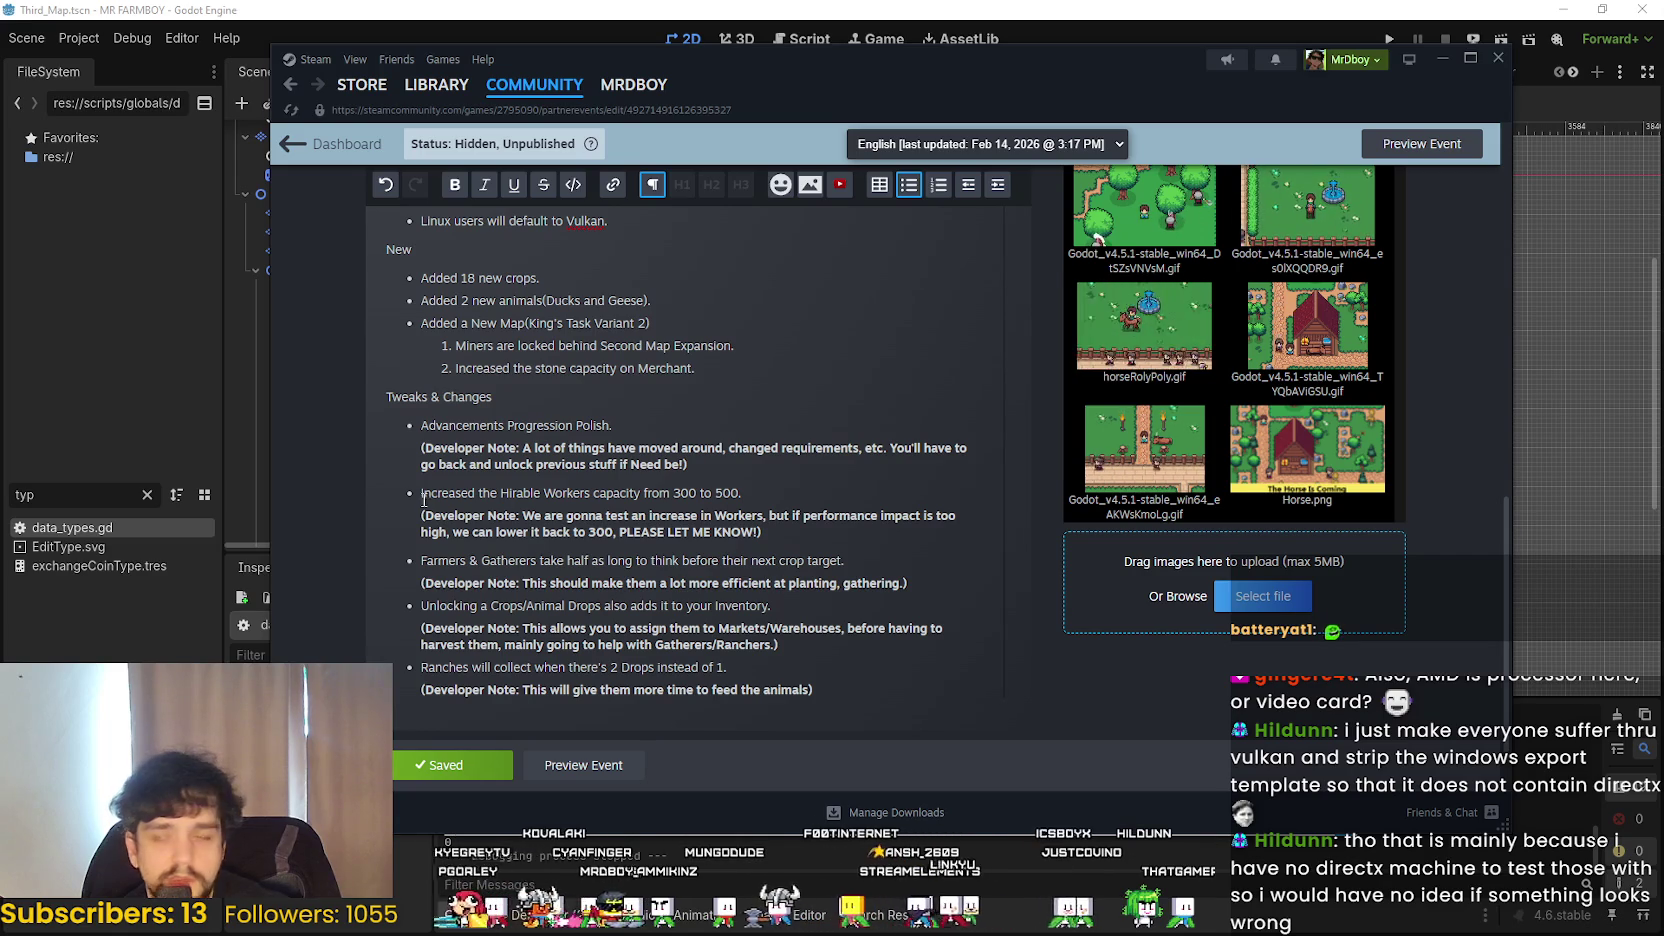
pyautogui.scroll(3, 490, 435)
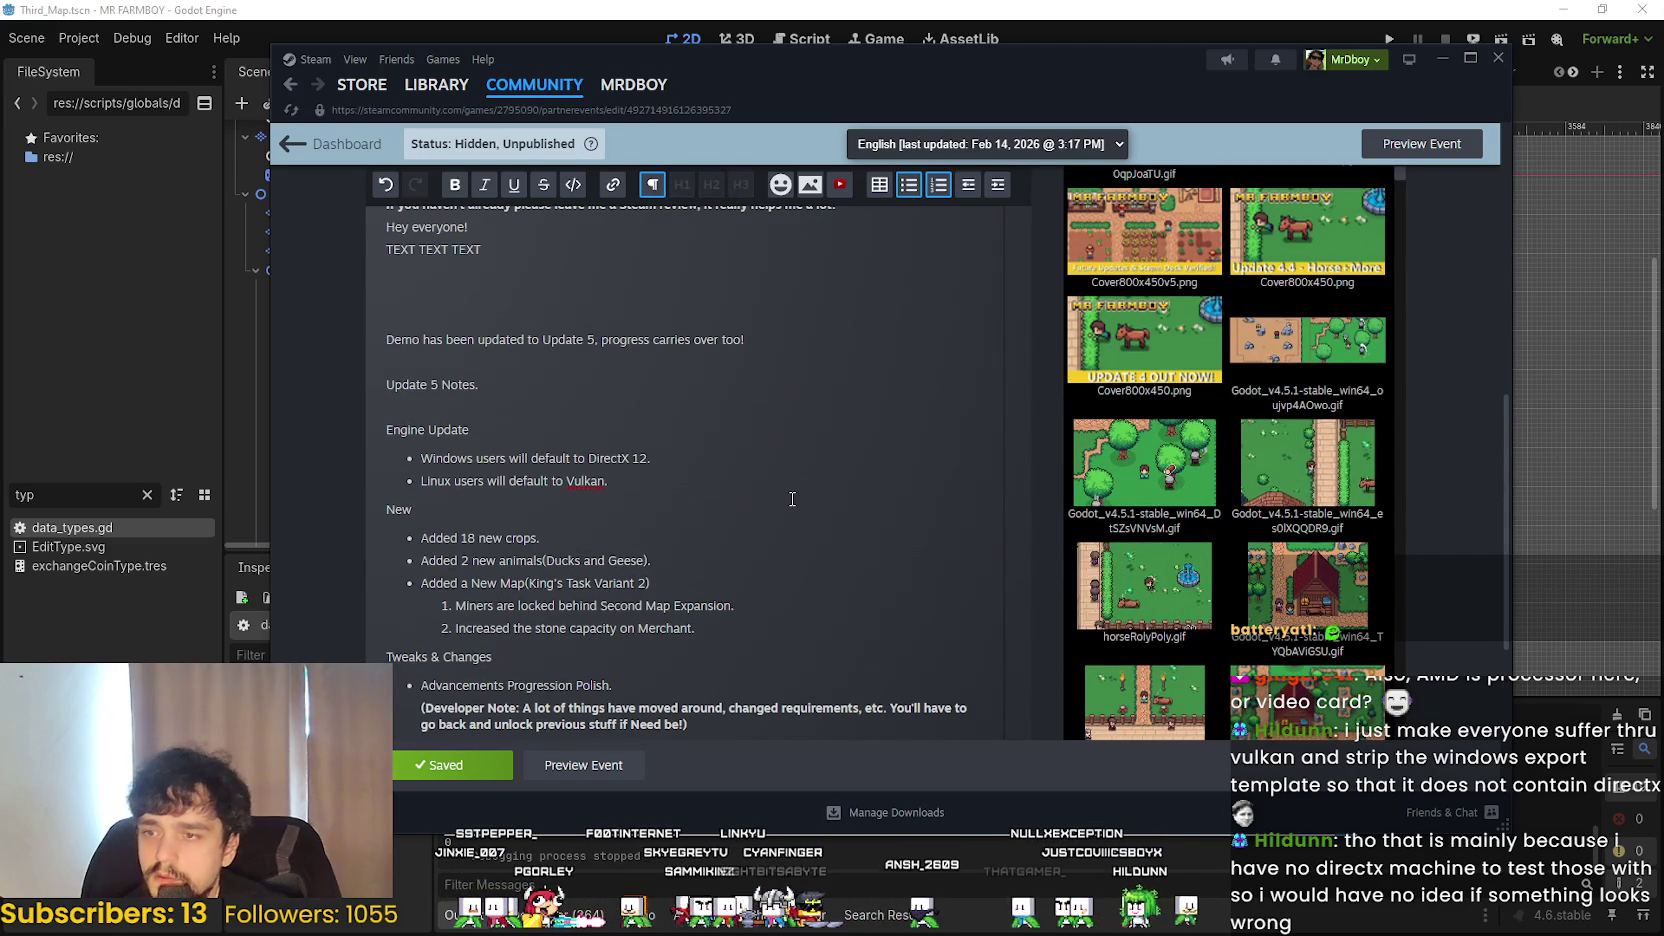
# - Paste the 'Added Item Priority to Houses' note with its house GIF and numbered sub-items after the stone capacity line
pyautogui.press('Return')
pyautogui.press('Return')
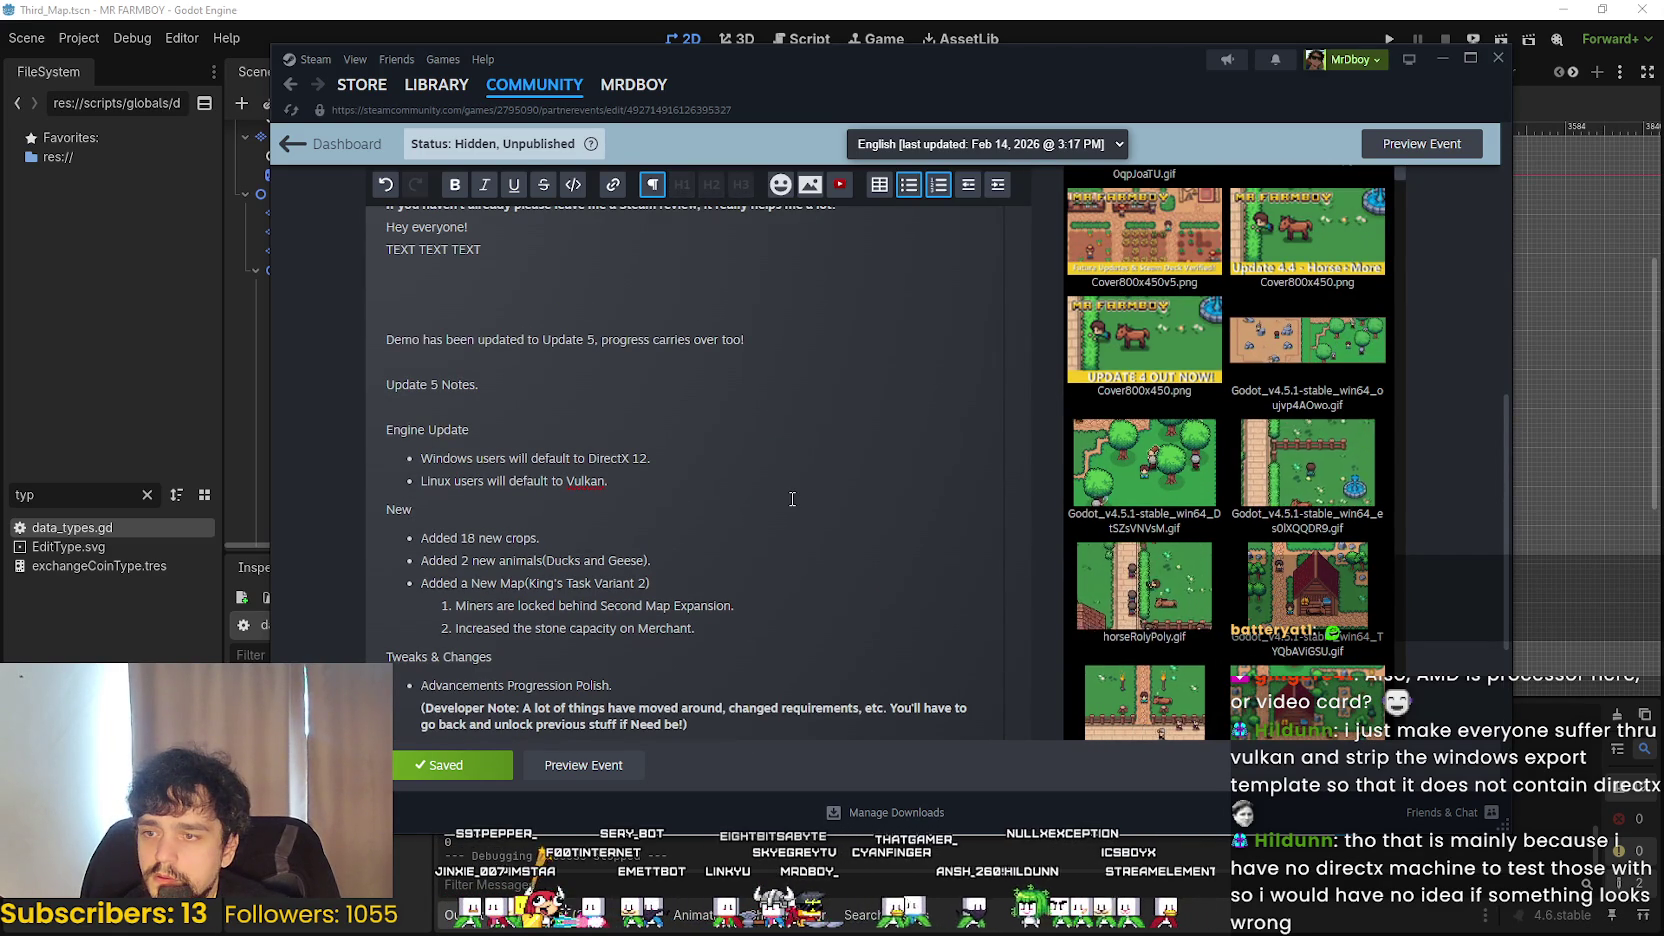
pyautogui.hotkey('ctrl', 'v')
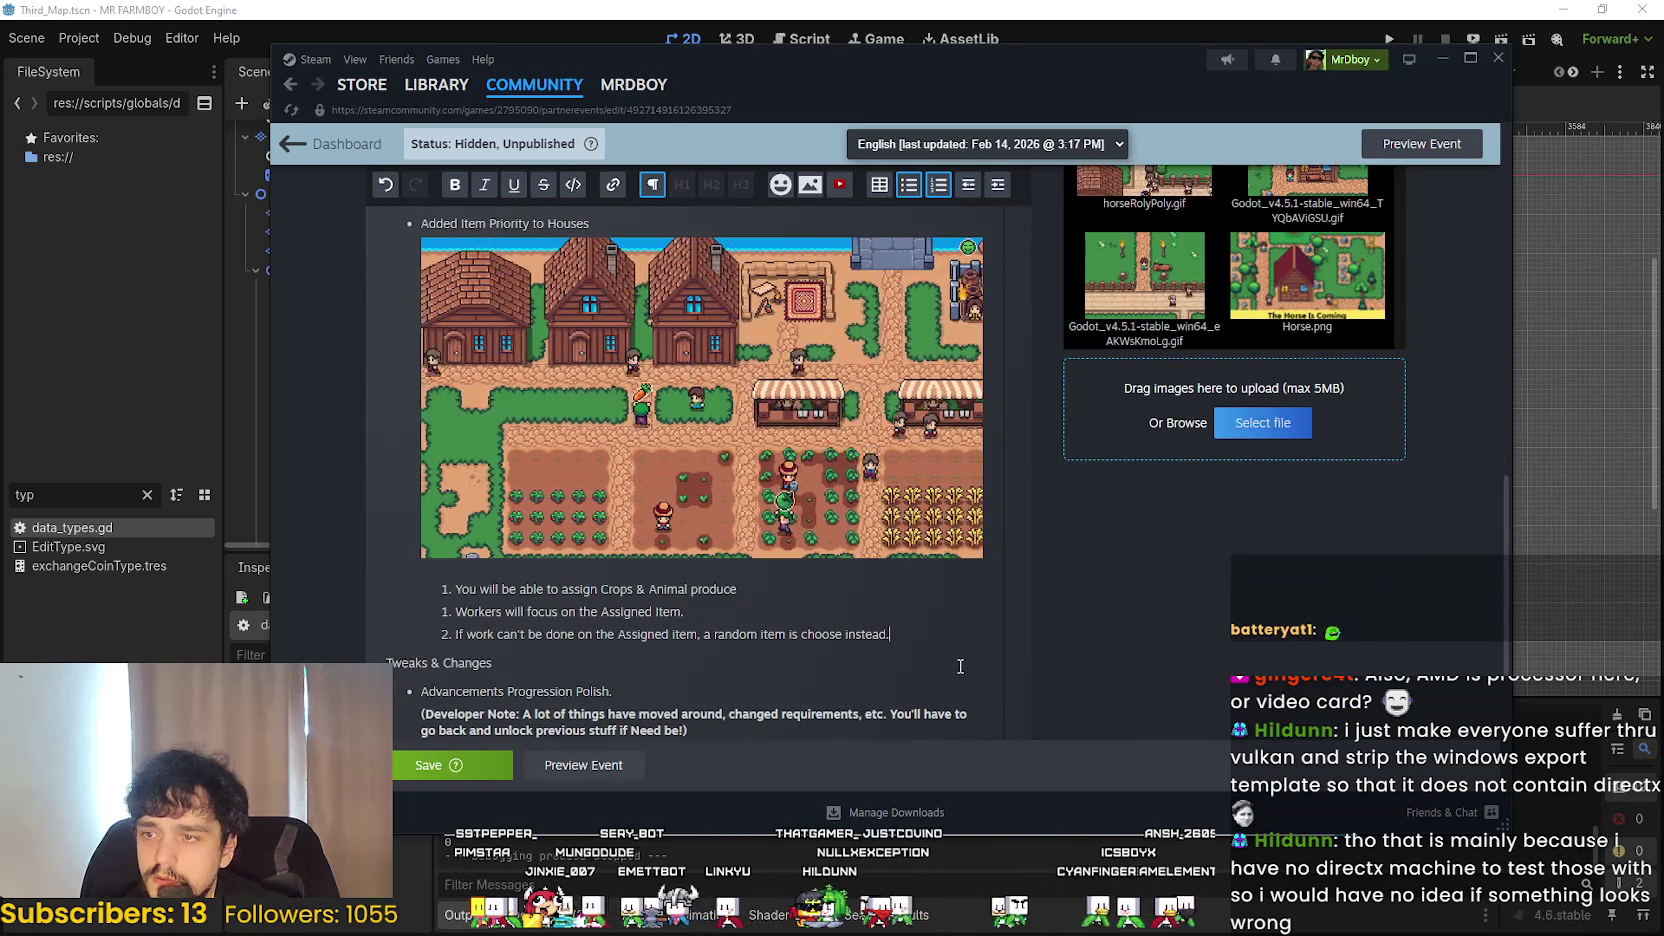
pyautogui.scroll(2, 938, 663)
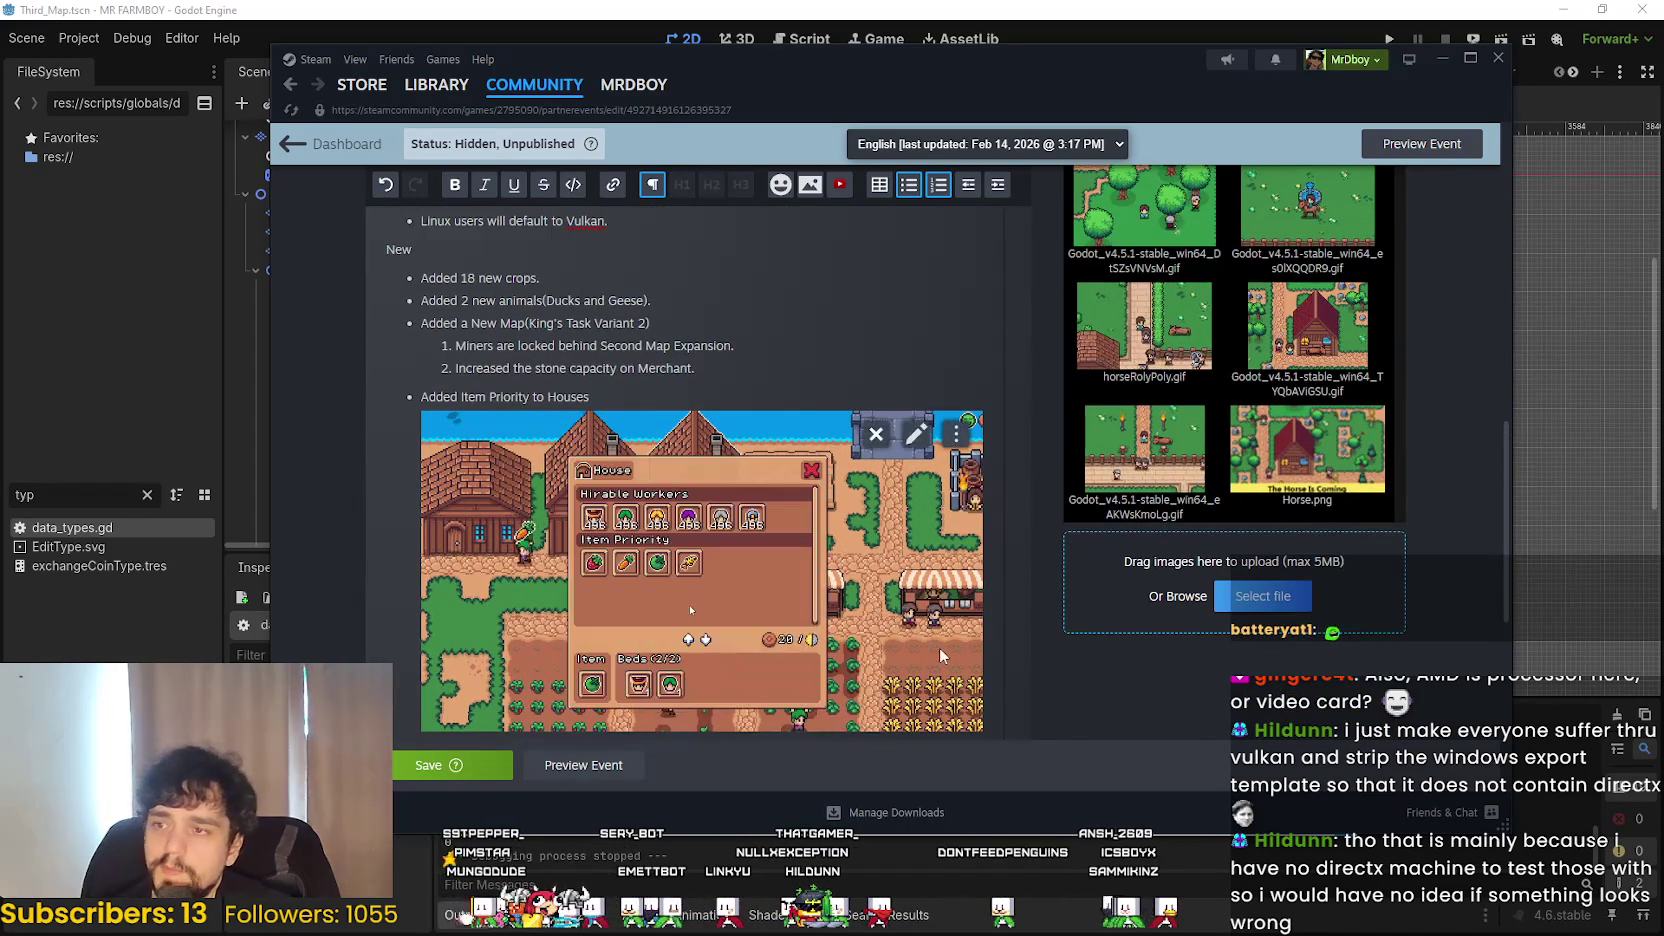
pyautogui.moveTo(462, 397); pyautogui.dragTo(527, 397)
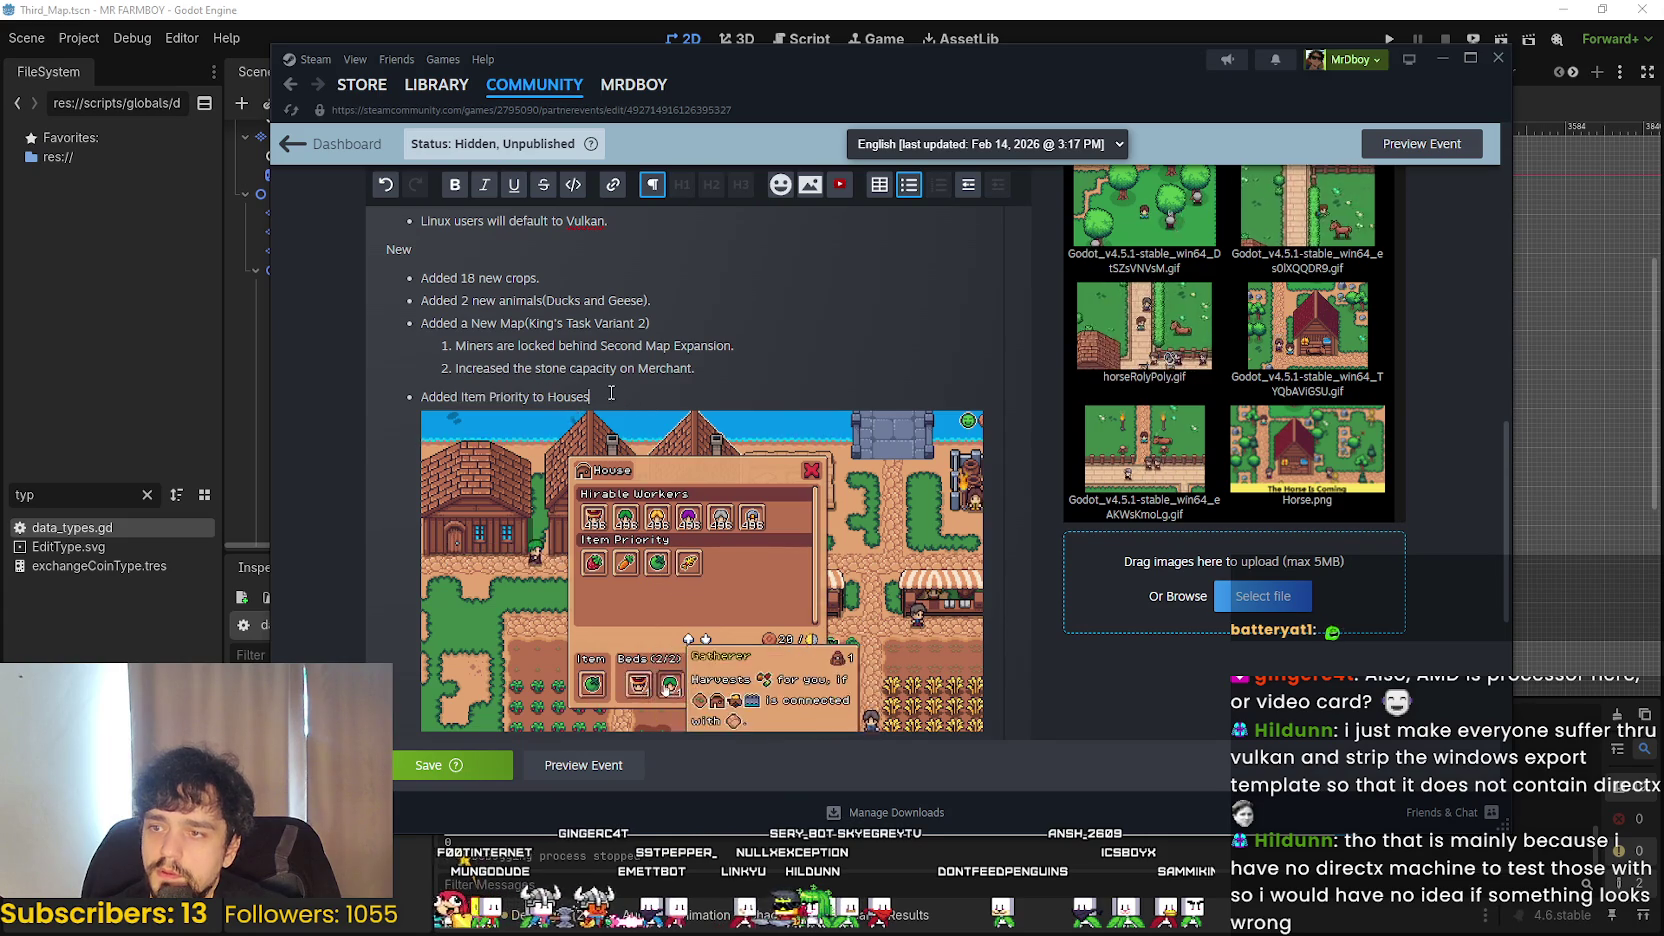
pyautogui.scroll(-3, 702, 556)
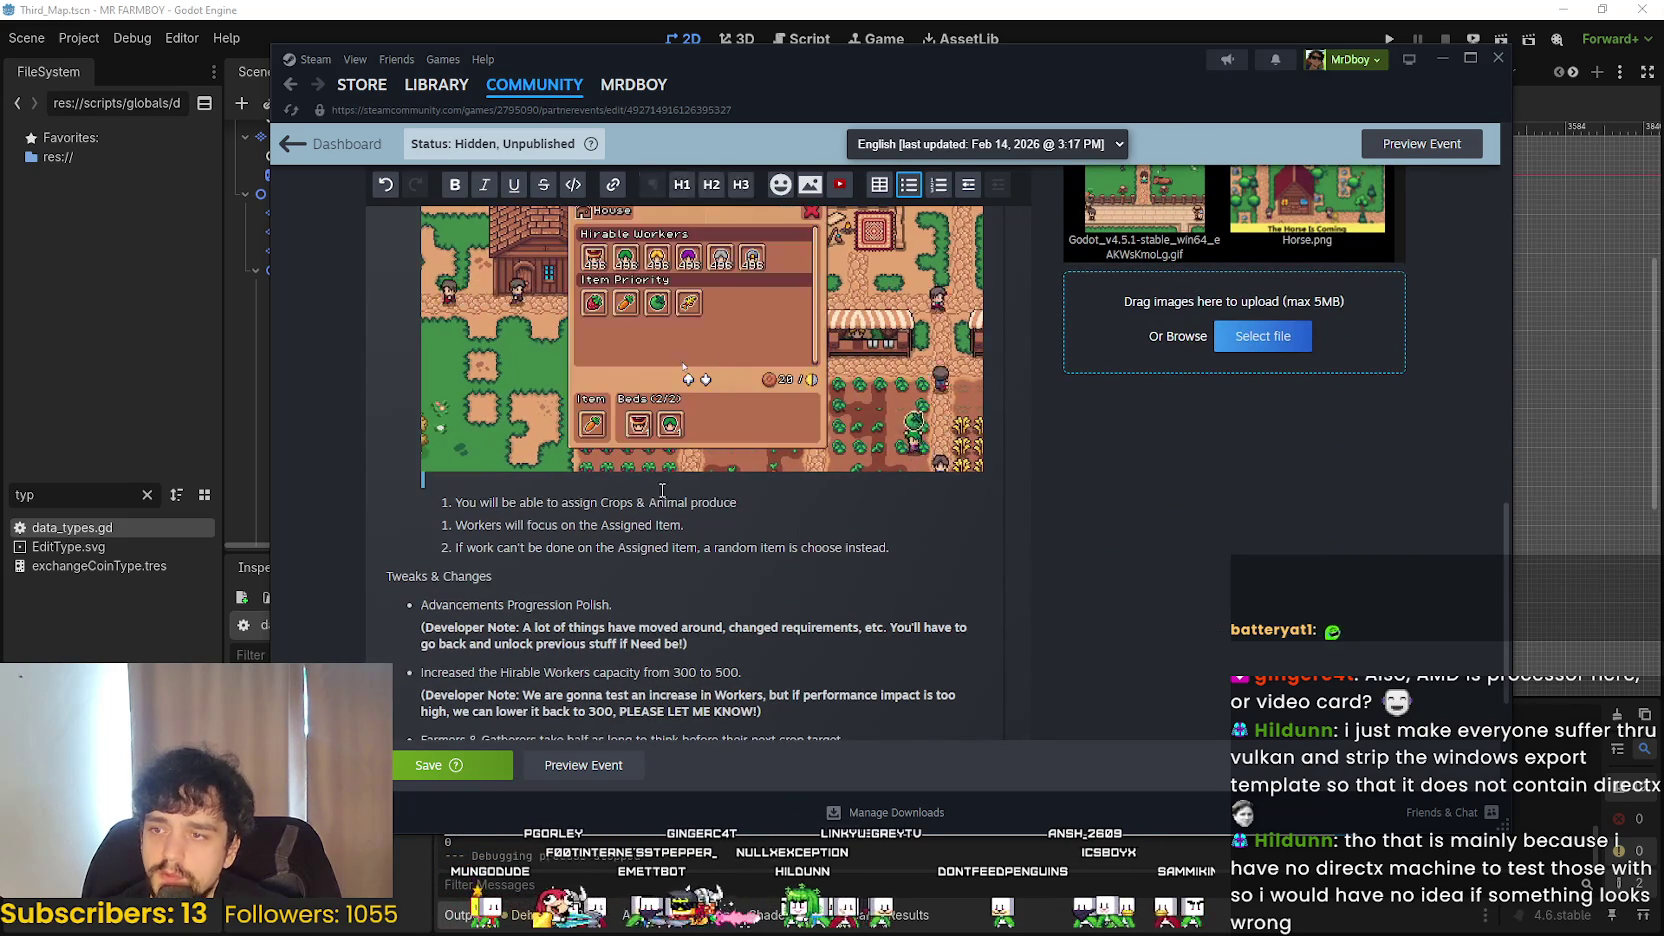
pyautogui.moveTo(456, 502)
pyautogui.mouseDown()
pyautogui.moveTo(737, 502)
pyautogui.moveTo(508, 498)
pyautogui.mouseUp()
pyautogui.click(680, 524)
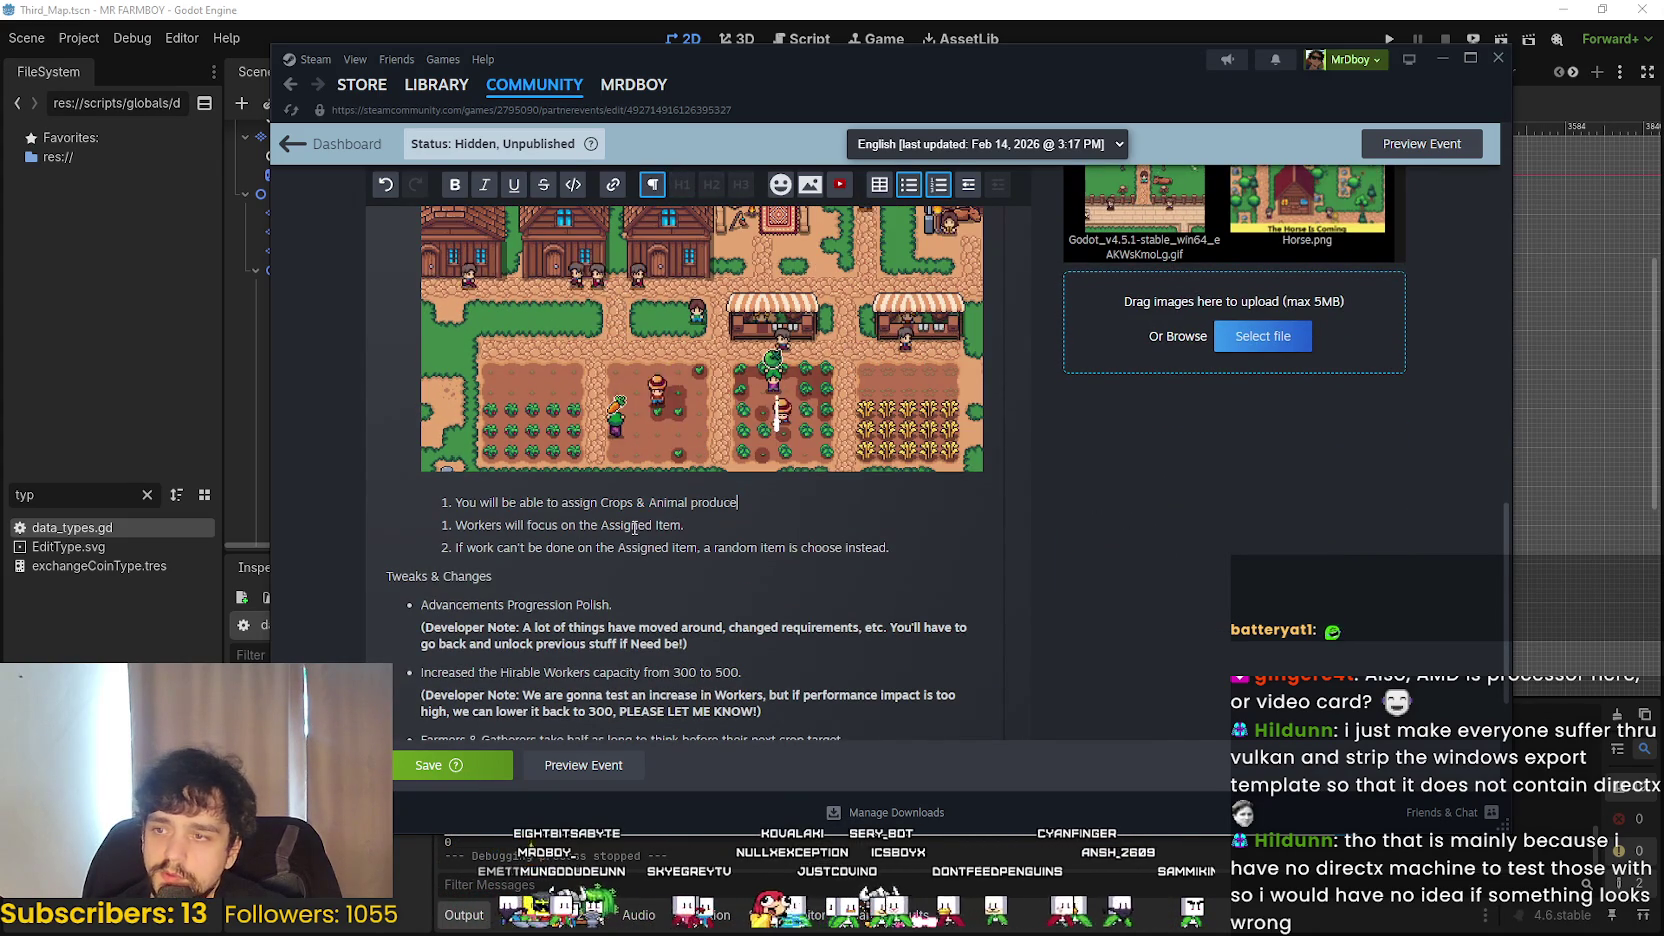
pyautogui.moveTo(680, 524); pyautogui.dragTo(565, 524)
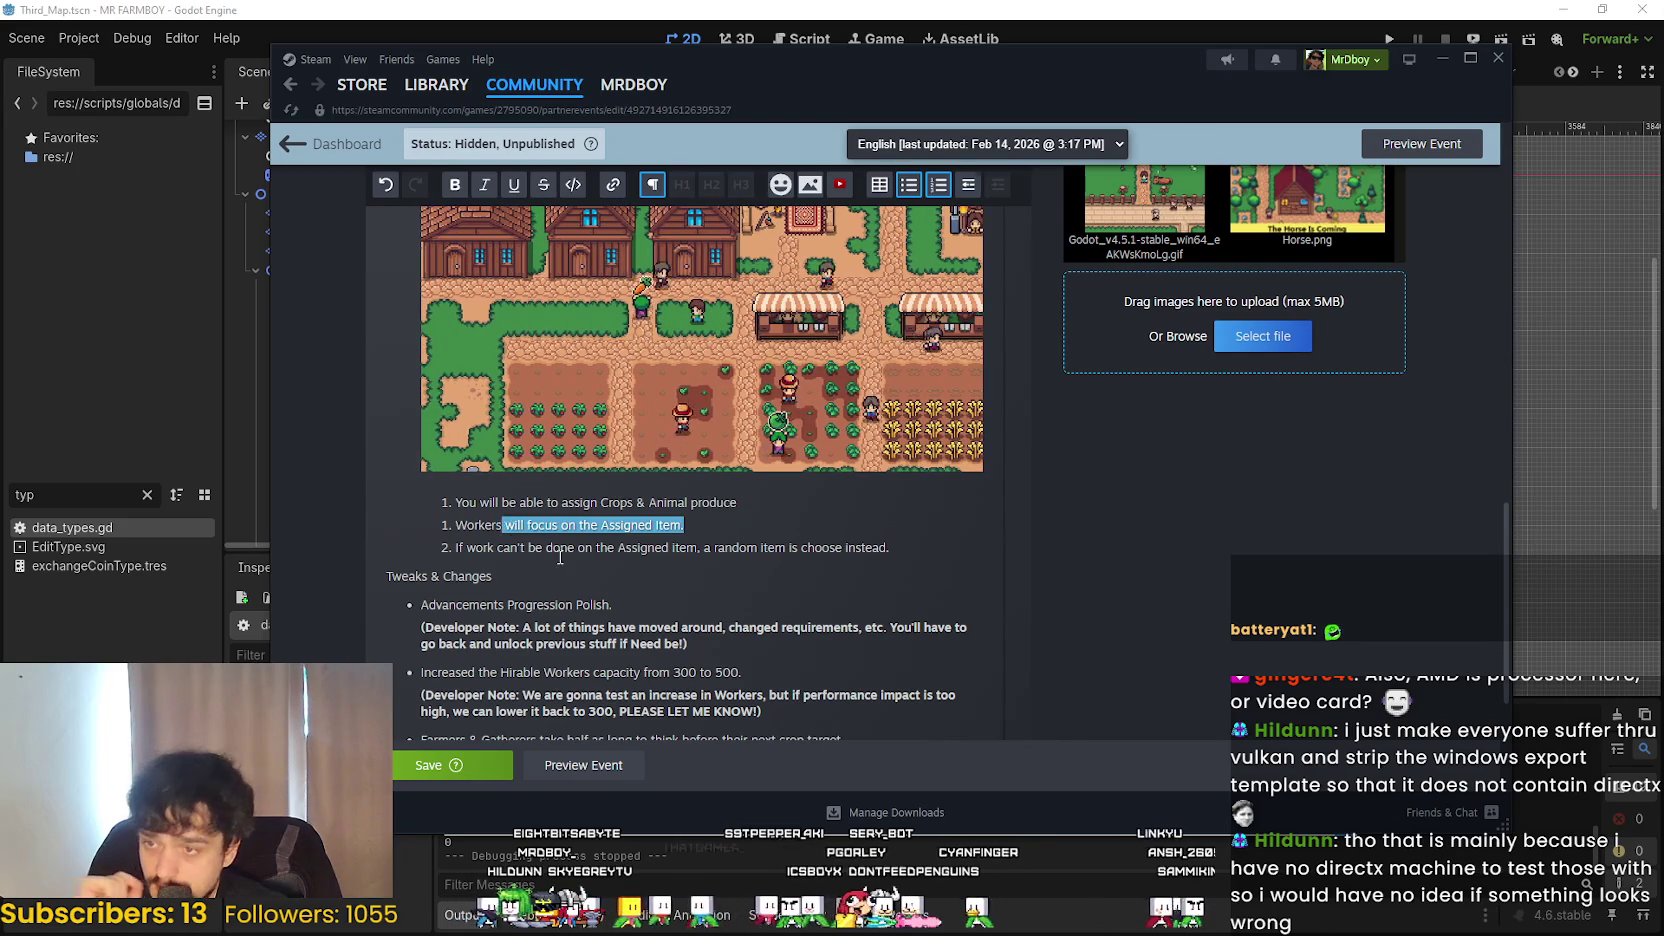
pyautogui.click(685, 563)
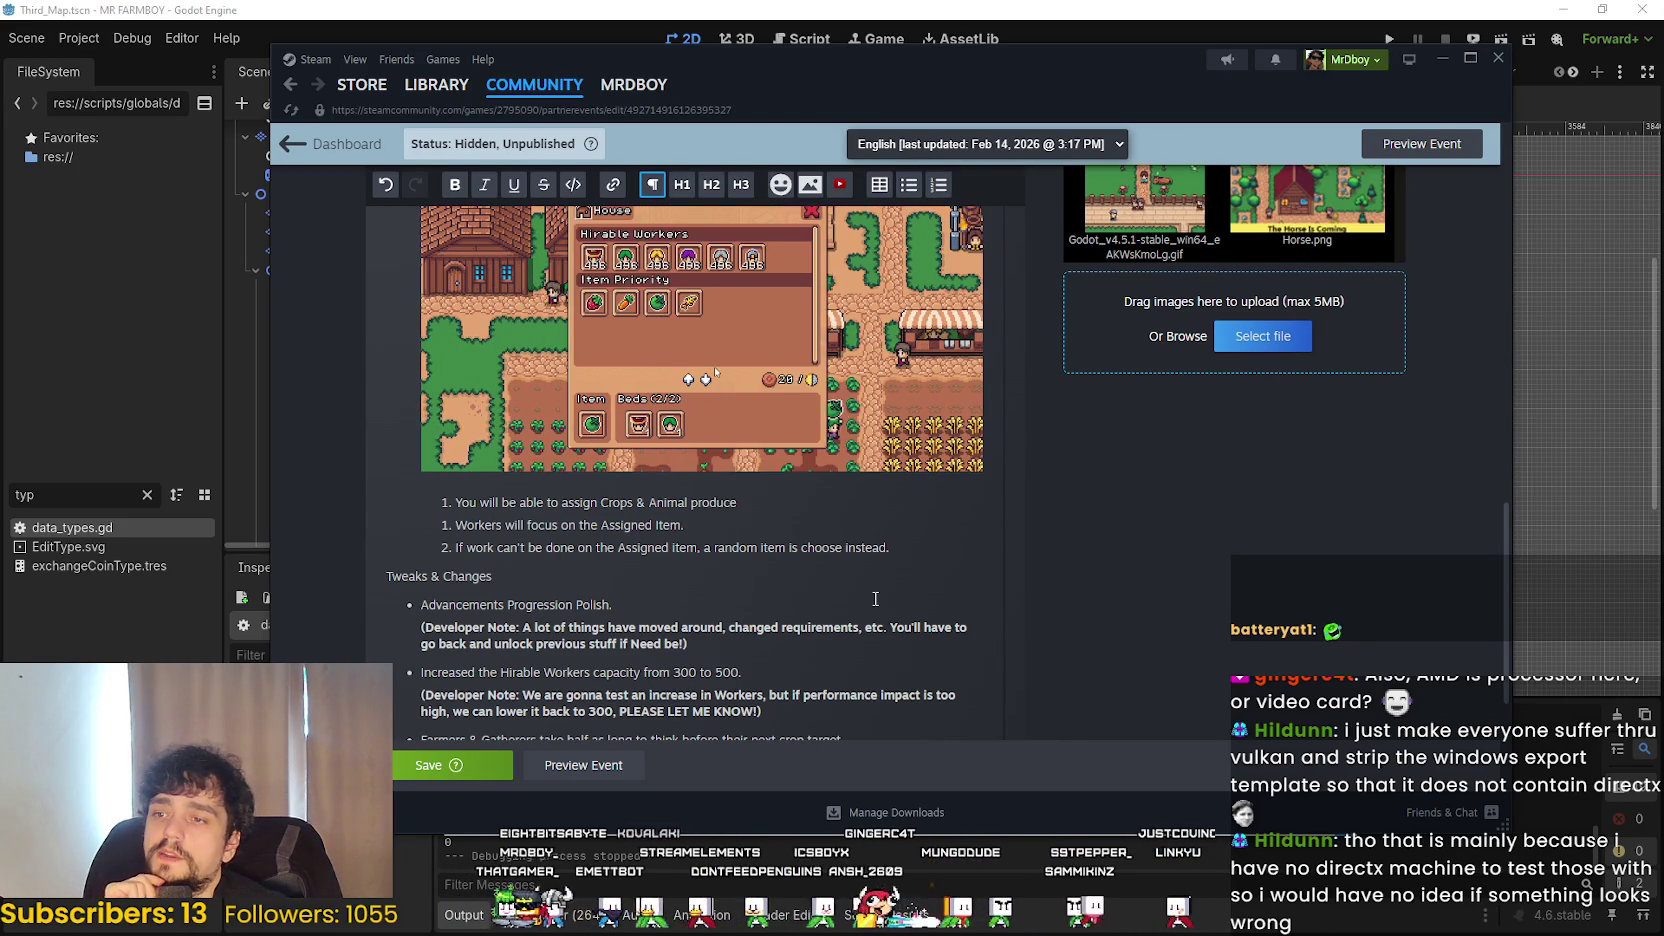
pyautogui.click(924, 656)
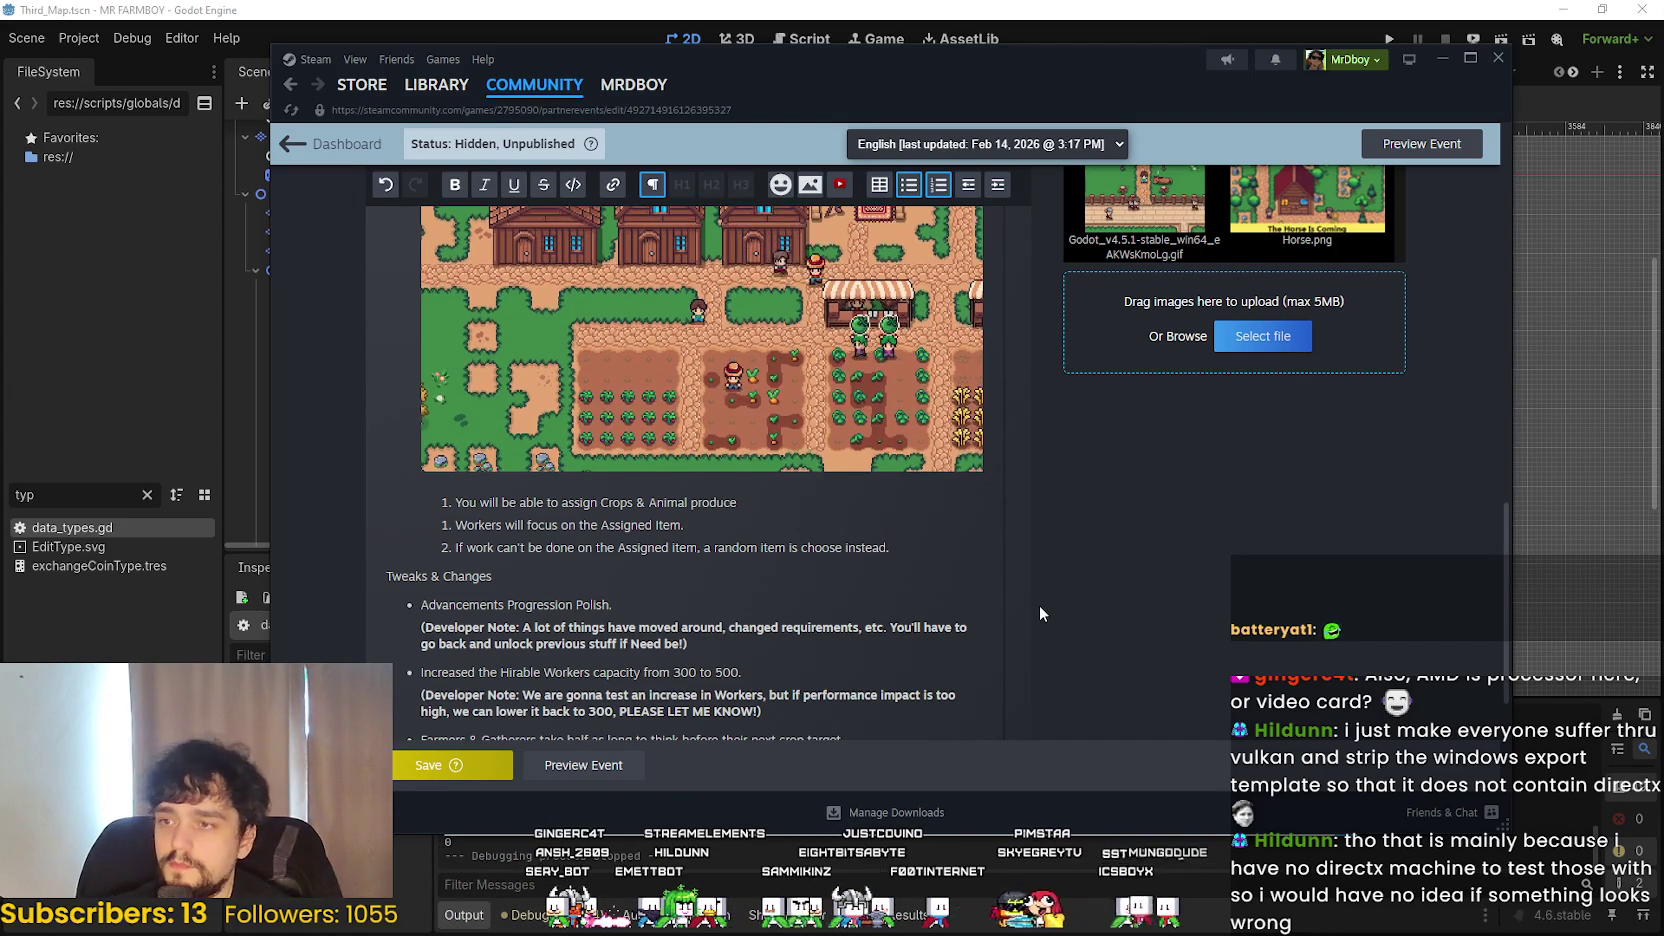
# - Add point three, 'Enhanced Crops work order follows Blue > Gold > Silver > Base.', fixing the 'Enchanced' typo
pyautogui.press('Return')
pyautogui.write('Enchan')
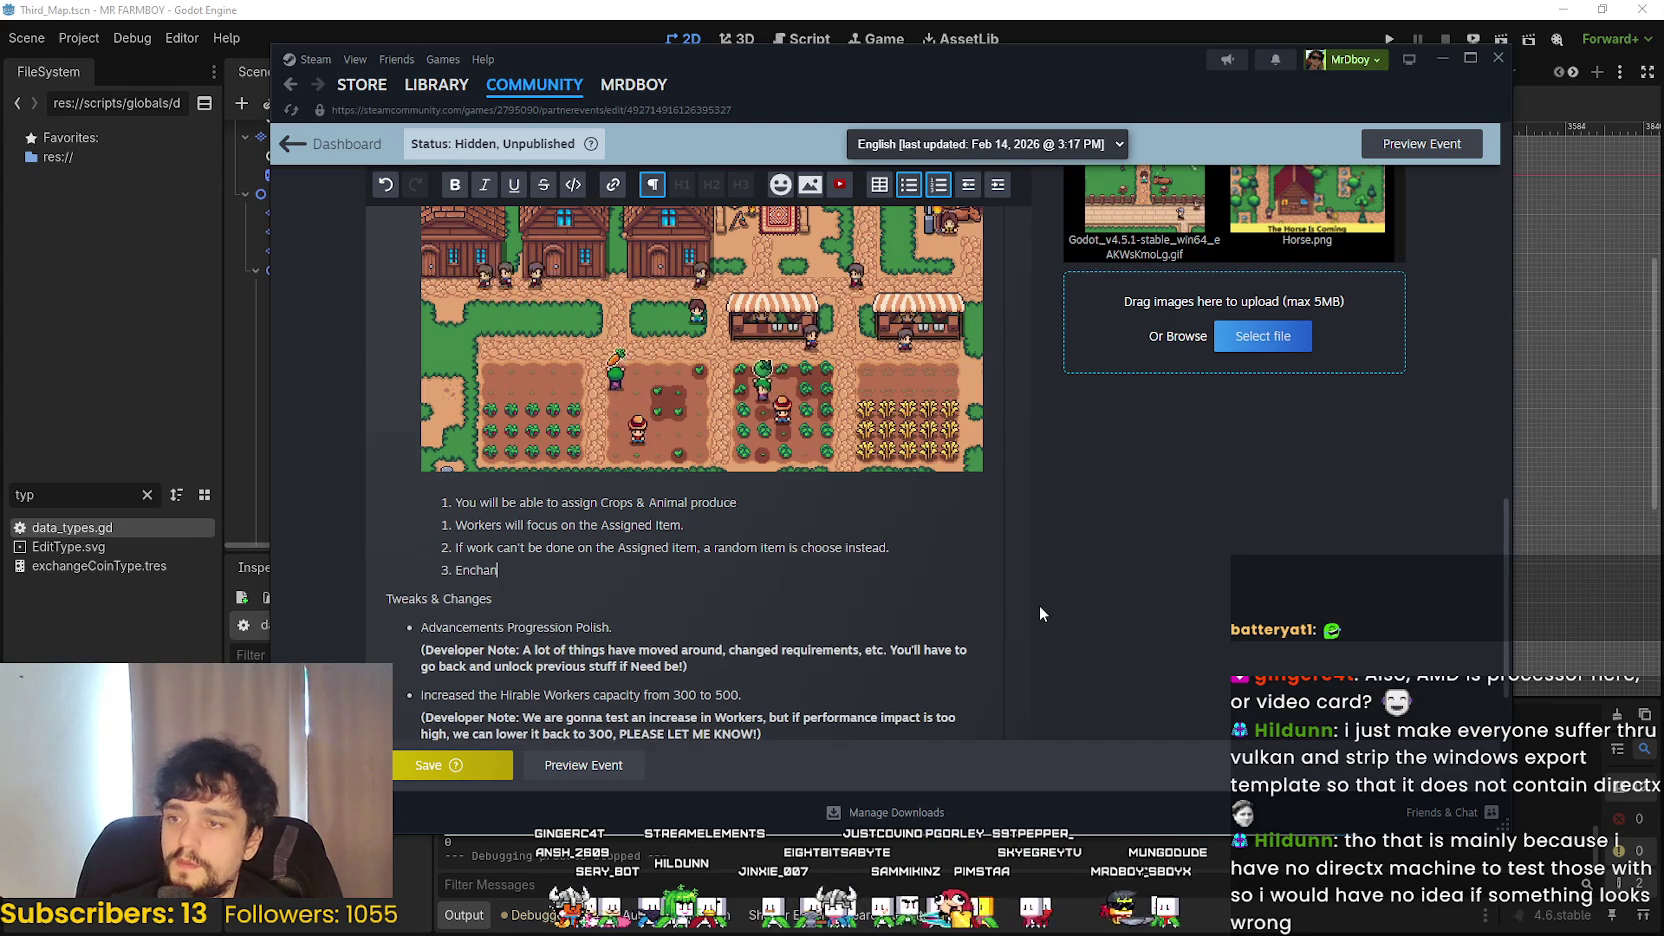
pyautogui.write('ced Crops')
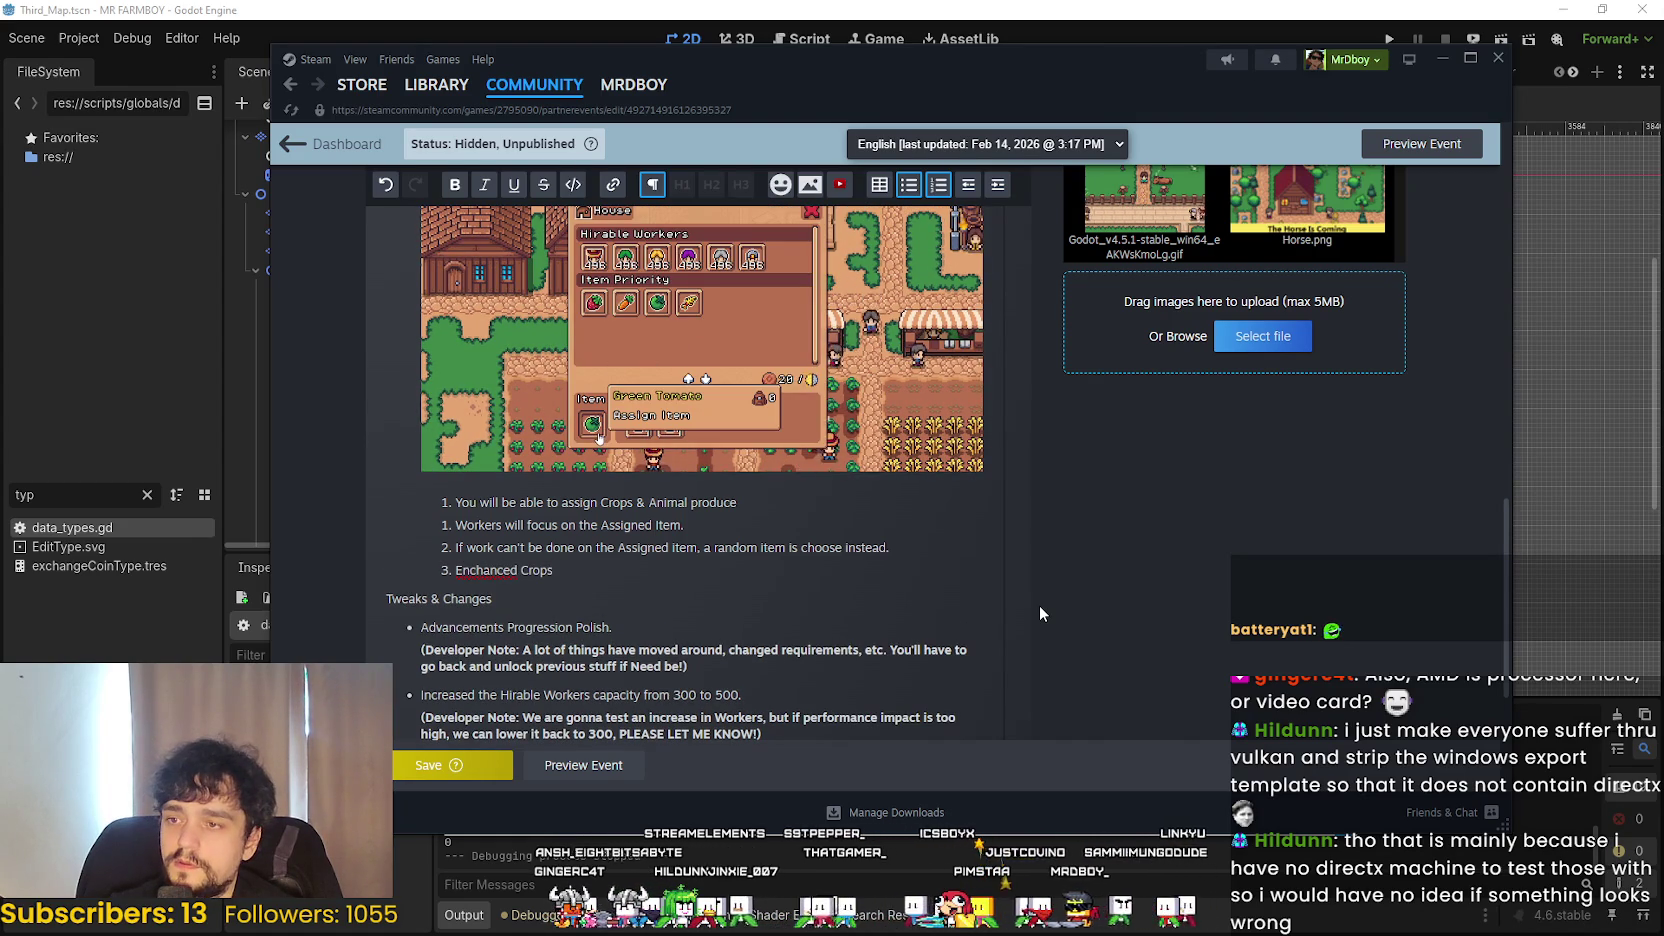
pyautogui.write(' work or')
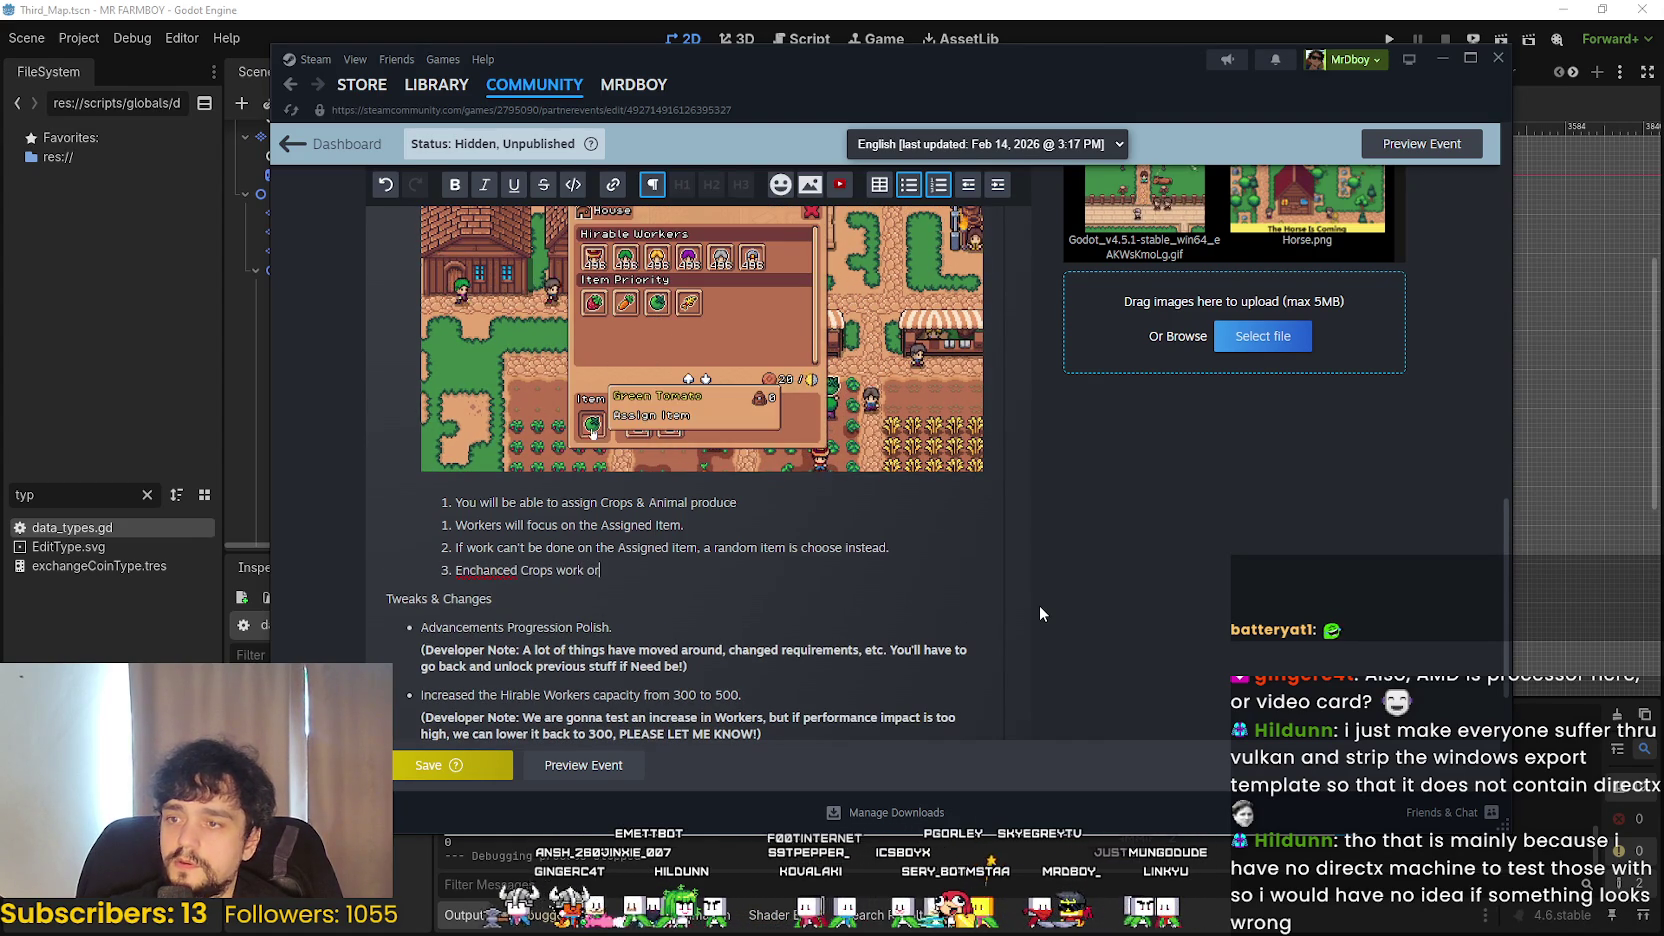
pyautogui.write('der follows ')
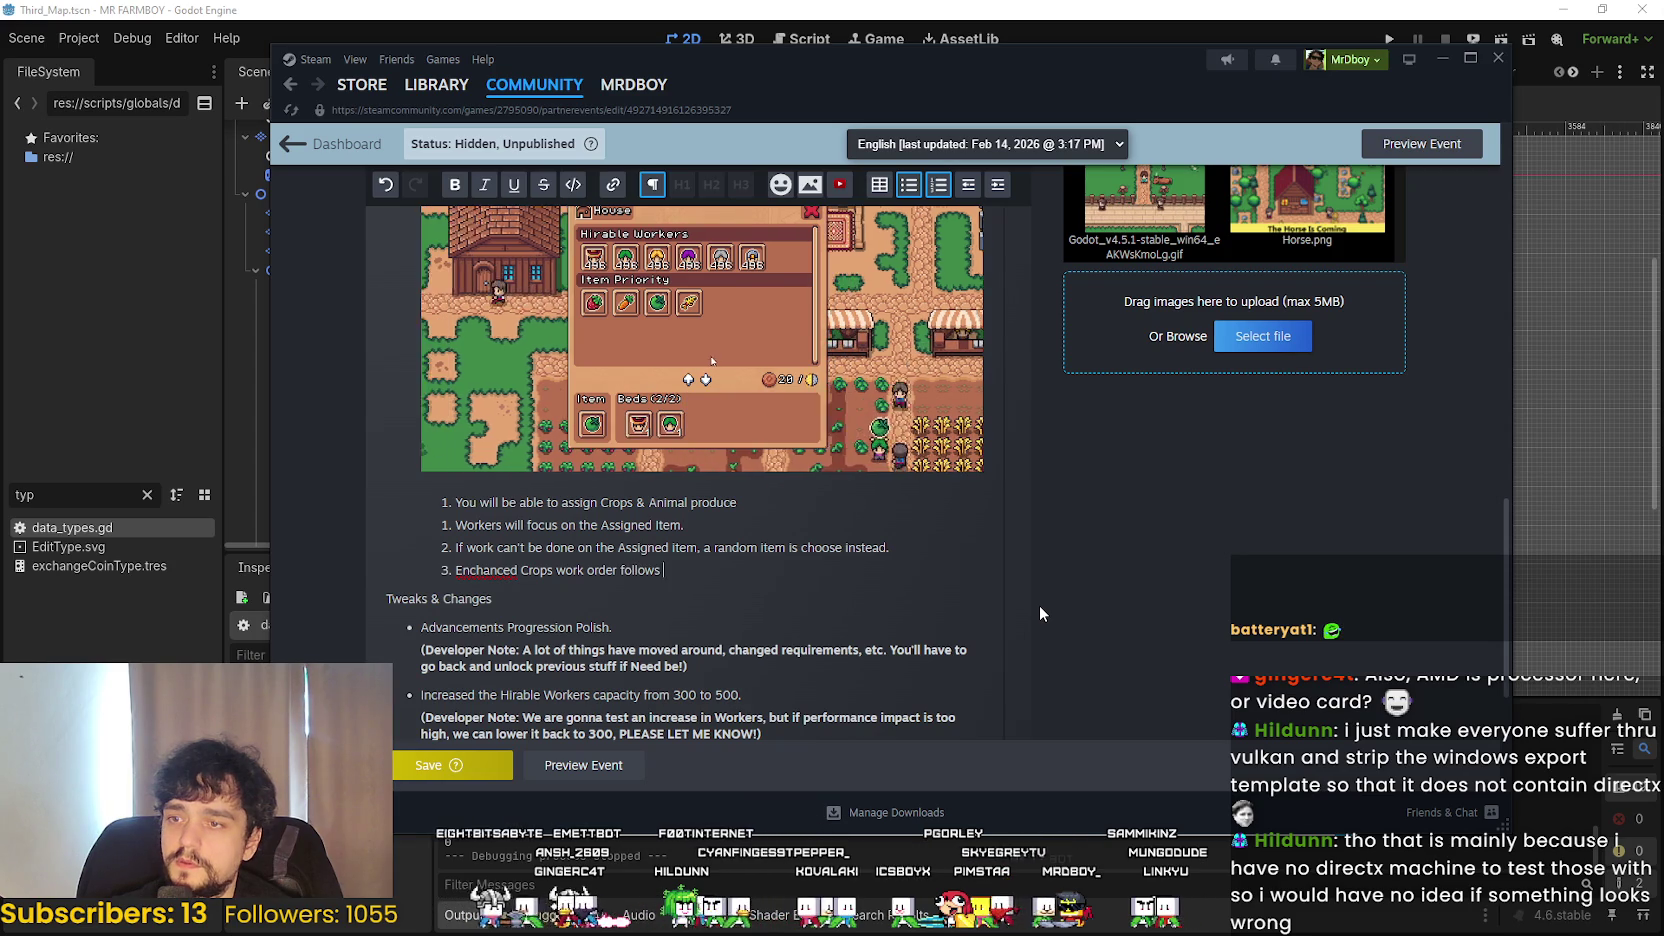
pyautogui.write('Blue ')
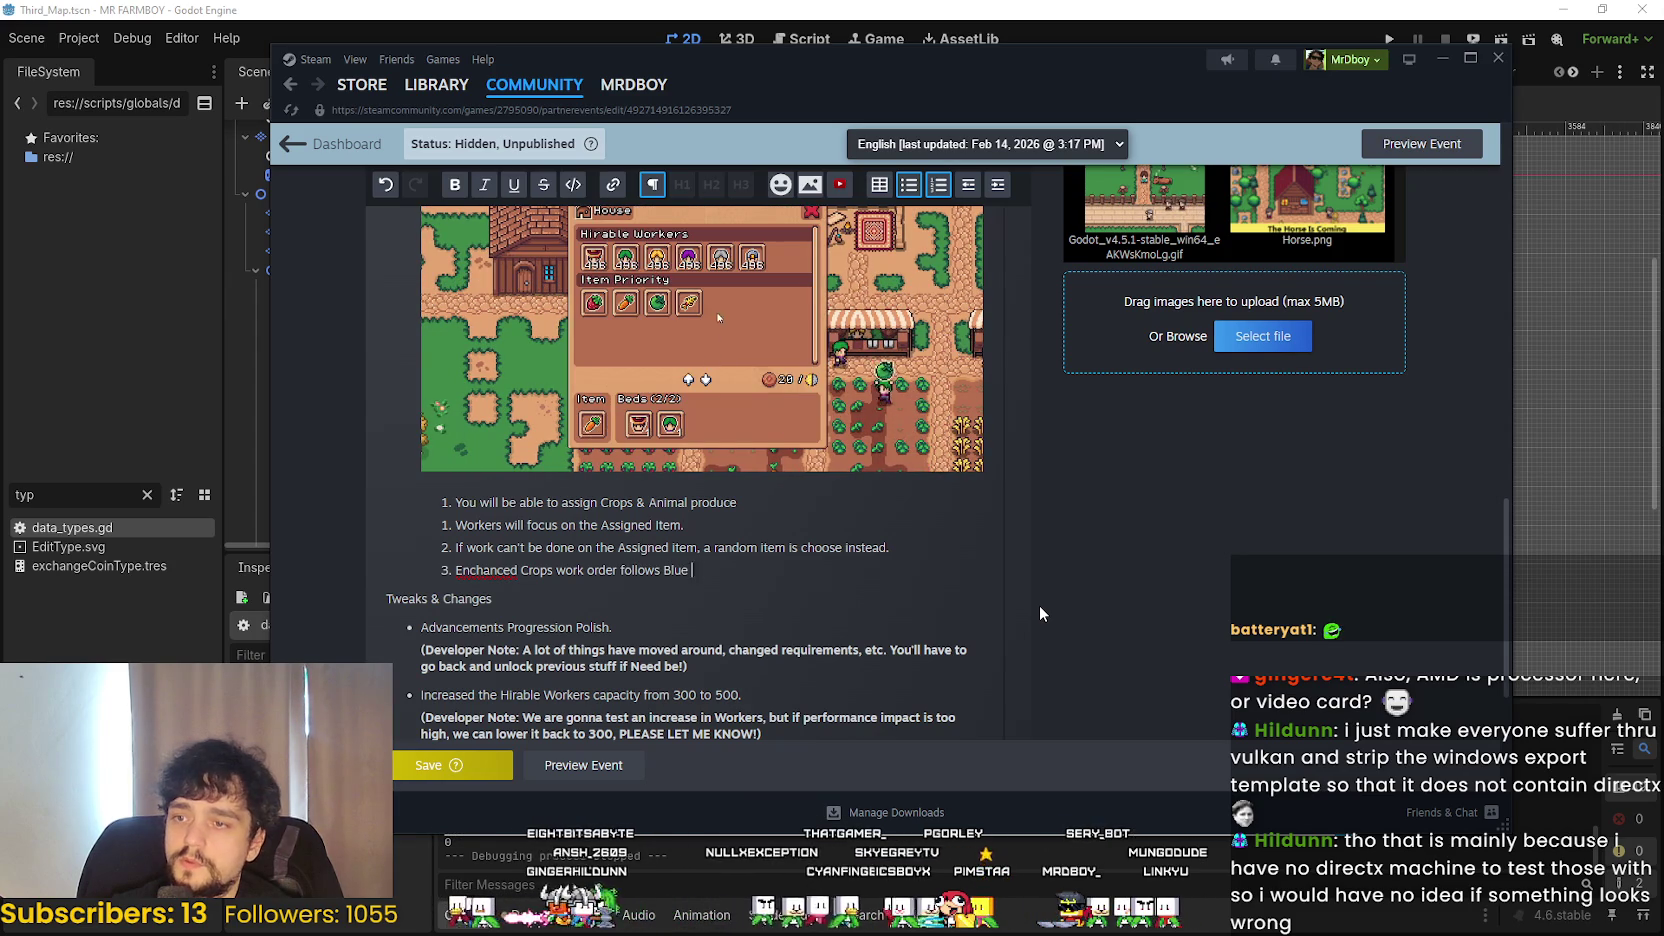
pyautogui.write('> Gold > Si')
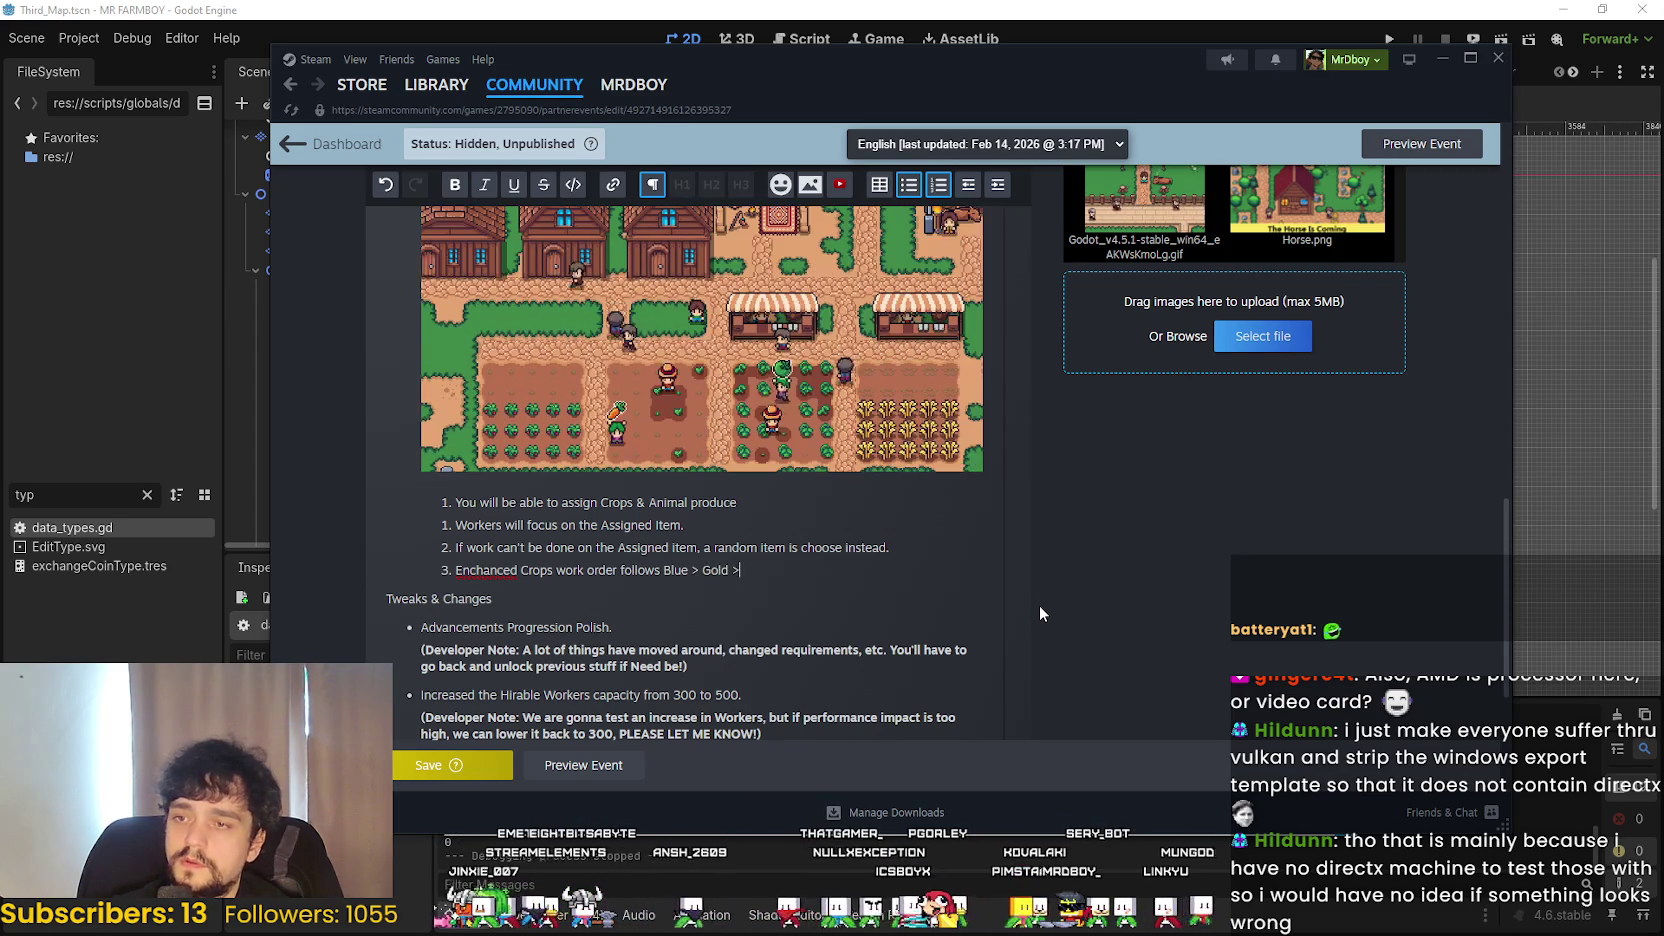
pyautogui.write('lver > Base.')
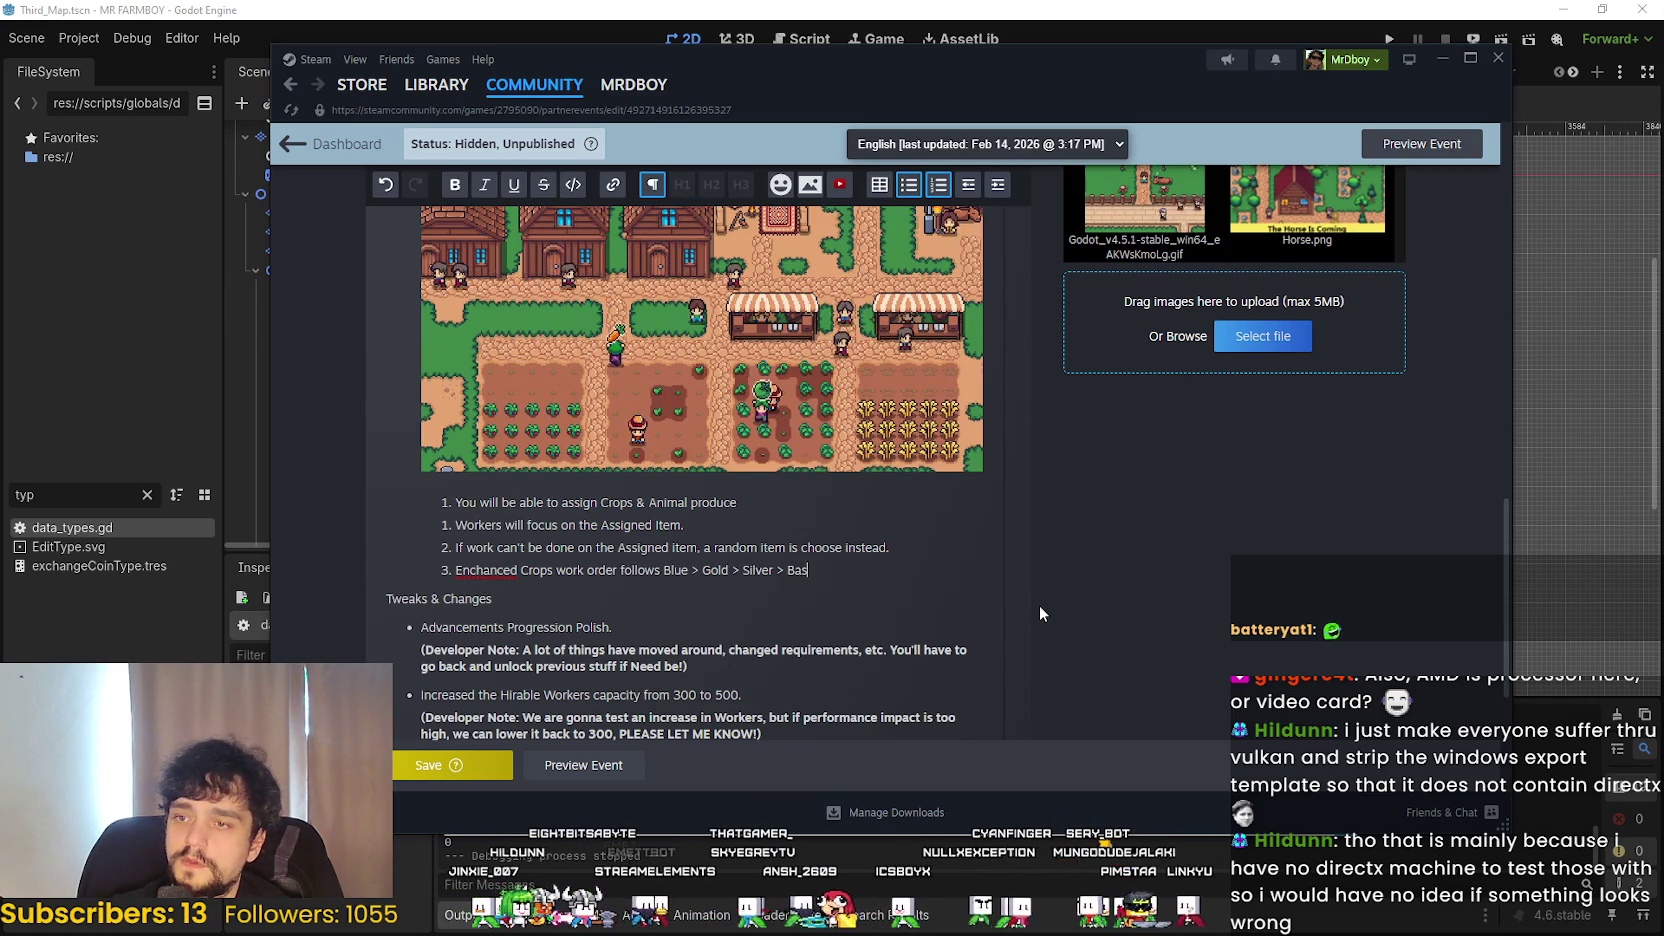
pyautogui.rightClick(472, 567)
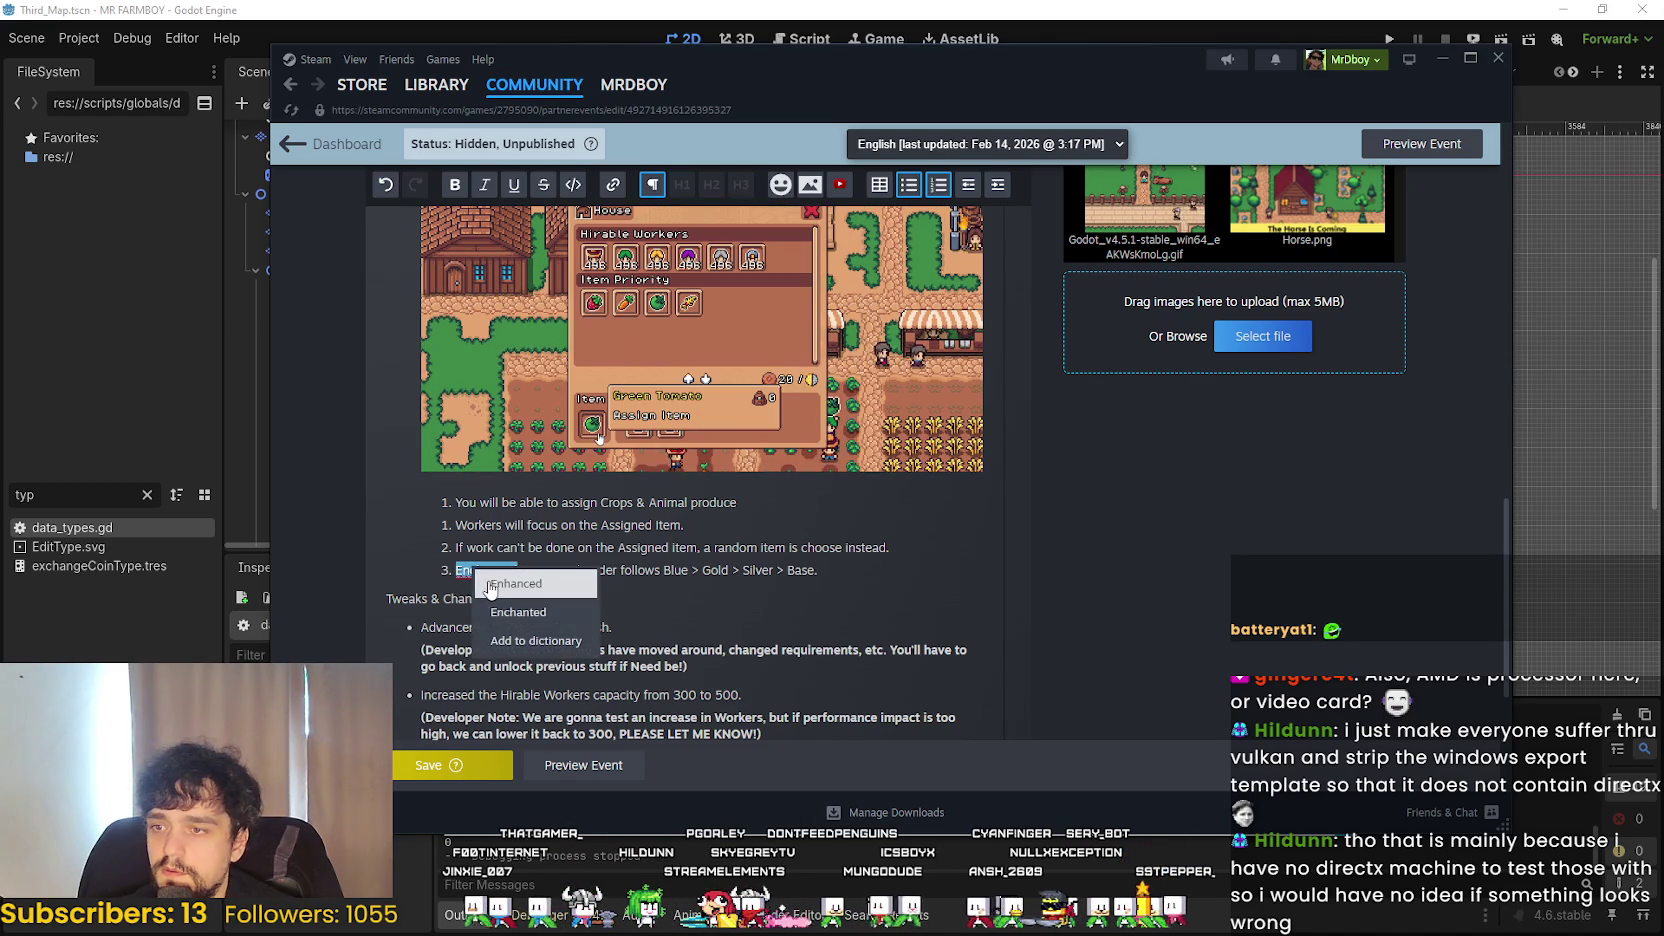
pyautogui.click(490, 570)
pyautogui.rightClick(490, 570)
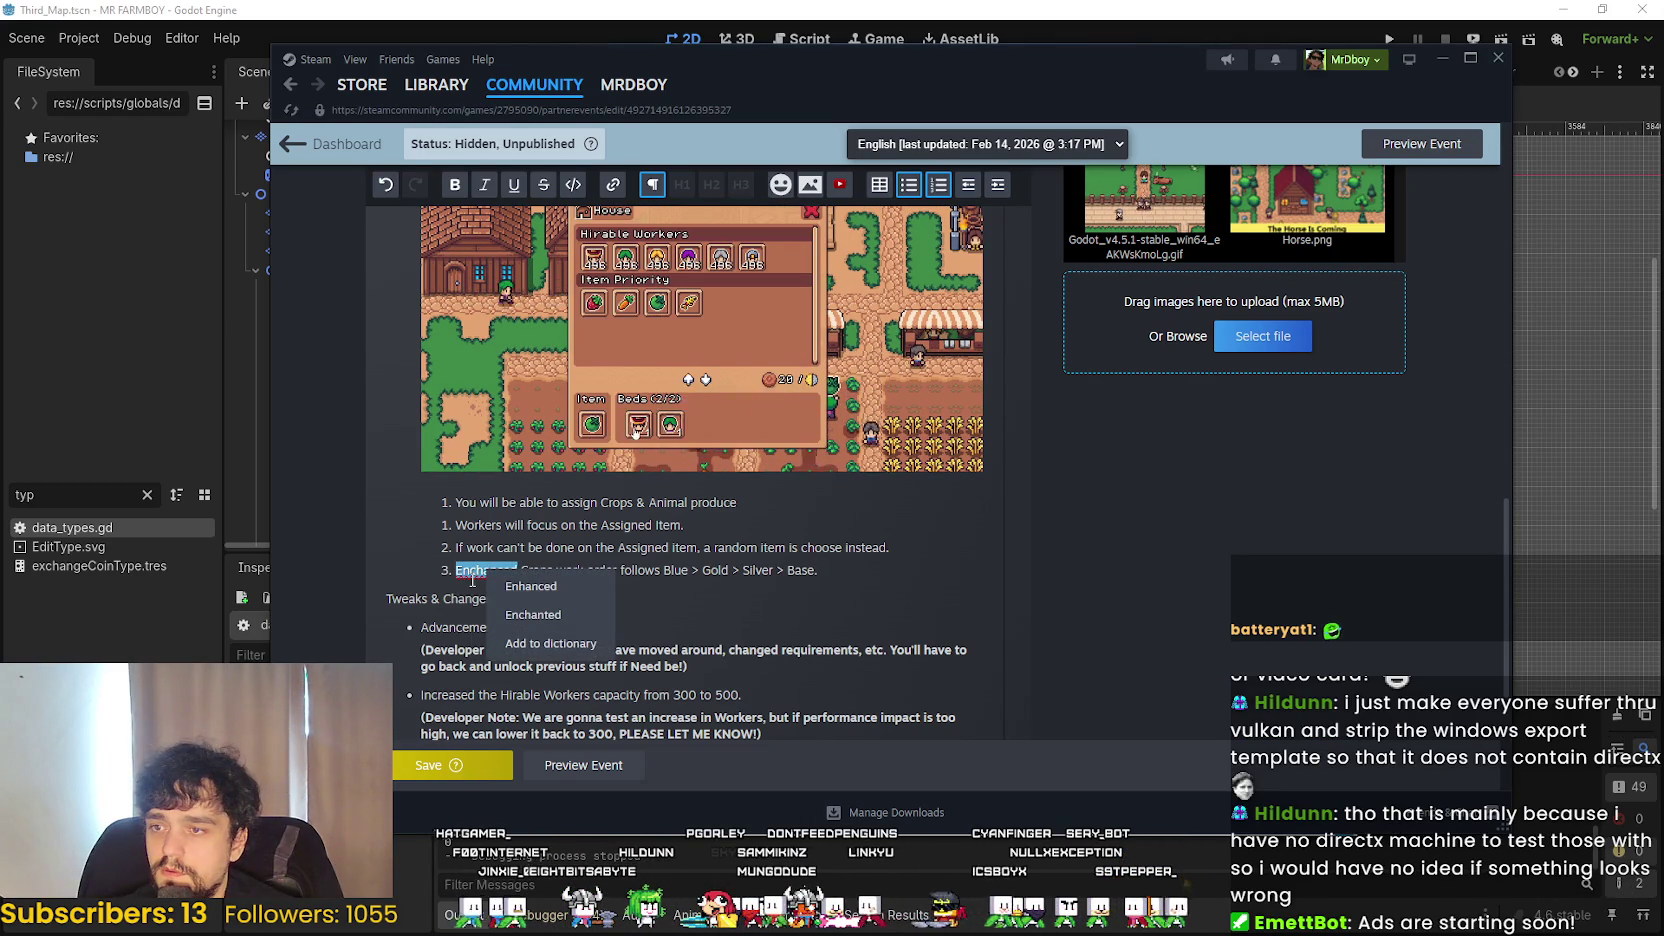
pyautogui.click(472, 598)
pyautogui.click(478, 572)
pyautogui.press('BackSpace')
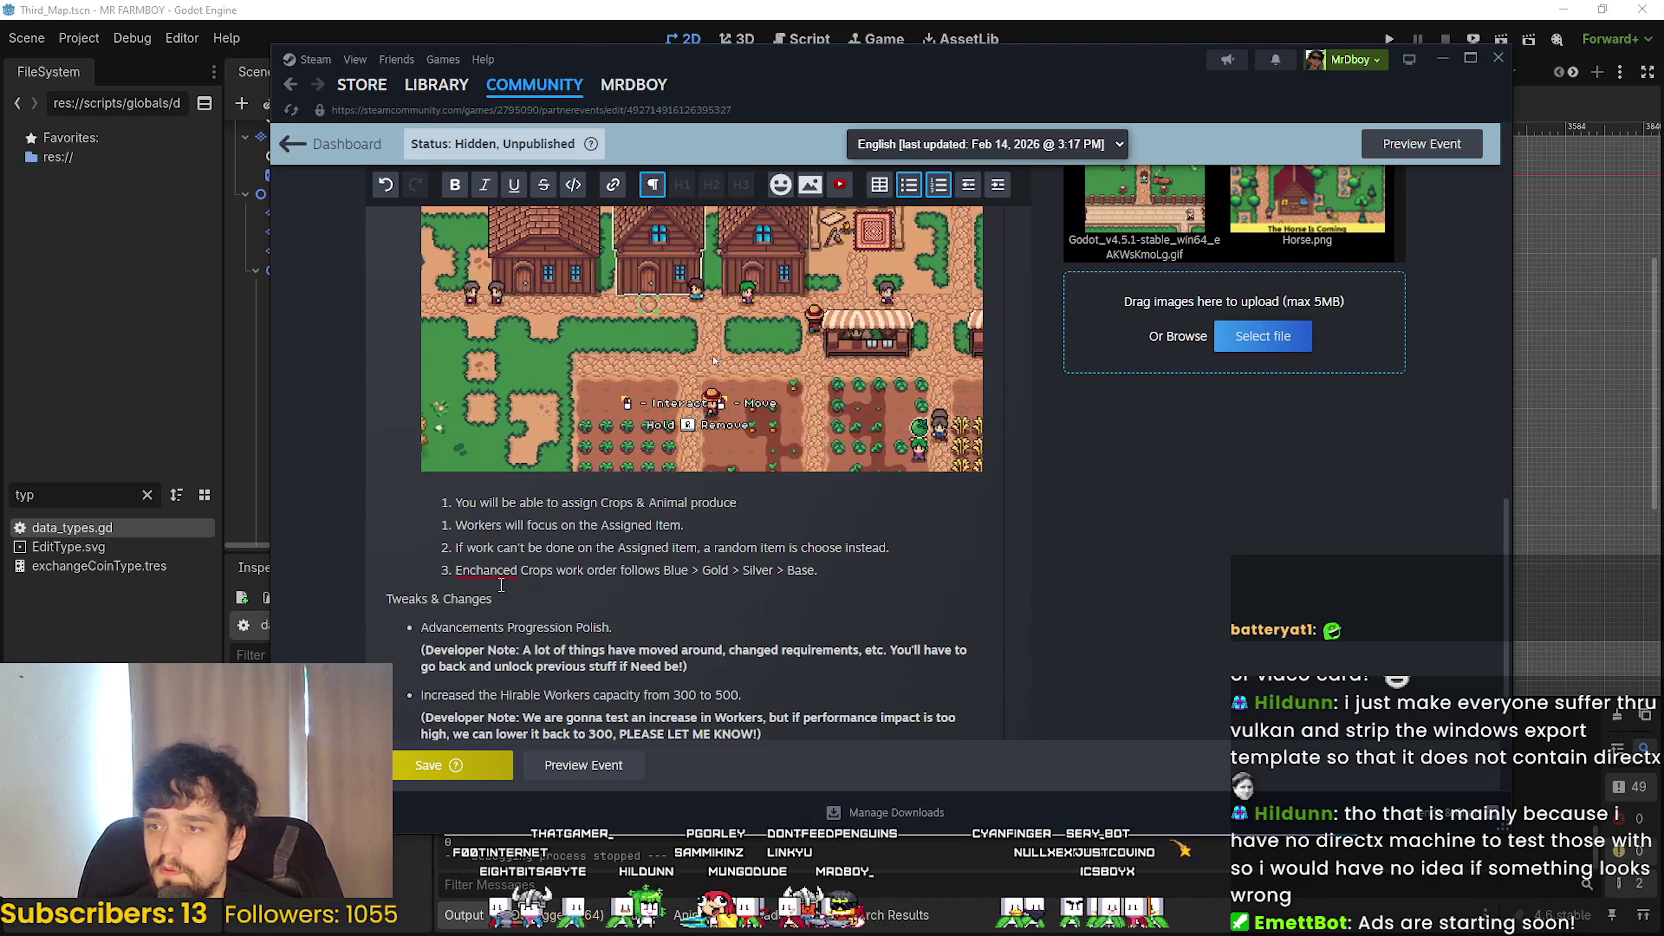
pyautogui.click(823, 568)
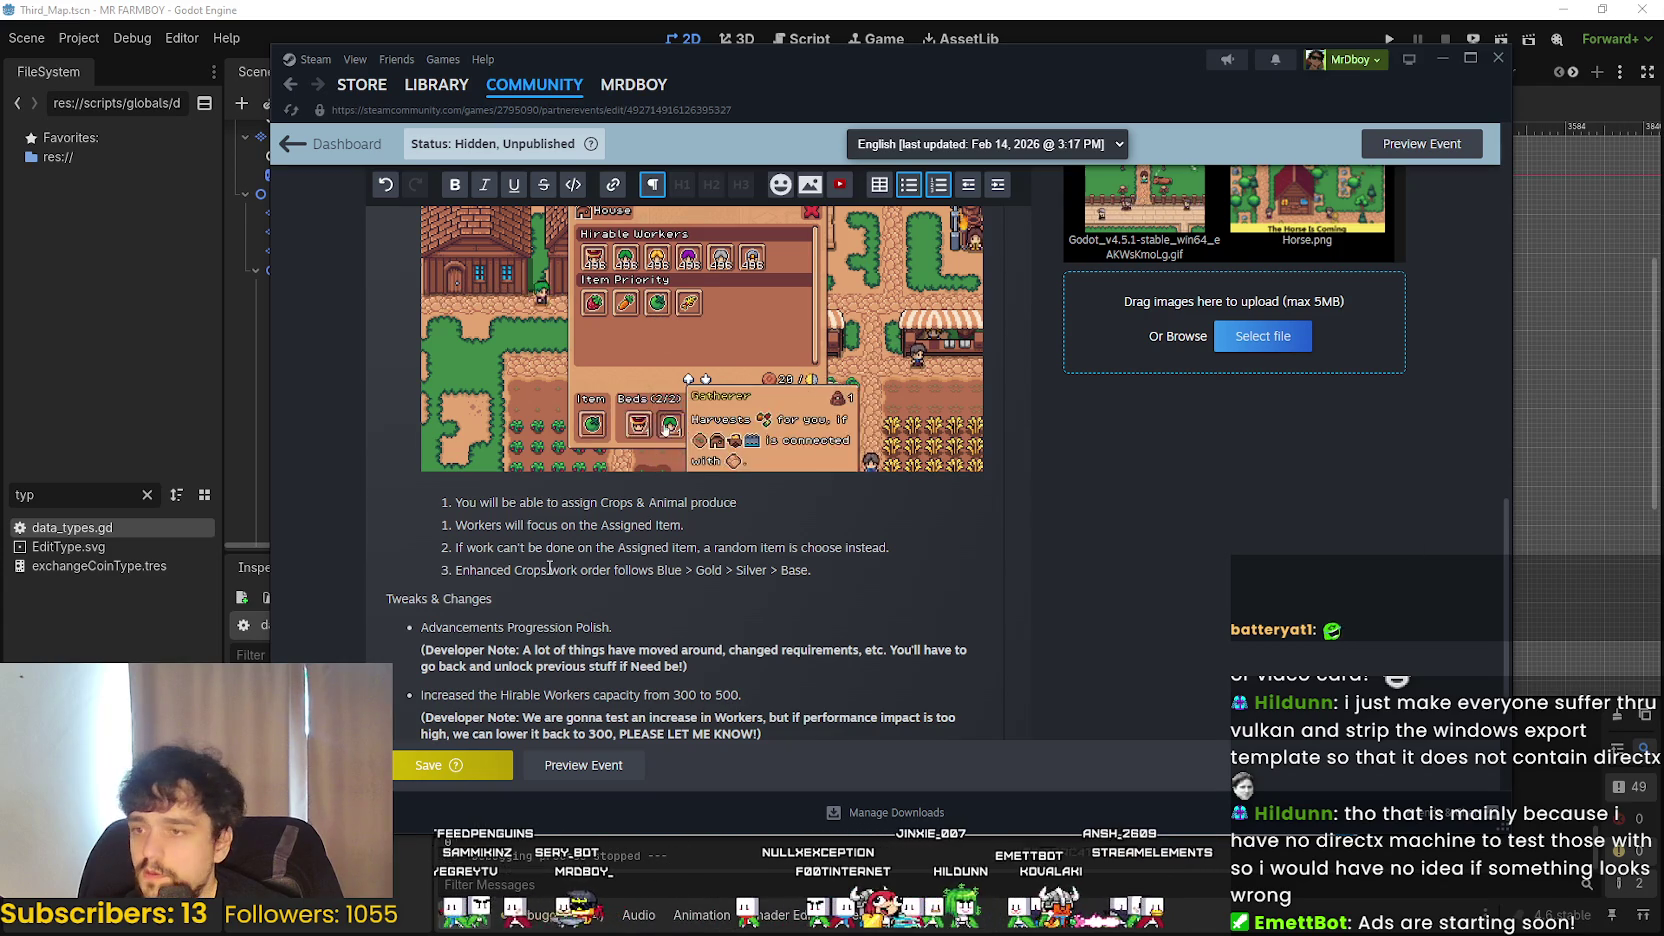
# - Paste the remaining Tweaks & Changes bullets and Developer Notes under the last note, then maximize Steam
pyautogui.scroll(-3, 549, 568)
pyautogui.press('Return')
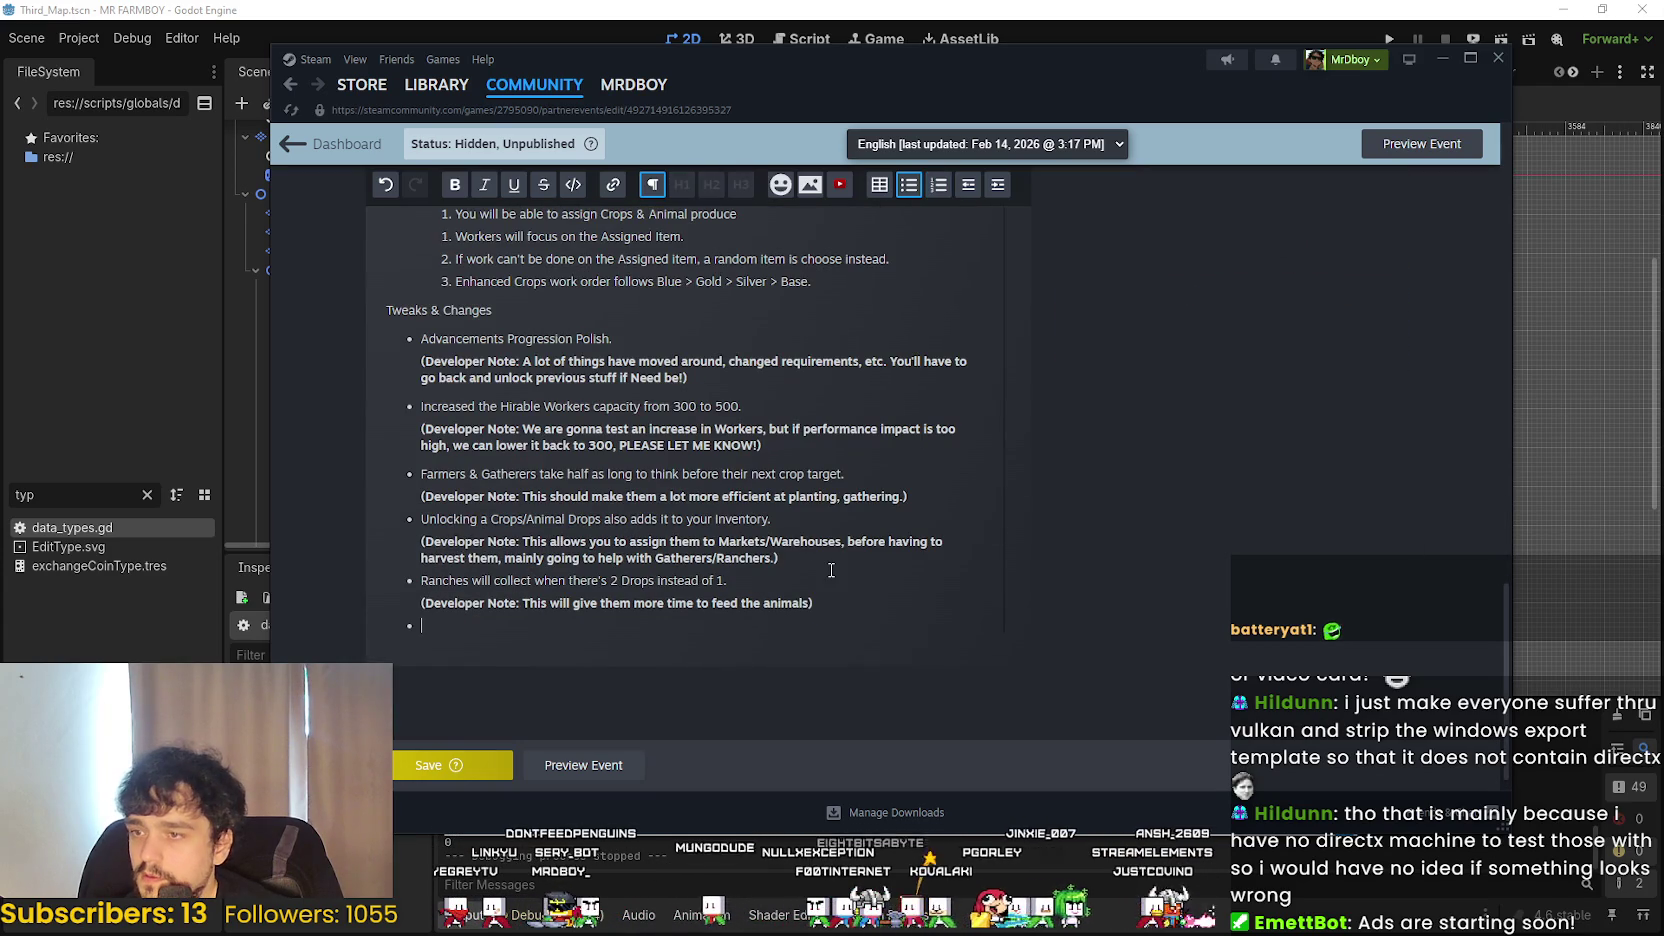
pyautogui.hotkey('ctrl', 'v')
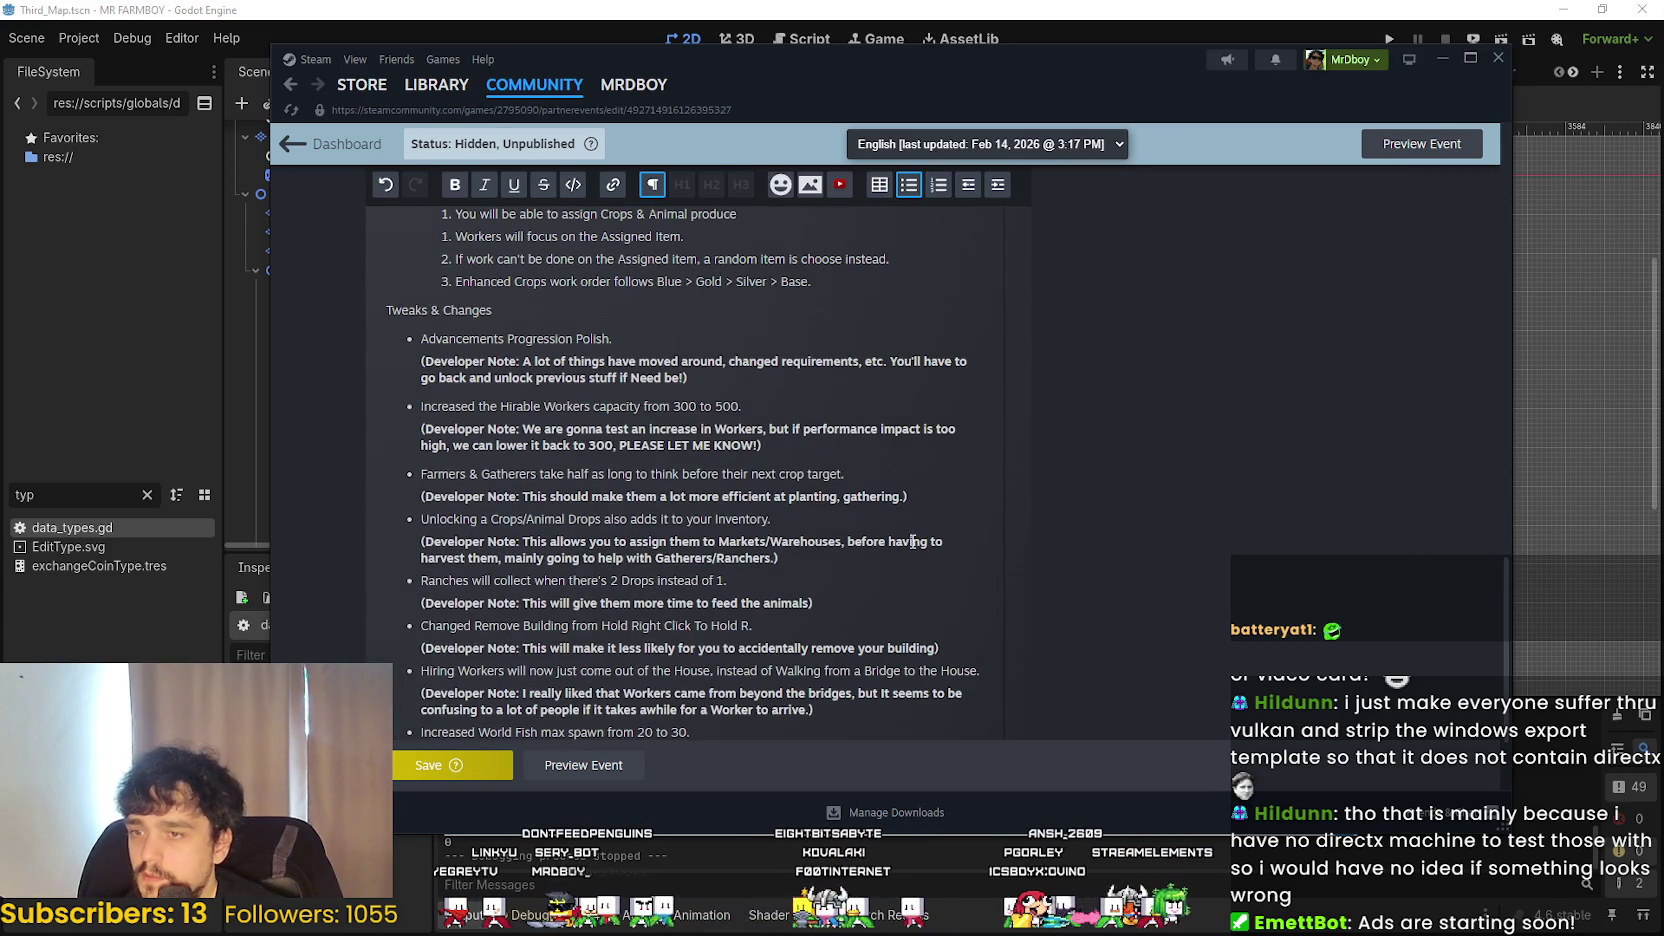
pyautogui.scroll(10, 912, 541)
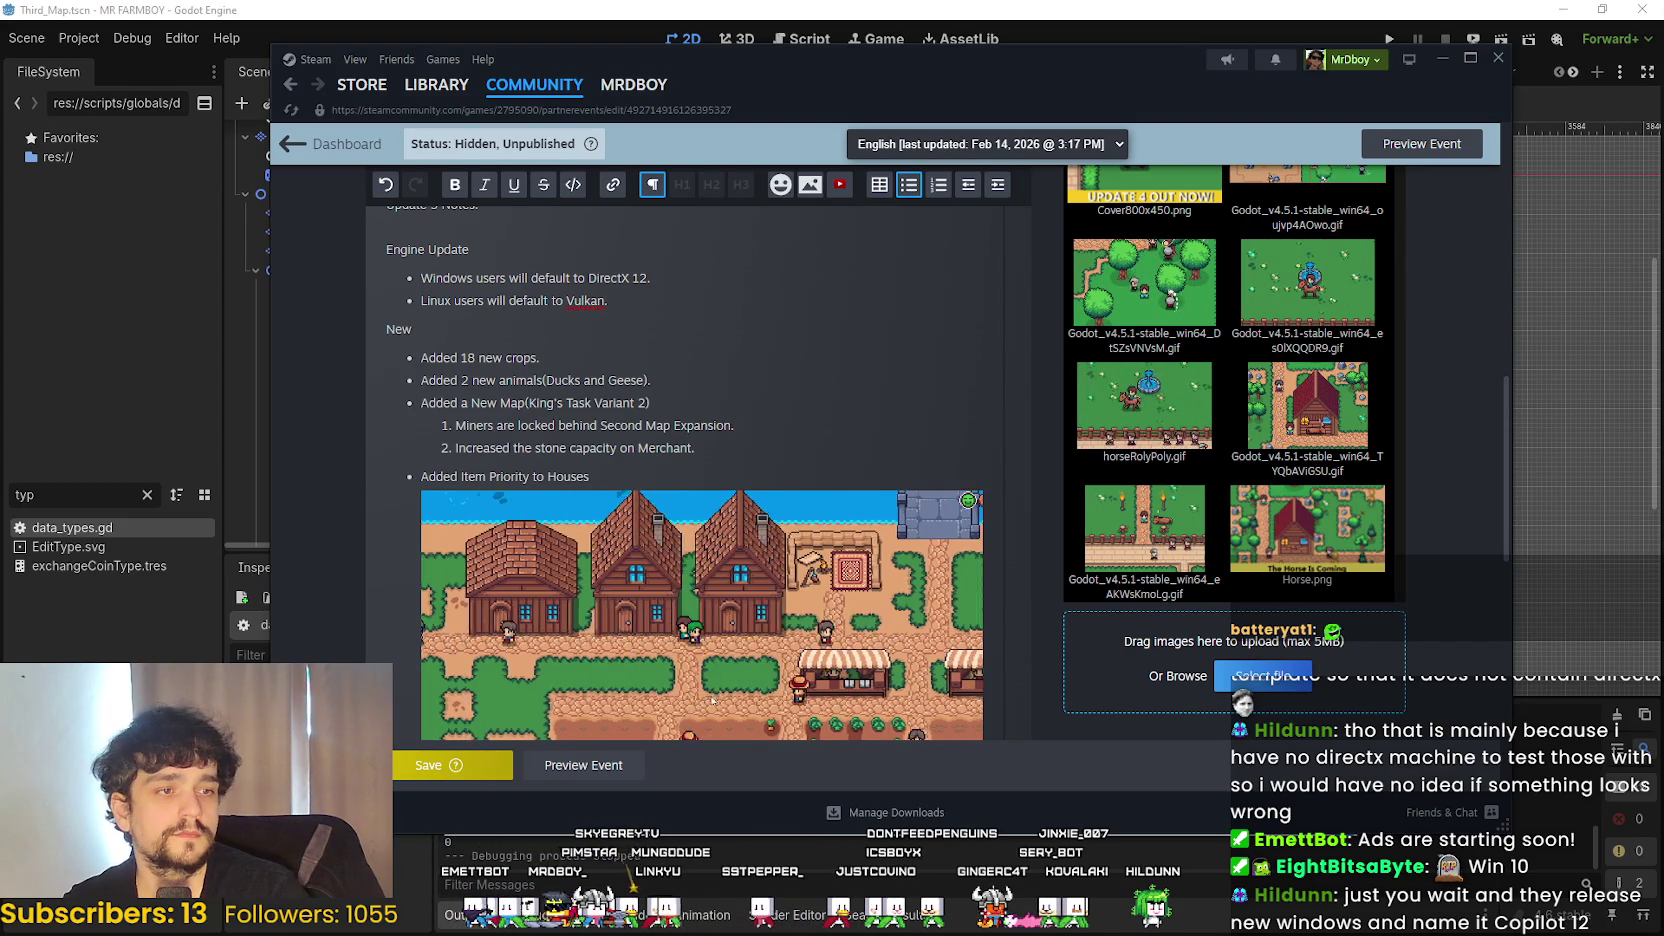
pyautogui.press('super+Up')
pyautogui.write('New world buffs, Poneyglphs collect them all.')
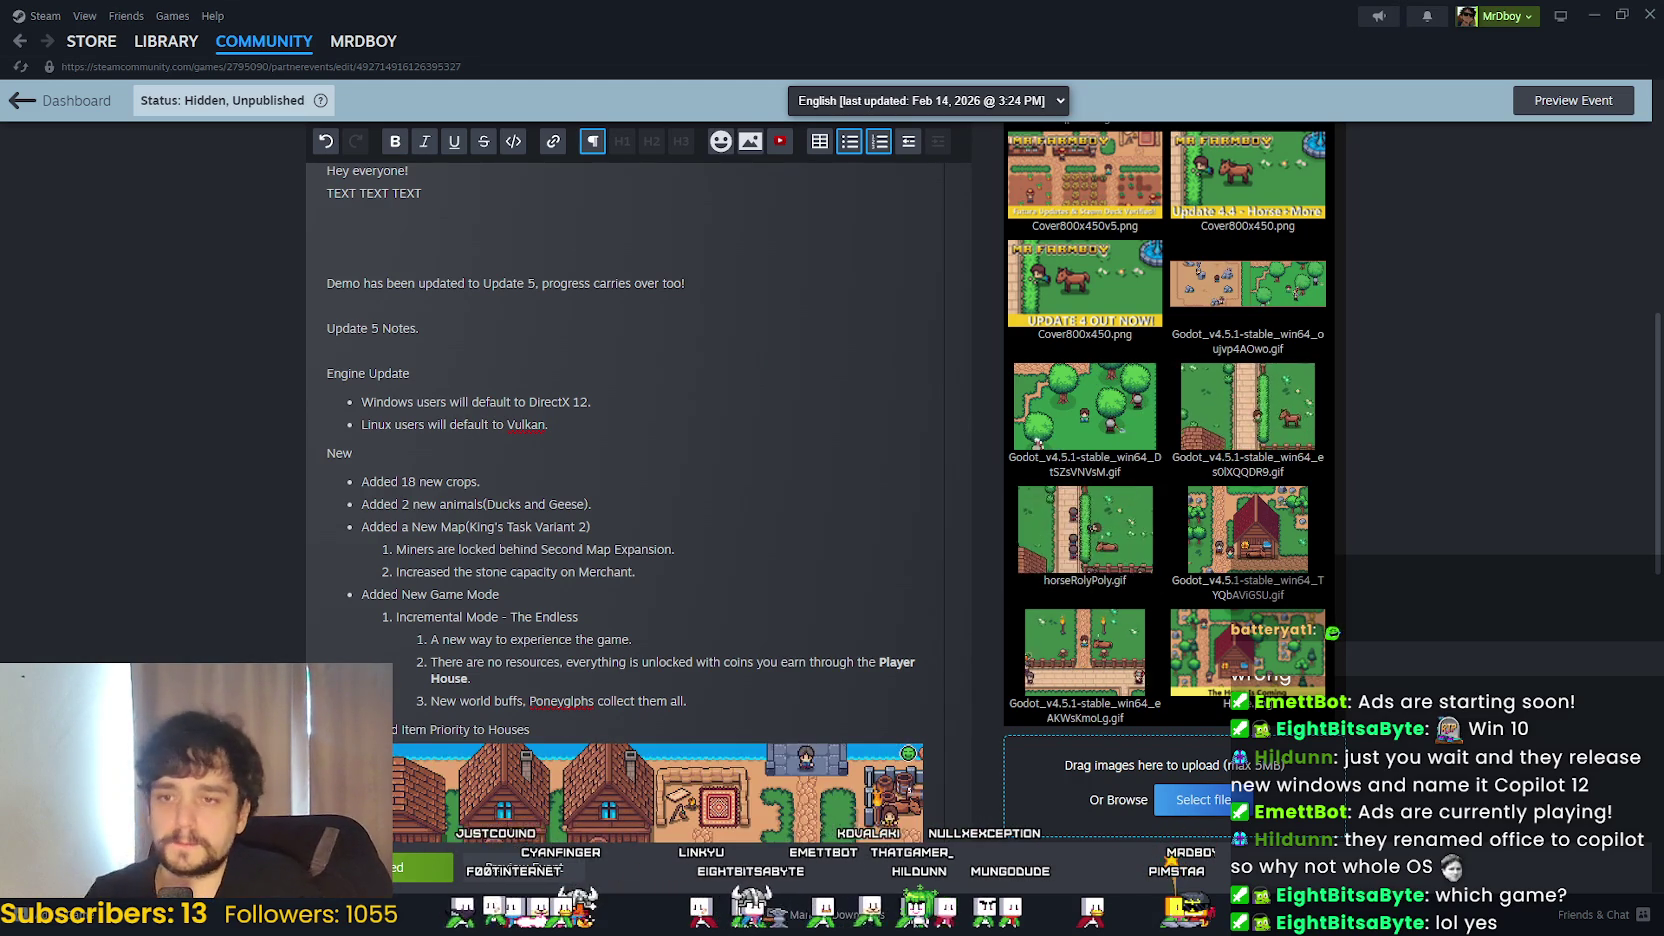
pyautogui.scroll(-3, 485, 637)
pyautogui.scroll(-10, 485, 637)
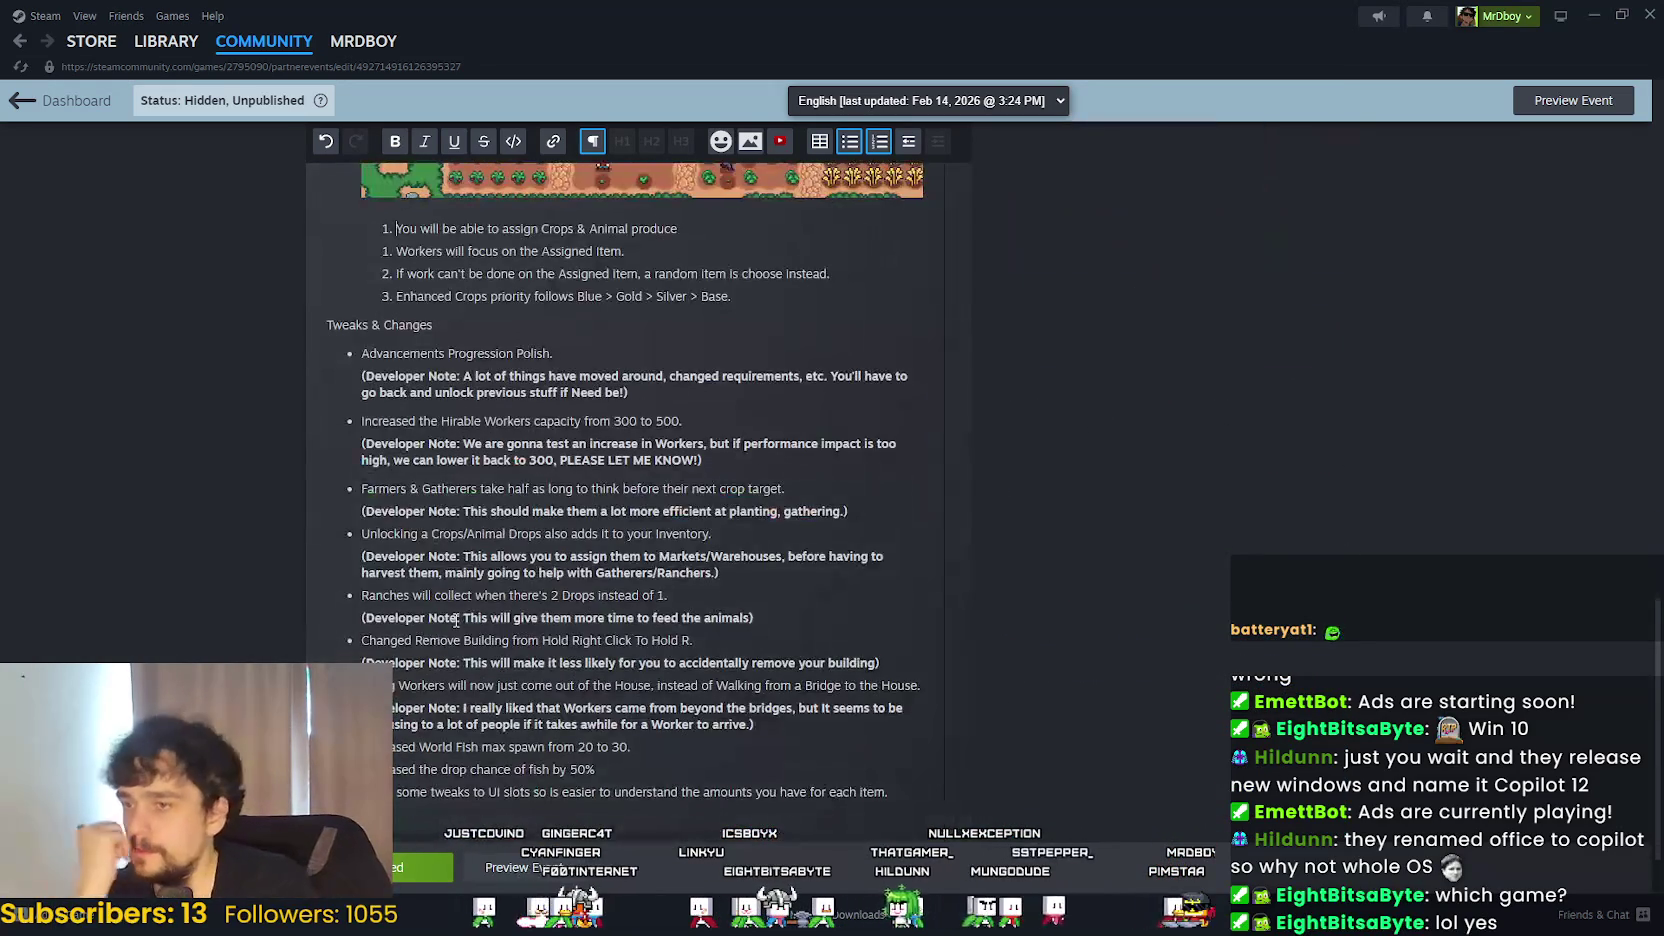
pyautogui.scroll(-2, 456, 619)
pyautogui.scroll(15, 629, 510)
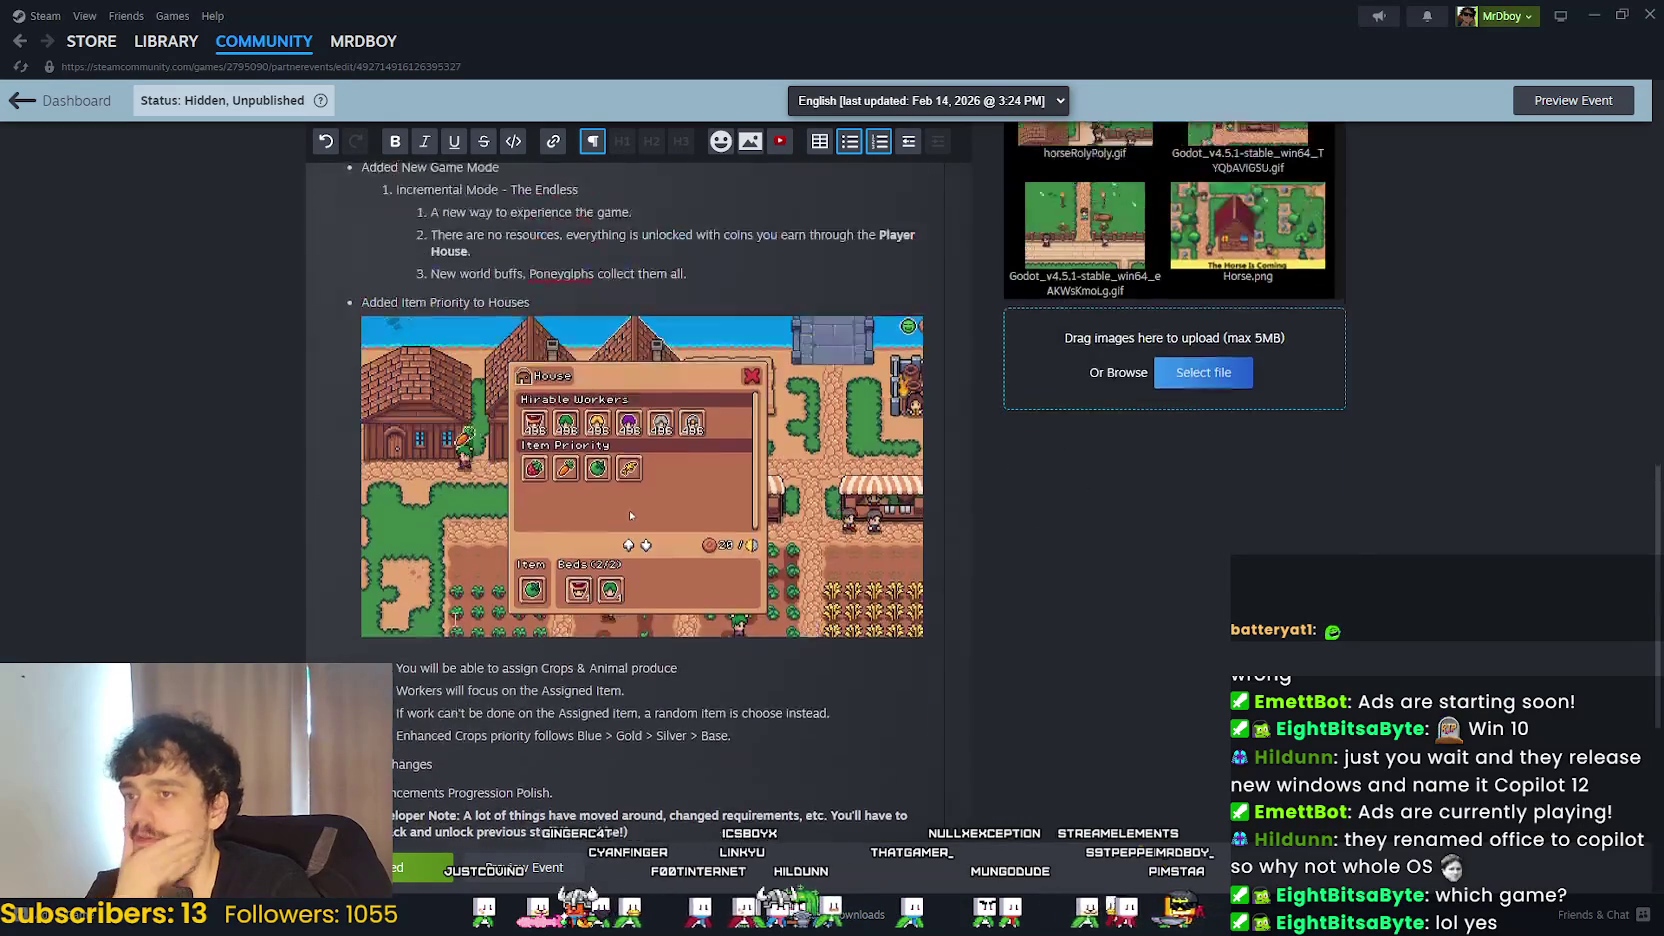
pyautogui.scroll(5, 715, 599)
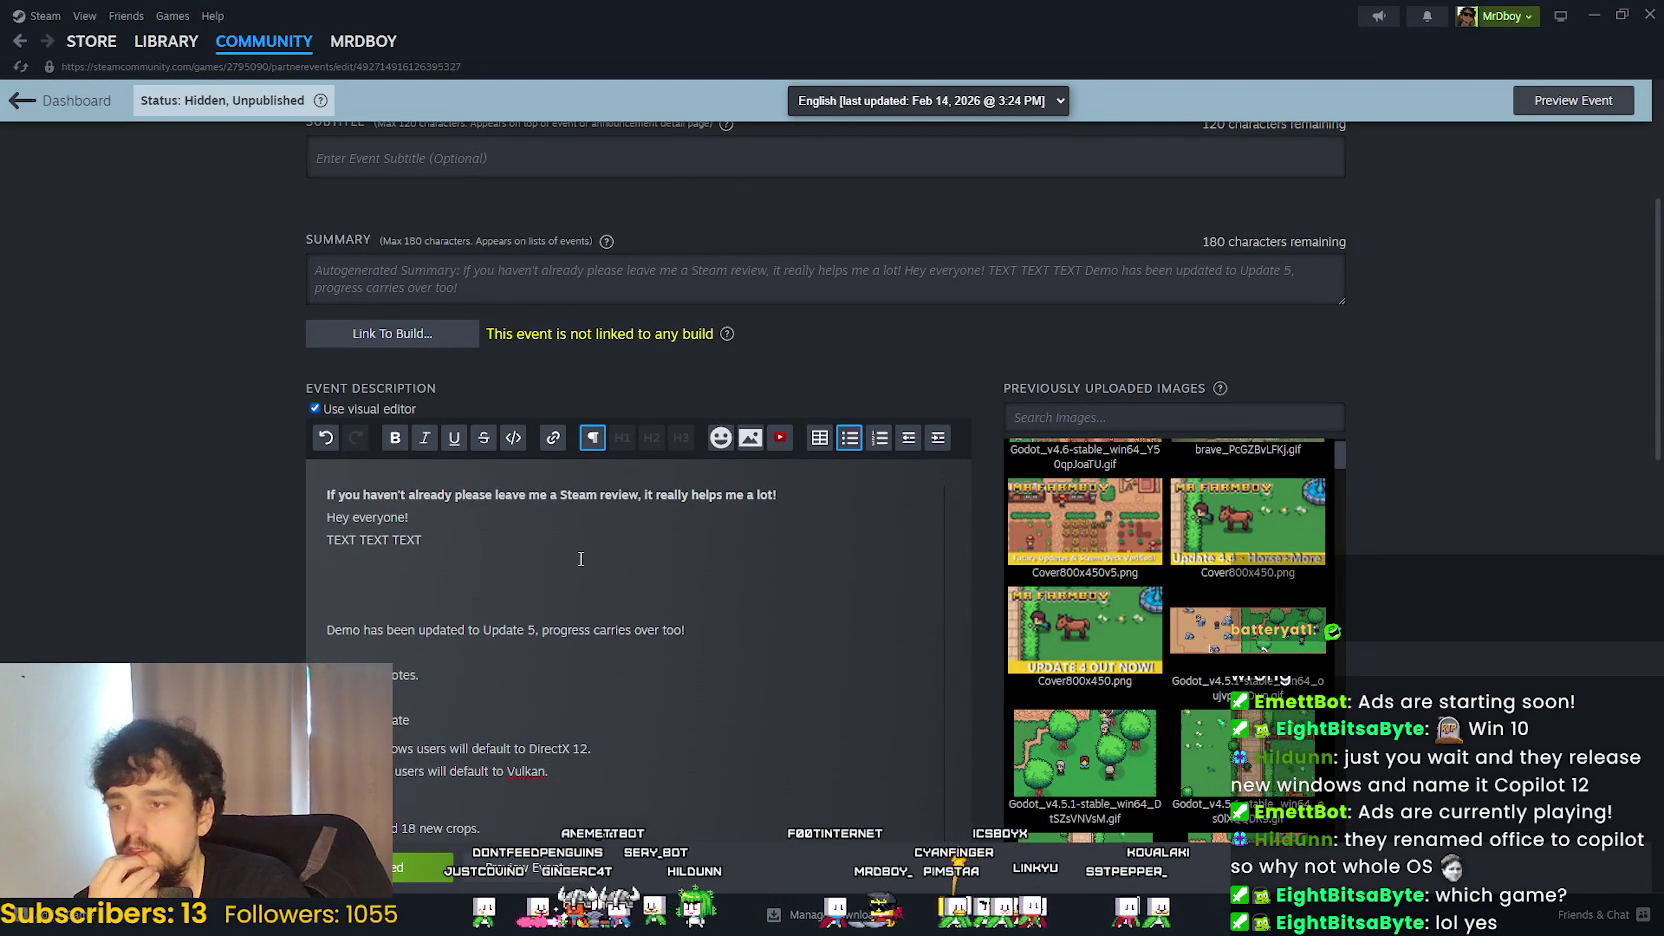
pyautogui.click(578, 606)
pyautogui.scroll(-4, 580, 560)
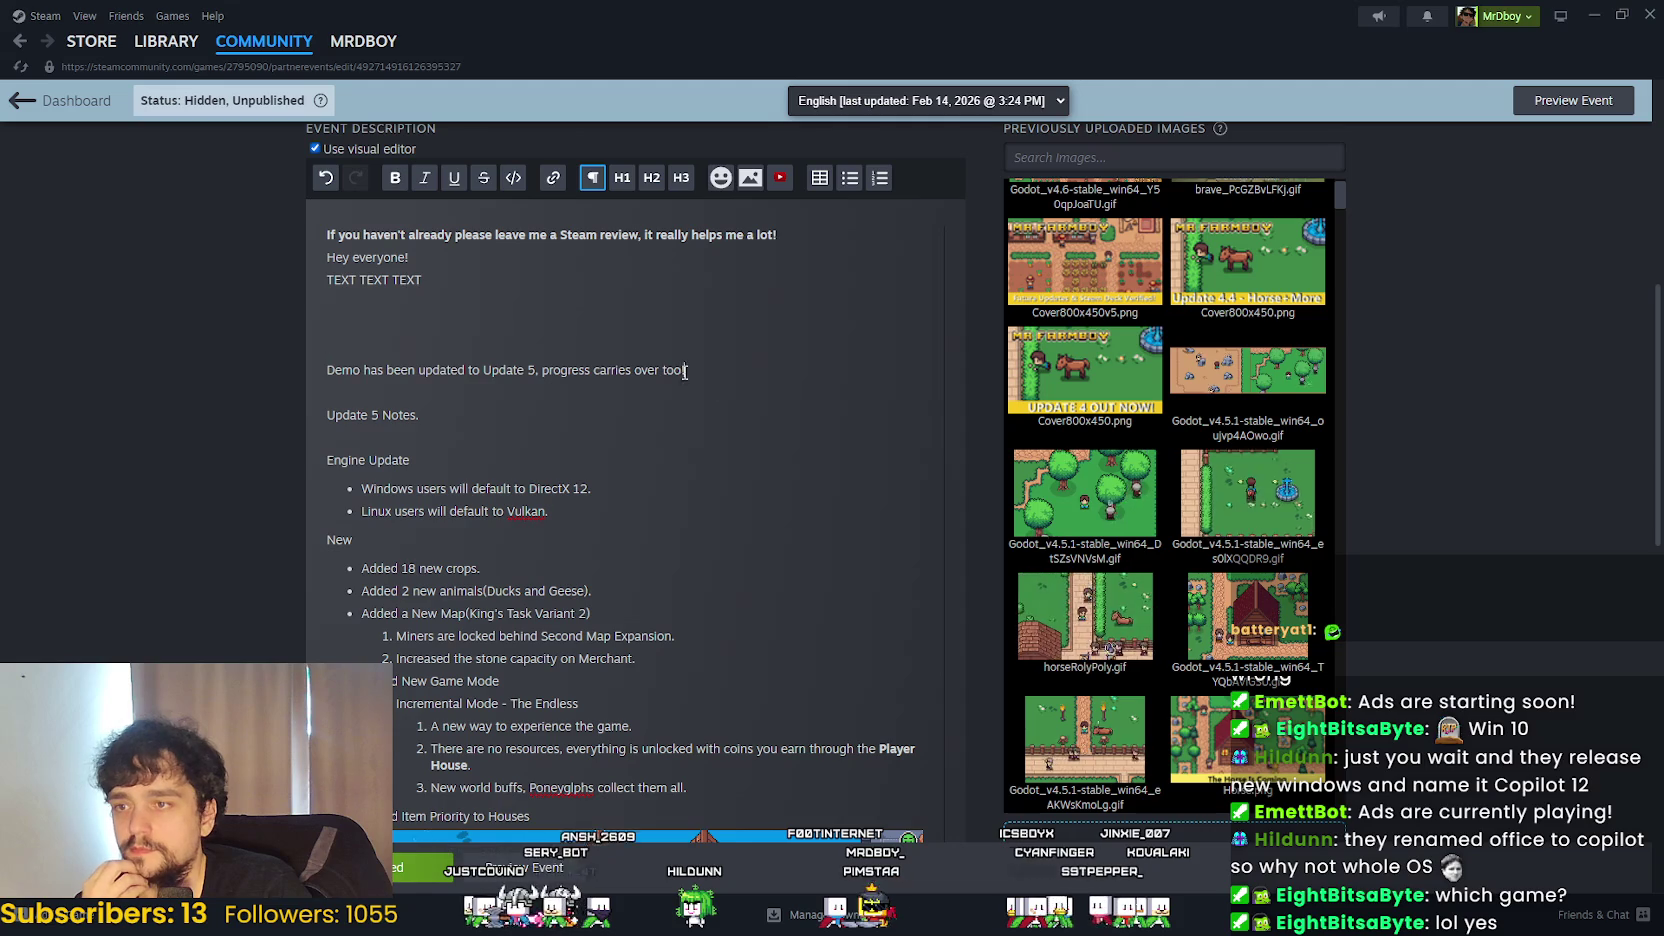
pyautogui.moveTo(688, 370)
pyautogui.mouseDown()
pyautogui.moveTo(375, 343)
pyautogui.moveTo(376, 372)
pyautogui.mouseUp()
pyautogui.click(376, 372)
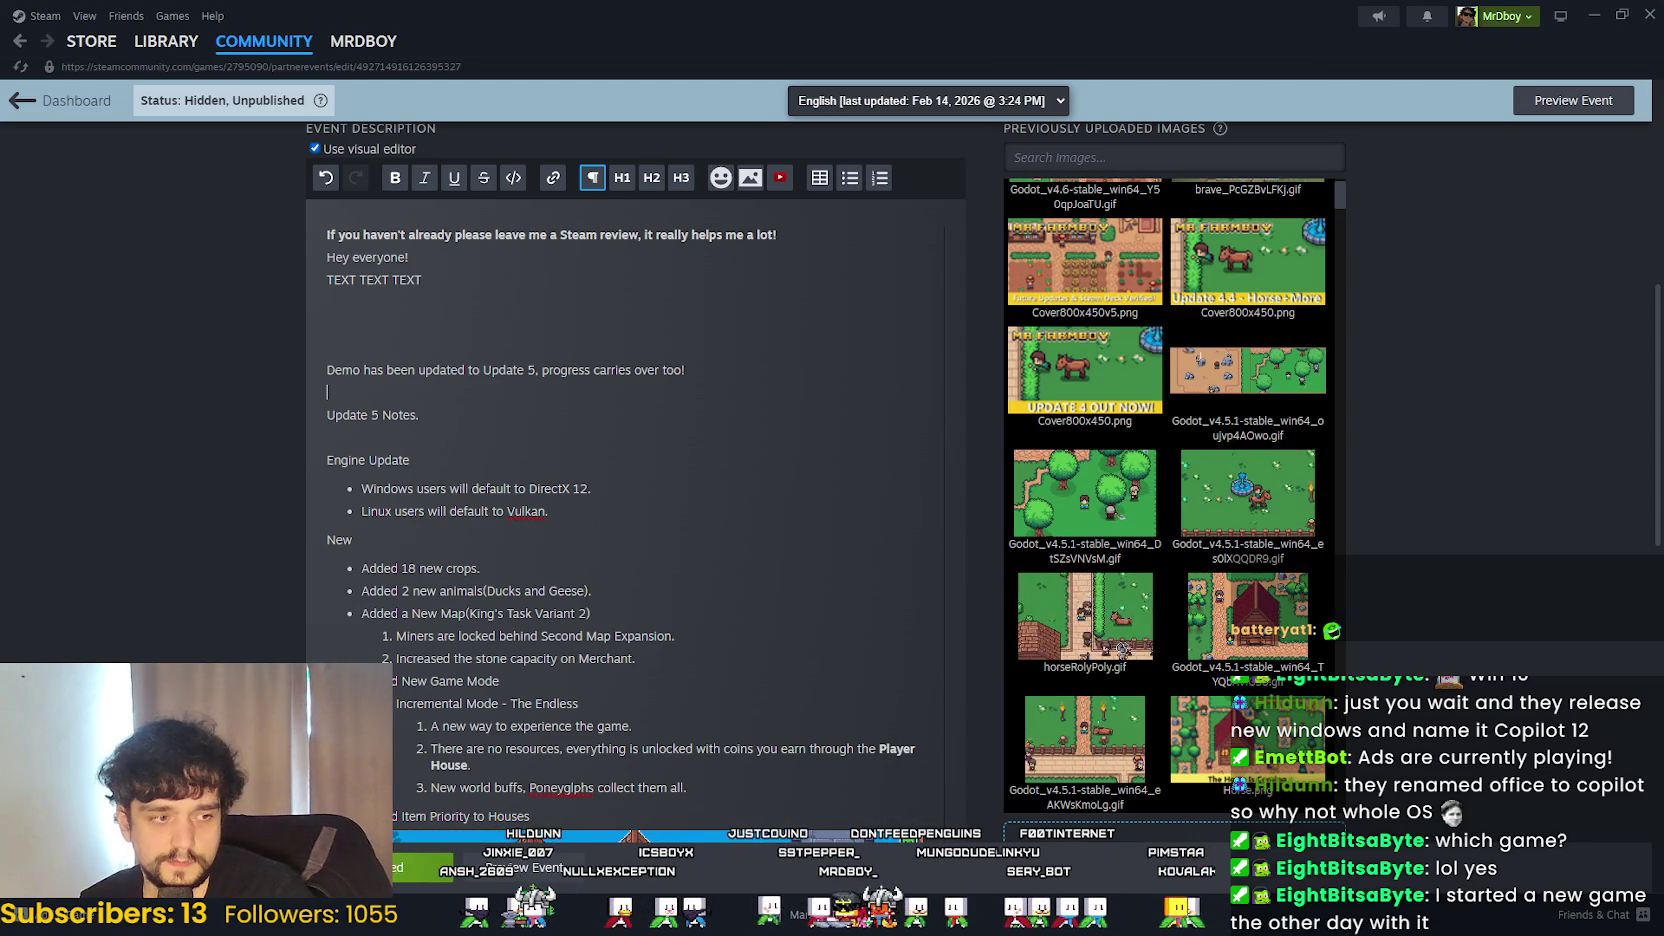
pyautogui.click(91, 41)
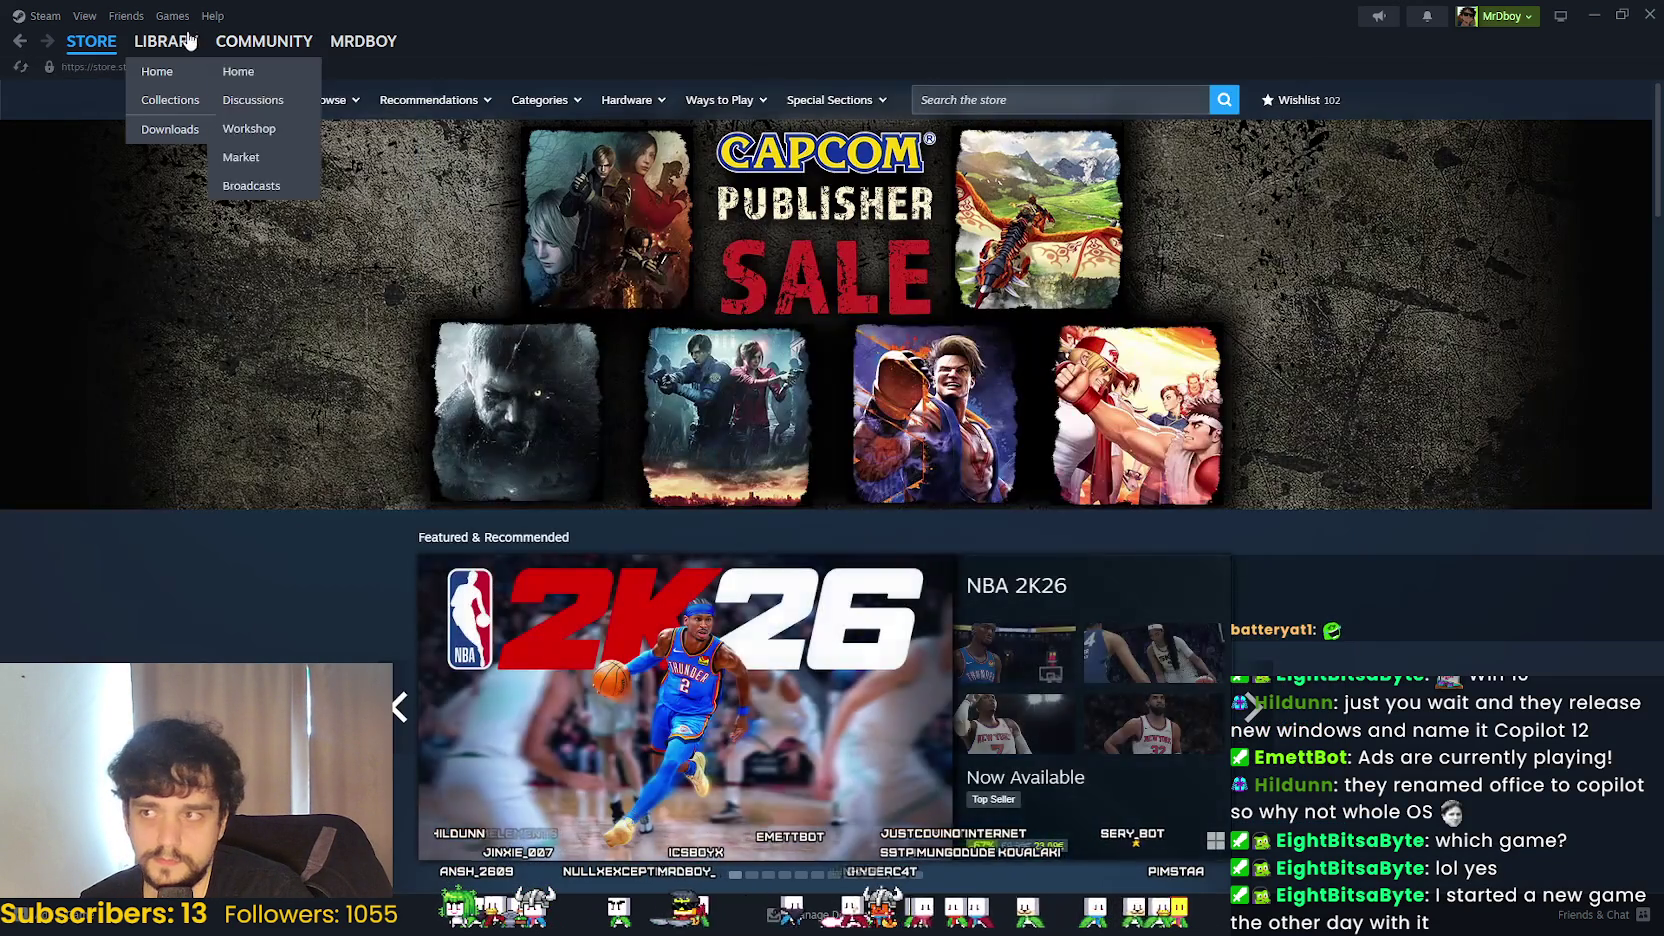
pyautogui.click(188, 40)
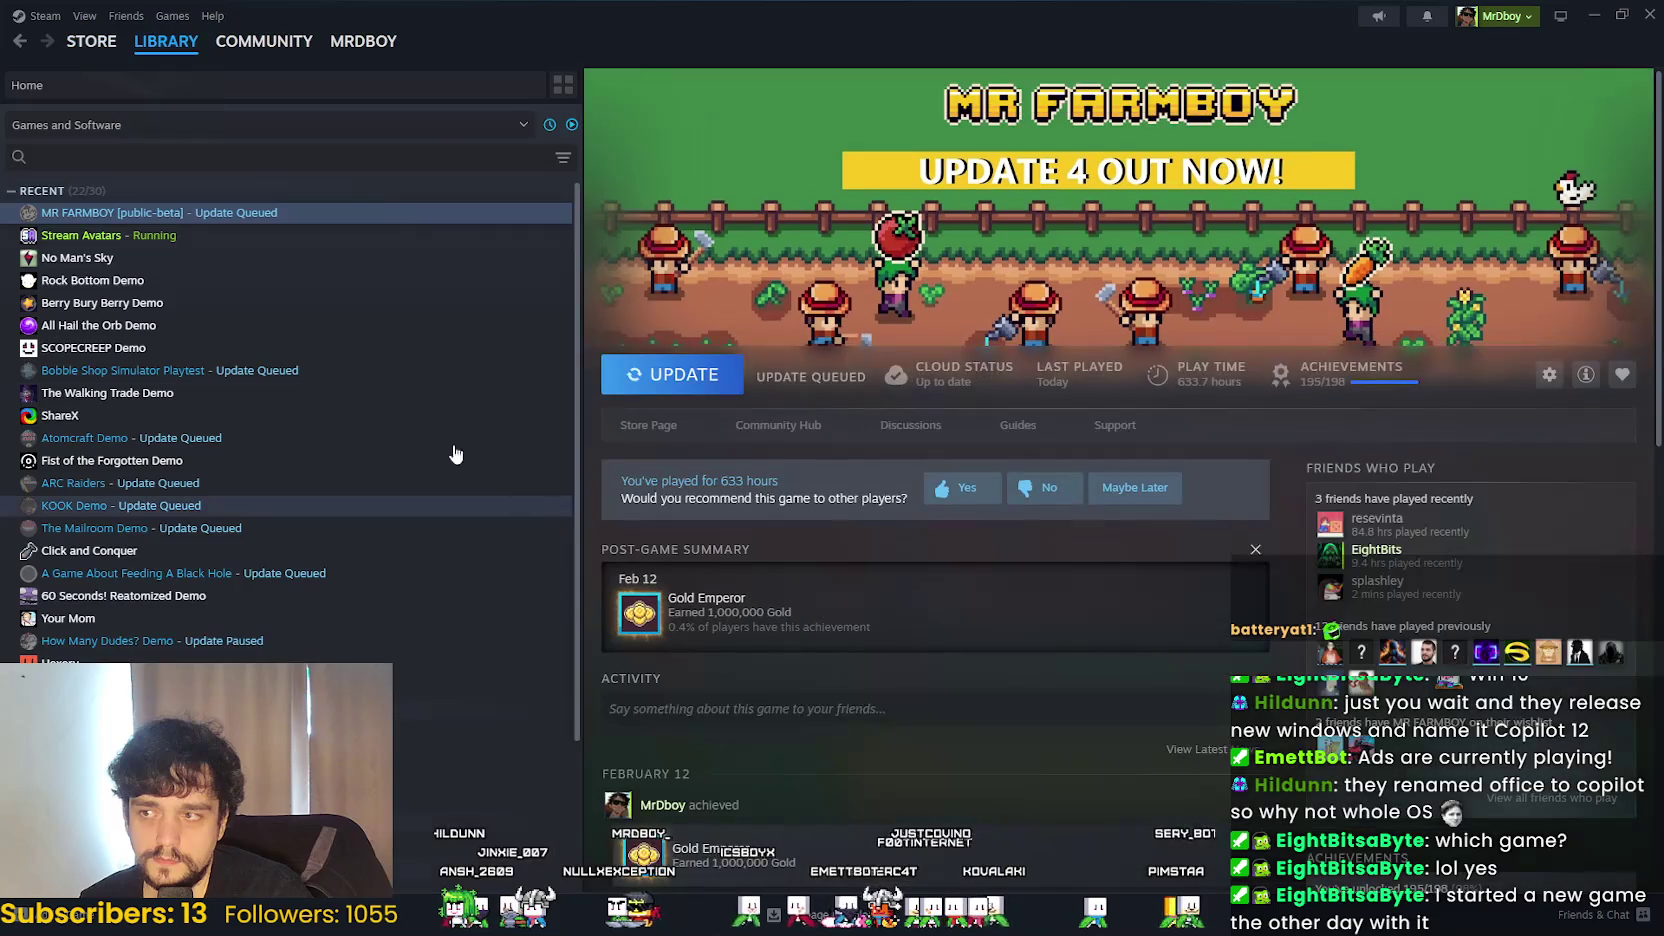
pyautogui.scroll(-3, 1443, 712)
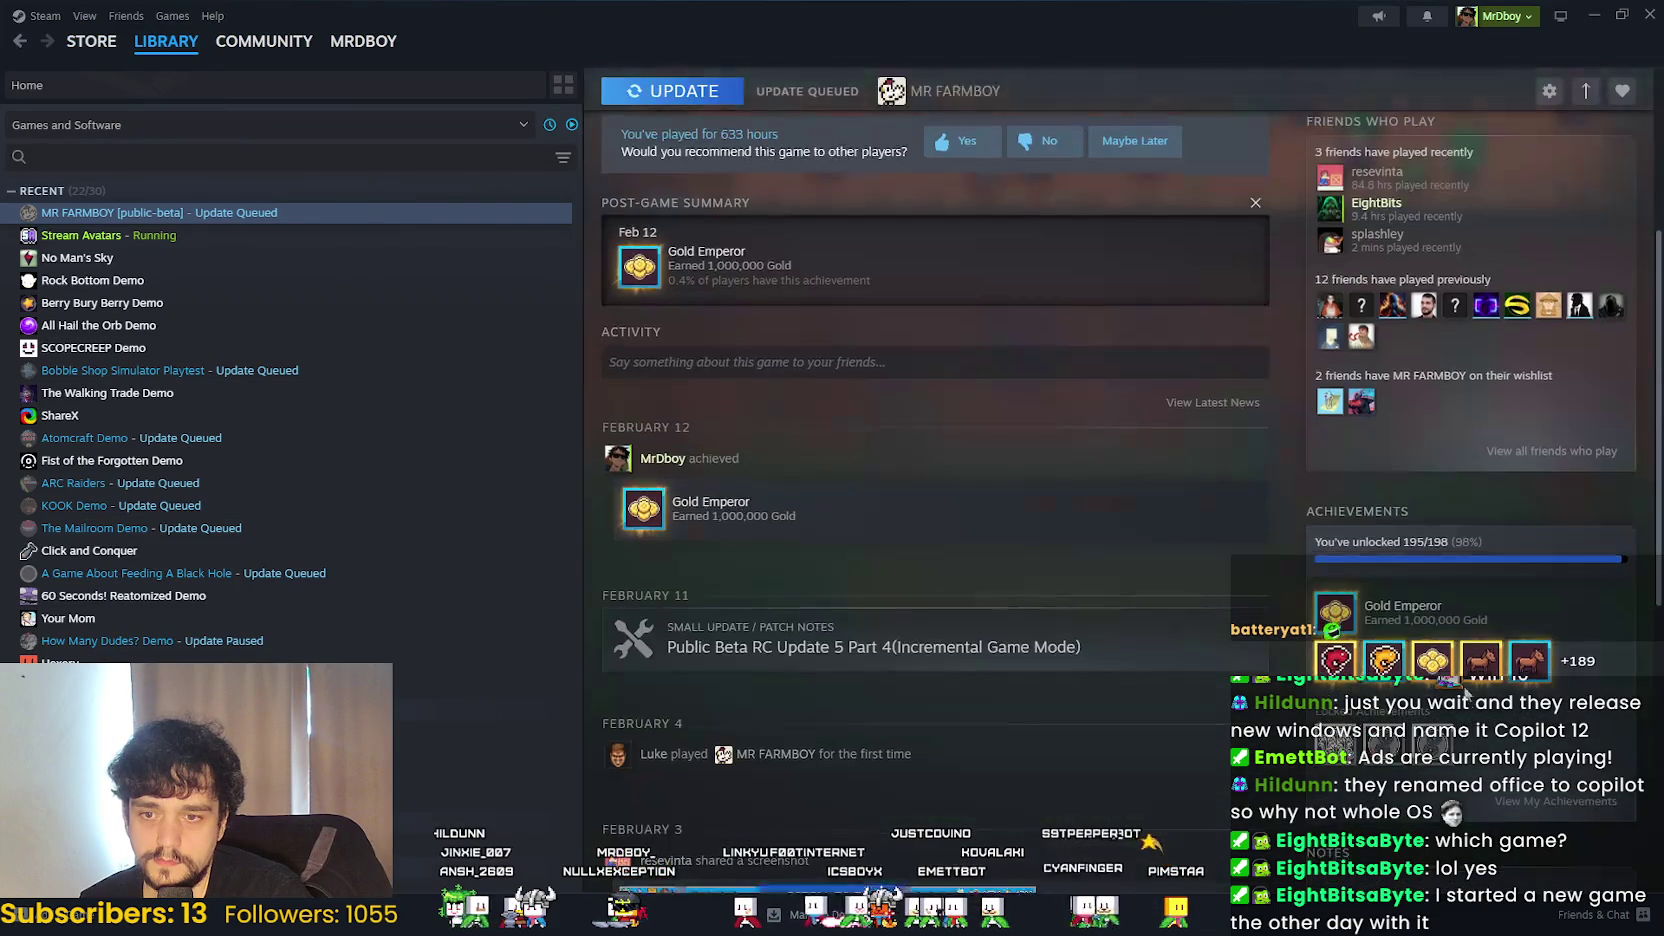
pyautogui.click(1550, 803)
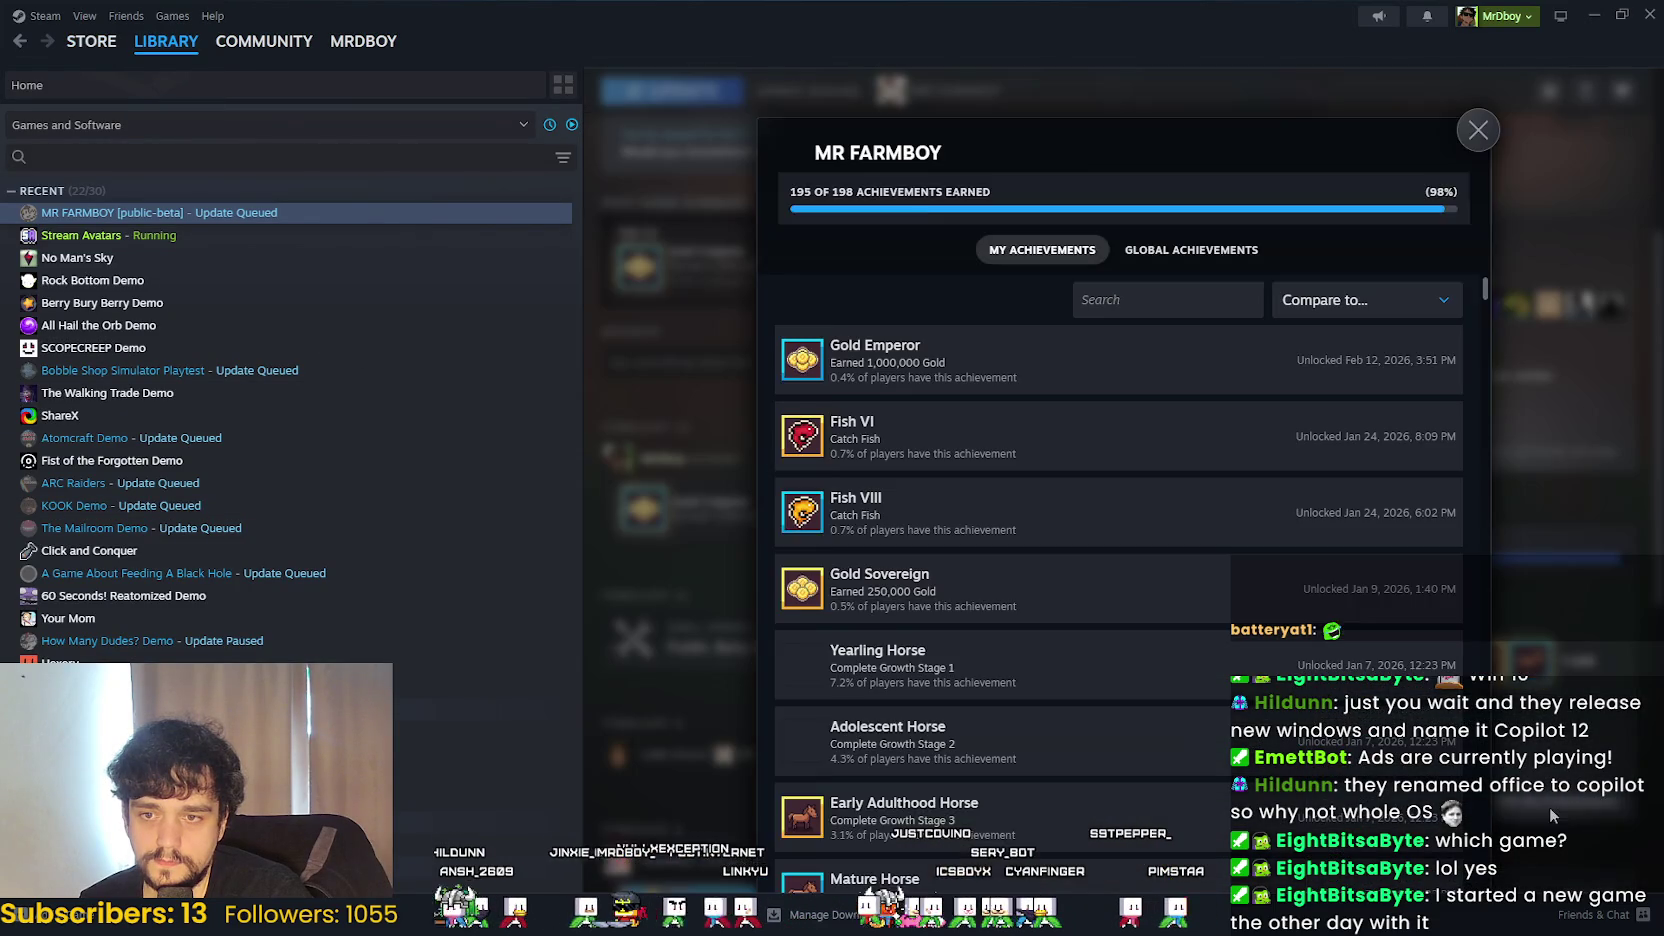
pyautogui.scroll(-3, 1303, 662)
pyautogui.scroll(-5, 1303, 660)
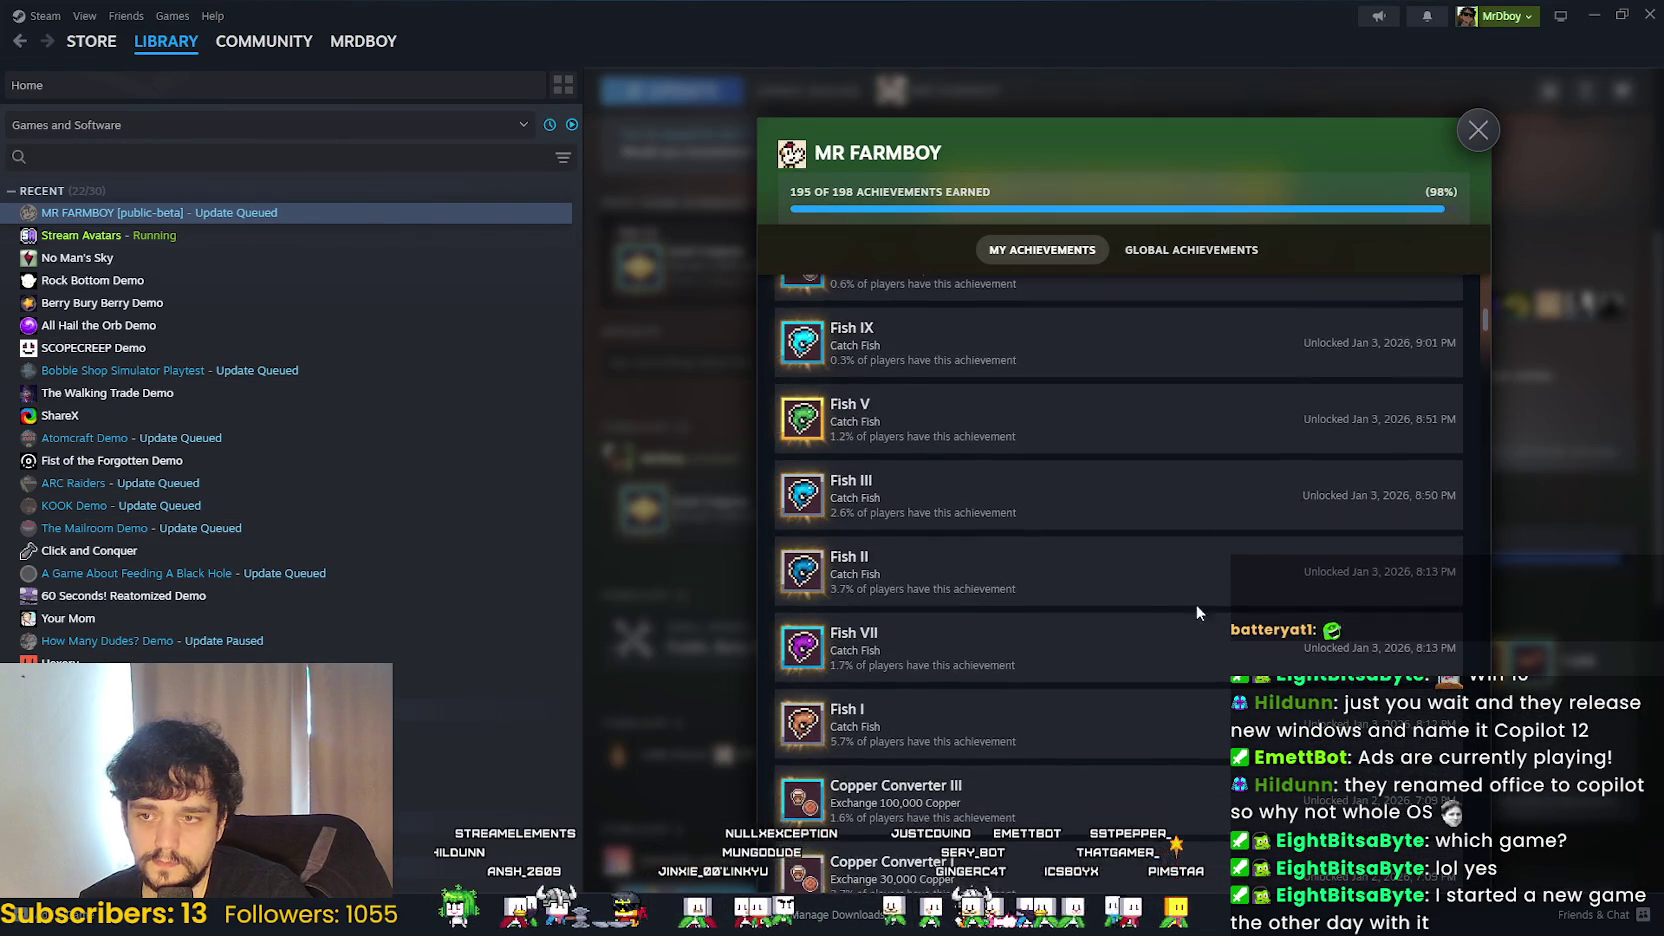
pyautogui.scroll(4, 1196, 604)
pyautogui.scroll(-10, 1116, 592)
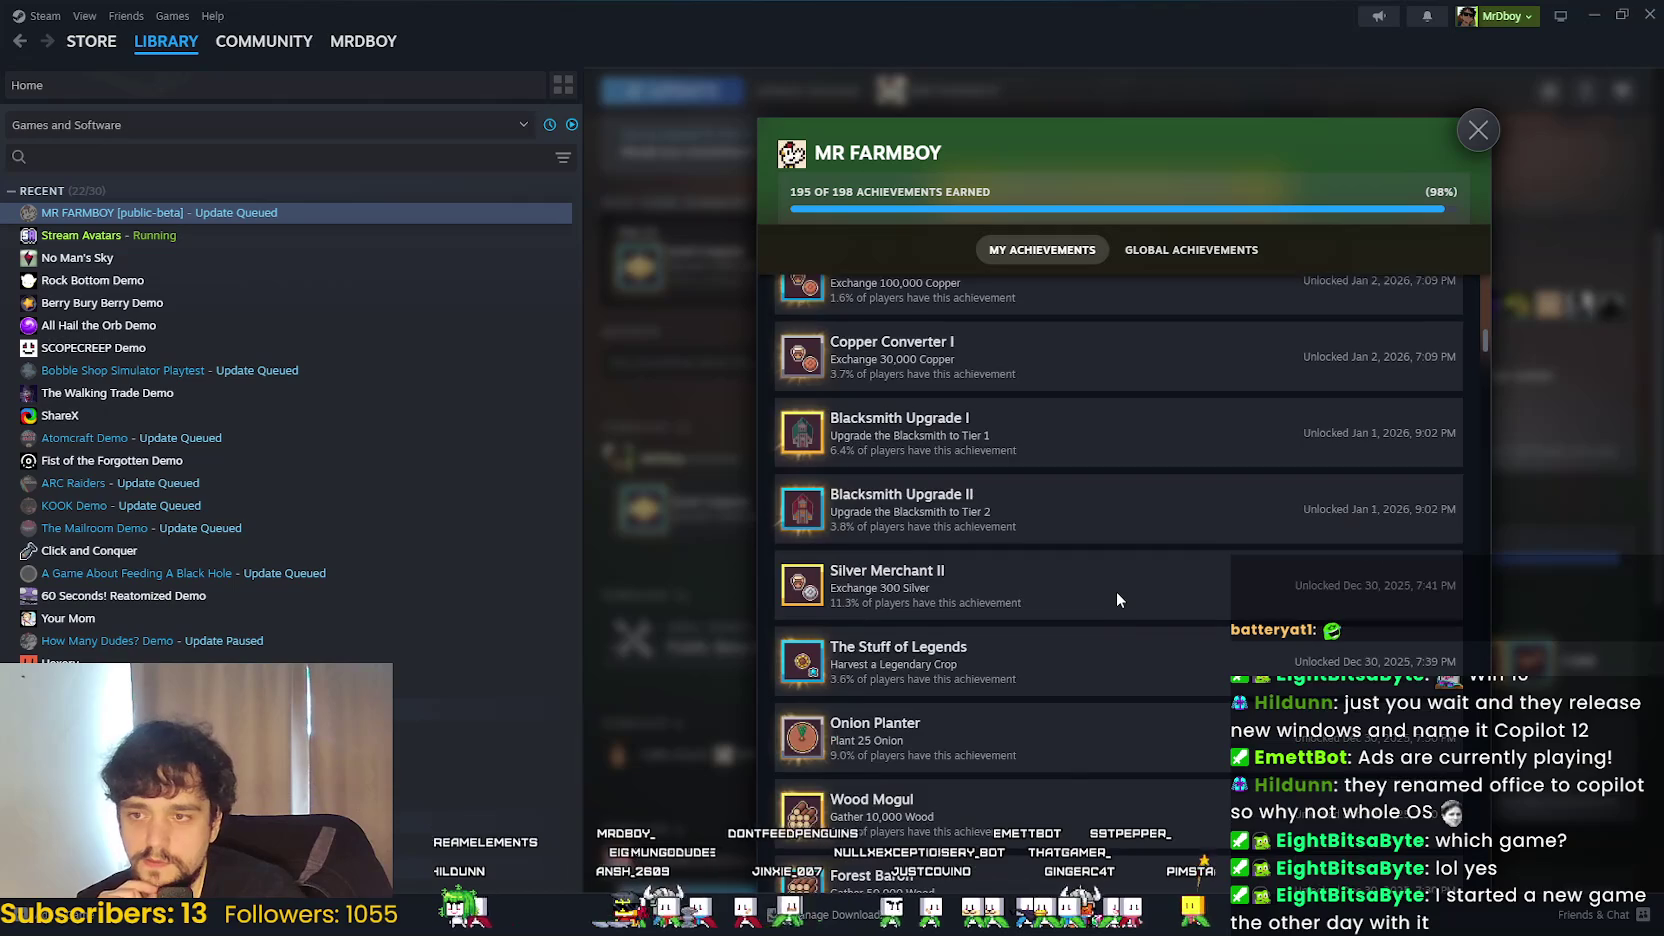
pyautogui.scroll(-10, 1112, 590)
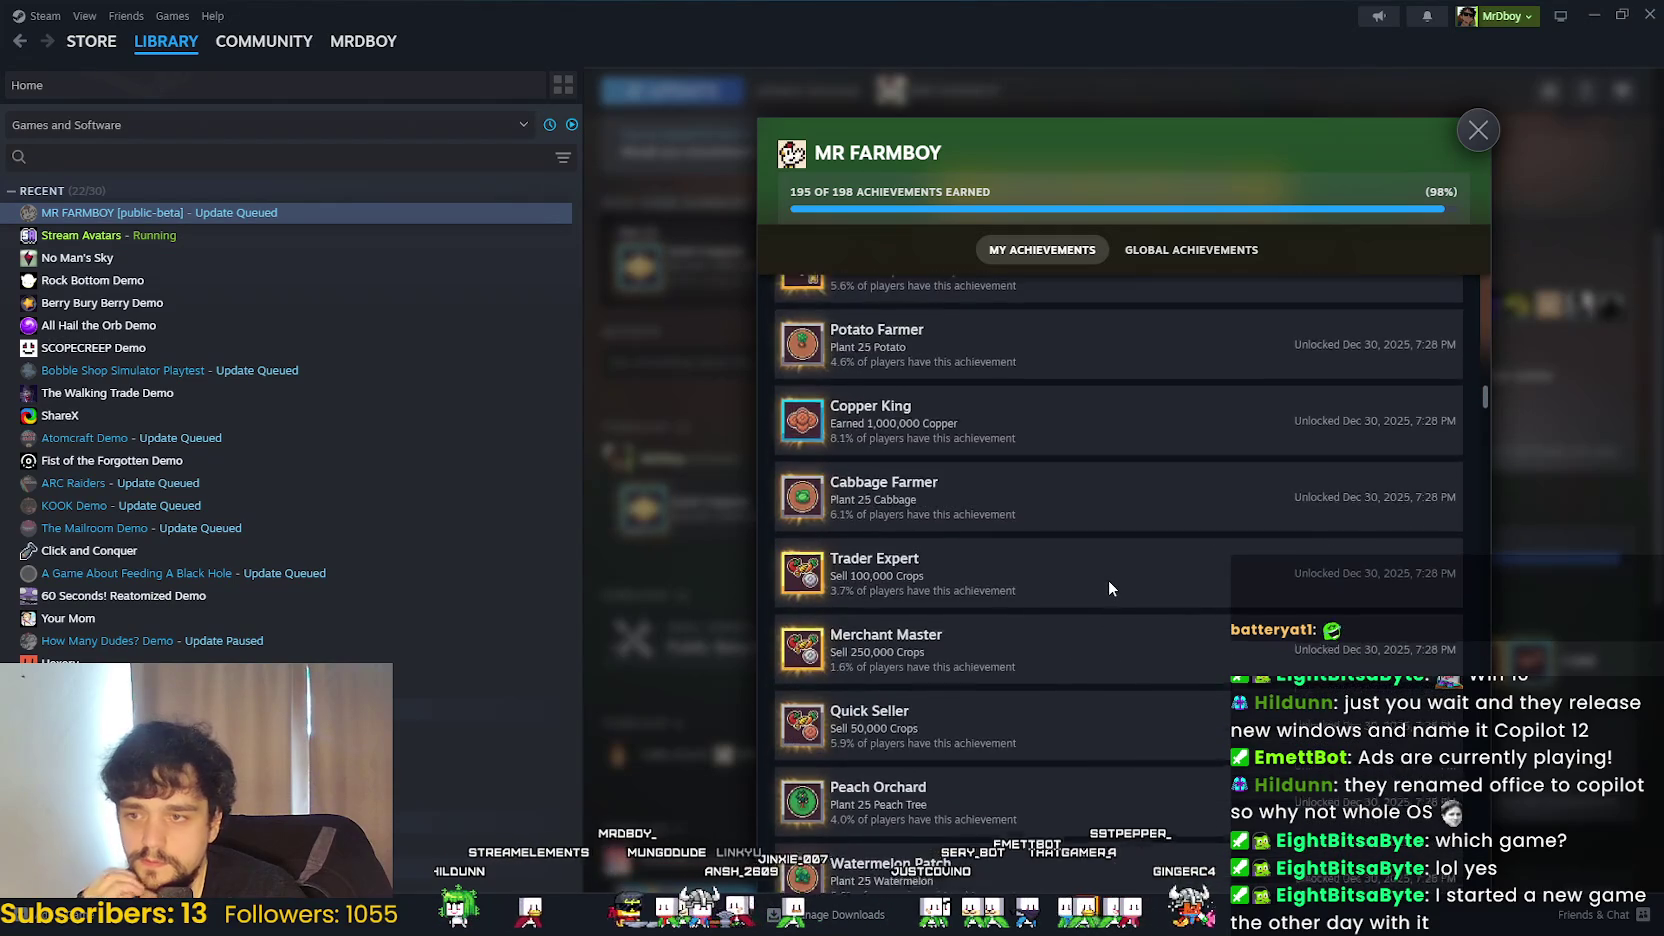
pyautogui.scroll(-10, 1104, 577)
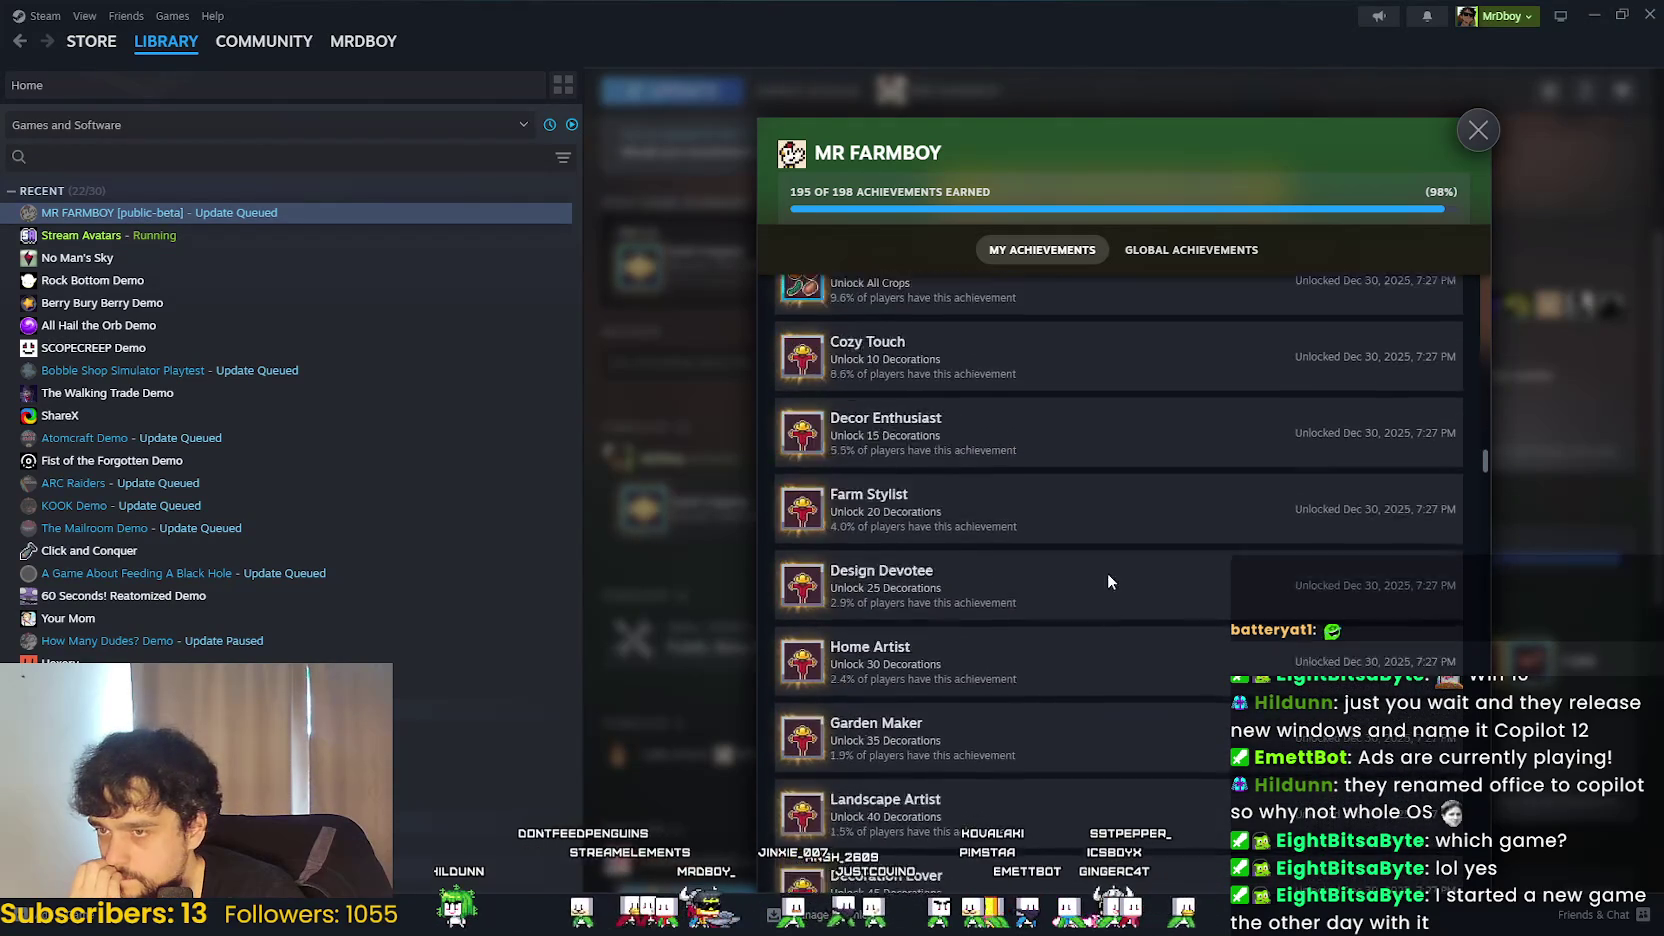
pyautogui.moveTo(1487, 478); pyautogui.dragTo(1476, 610)
pyautogui.scroll(-15, 1453, 647)
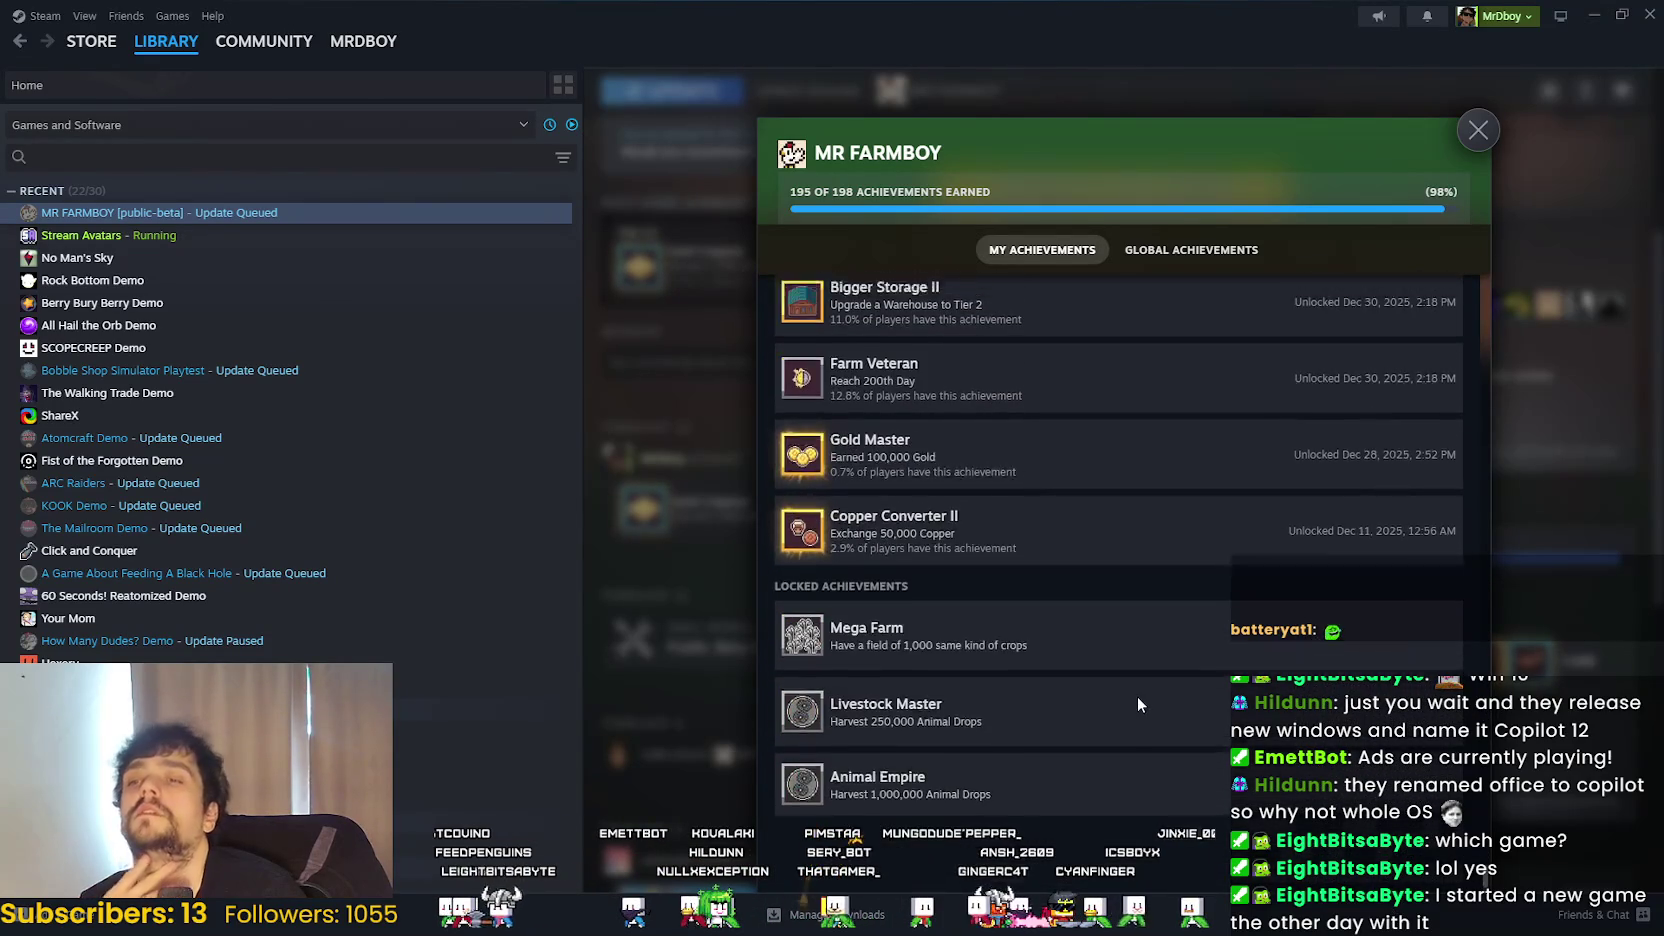
pyautogui.scroll(5, 1139, 690)
pyautogui.scroll(-5, 1144, 656)
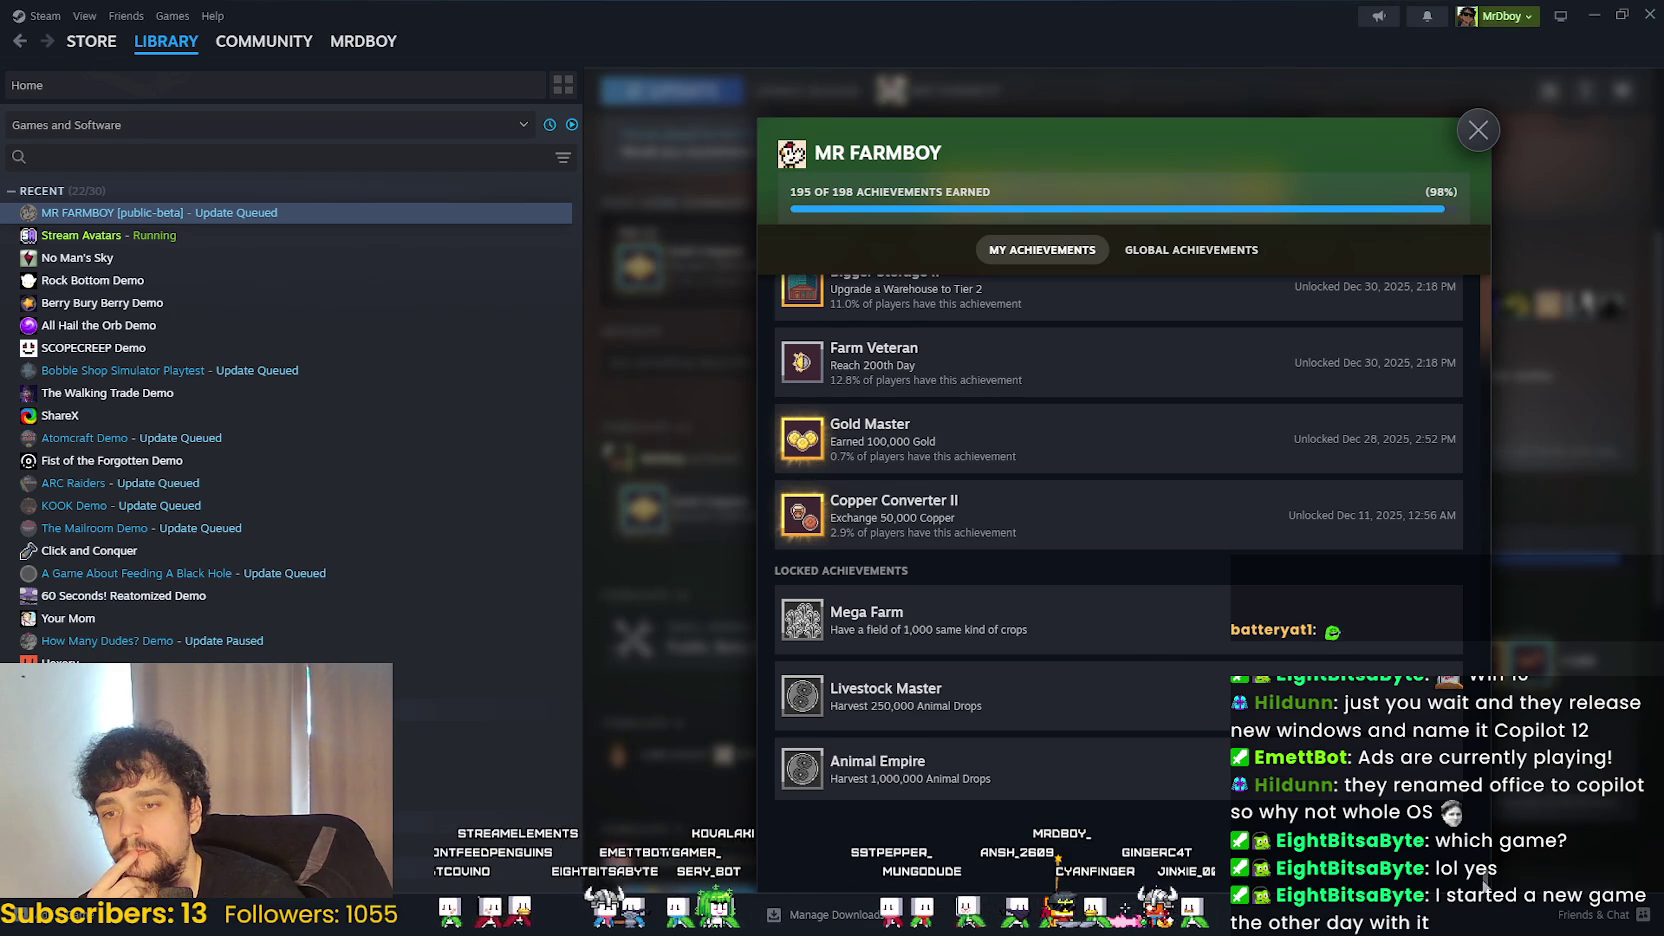
pyautogui.scroll(5, 1484, 884)
pyautogui.scroll(10, 1485, 856)
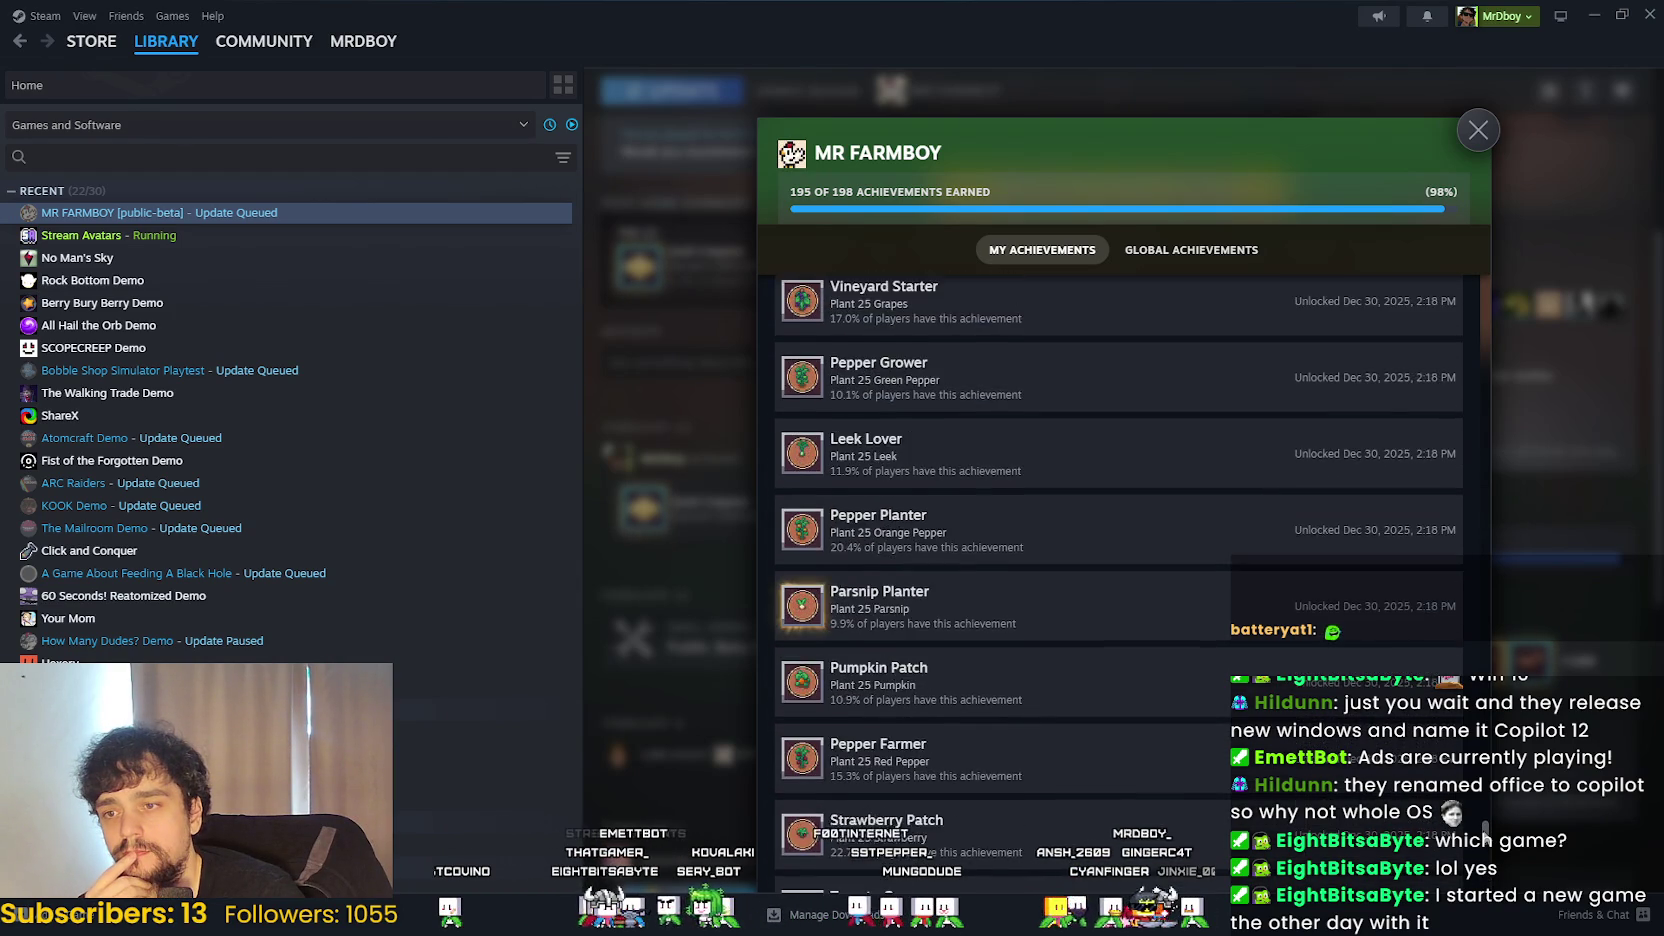
pyautogui.scroll(1, 1477, 790)
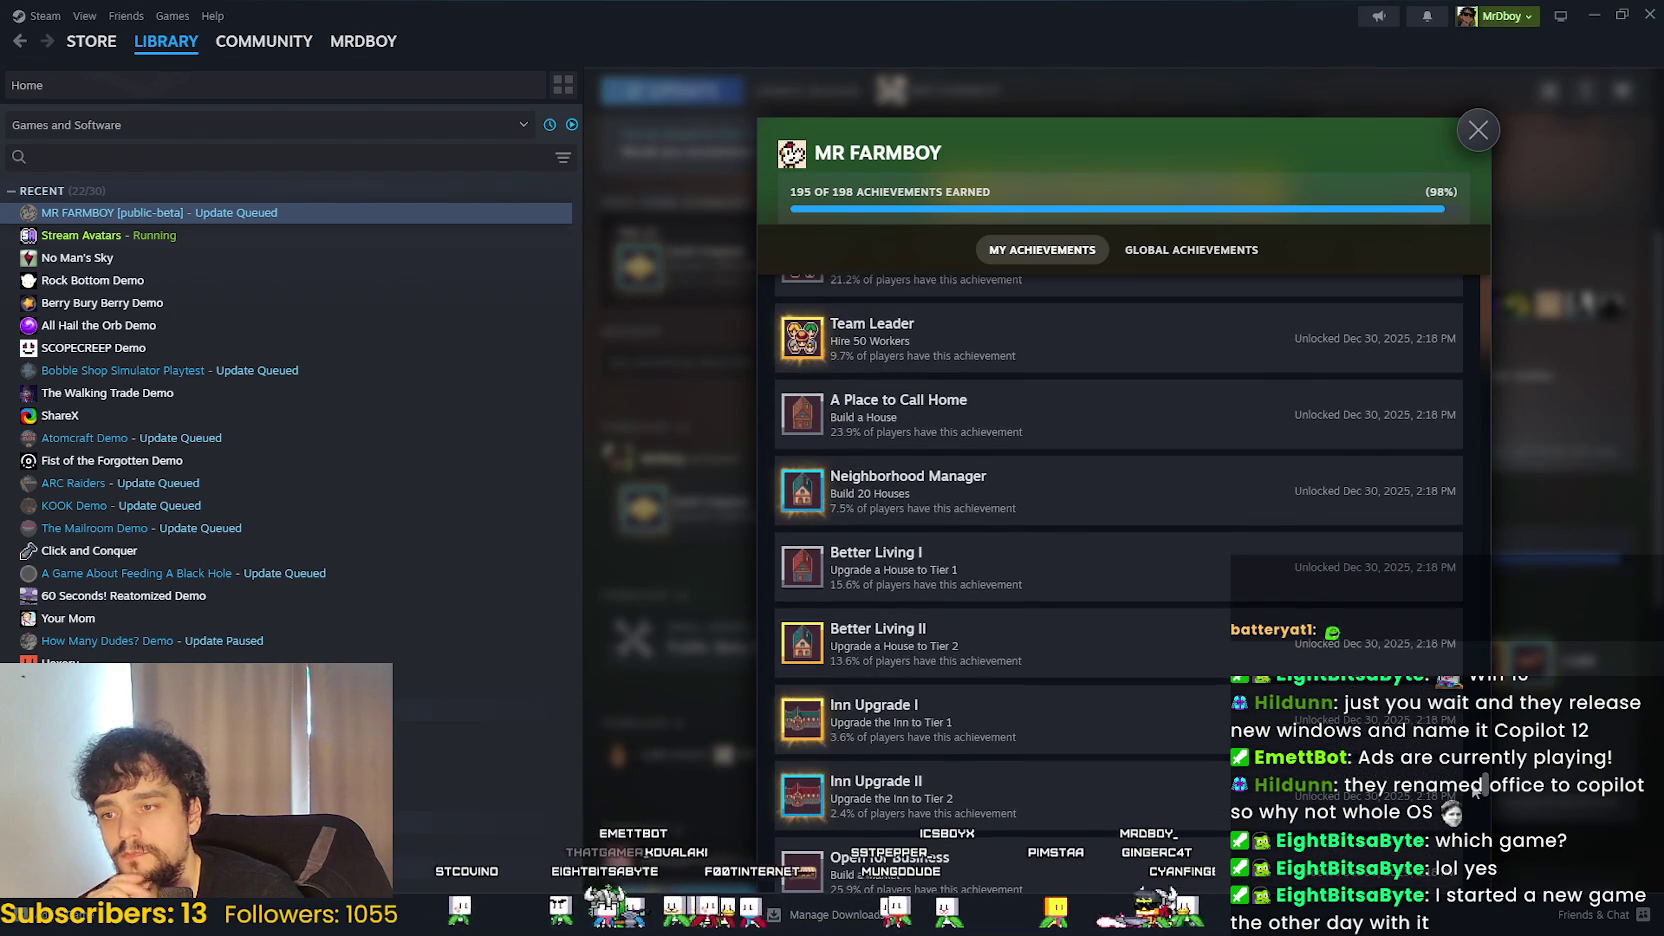
pyautogui.scroll(2, 1474, 790)
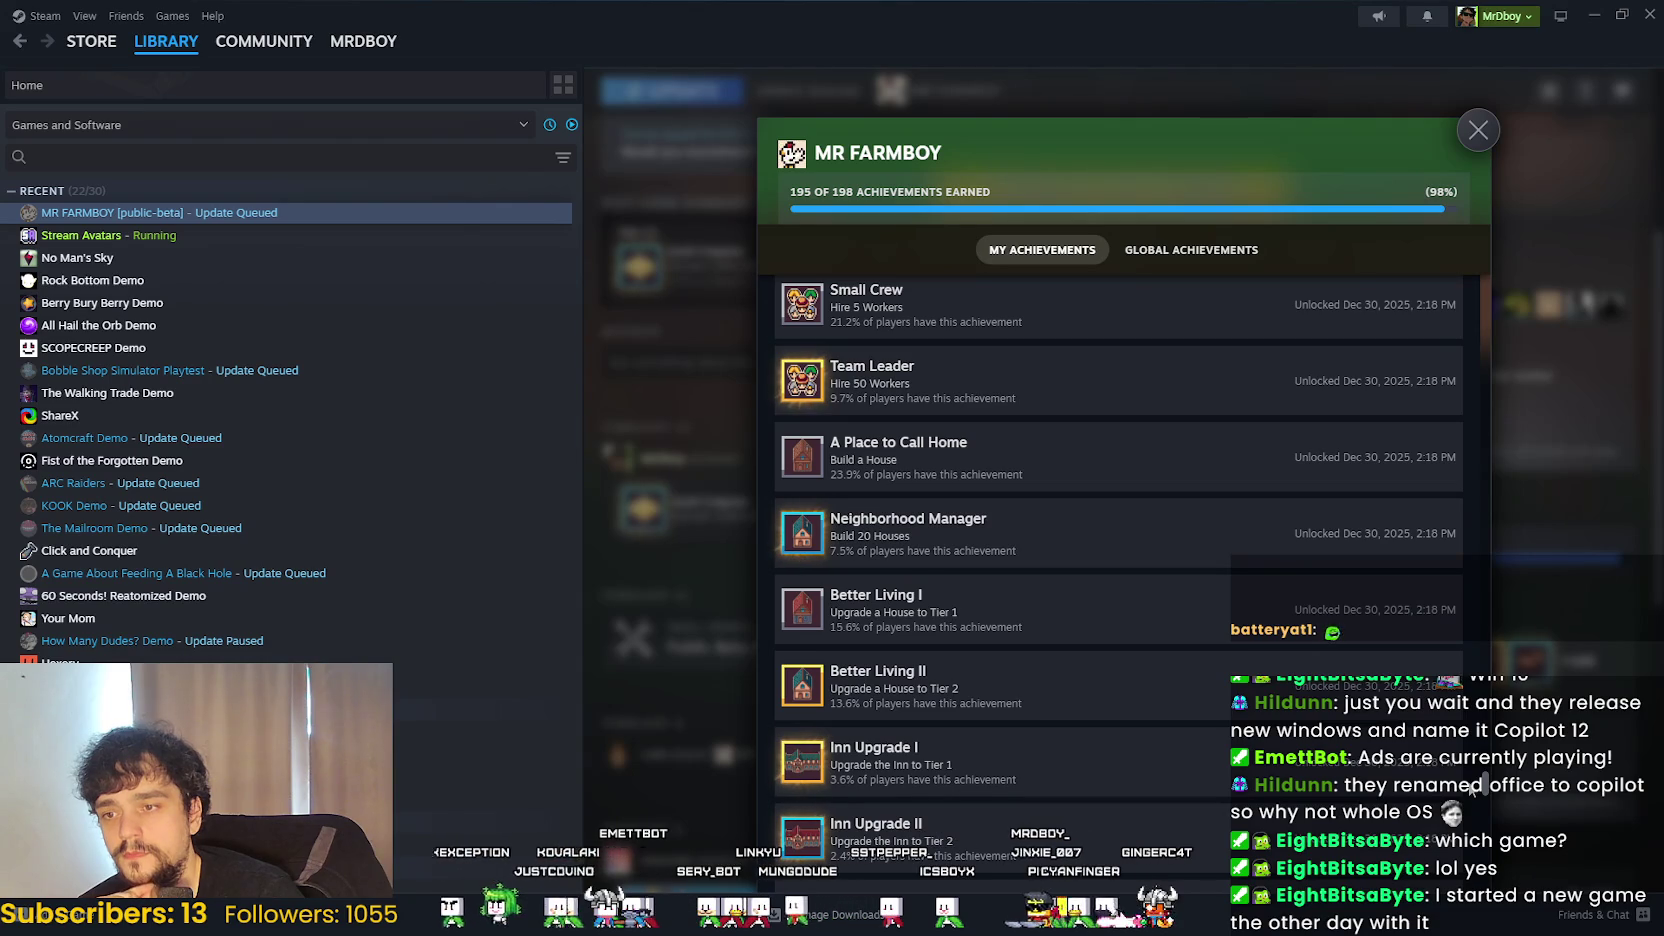
pyautogui.scroll(10, 1474, 780)
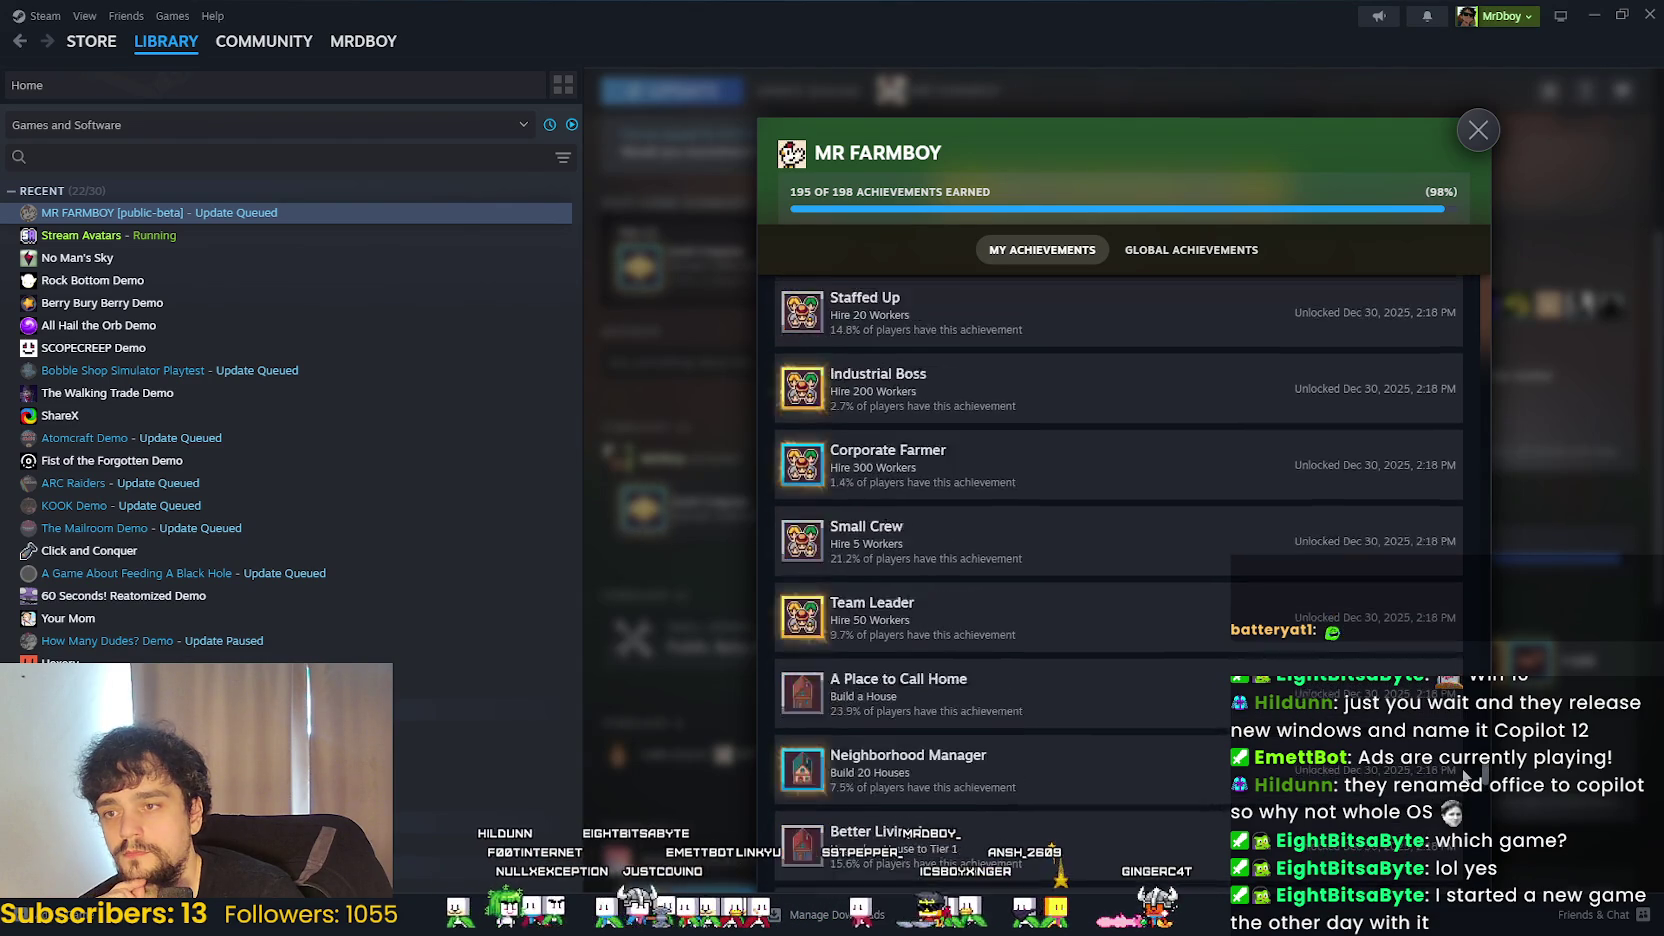
pyautogui.scroll(12, 1463, 762)
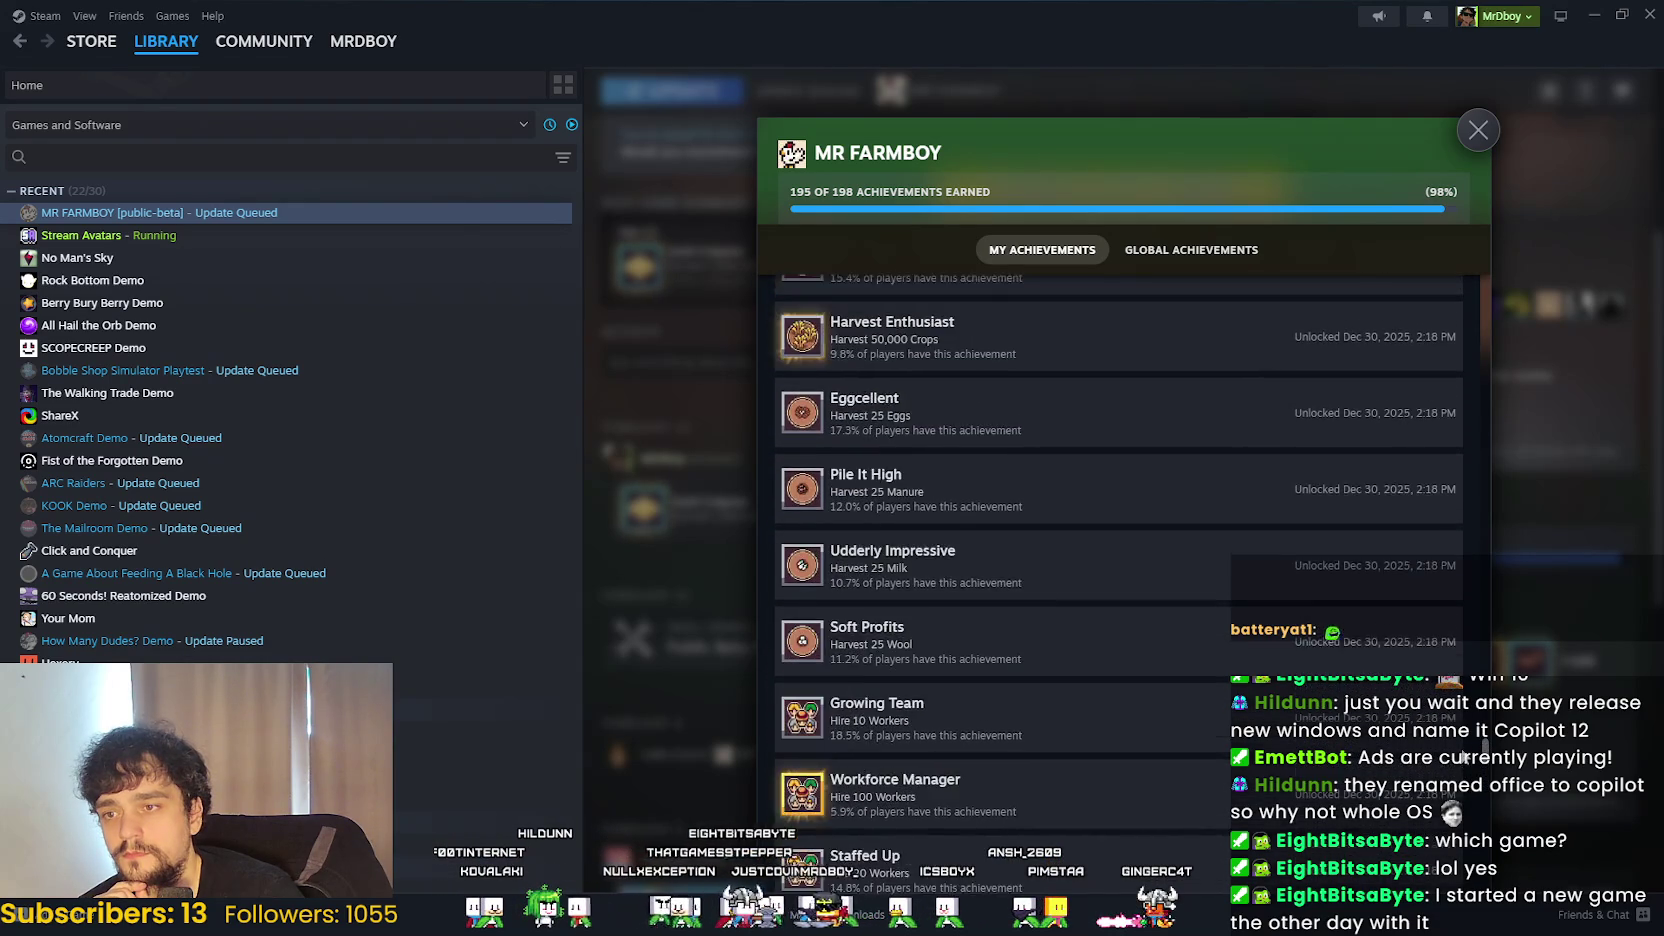
pyautogui.scroll(12, 1463, 713)
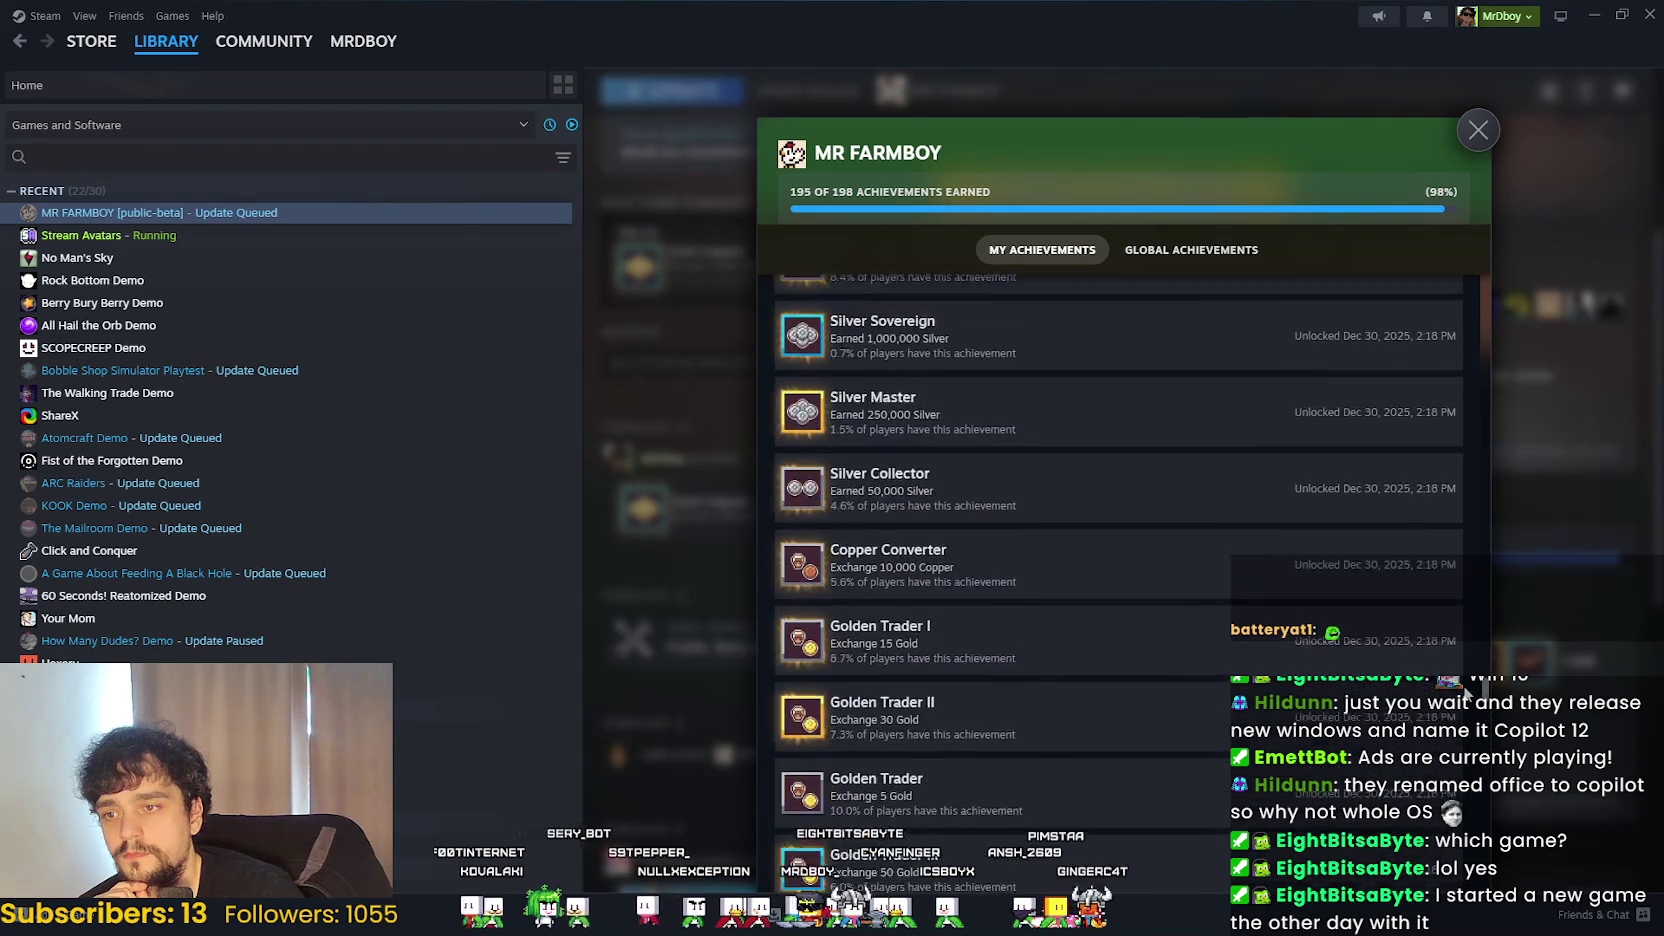
pyautogui.scroll(-11, 1463, 715)
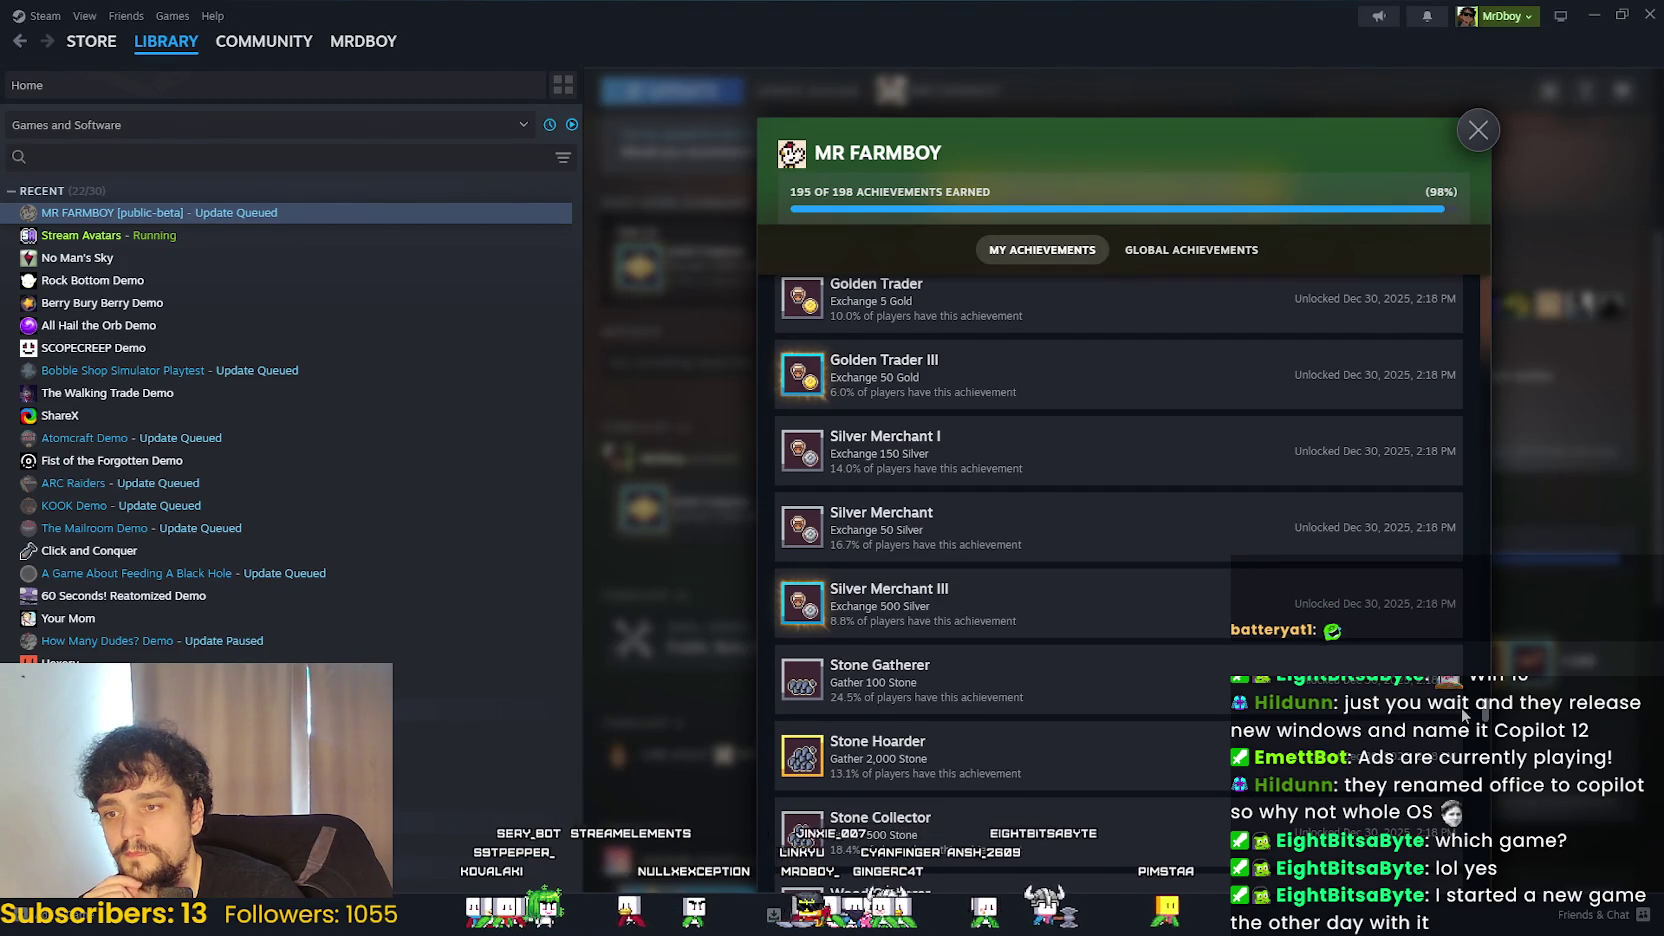
pyautogui.scroll(15, 1460, 600)
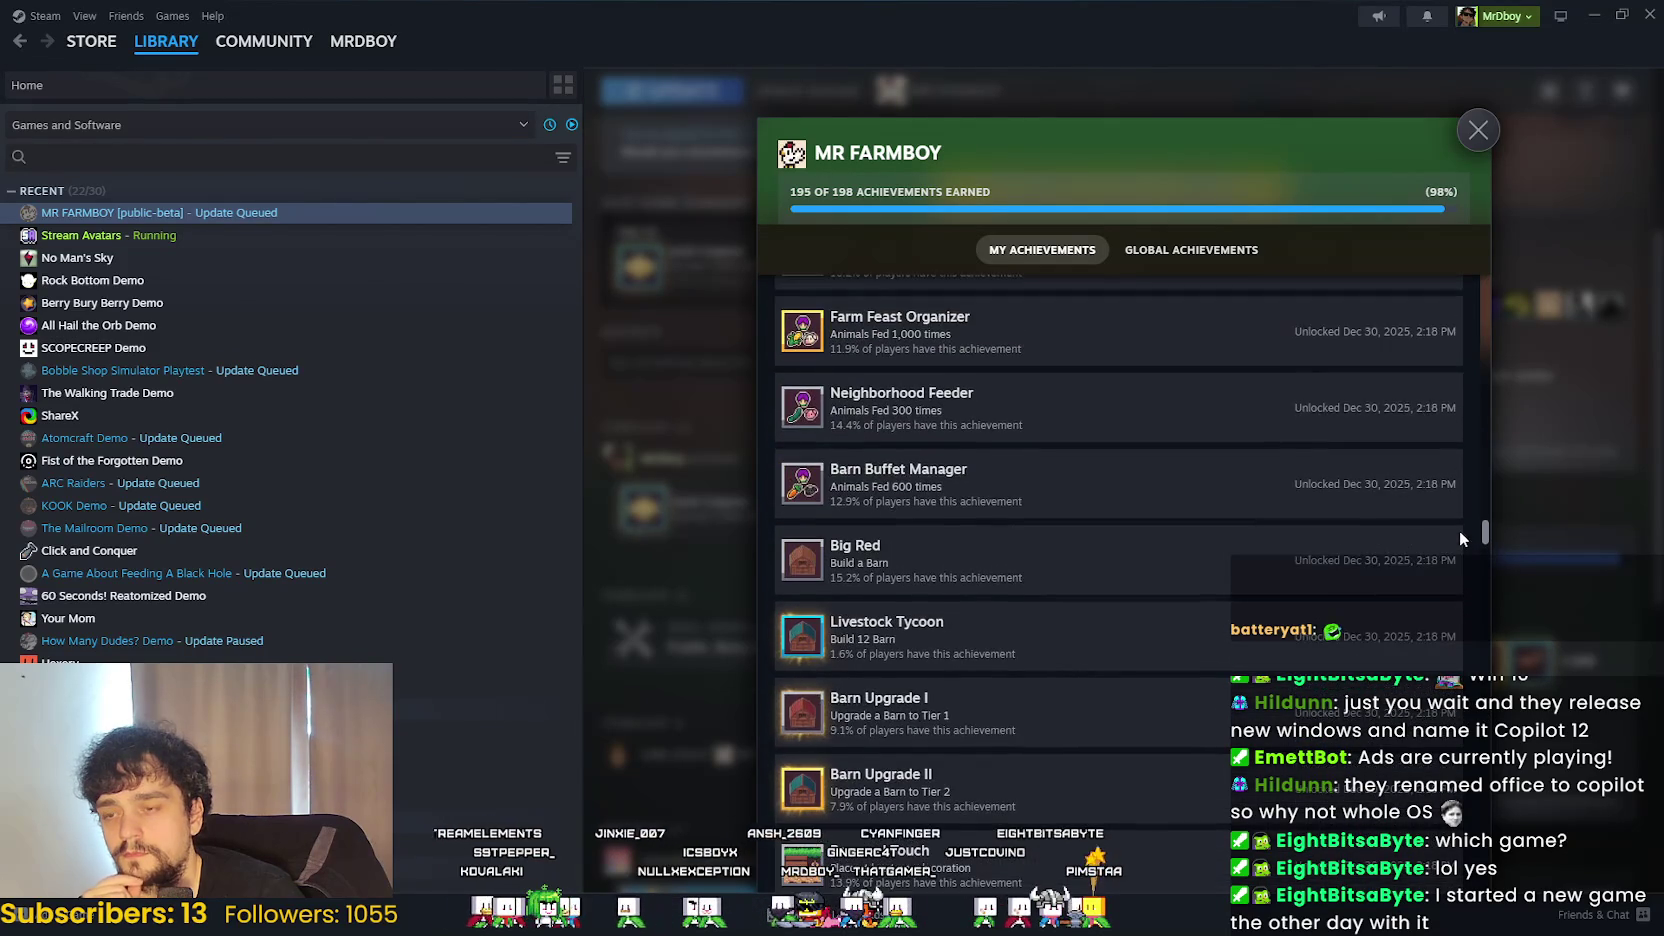
pyautogui.scroll(-20, 1459, 530)
pyautogui.scroll(-5, 1441, 620)
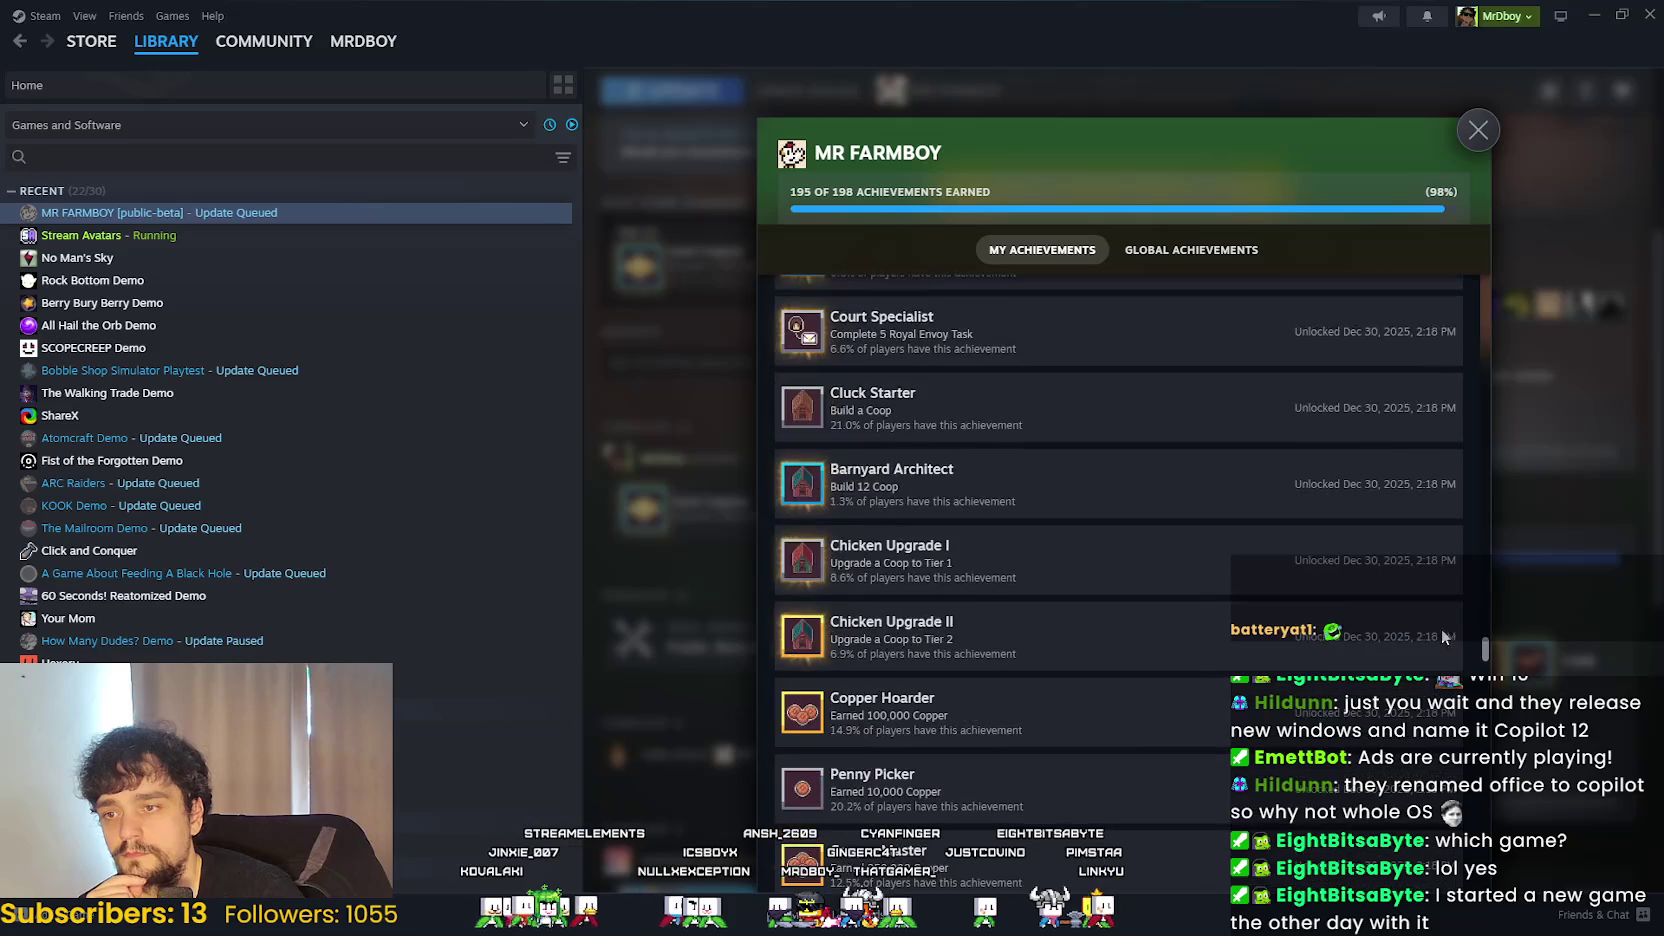
pyautogui.scroll(8, 1438, 540)
pyautogui.scroll(-7, 1432, 500)
pyautogui.scroll(5, 1420, 515)
pyautogui.scroll(8, 1412, 478)
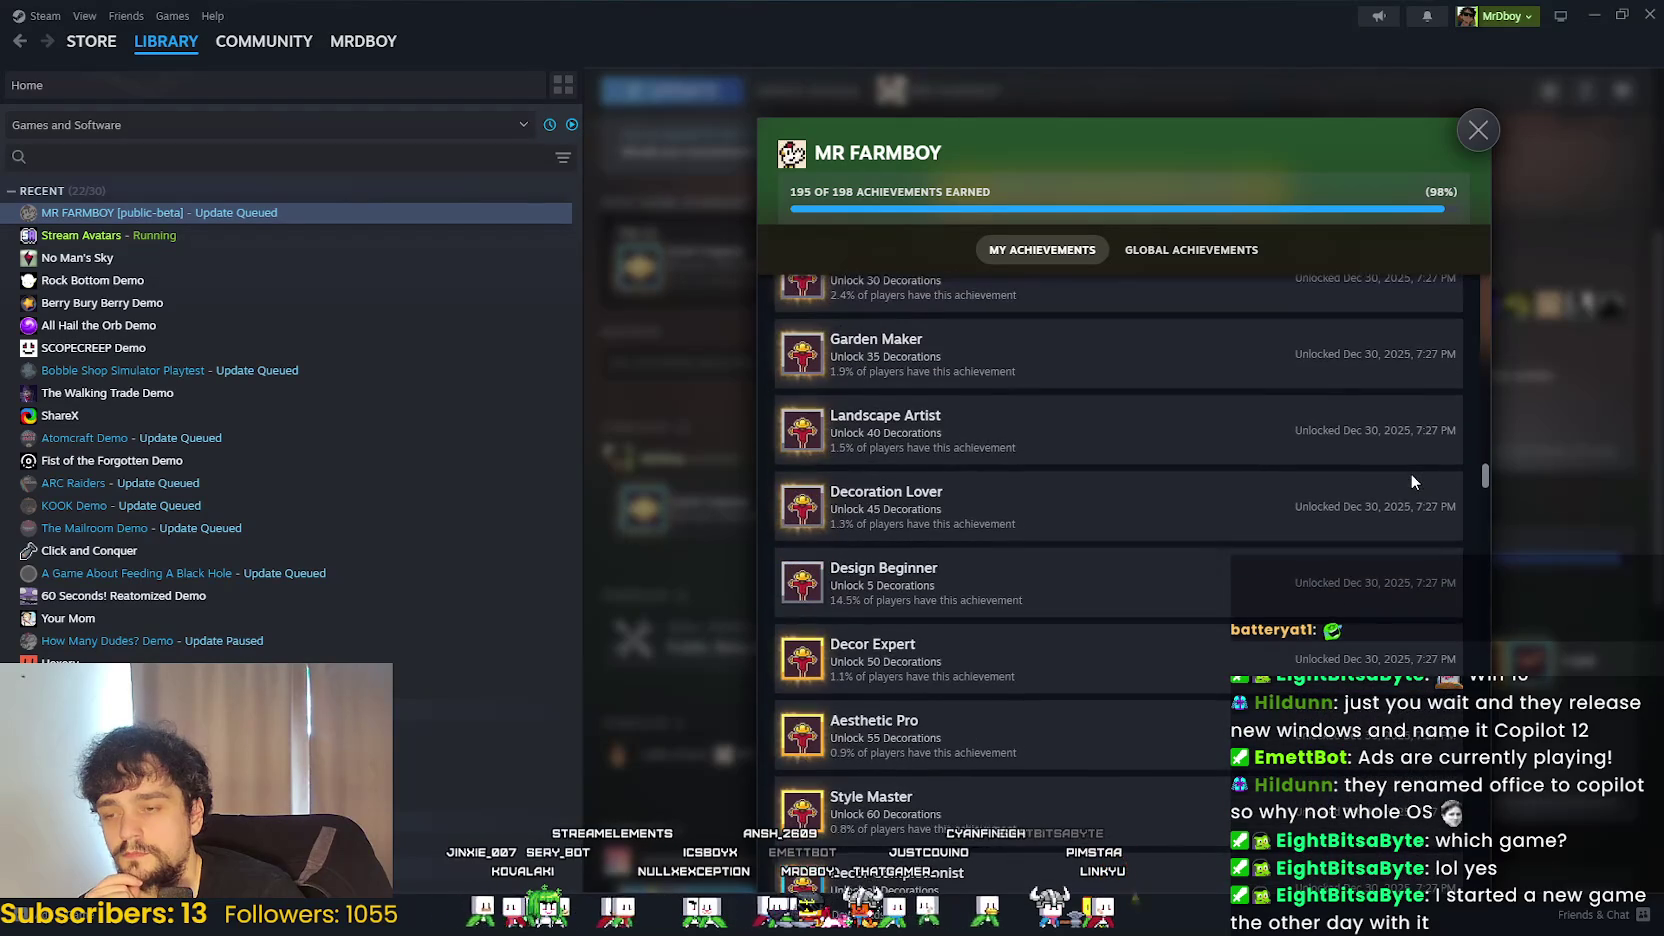
pyautogui.scroll(10, 1413, 405)
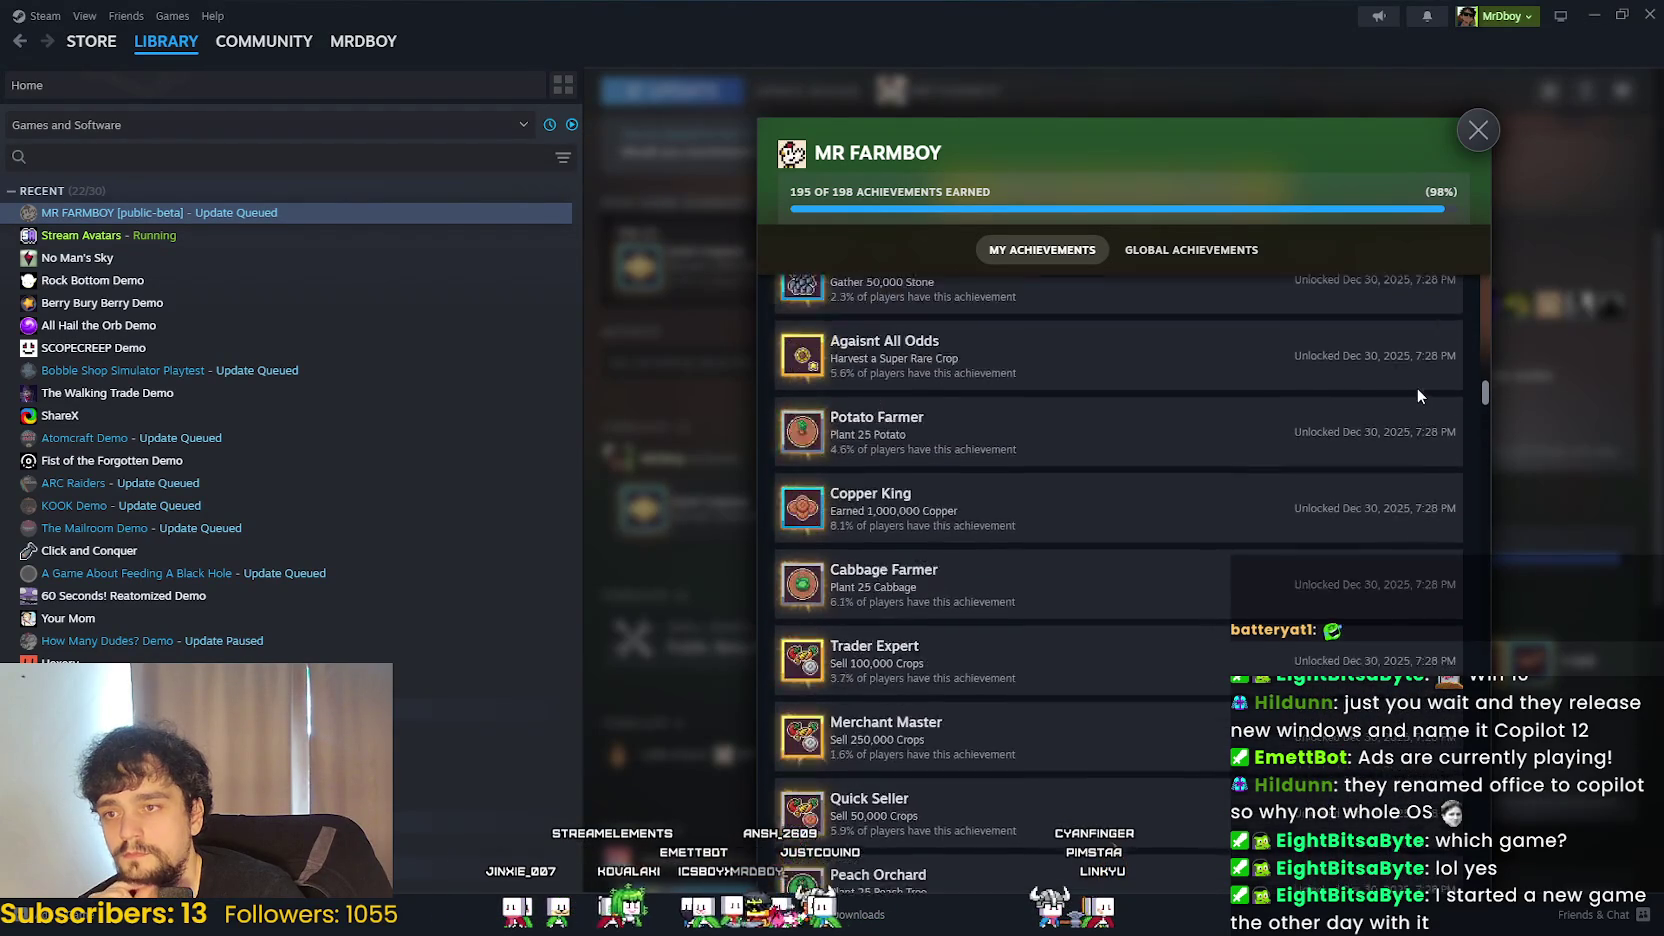
pyautogui.scroll(8, 1411, 370)
pyautogui.scroll(1, 1412, 366)
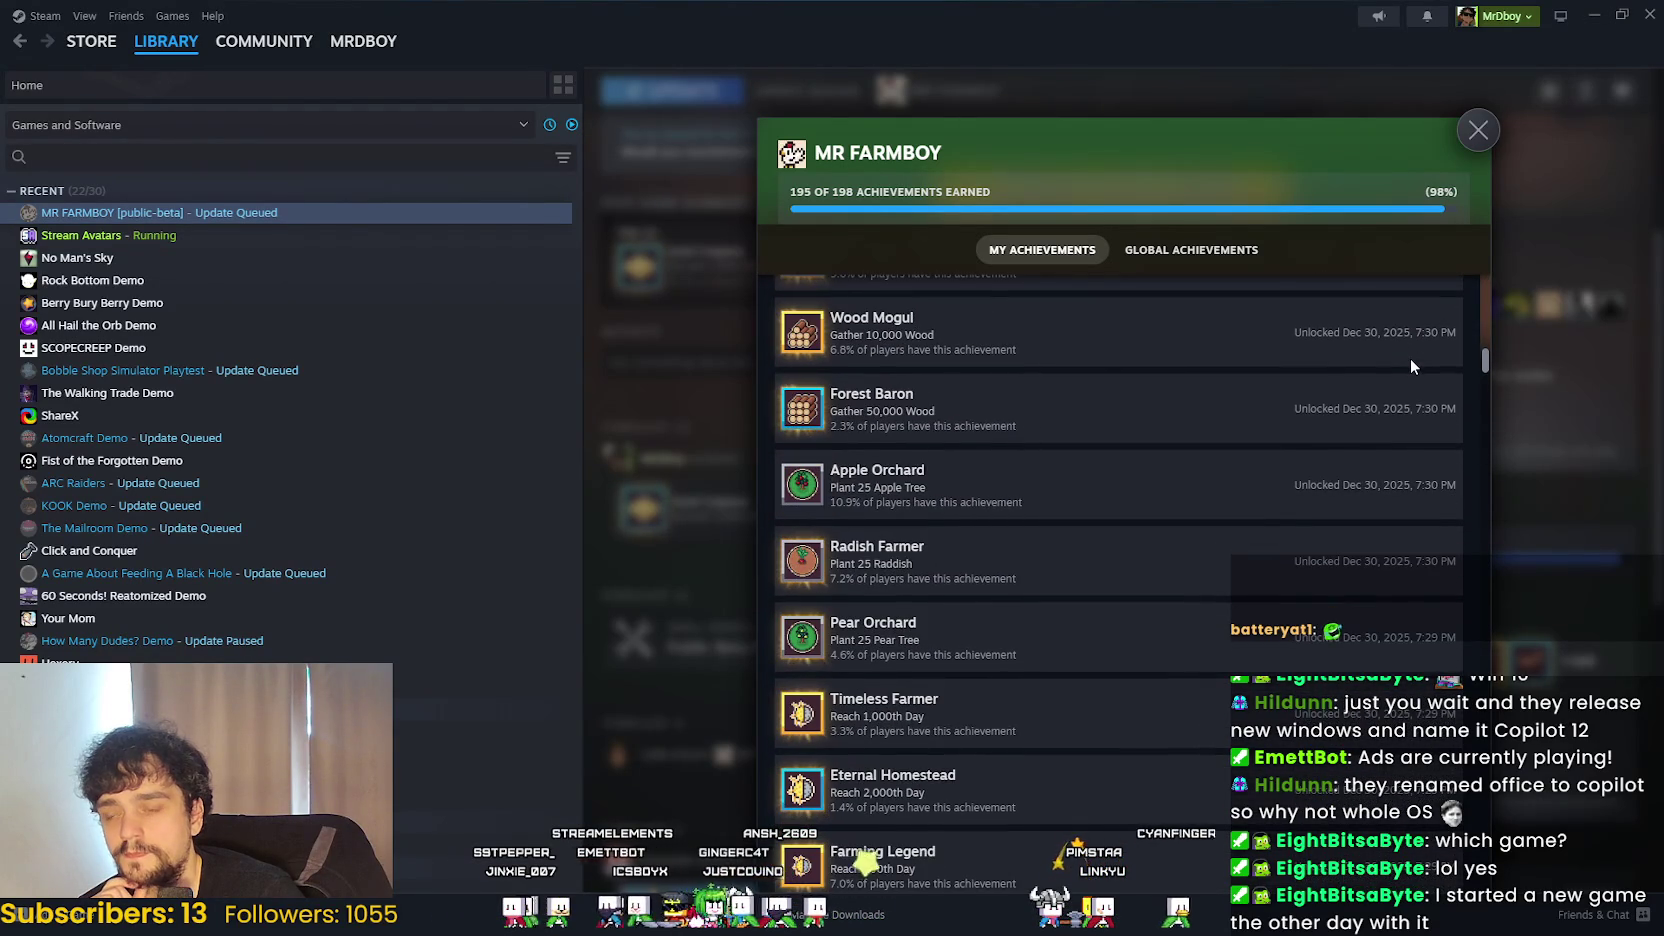
pyautogui.scroll(2, 1411, 366)
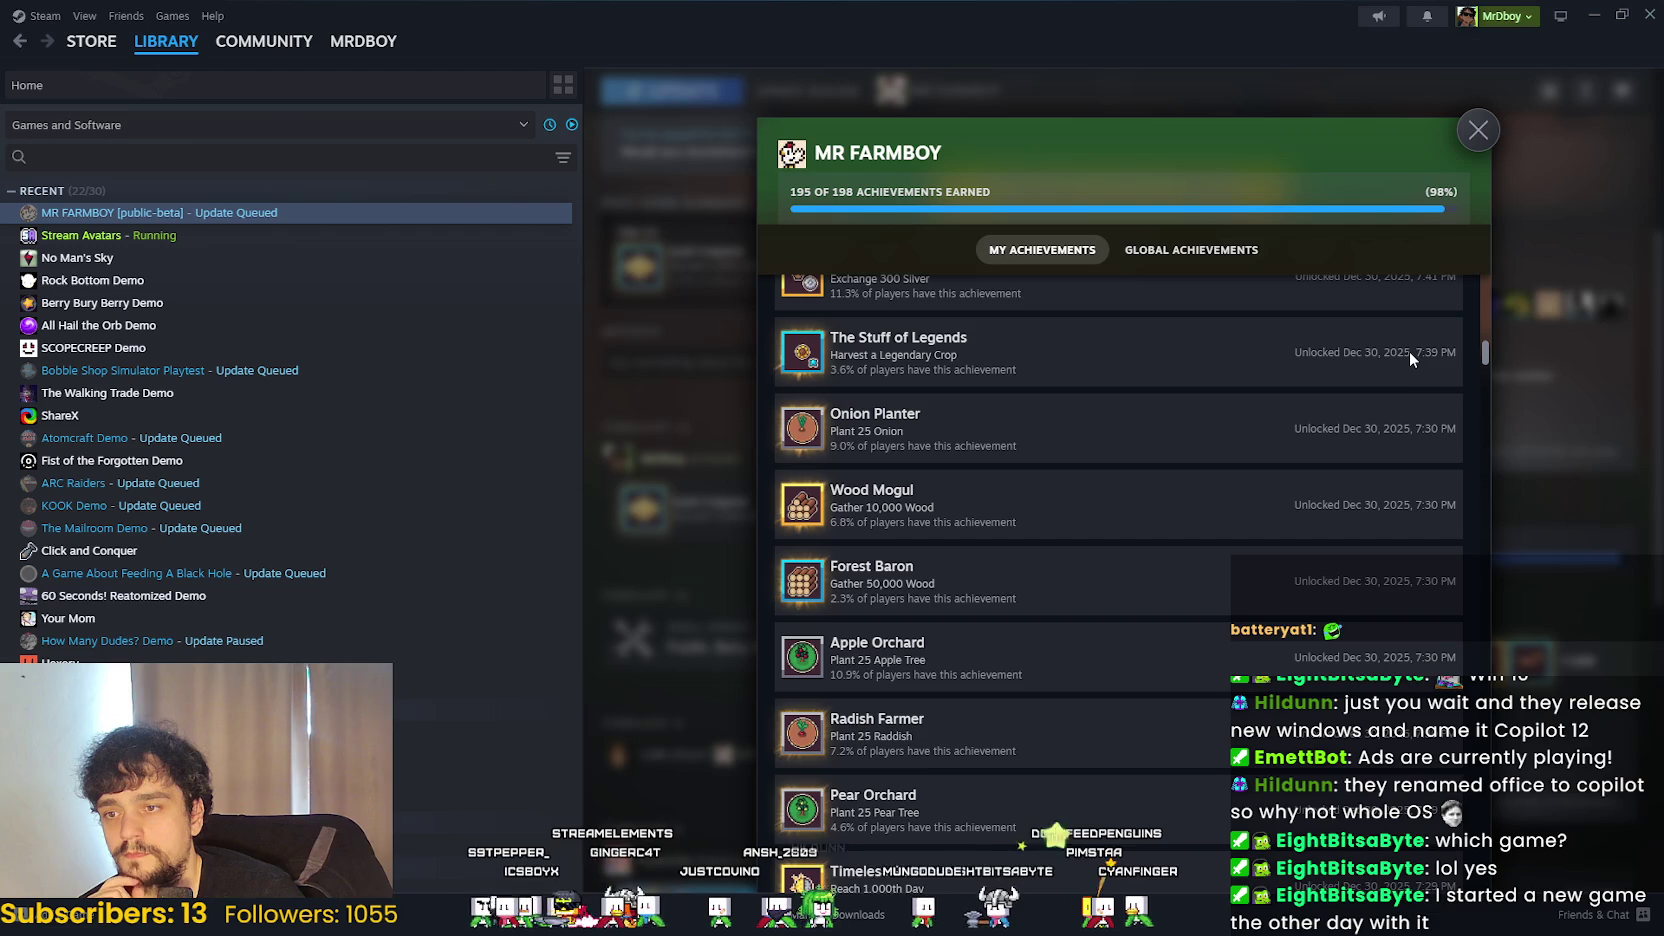
pyautogui.scroll(2, 1409, 351)
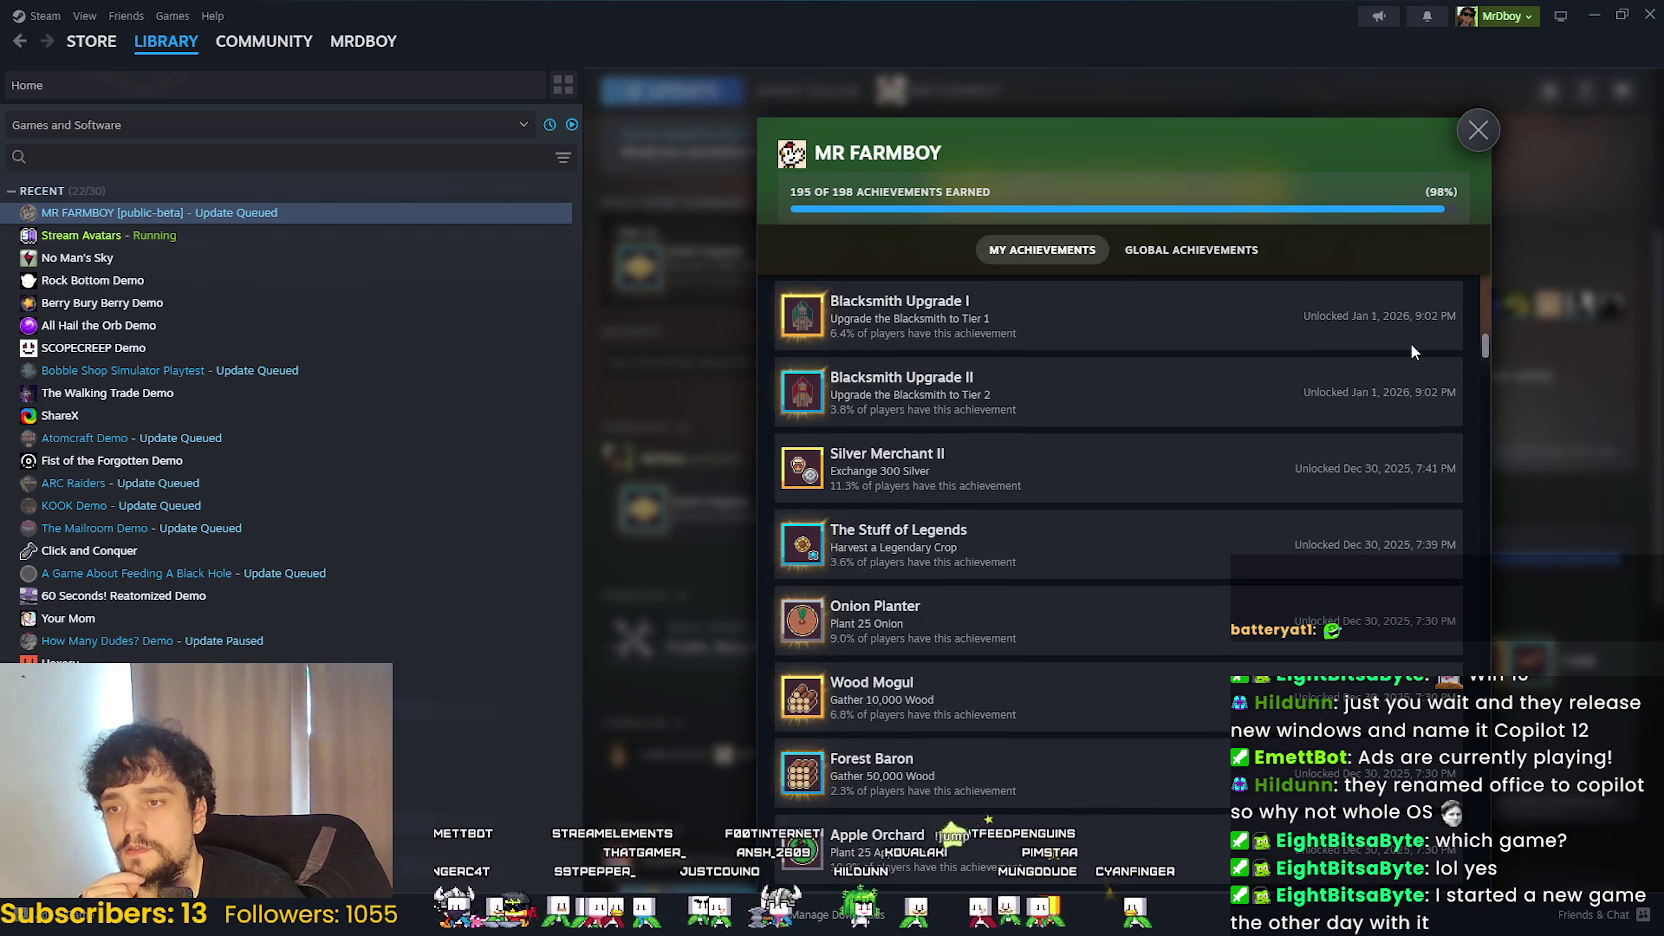
pyautogui.scroll(6, 1411, 345)
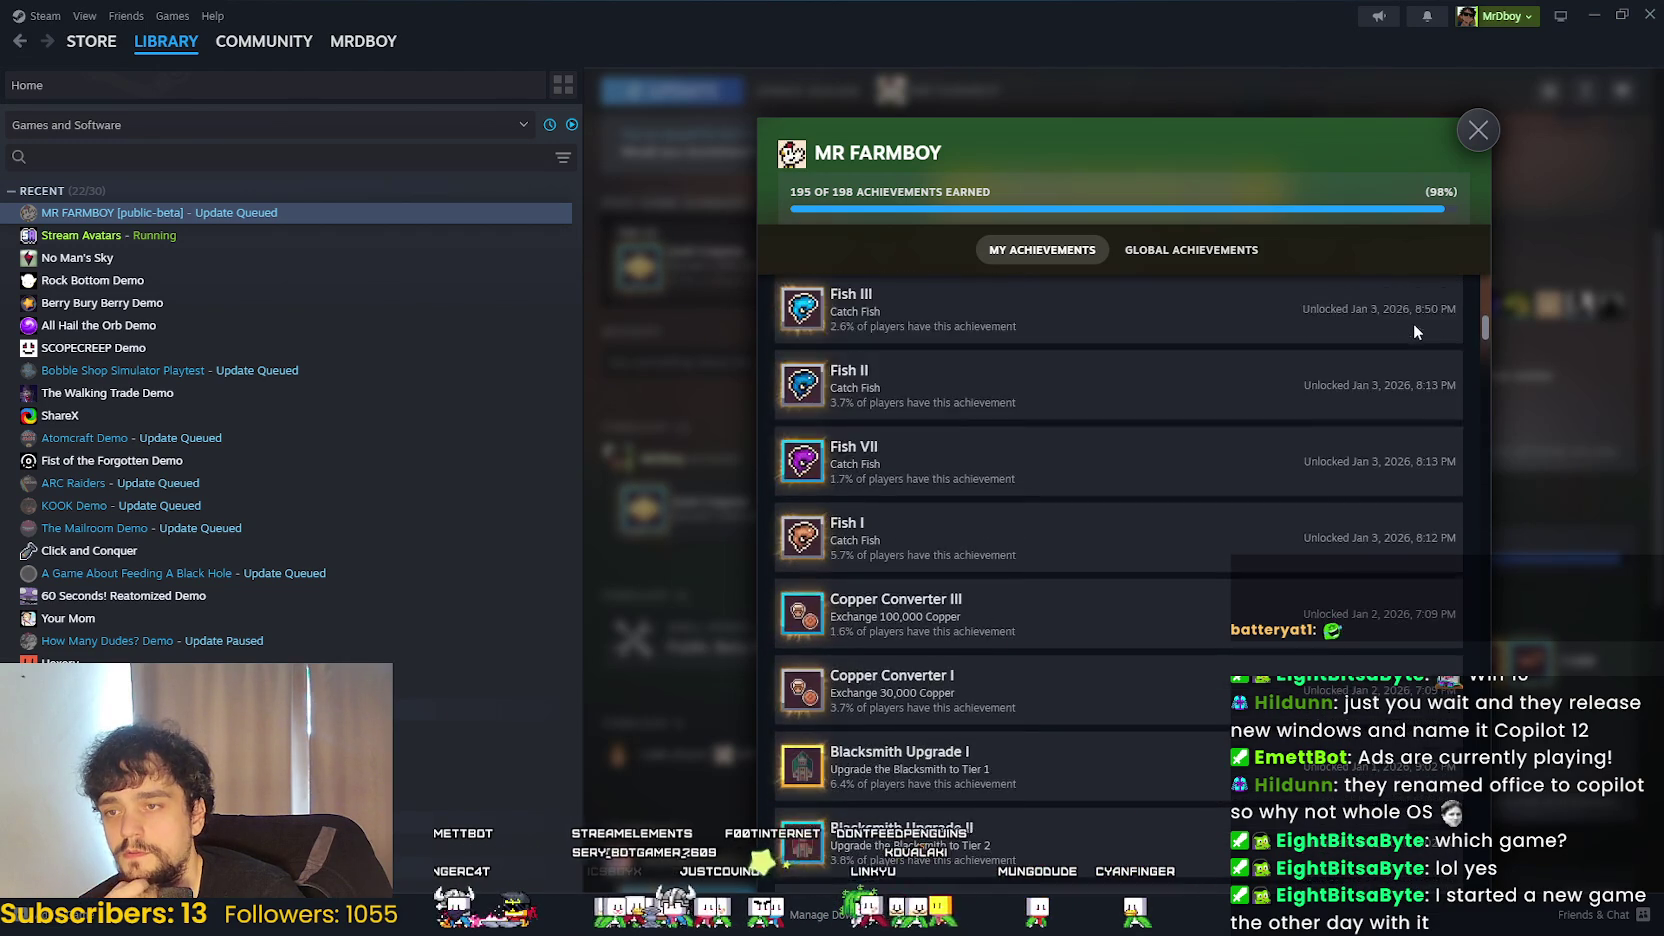
pyautogui.scroll(6, 1414, 320)
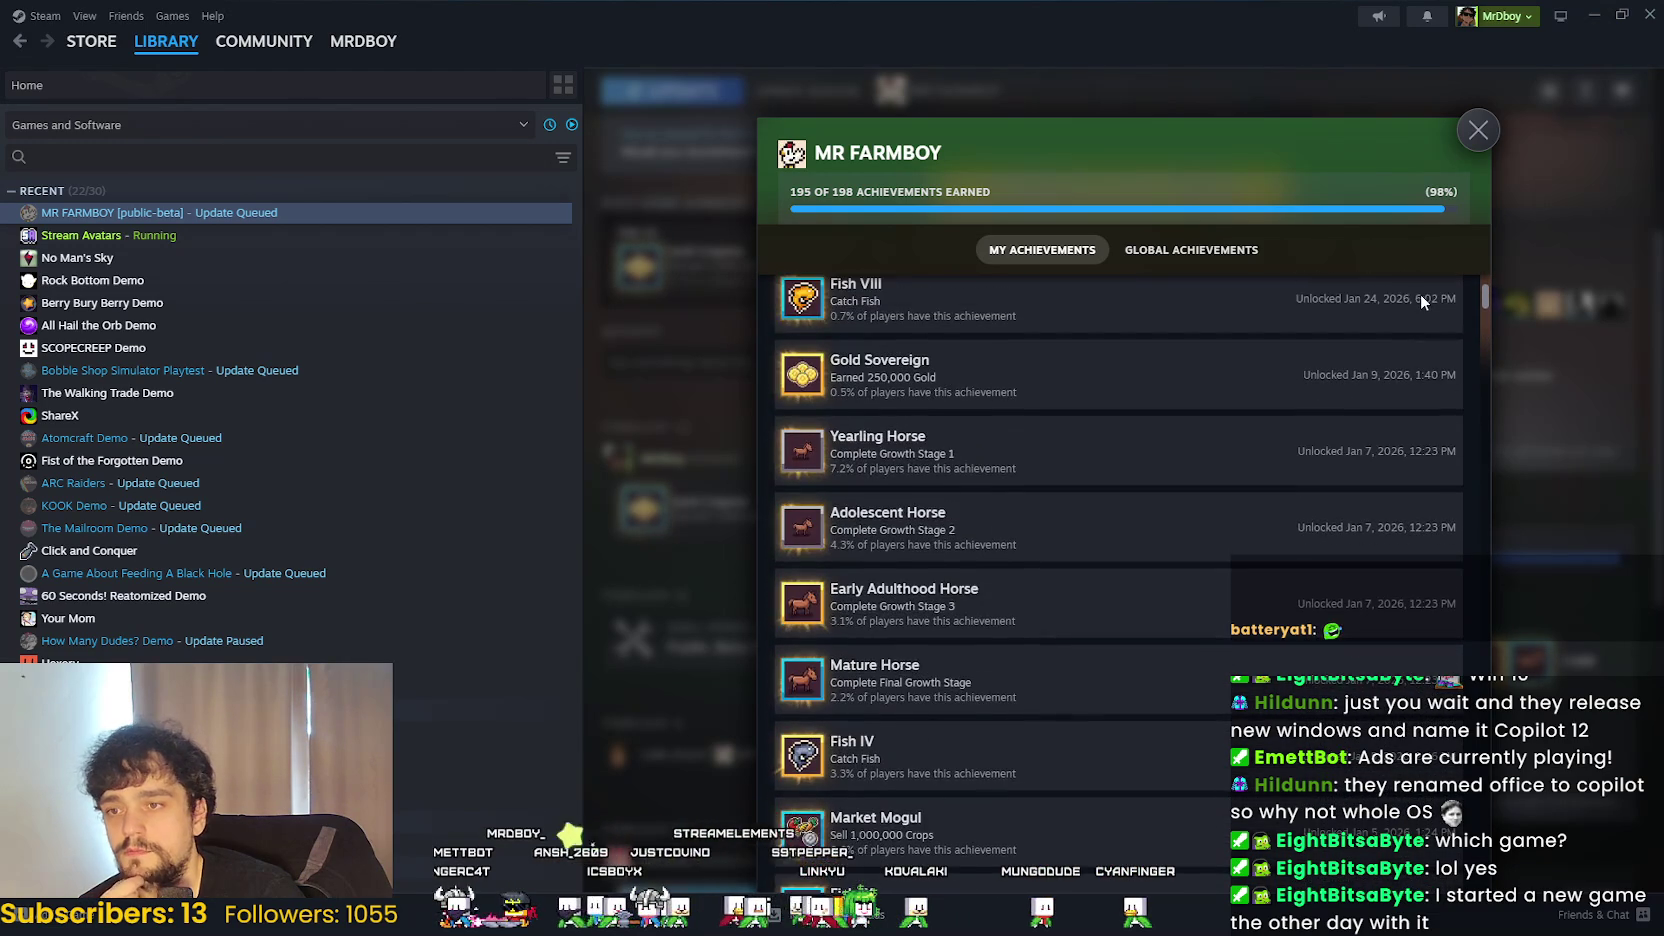
pyautogui.scroll(3, 1420, 292)
pyautogui.scroll(-8, 1435, 290)
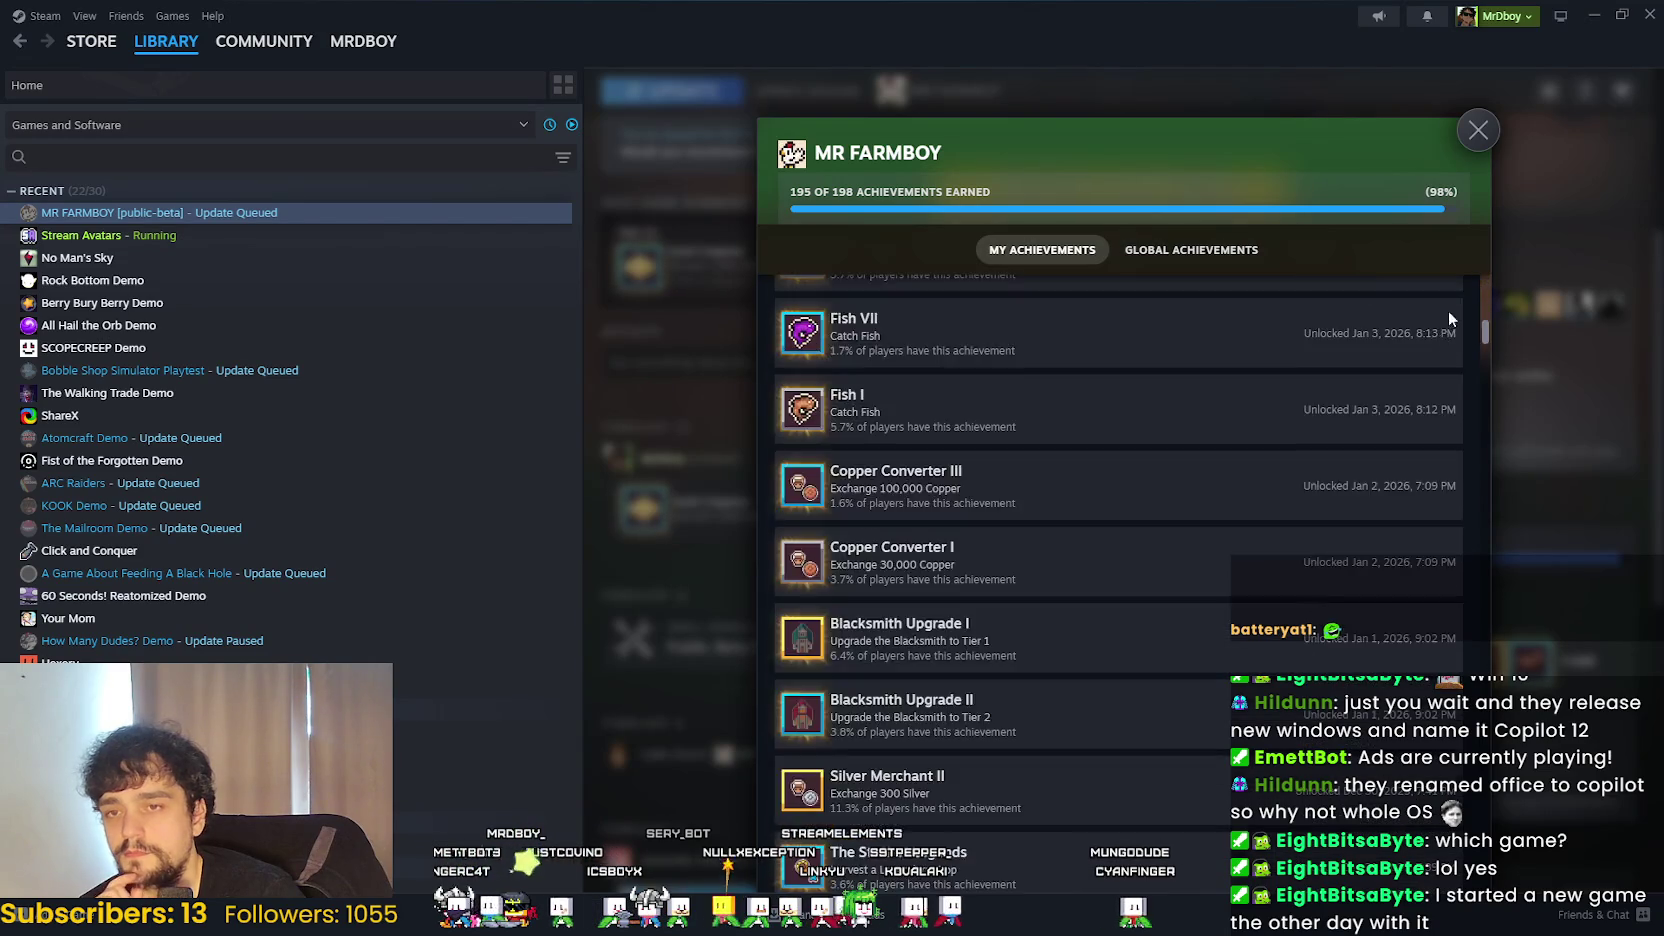
pyautogui.scroll(10, 1448, 309)
pyautogui.scroll(-8, 1440, 310)
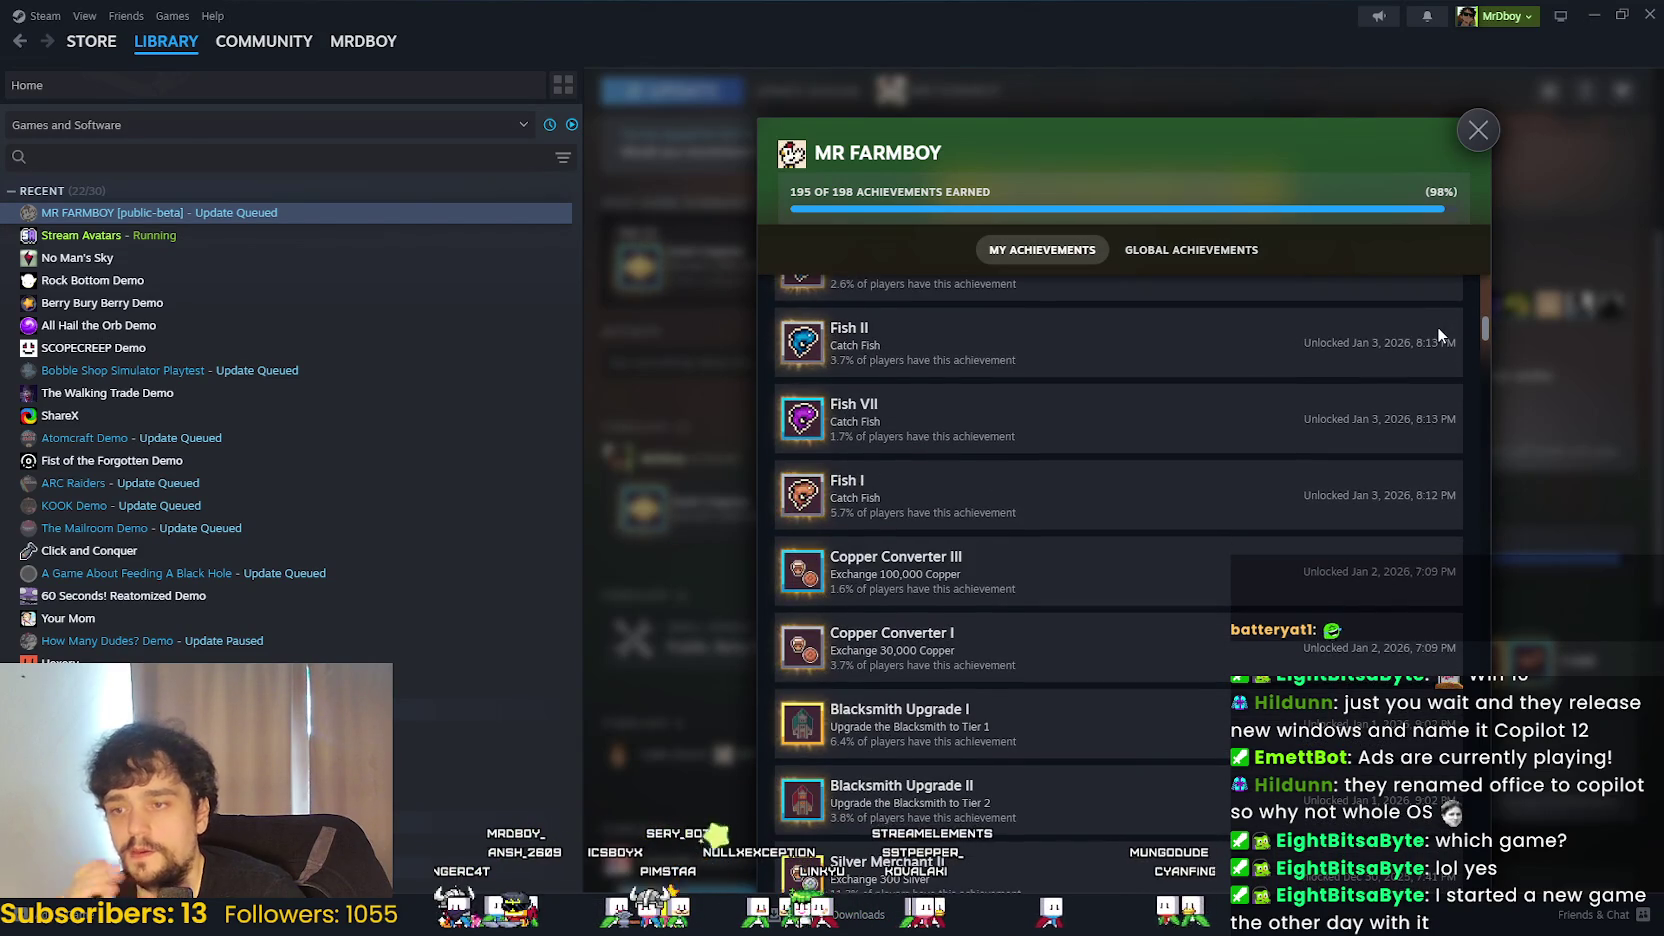
pyautogui.scroll(6, 1436, 326)
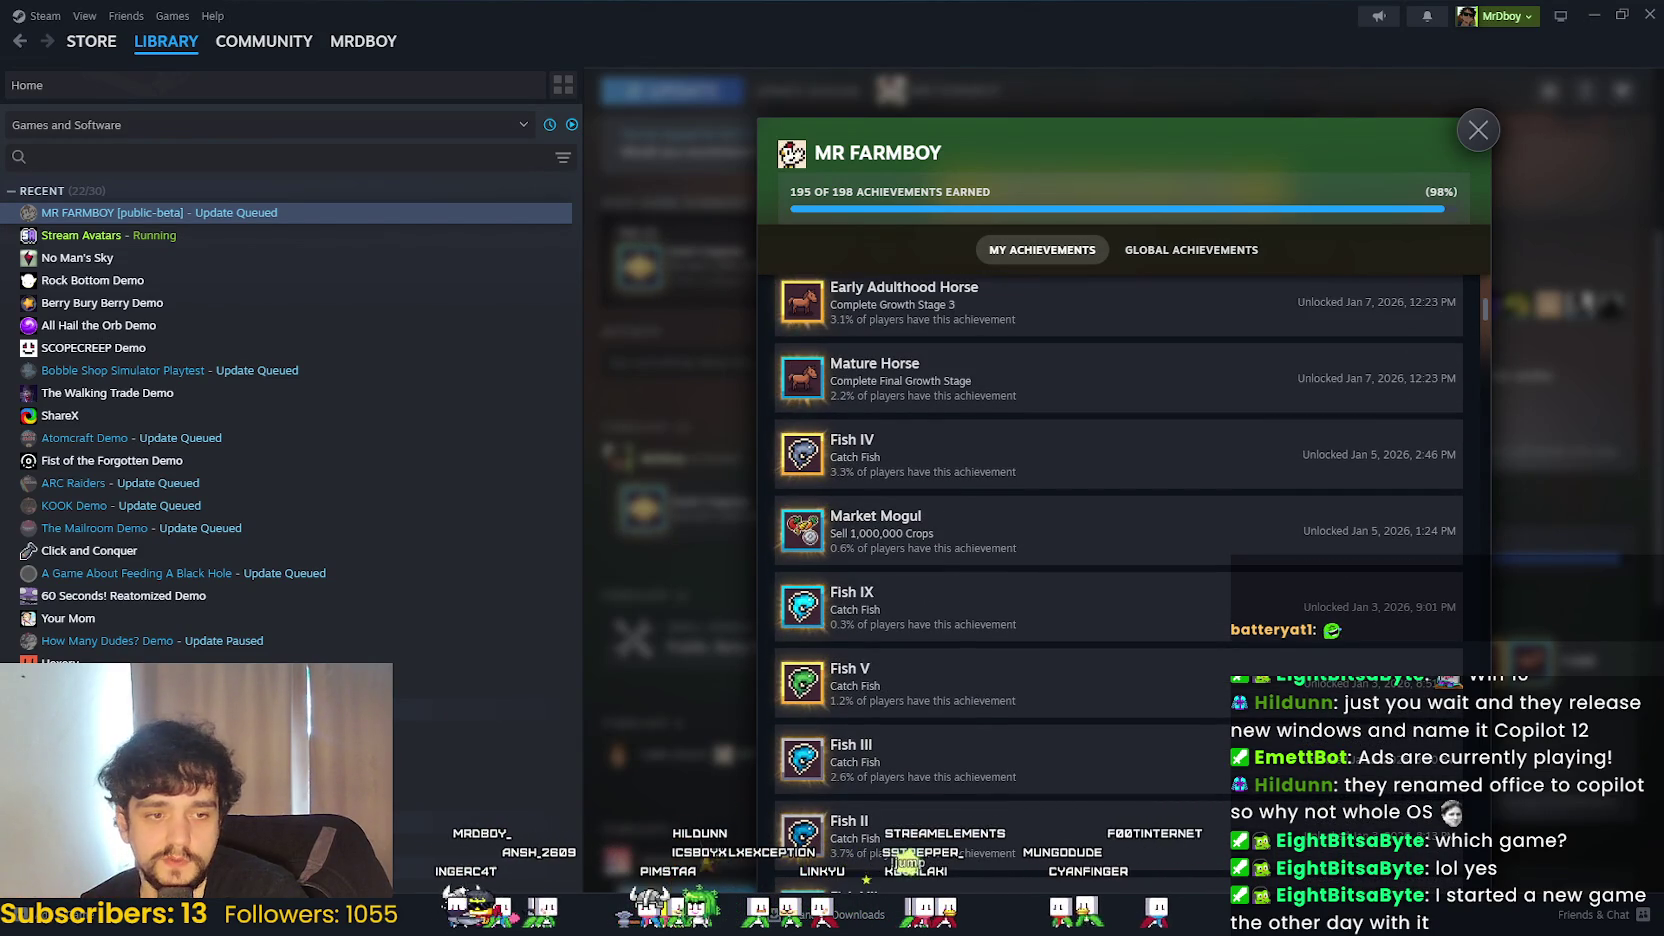
# - Switch between Steam and the YouTube Music player, ending with the music player in front
pyautogui.hotkey('alt', 'Tab')
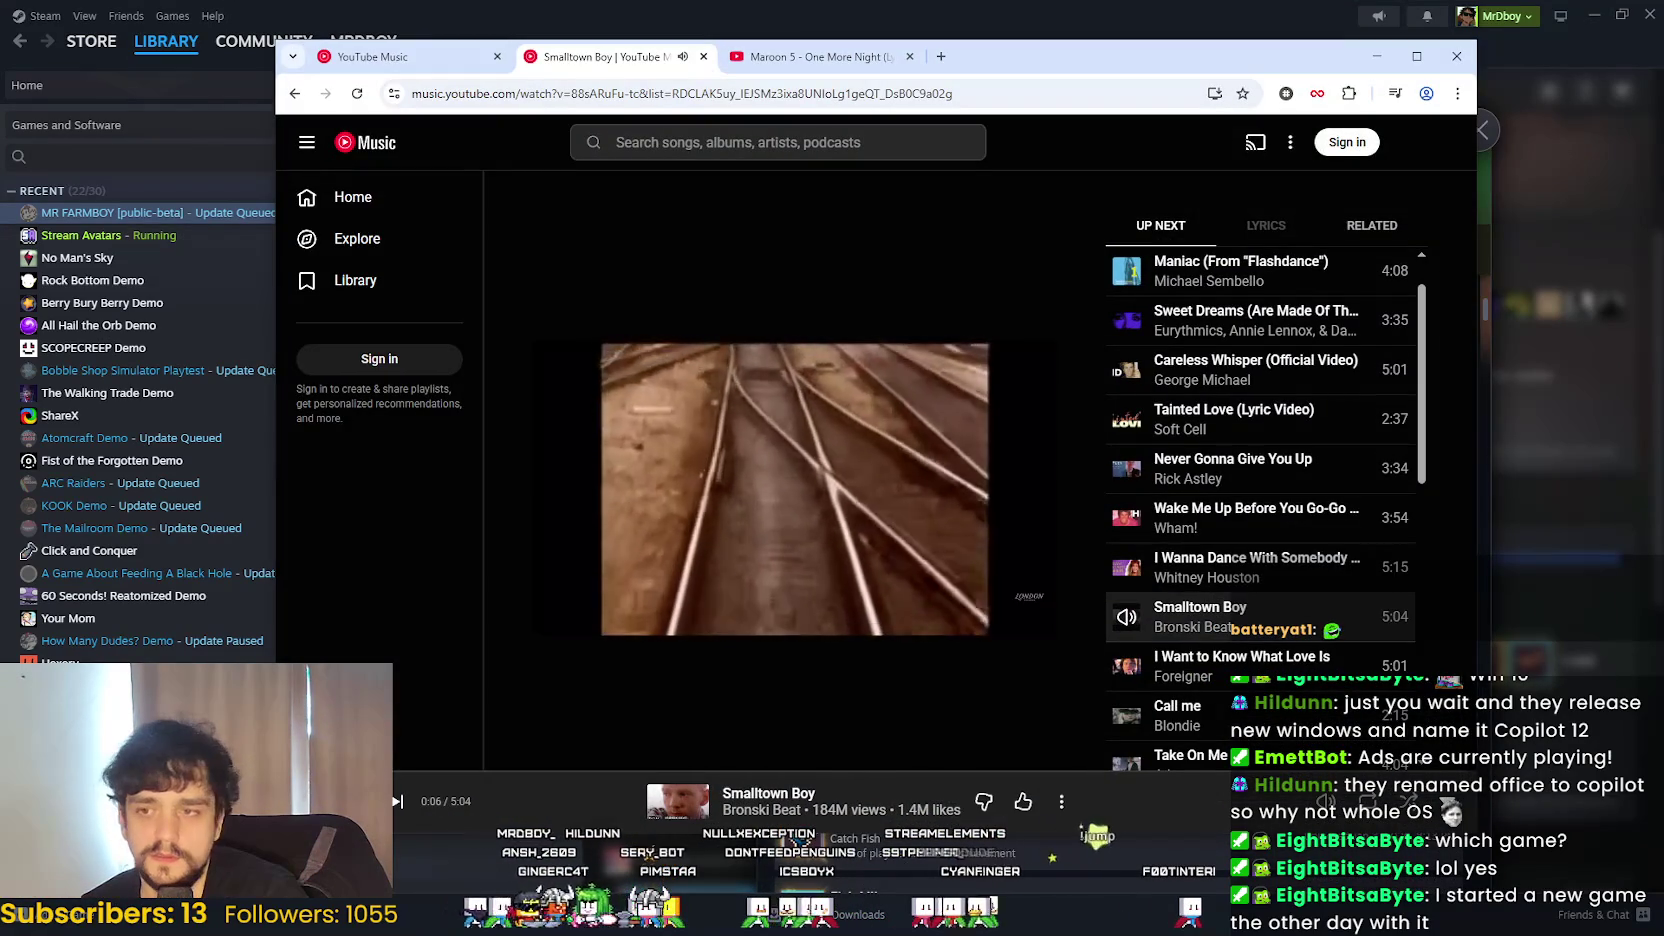
pyautogui.hotkey('alt', 'Tab')
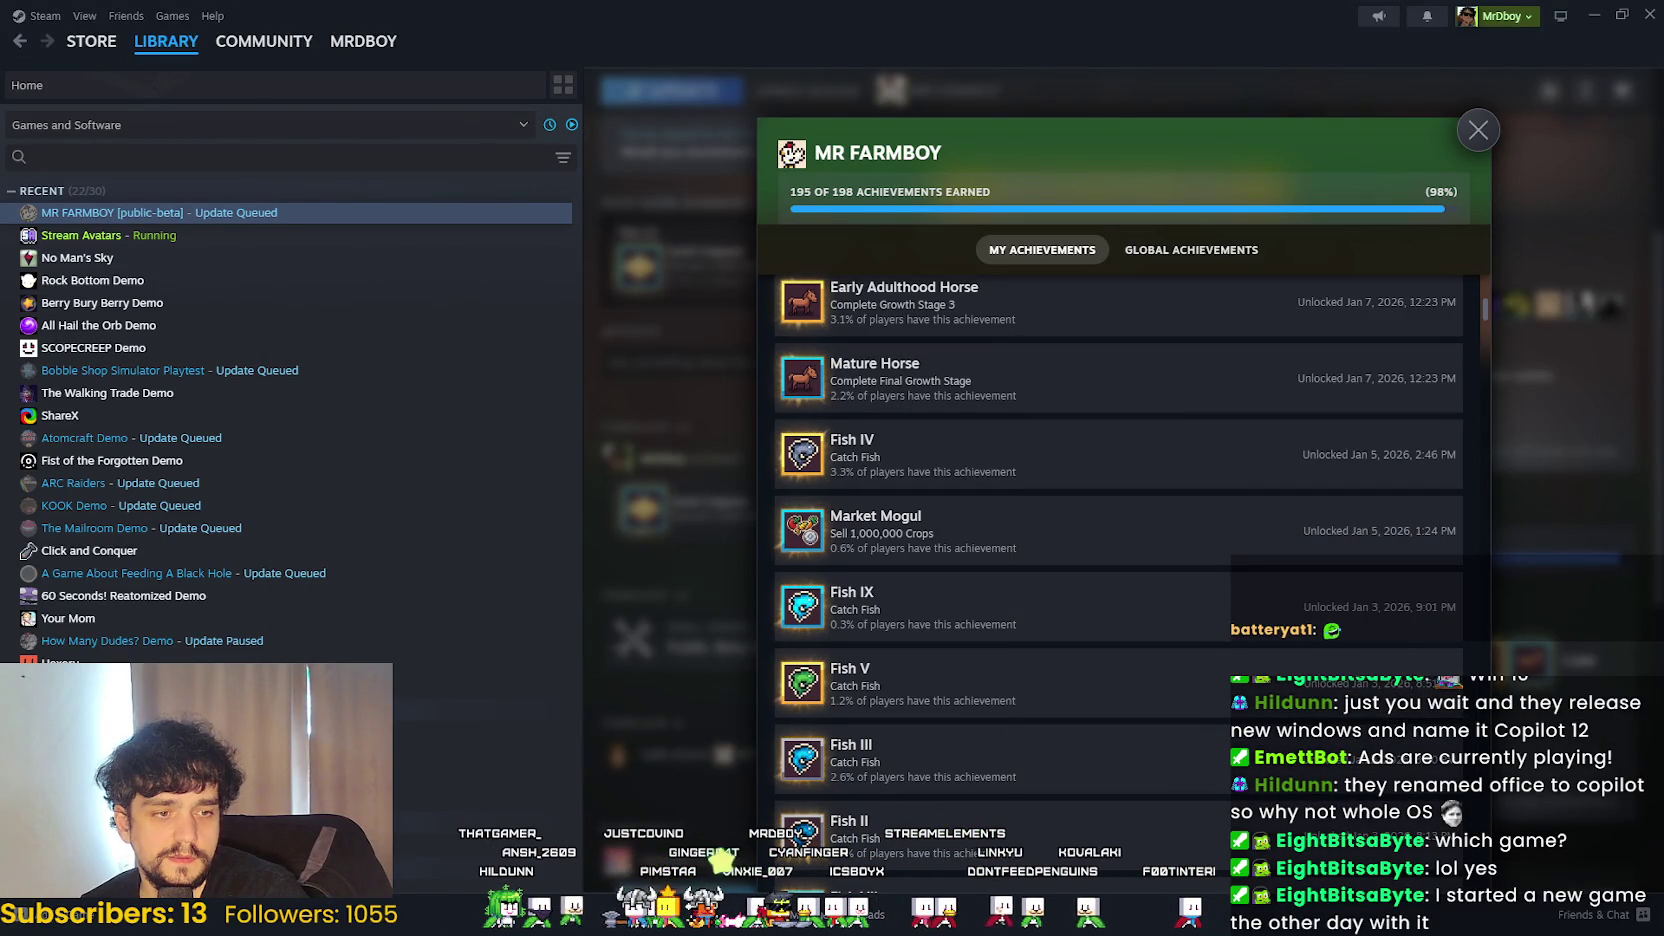
pyautogui.hotkey('alt', 'Tab')
pyautogui.hotkey('alt', 'Tab')
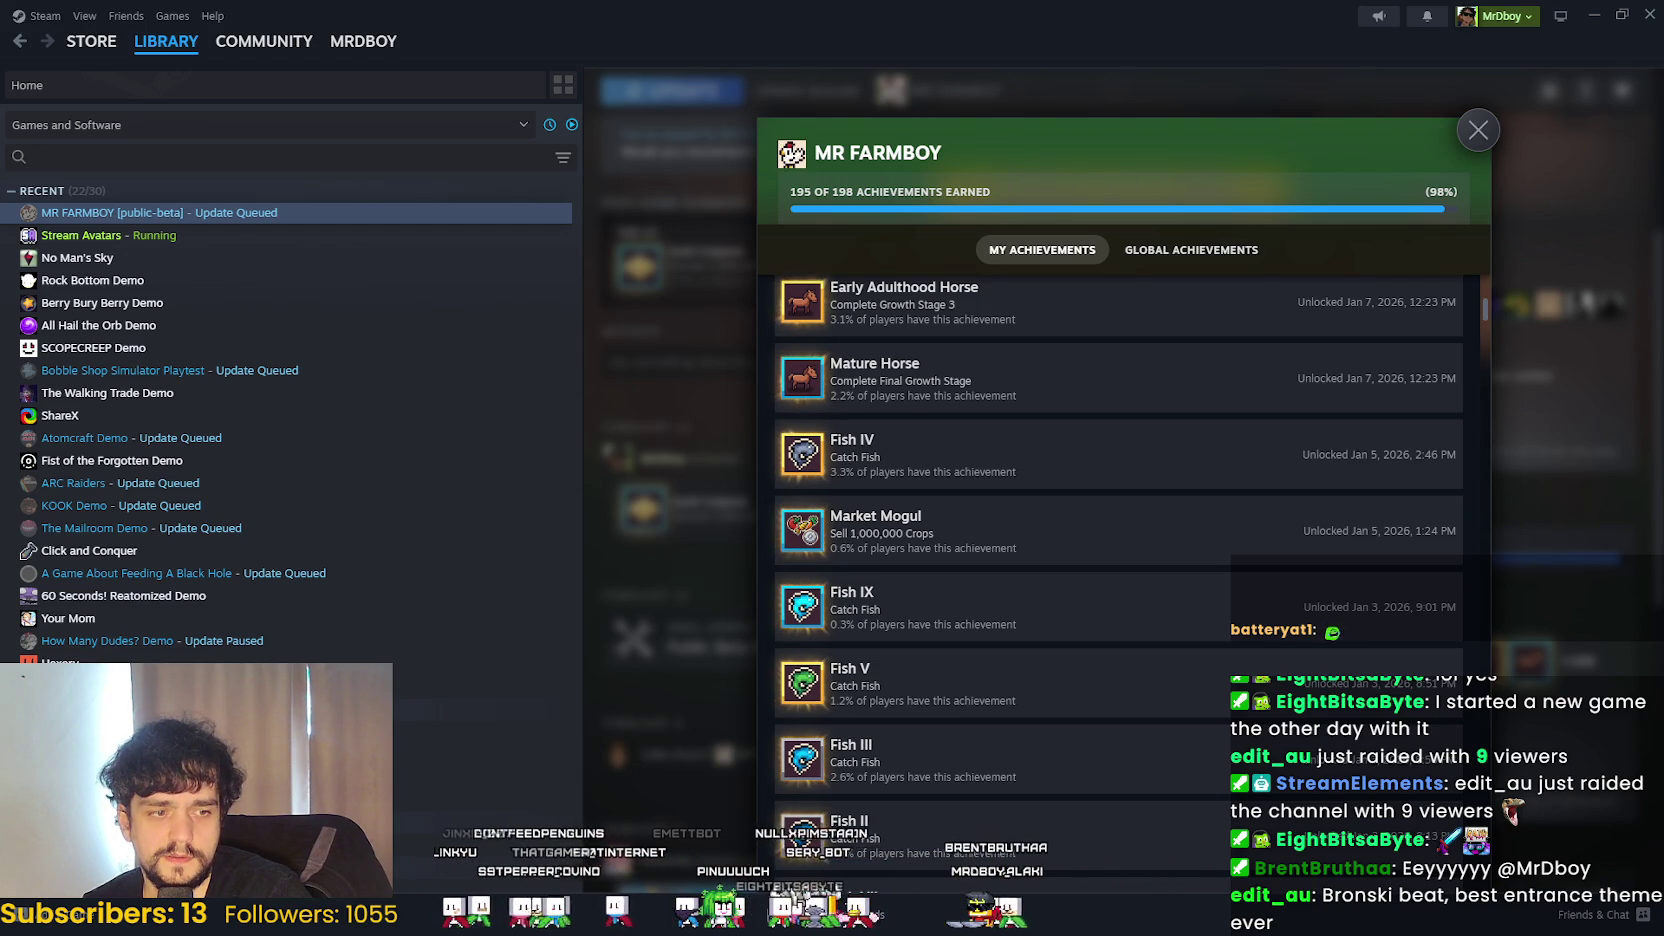
pyautogui.hotkey('alt', 'Tab')
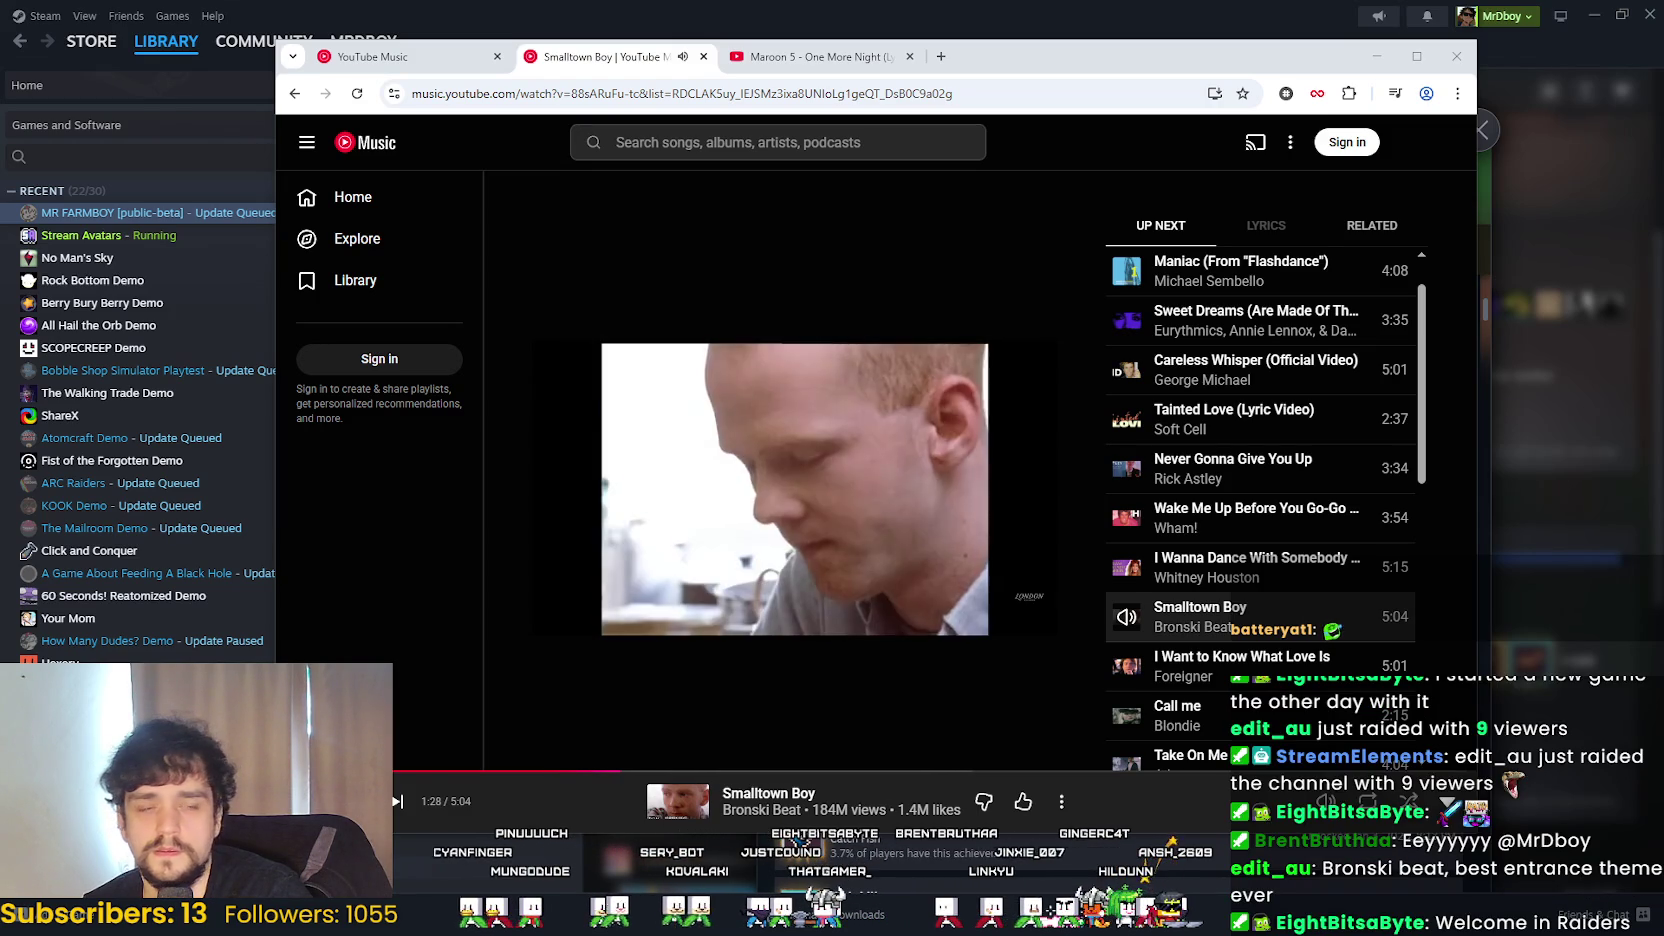
# - Minimize YouTube Music and nudge the MR FARMBOY Localization spreadsheet window up and left
pyautogui.scroll(-4, 1114, 427)
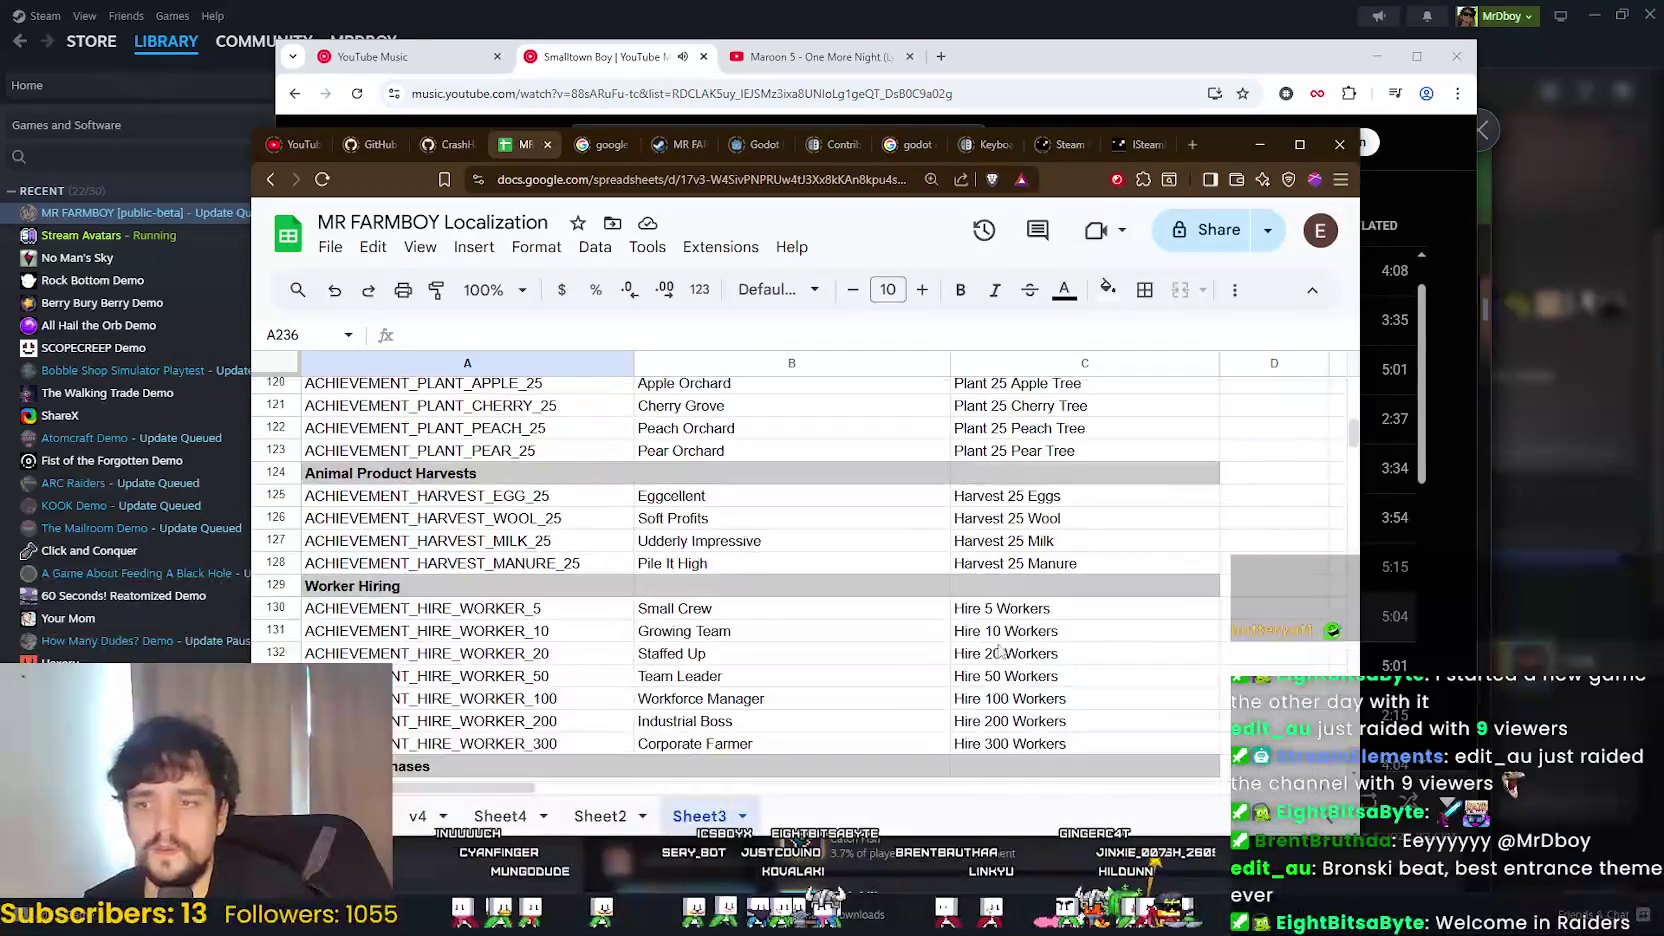
pyautogui.scroll(1, 955, 637)
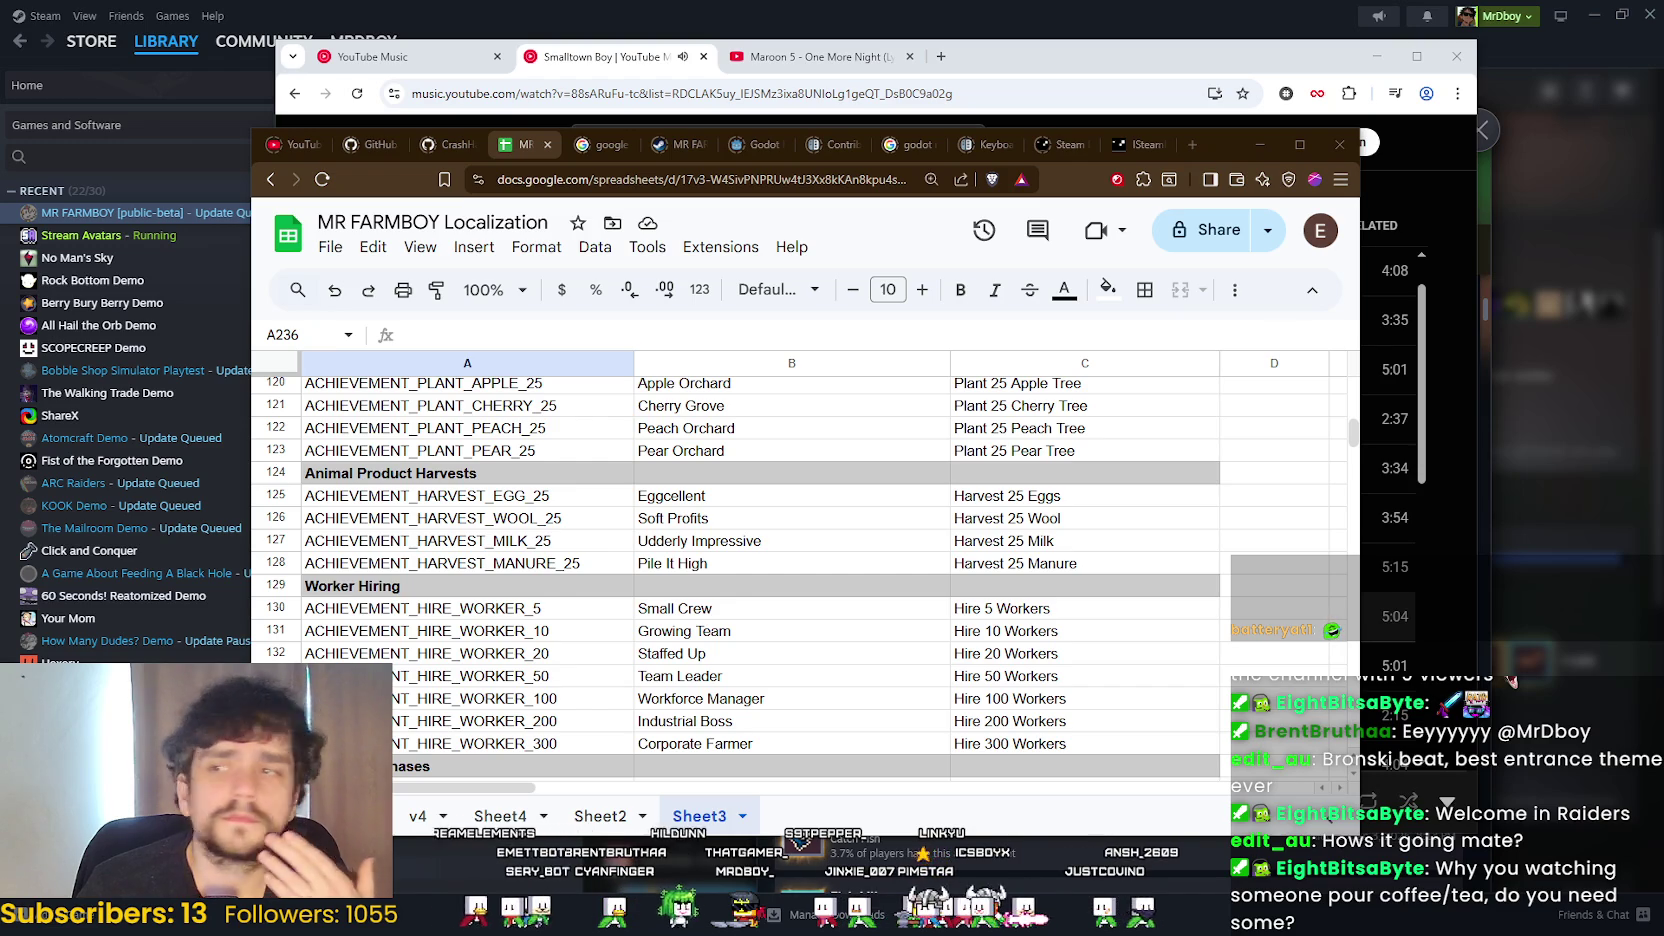
pyautogui.click(1113, 61)
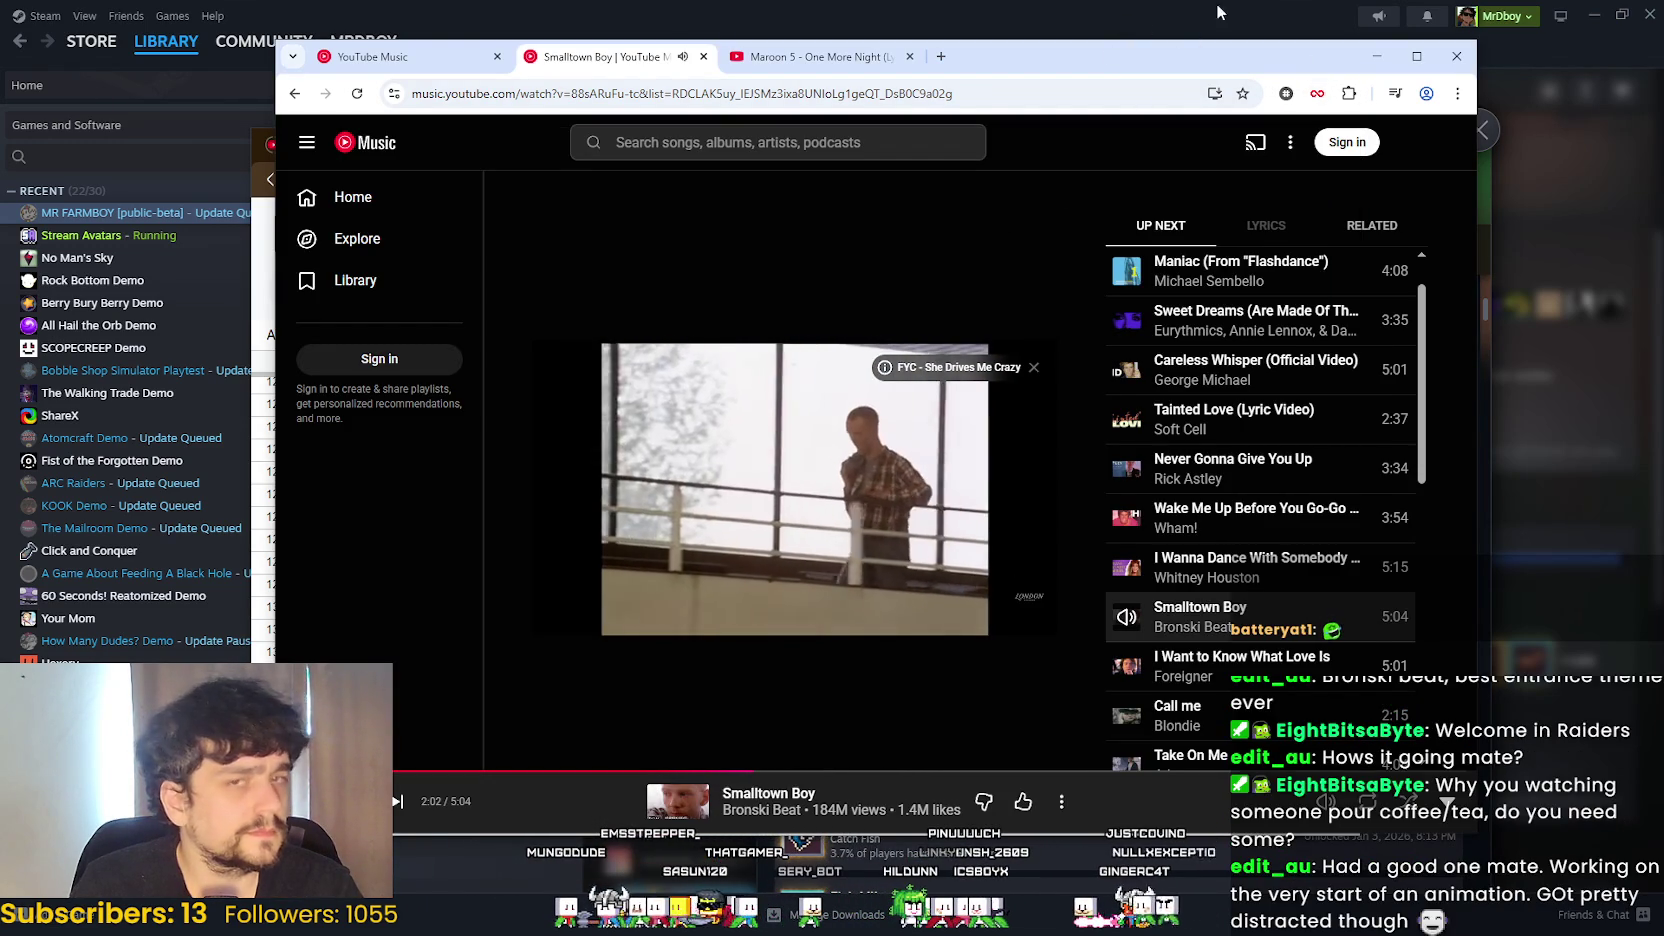
pyautogui.click(1376, 56)
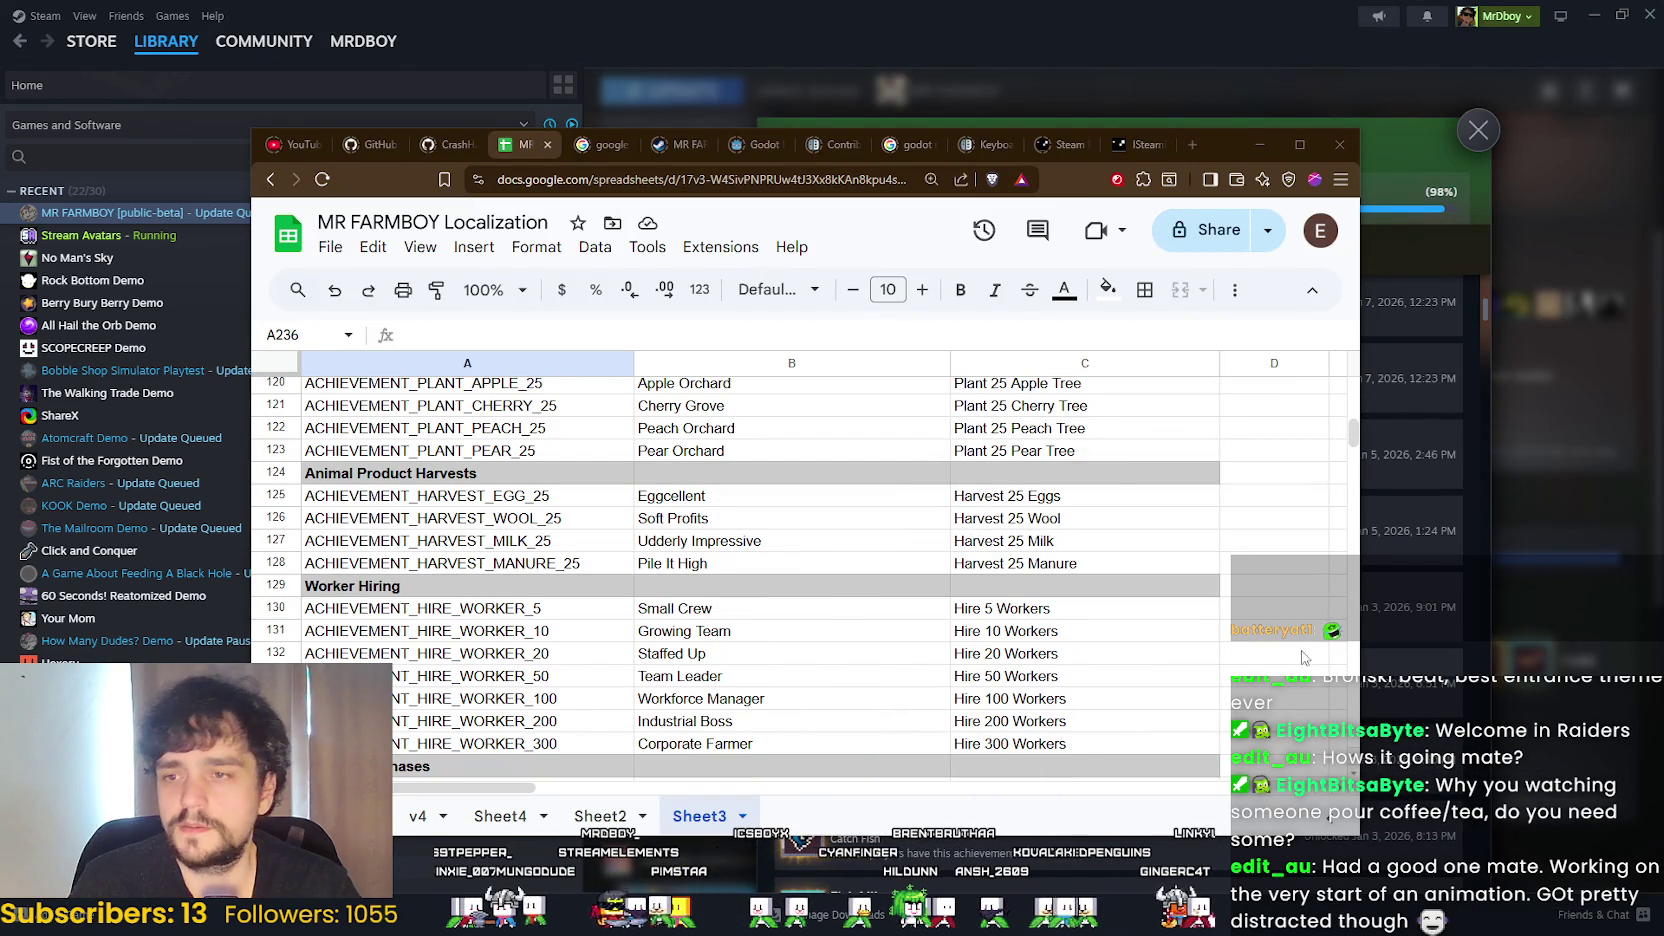
pyautogui.click(1275, 518)
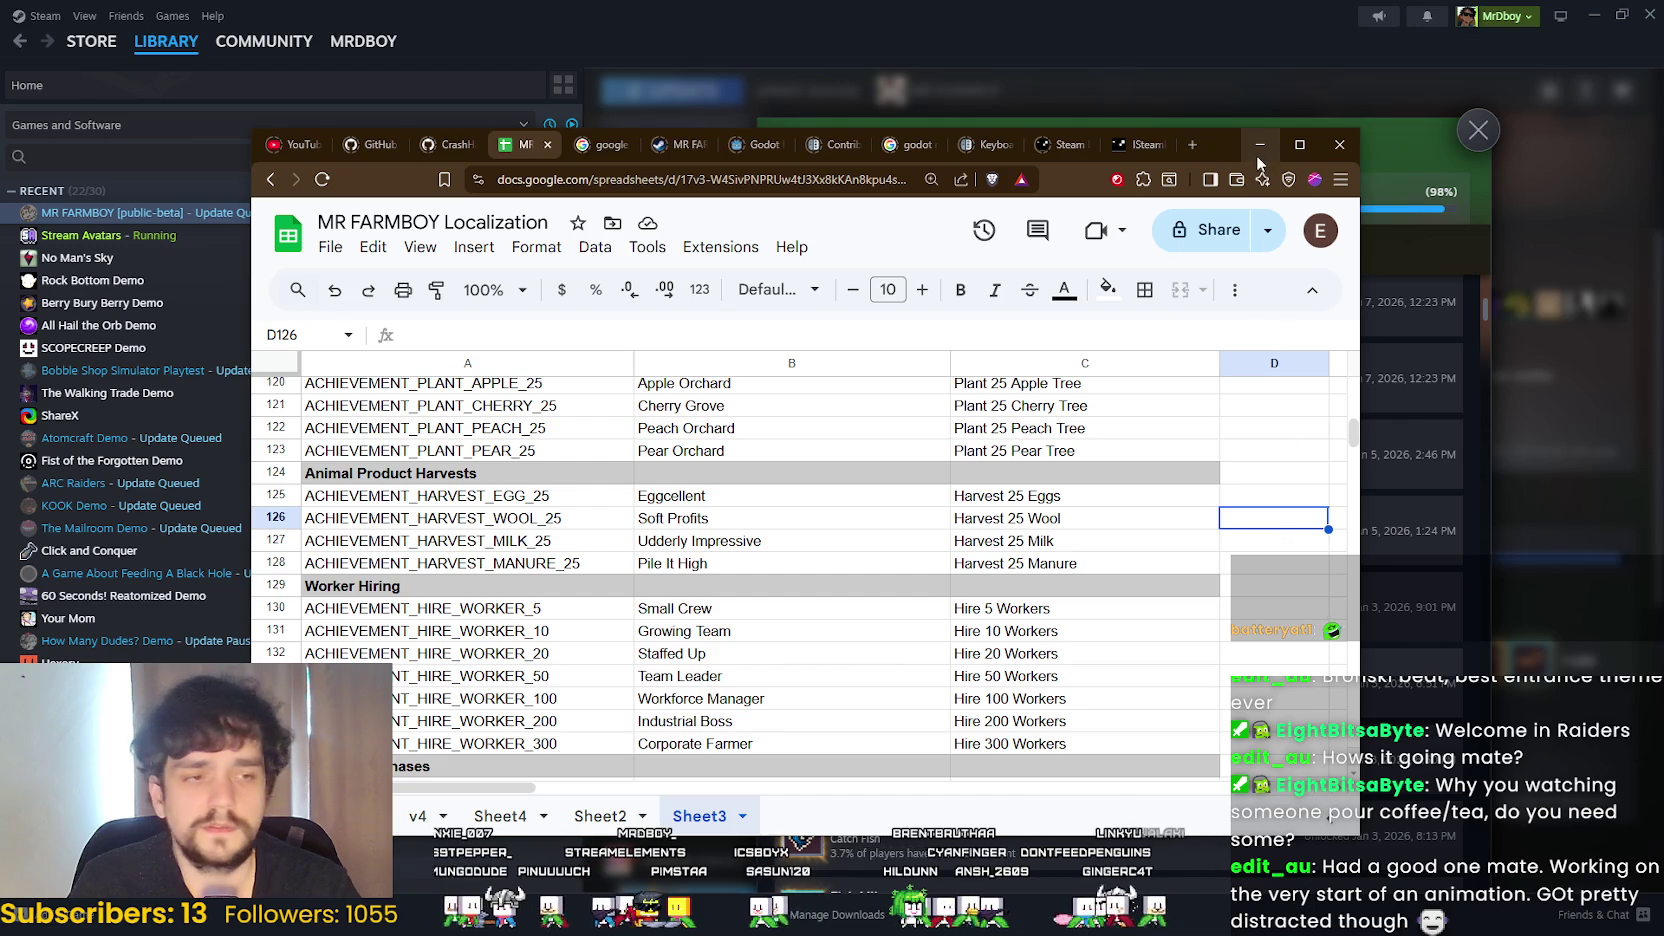
pyautogui.moveTo(1212, 142); pyautogui.dragTo(1188, 88)
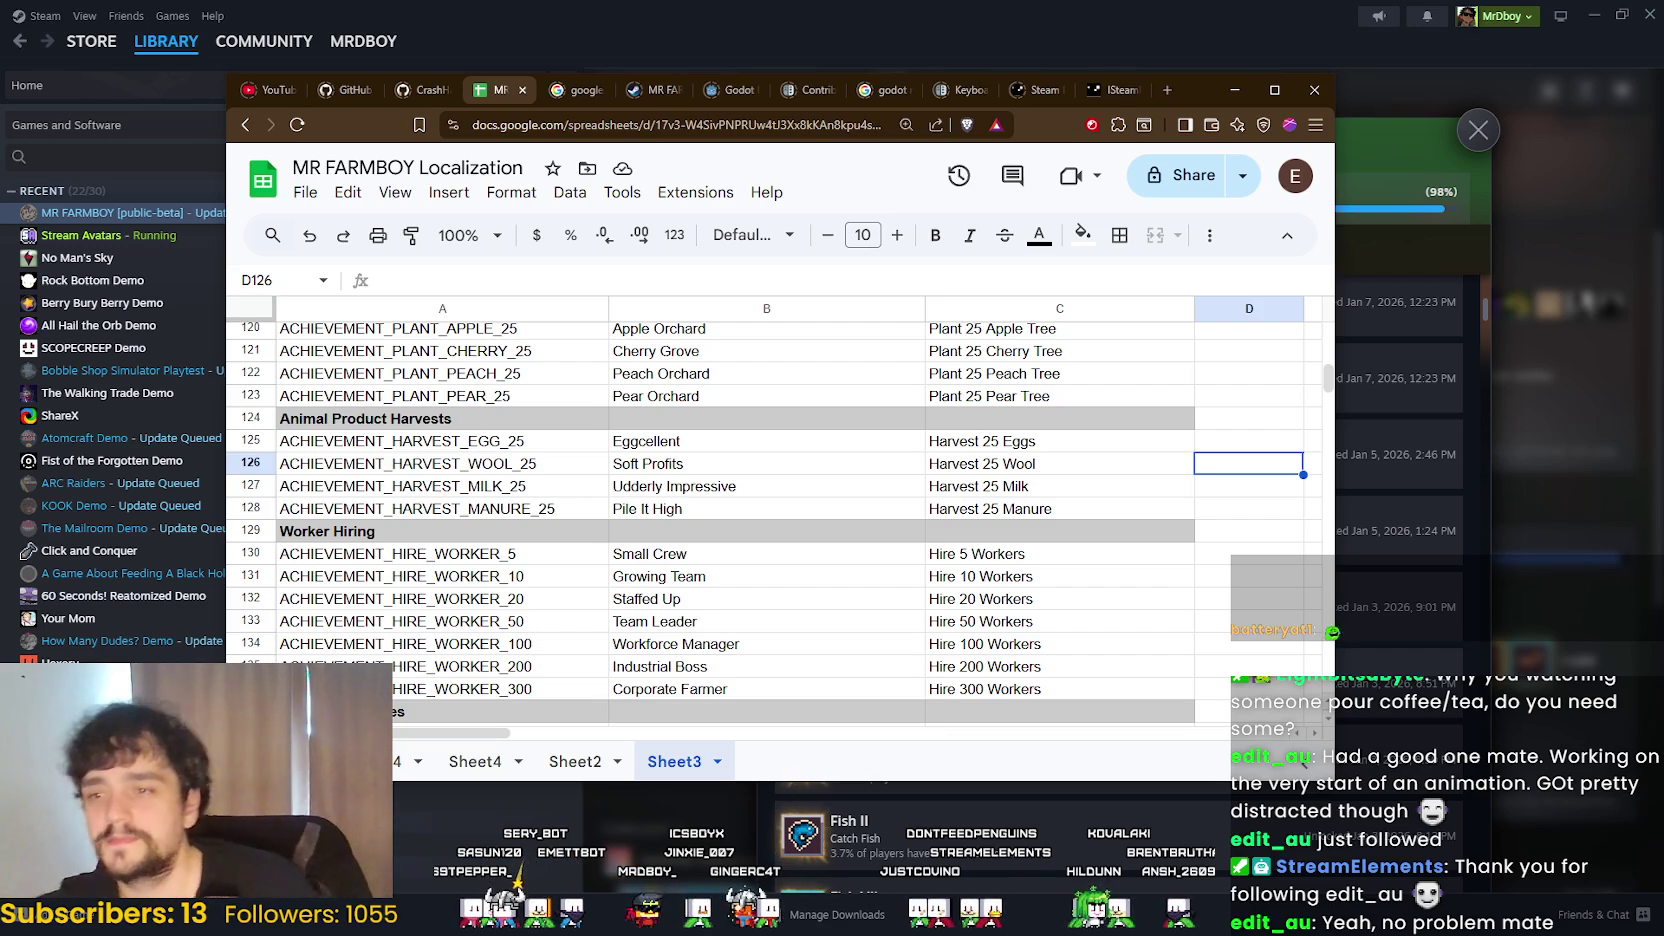
pyautogui.scroll(-20, 885, 520)
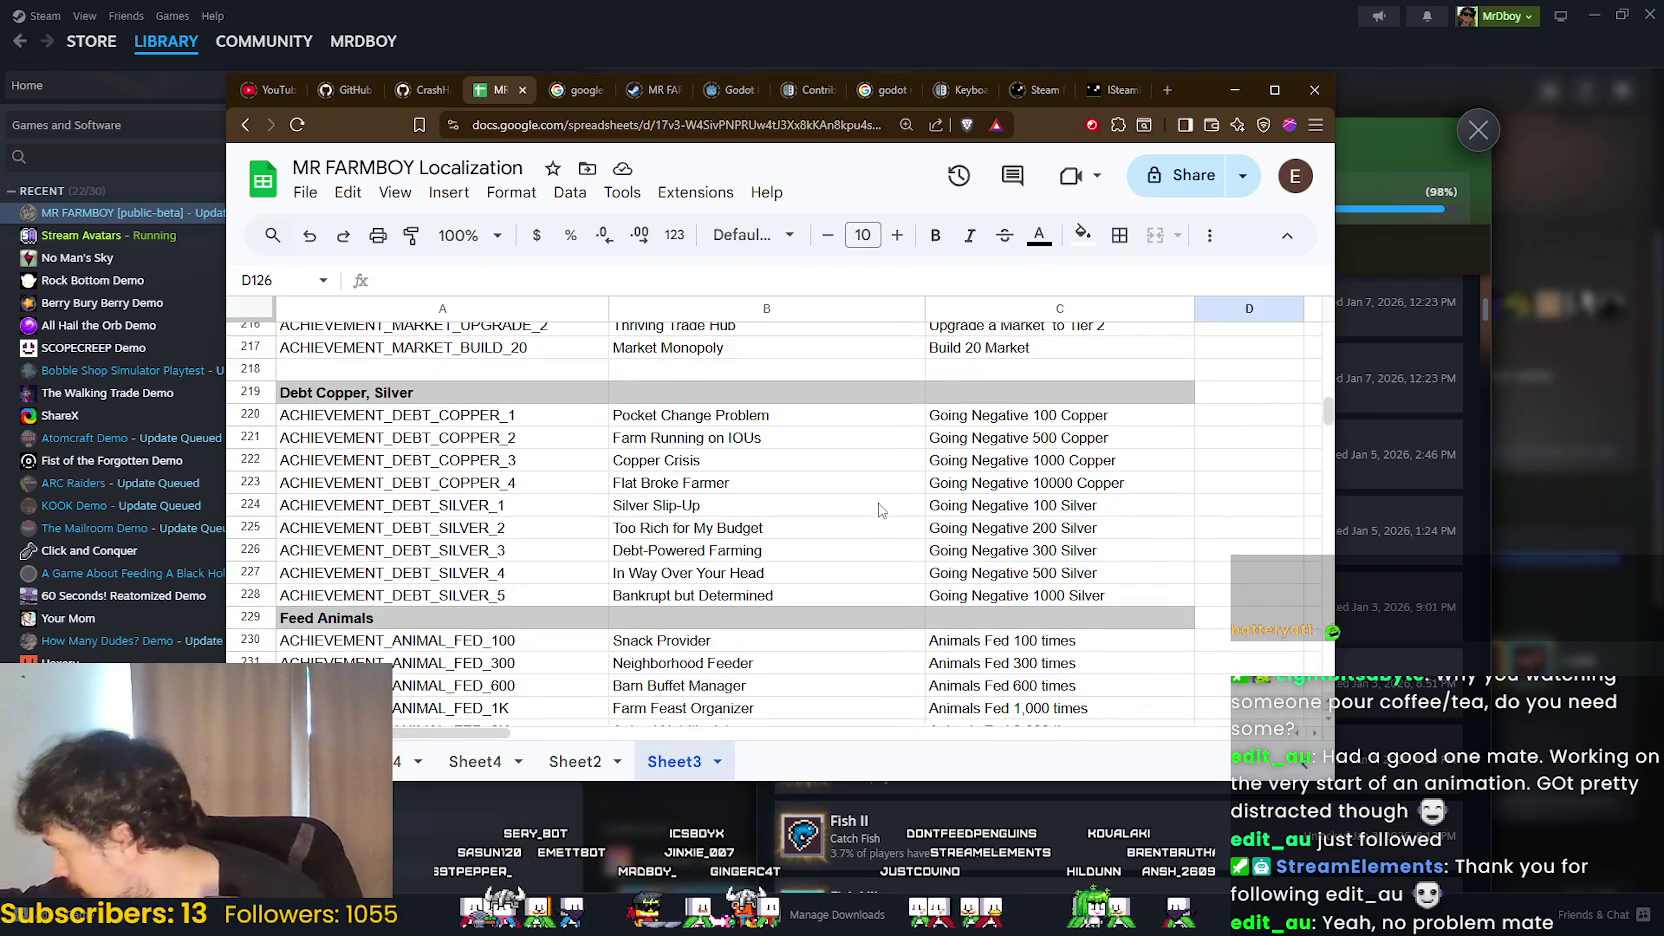
pyautogui.scroll(-3, 757, 558)
pyautogui.click(735, 542)
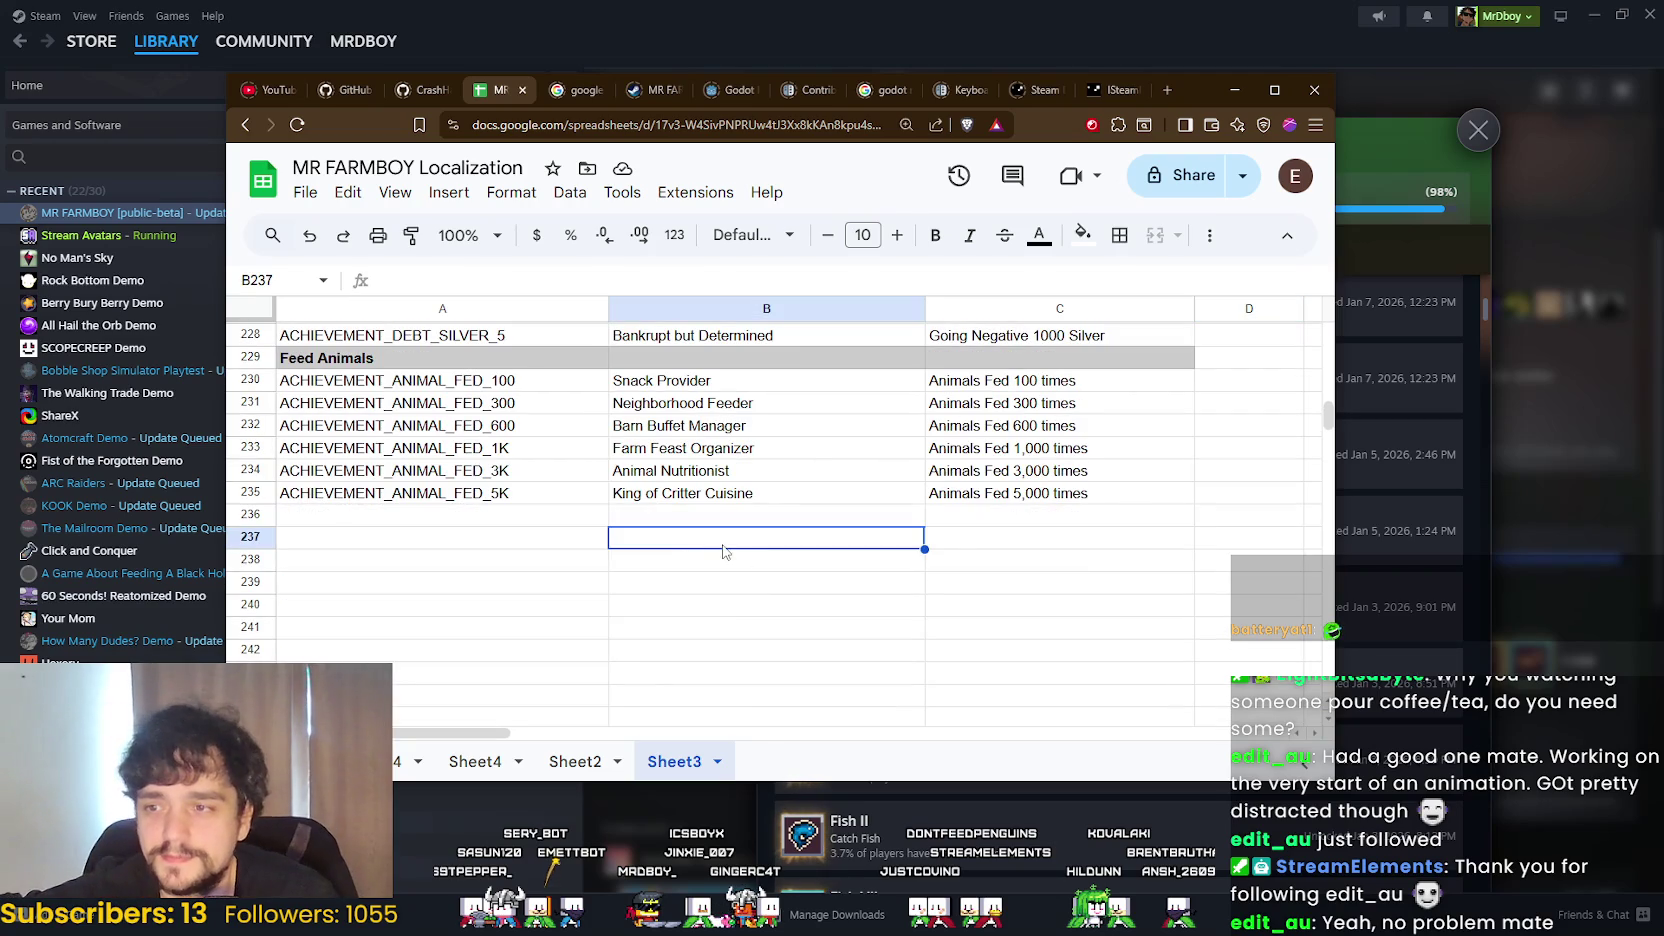
pyautogui.click(403, 535)
pyautogui.scroll(3, 975, 648)
pyautogui.scroll(13, 955, 637)
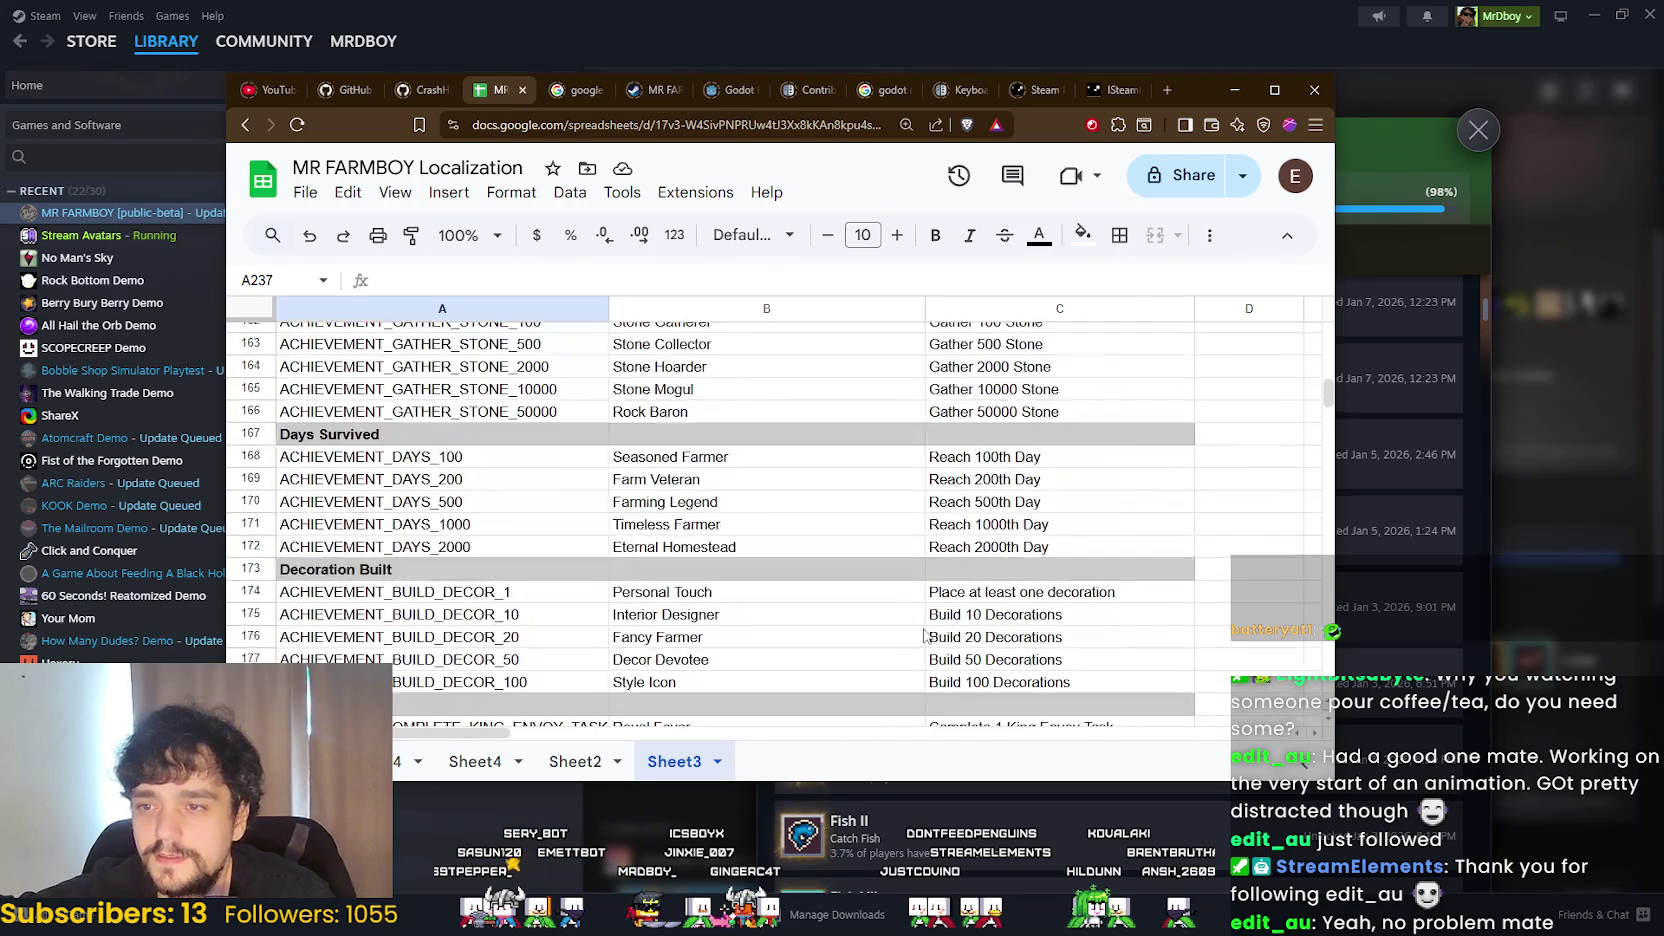
pyautogui.scroll(4, 725, 580)
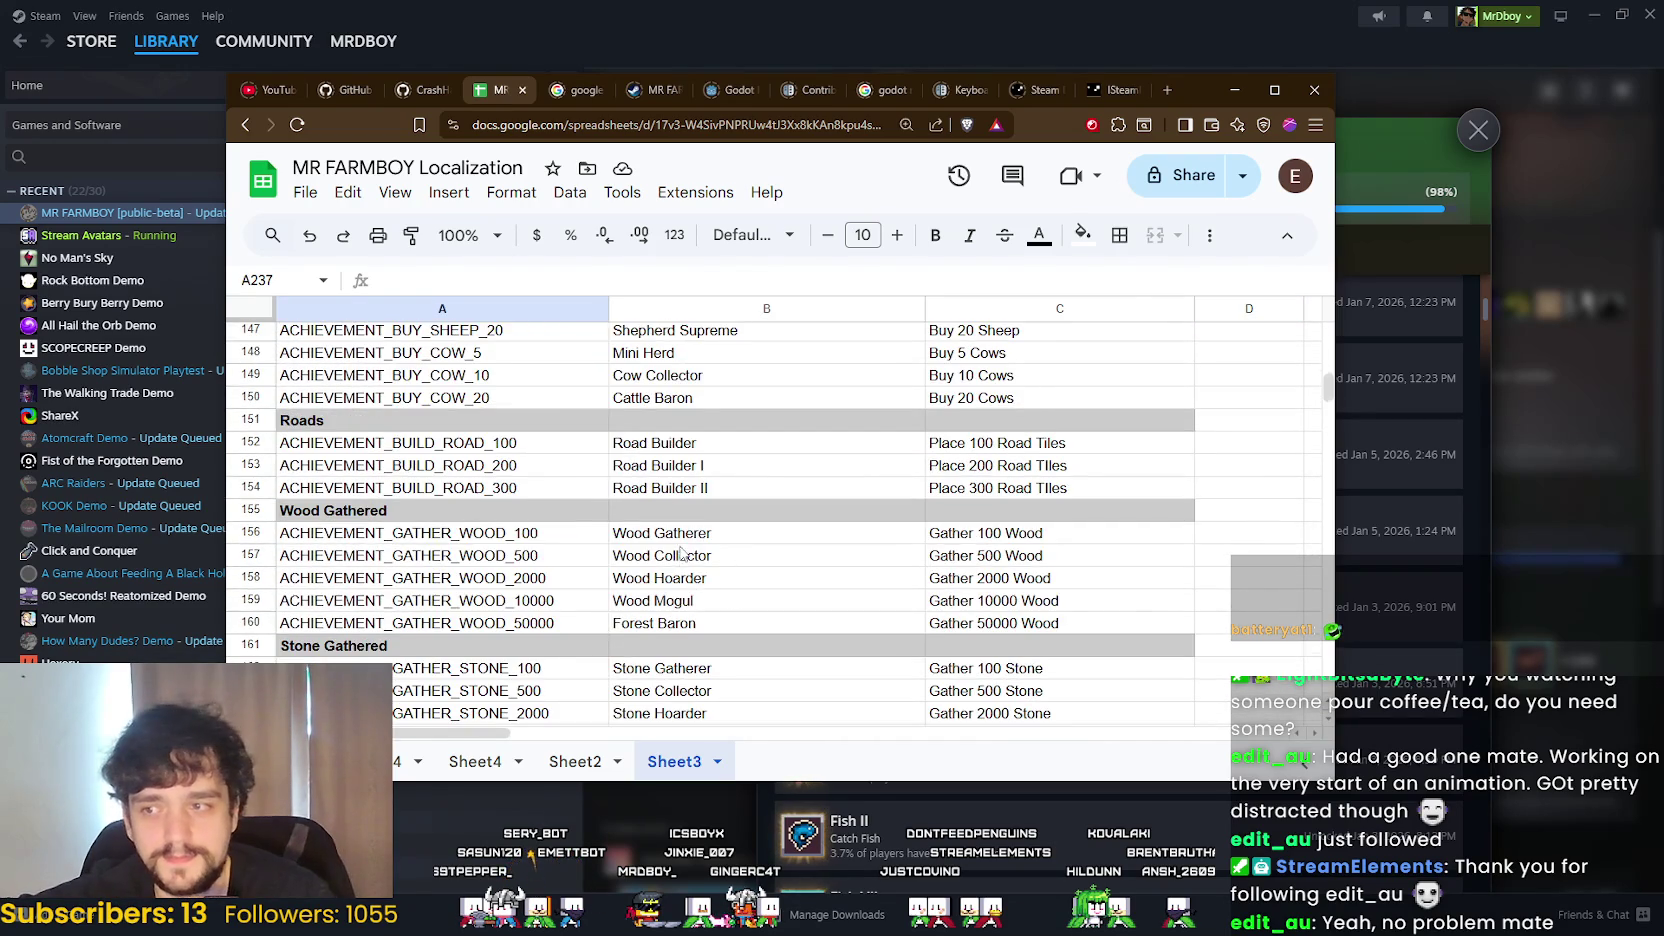
pyautogui.scroll(4, 697, 576)
pyautogui.scroll(9, 679, 550)
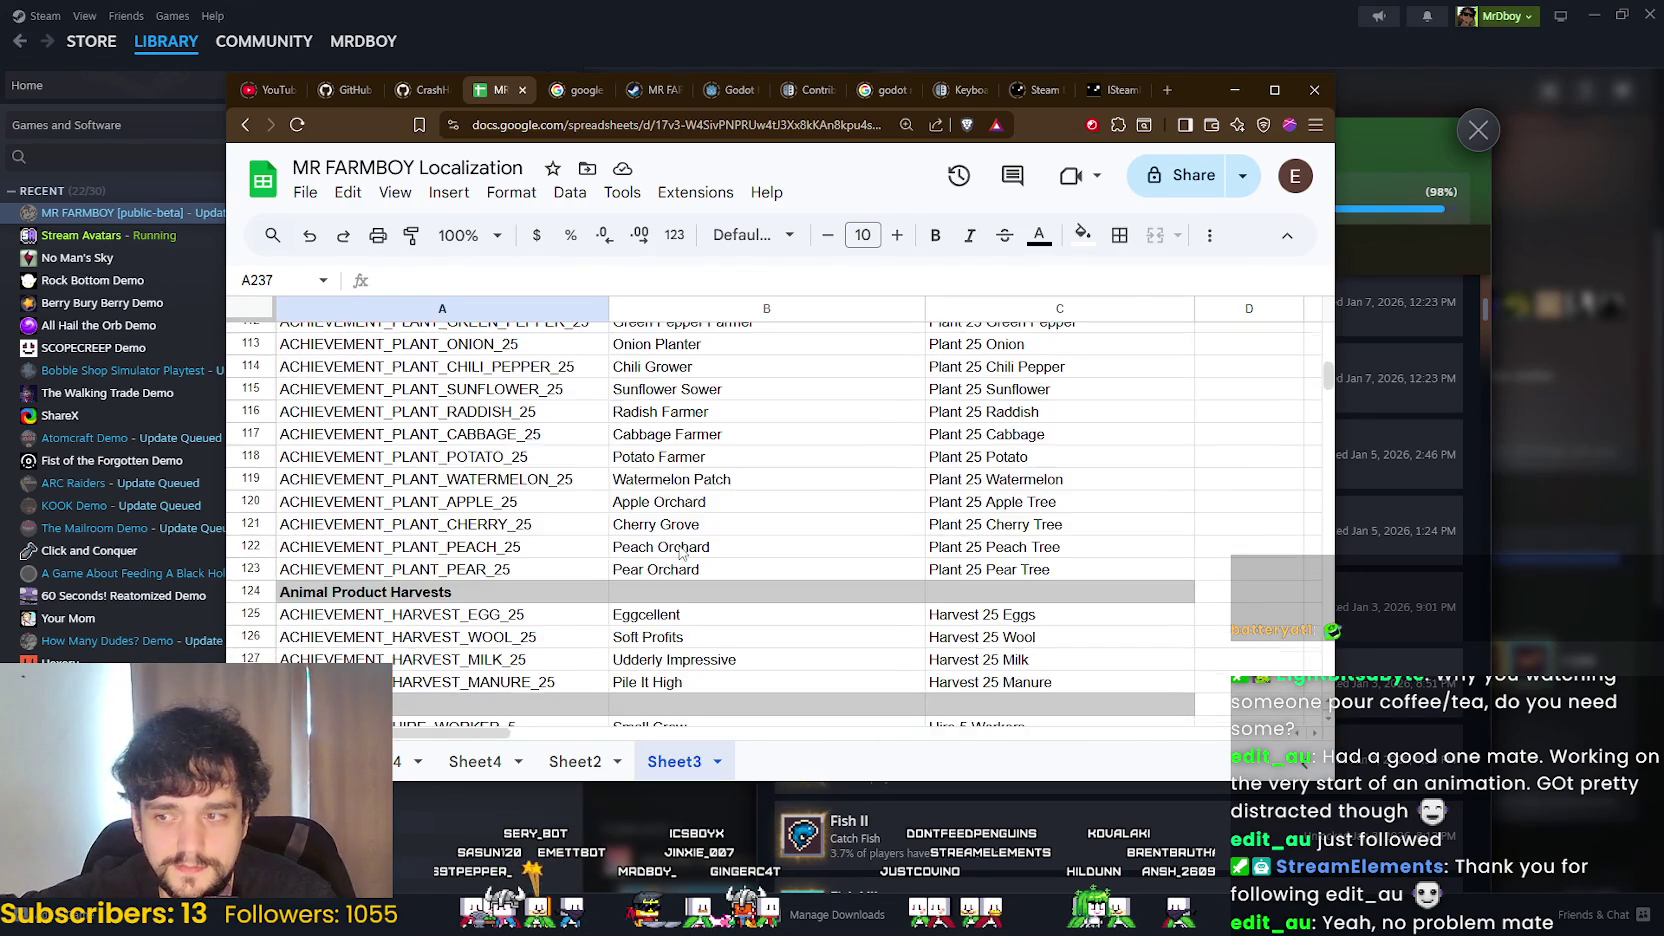
pyautogui.scroll(2, 679, 550)
pyautogui.scroll(-5, 866, 582)
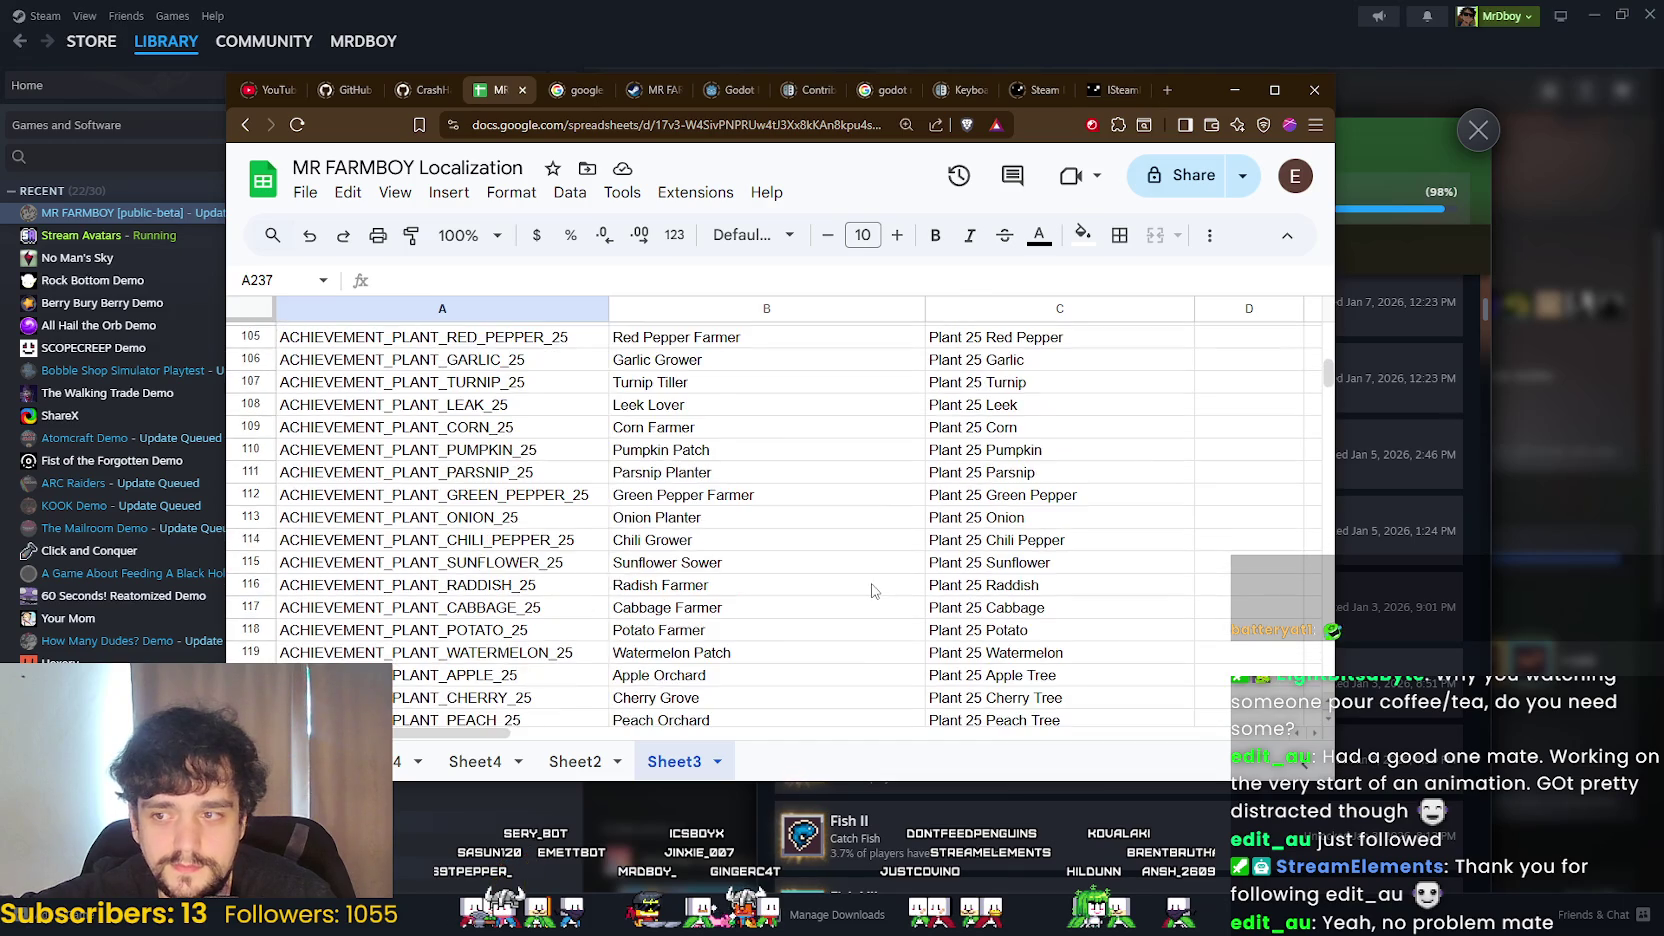
pyautogui.click(866, 575)
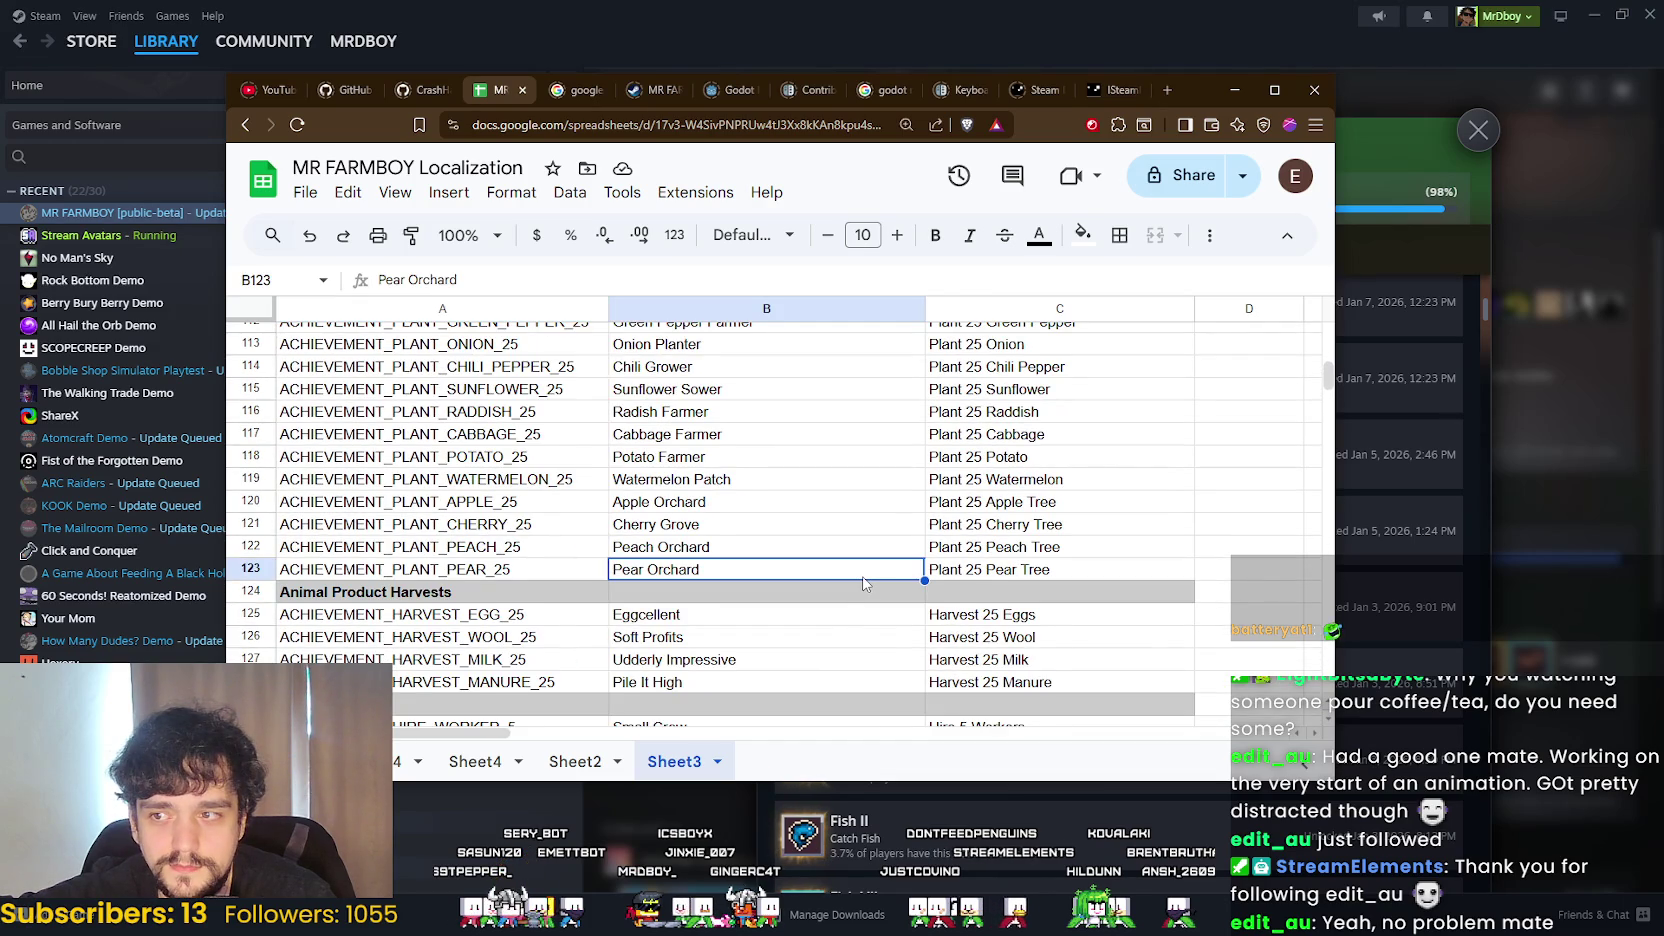
pyautogui.scroll(5, 864, 582)
pyautogui.scroll(-10, 863, 582)
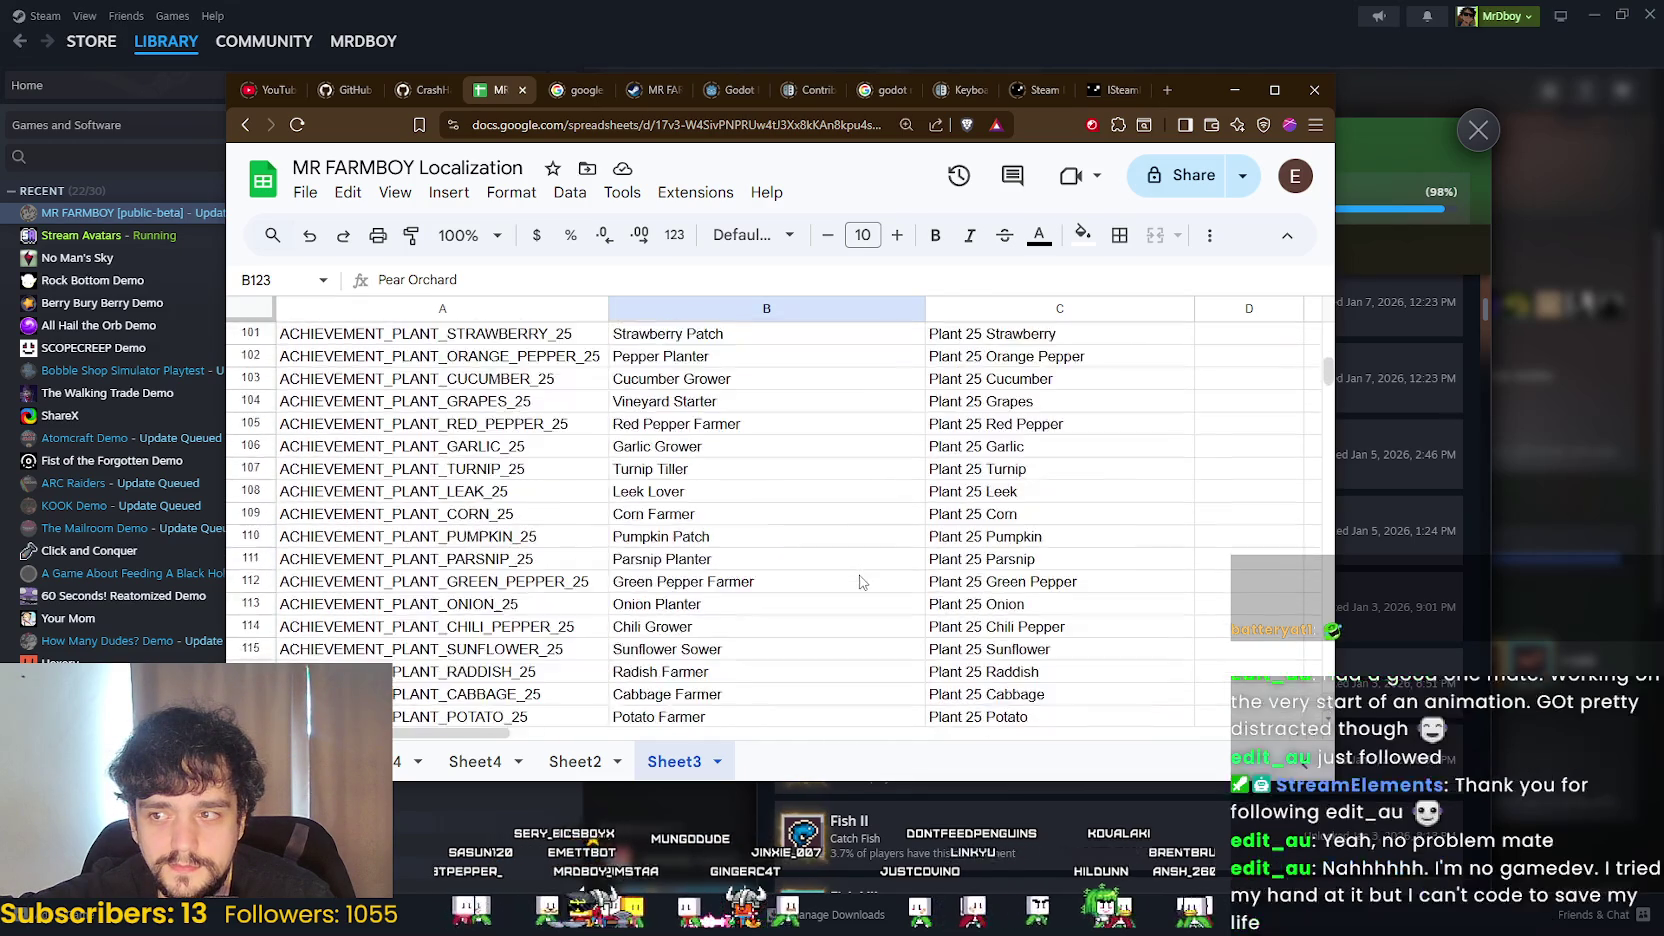
pyautogui.scroll(9, 860, 582)
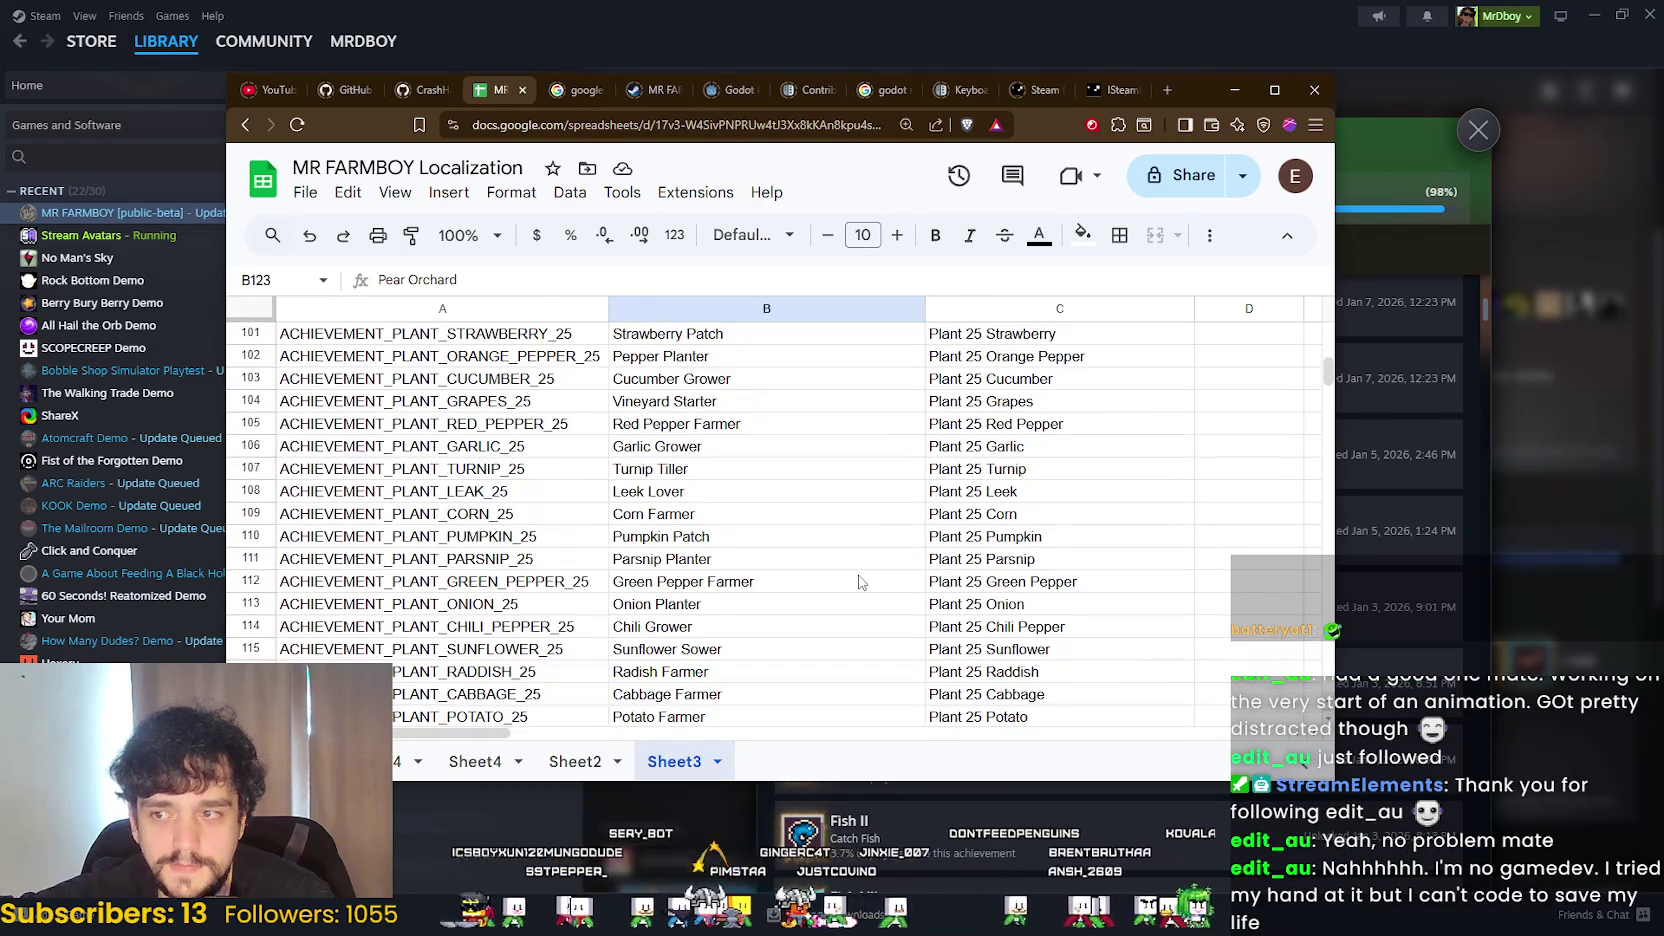
pyautogui.scroll(-3, 852, 575)
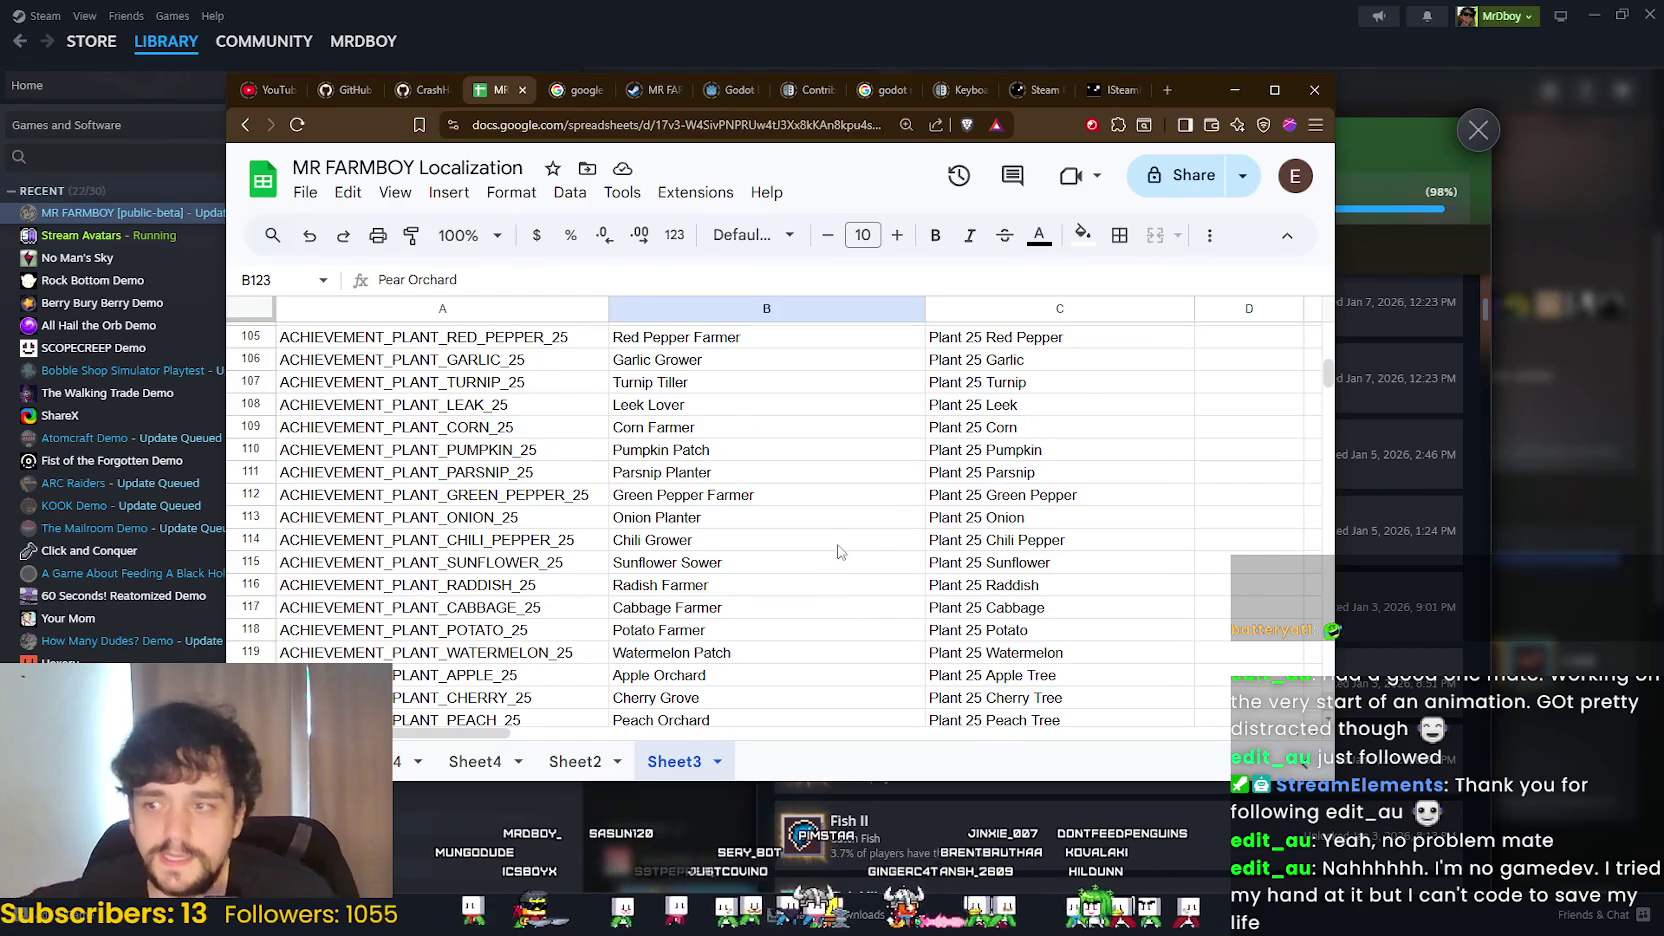
pyautogui.scroll(-3, 880, 560)
pyautogui.scroll(4, 1069, 590)
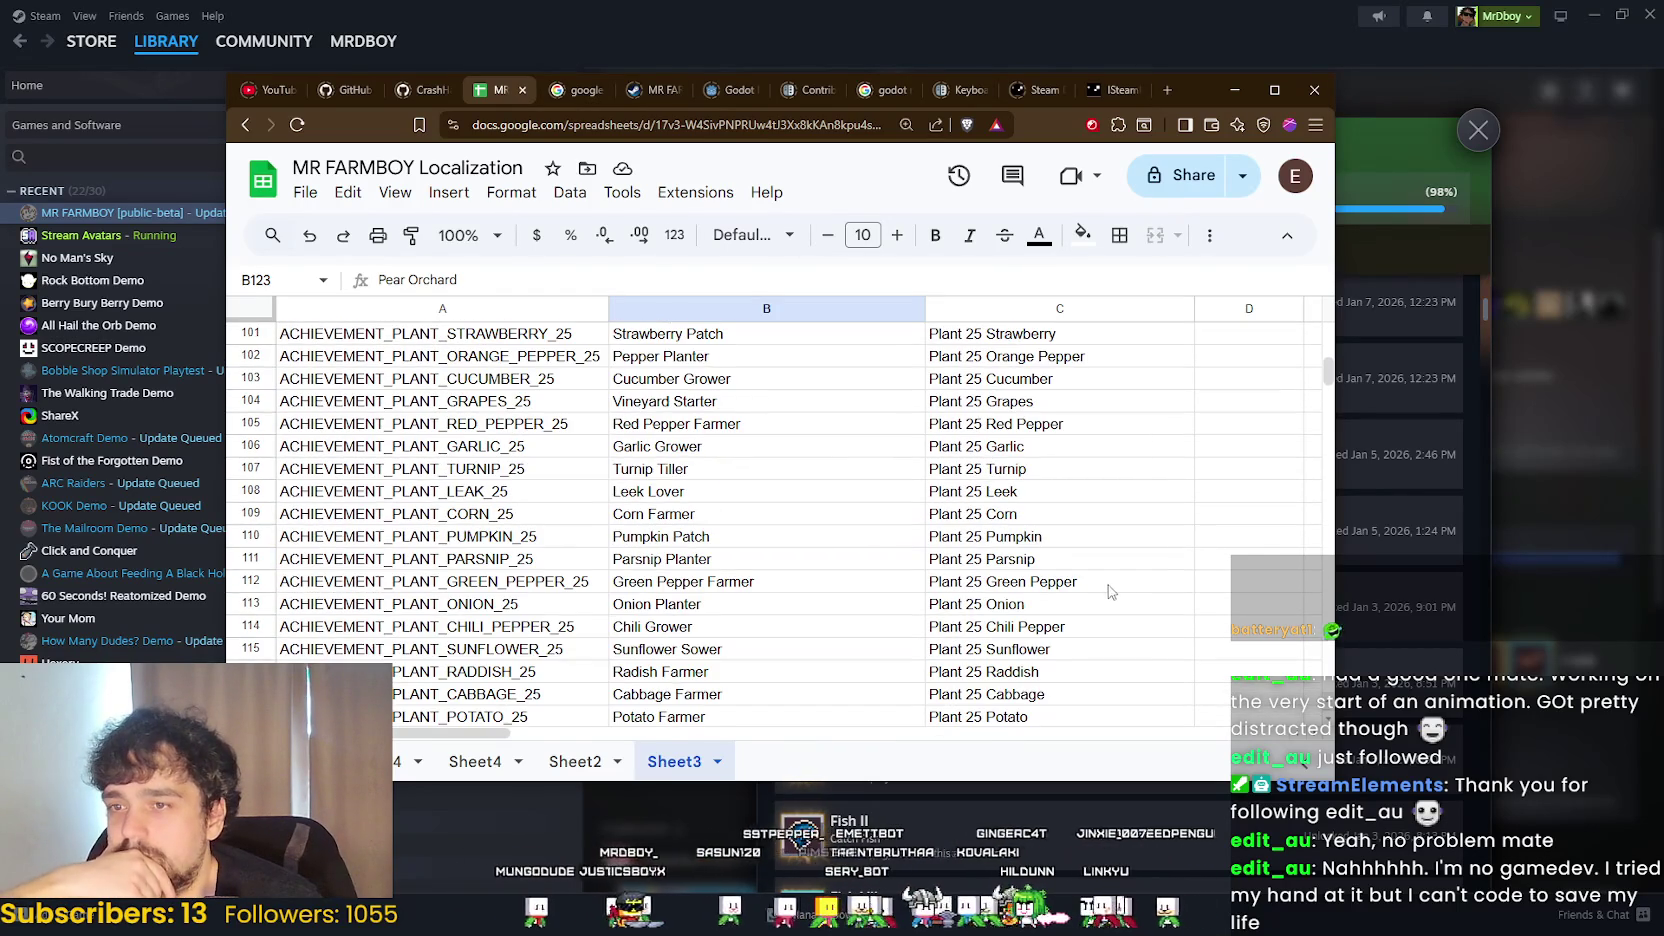
pyautogui.scroll(5, 1093, 634)
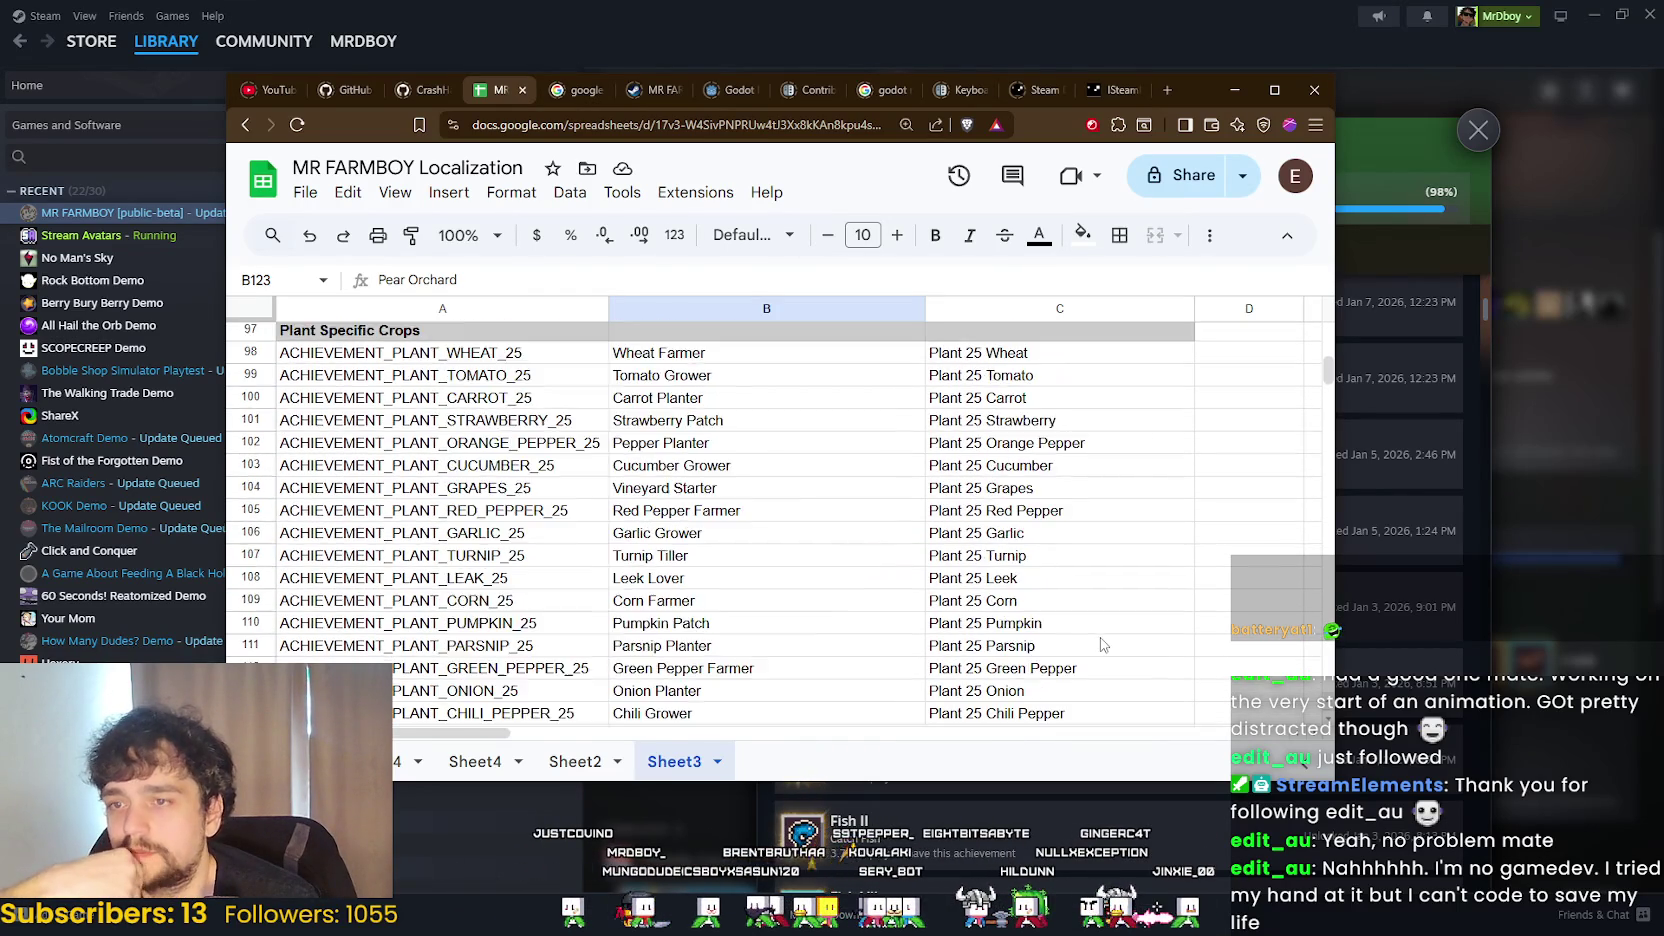
pyautogui.scroll(5, 1088, 628)
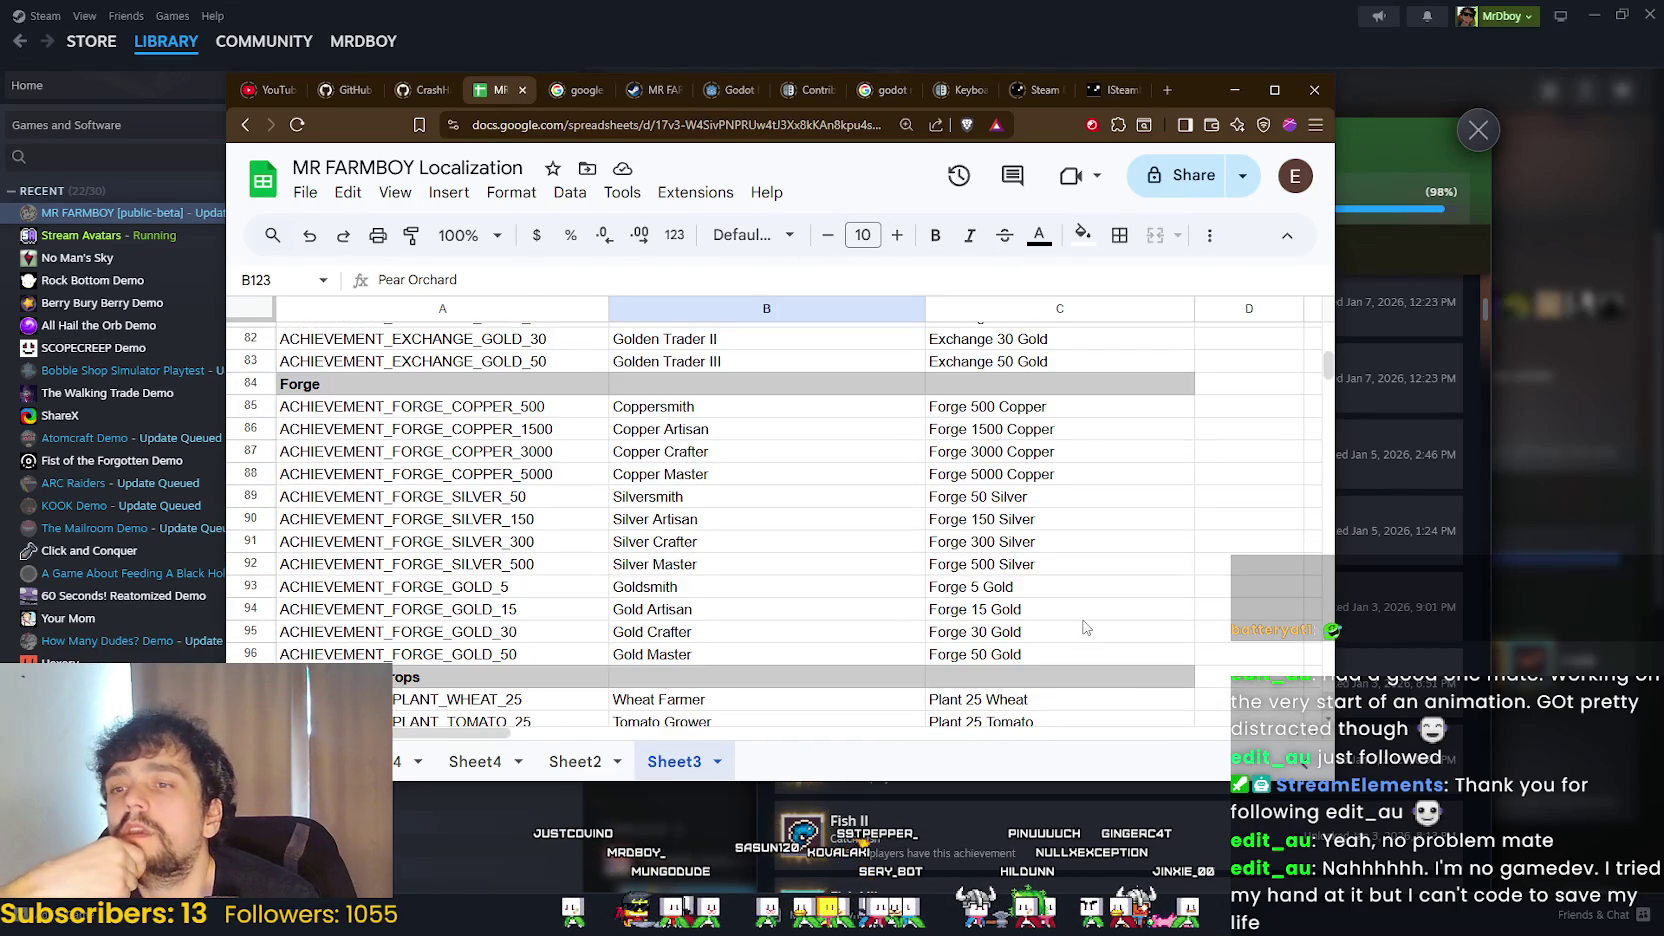
pyautogui.scroll(18, 1080, 622)
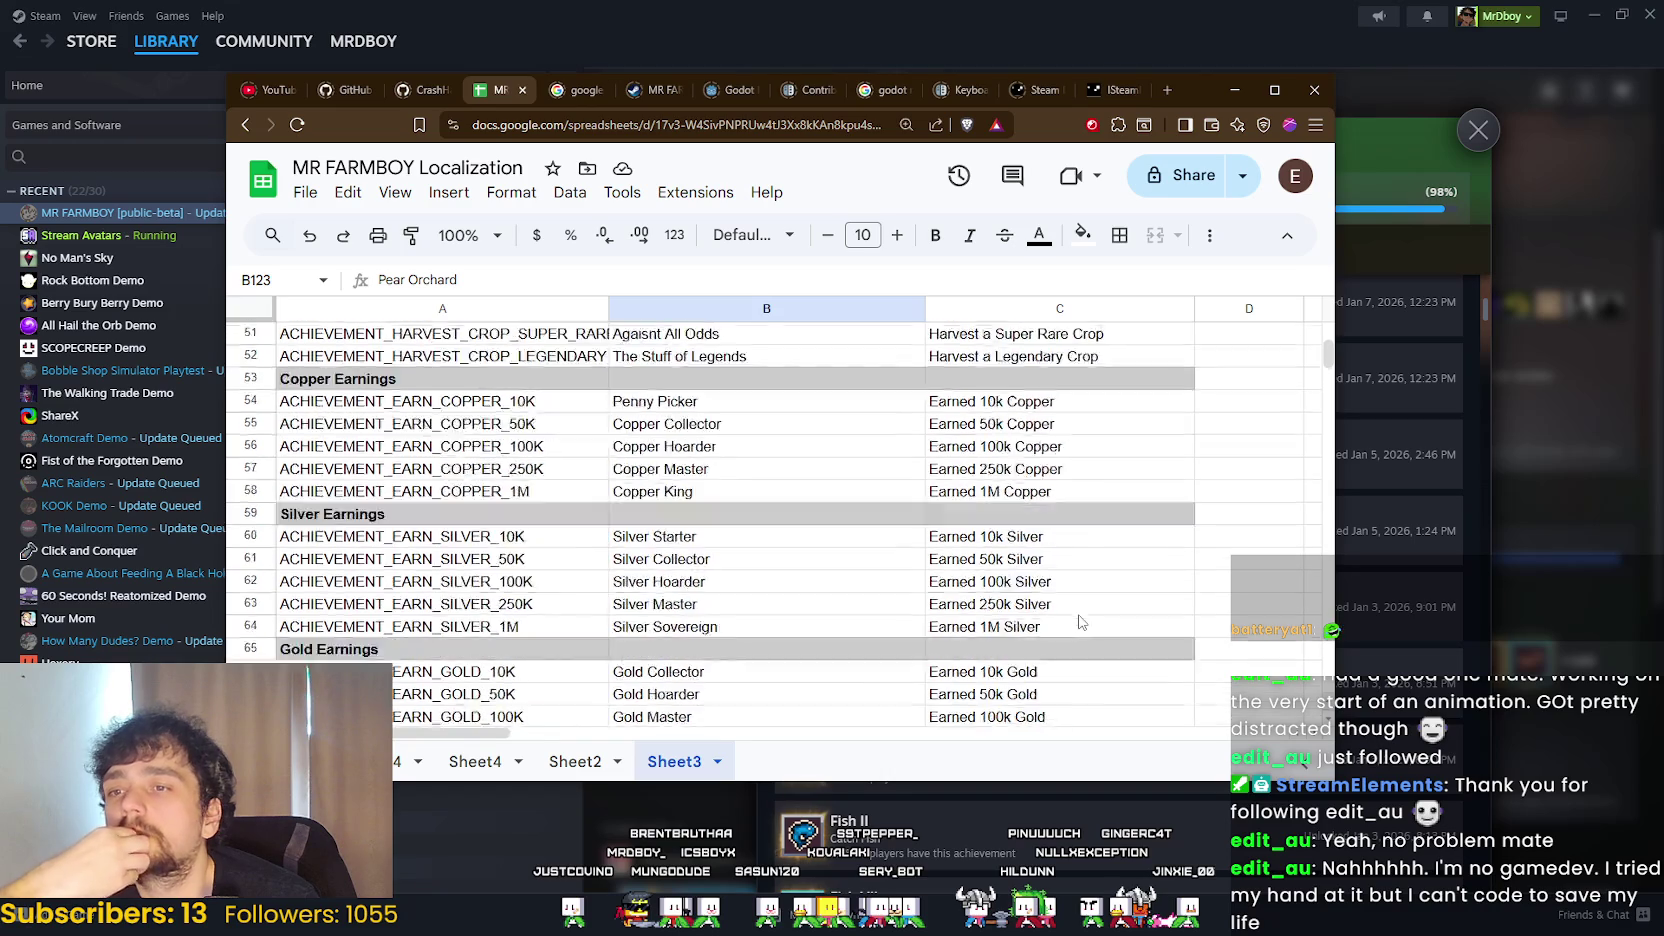
pyautogui.scroll(2, 1078, 619)
pyautogui.scroll(-2, 1078, 619)
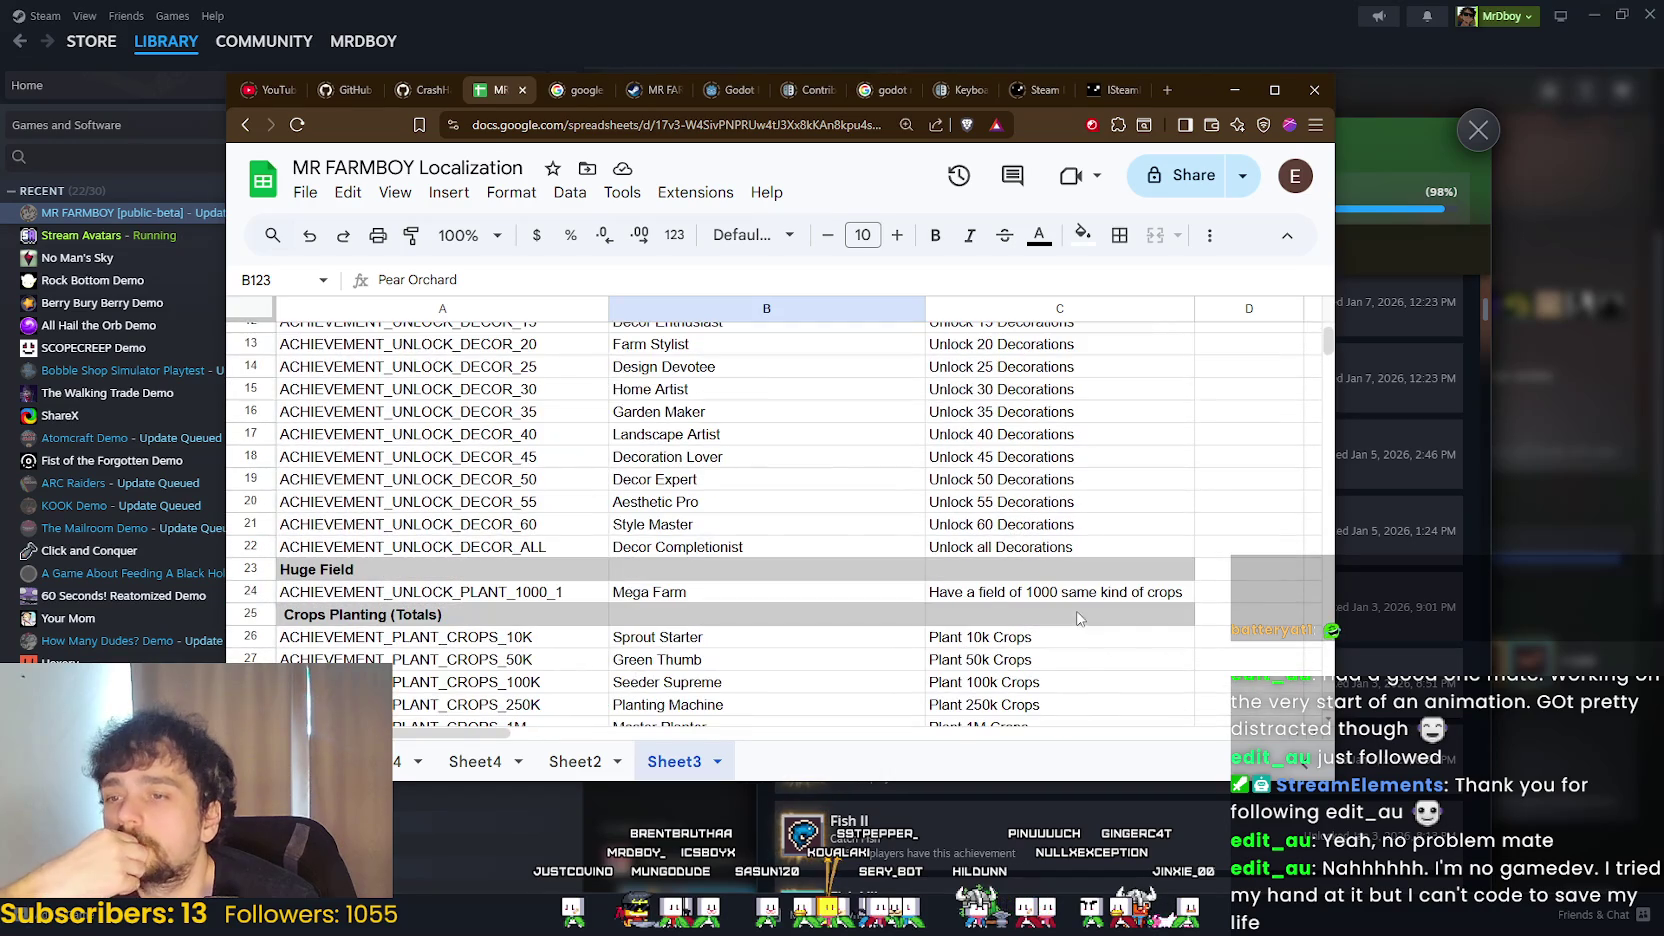
pyautogui.scroll(1, 1063, 601)
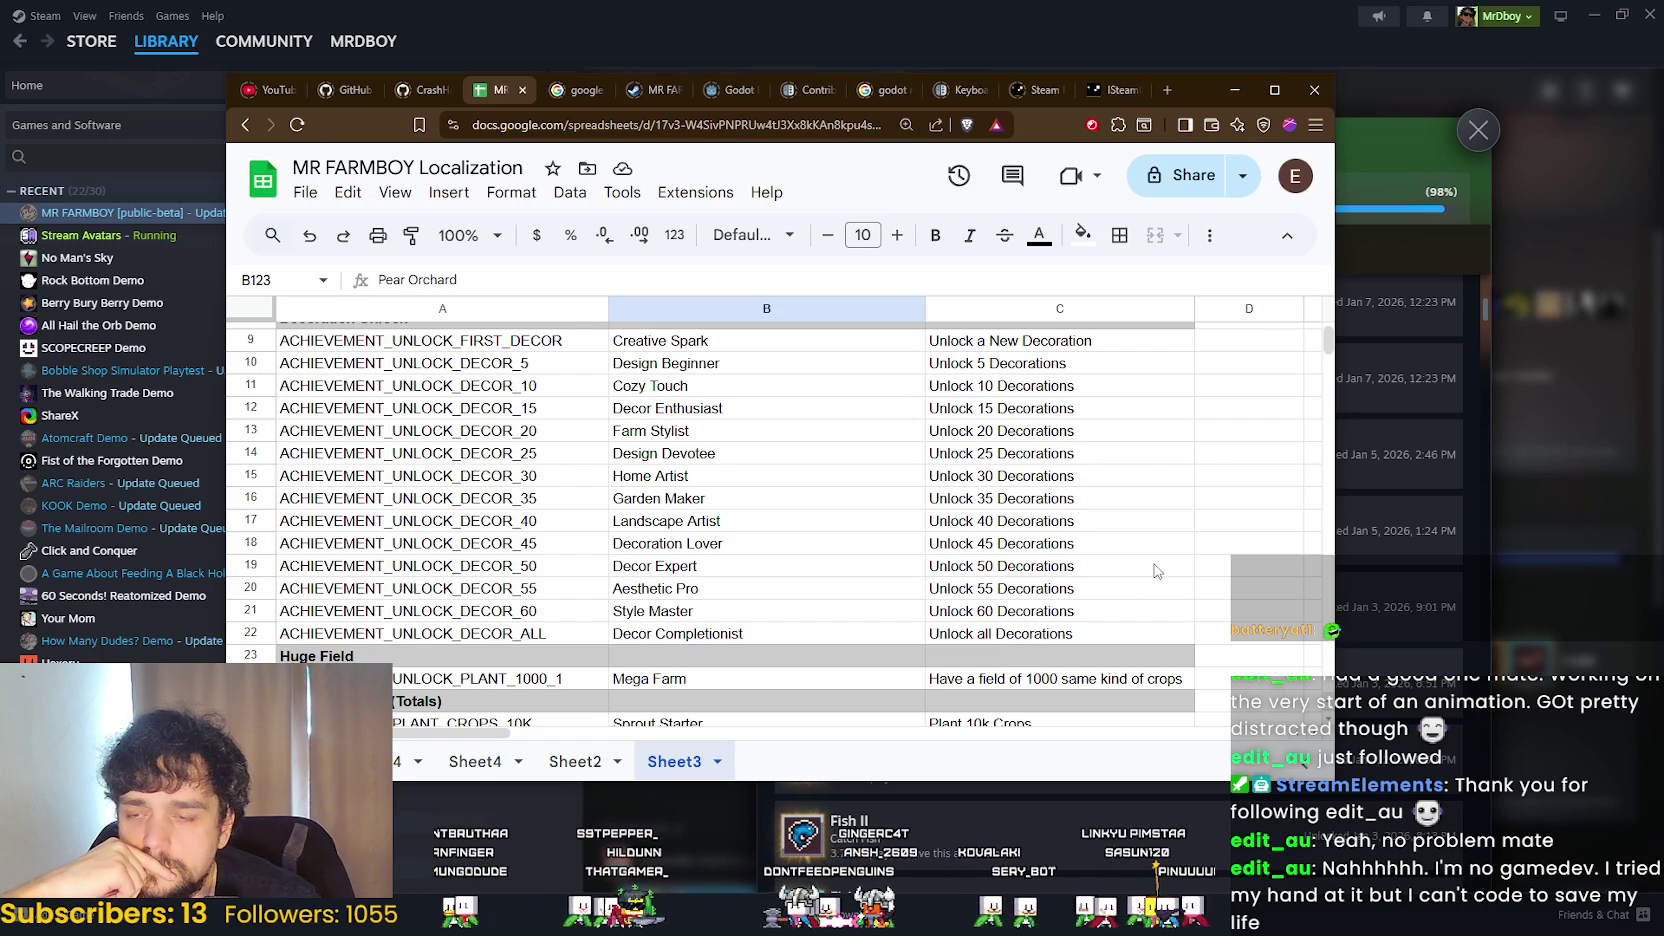
pyautogui.scroll(3, 1150, 570)
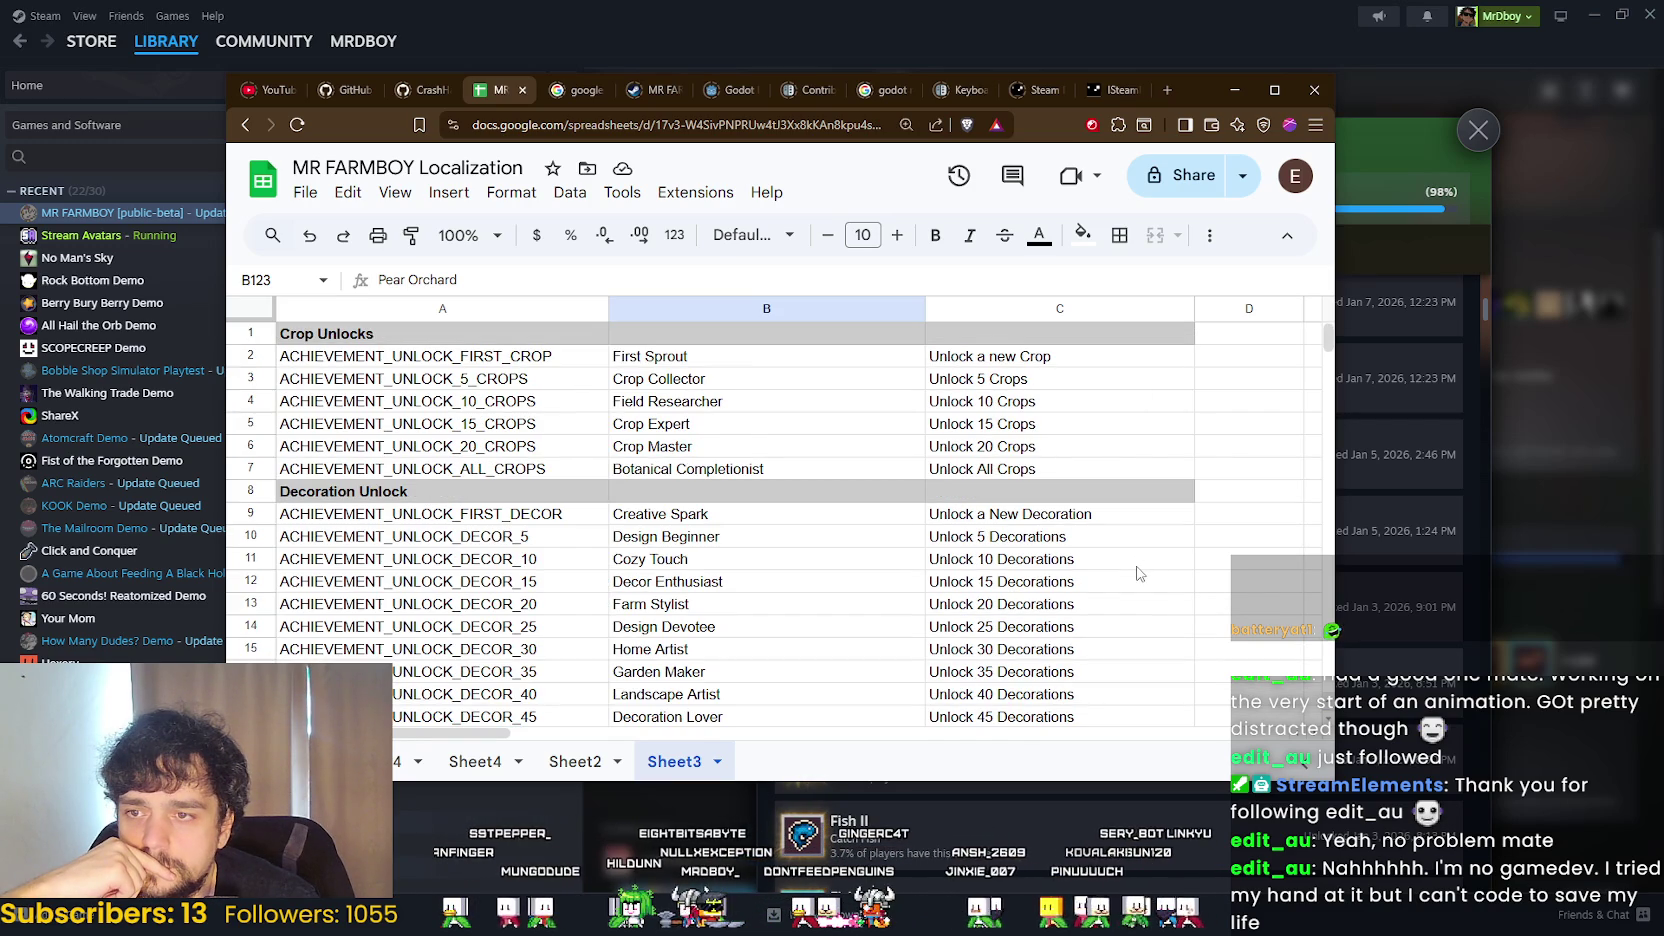
pyautogui.click(1000, 467)
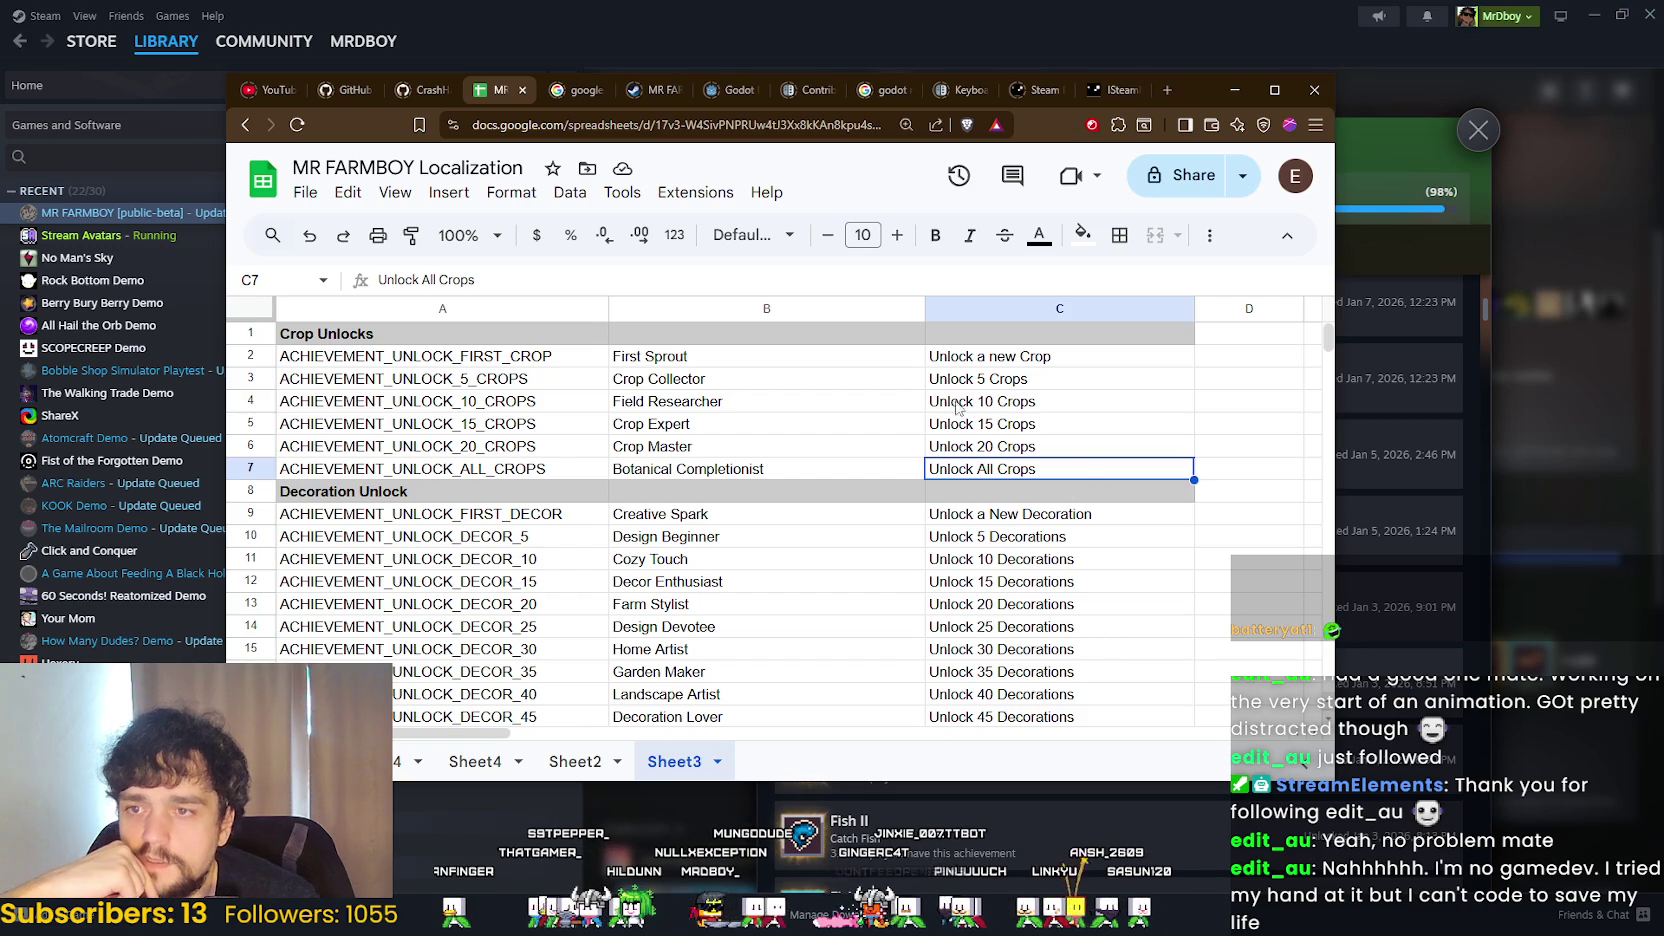
pyautogui.click(983, 385)
pyautogui.press('Down')
pyautogui.press('Down')
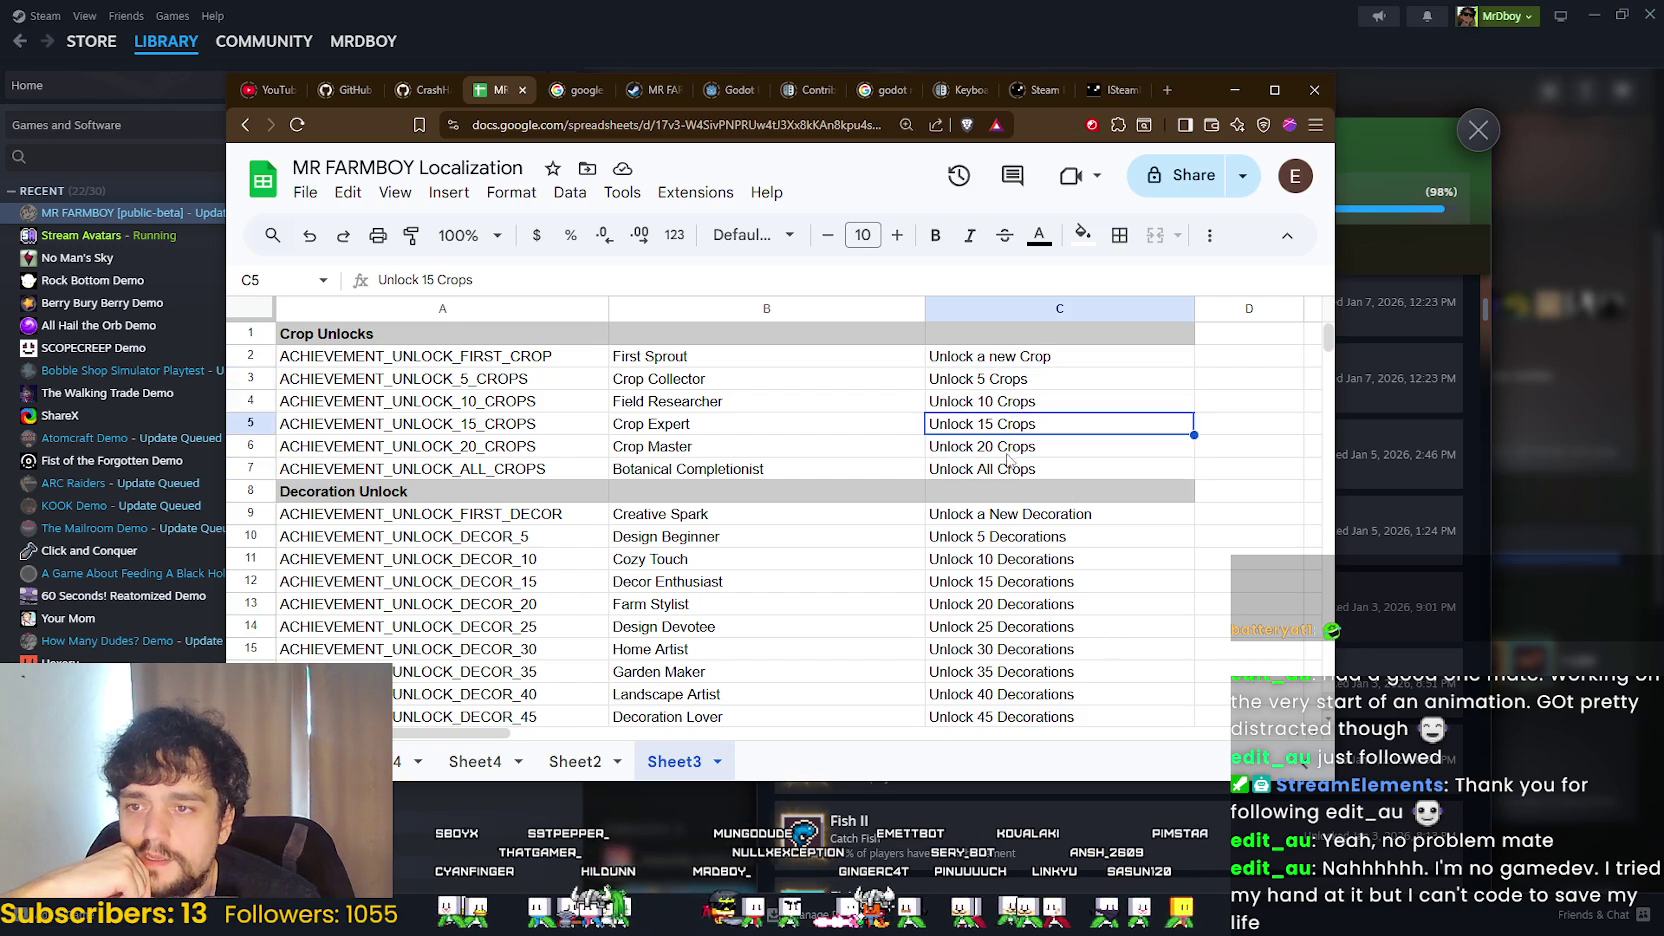
pyautogui.press('Down')
pyautogui.press('Down')
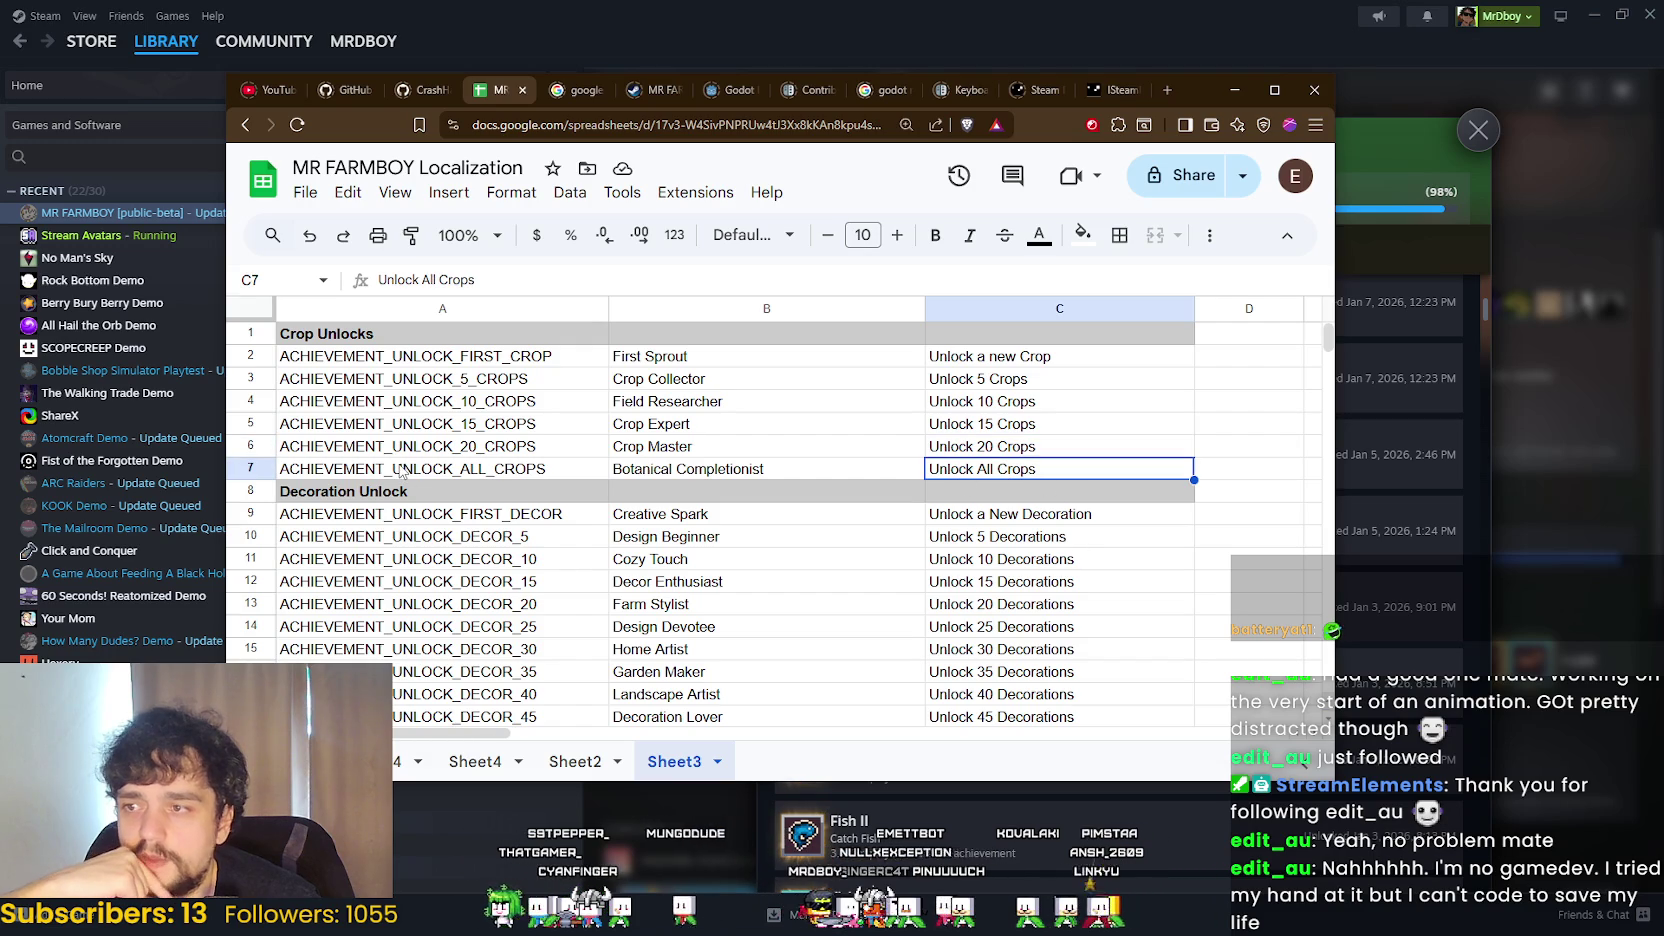
pyautogui.click(753, 472)
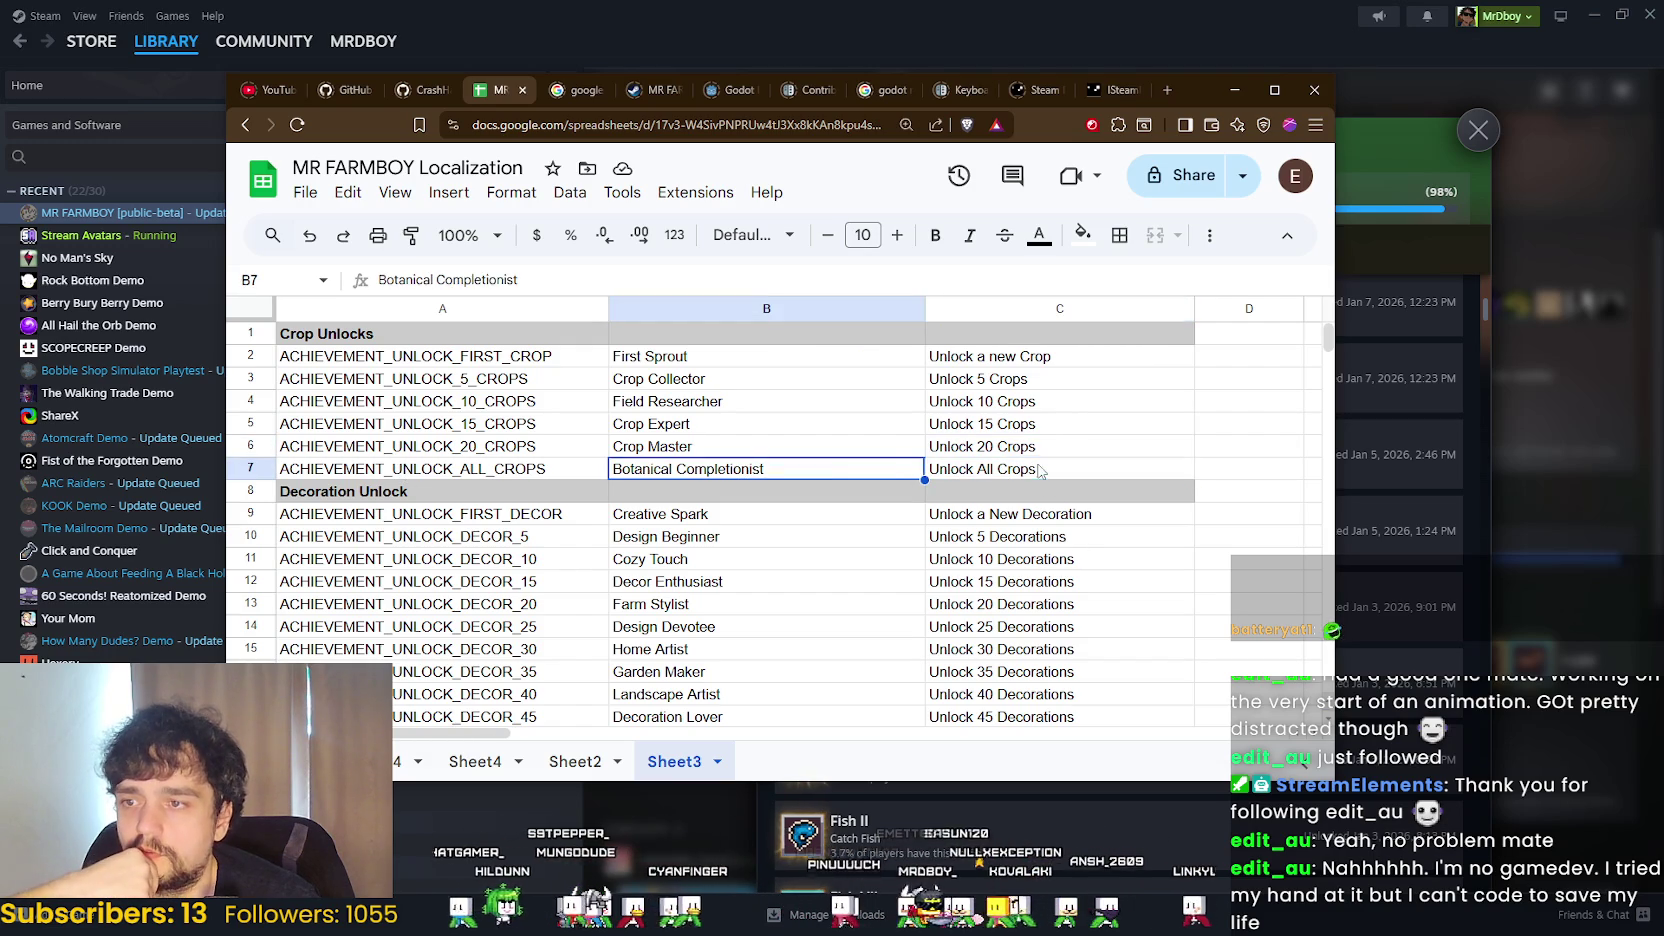
pyautogui.press('Right')
pyautogui.click(510, 466)
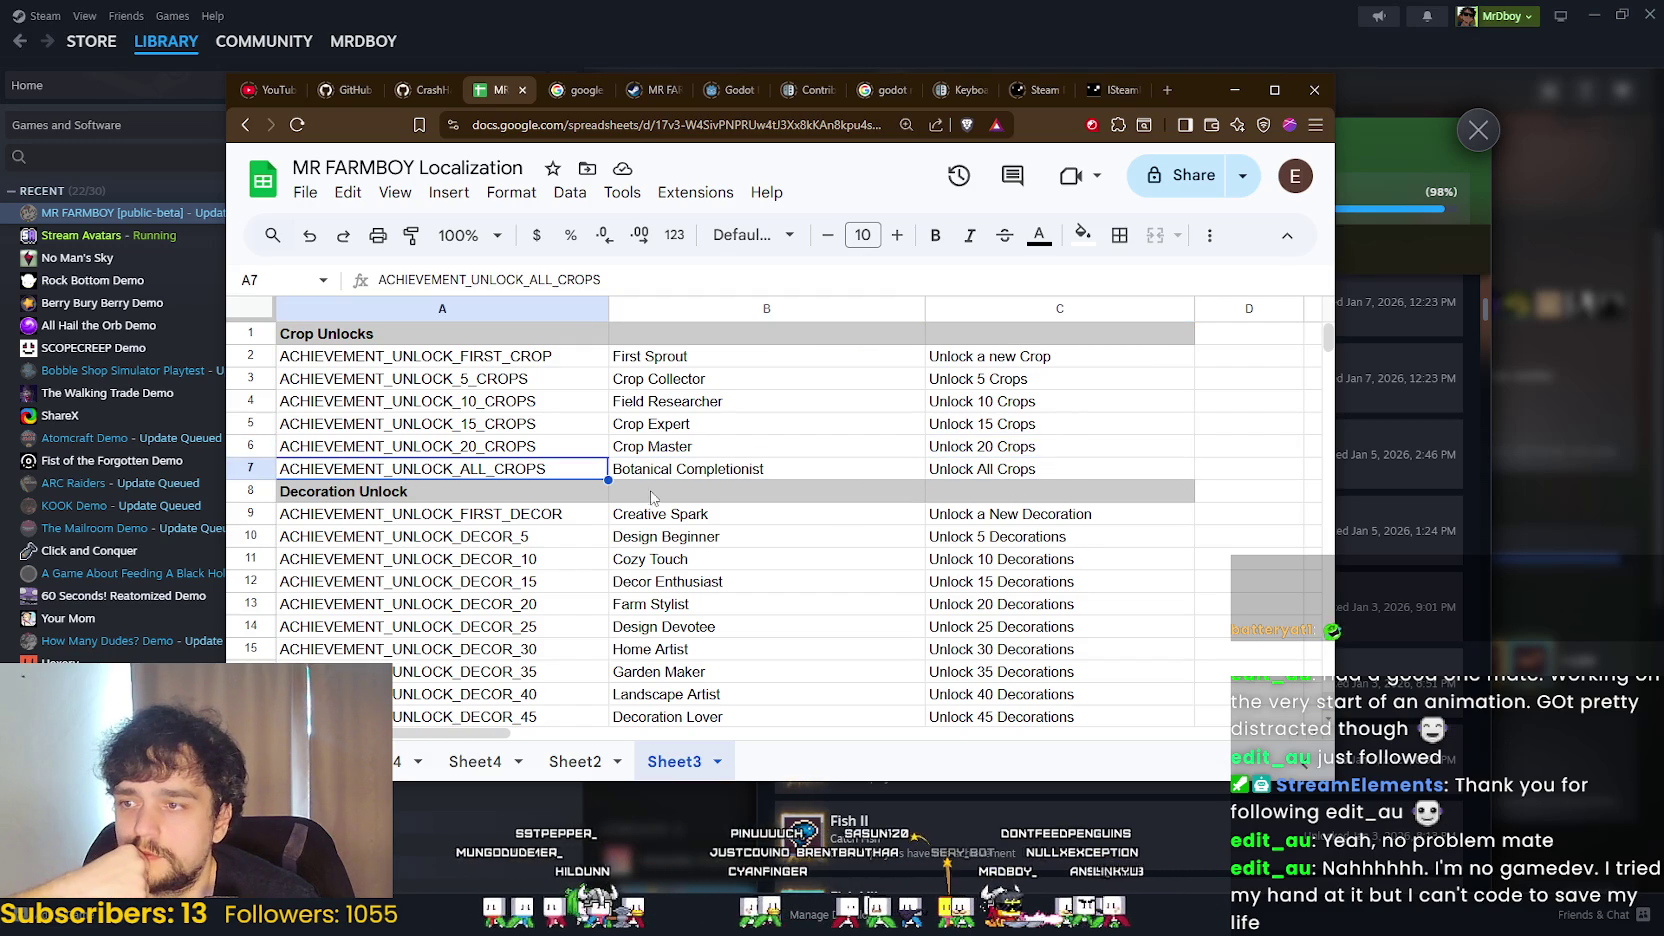
pyautogui.click(1074, 476)
pyautogui.moveTo(1249, 478); pyautogui.dragTo(545, 476)
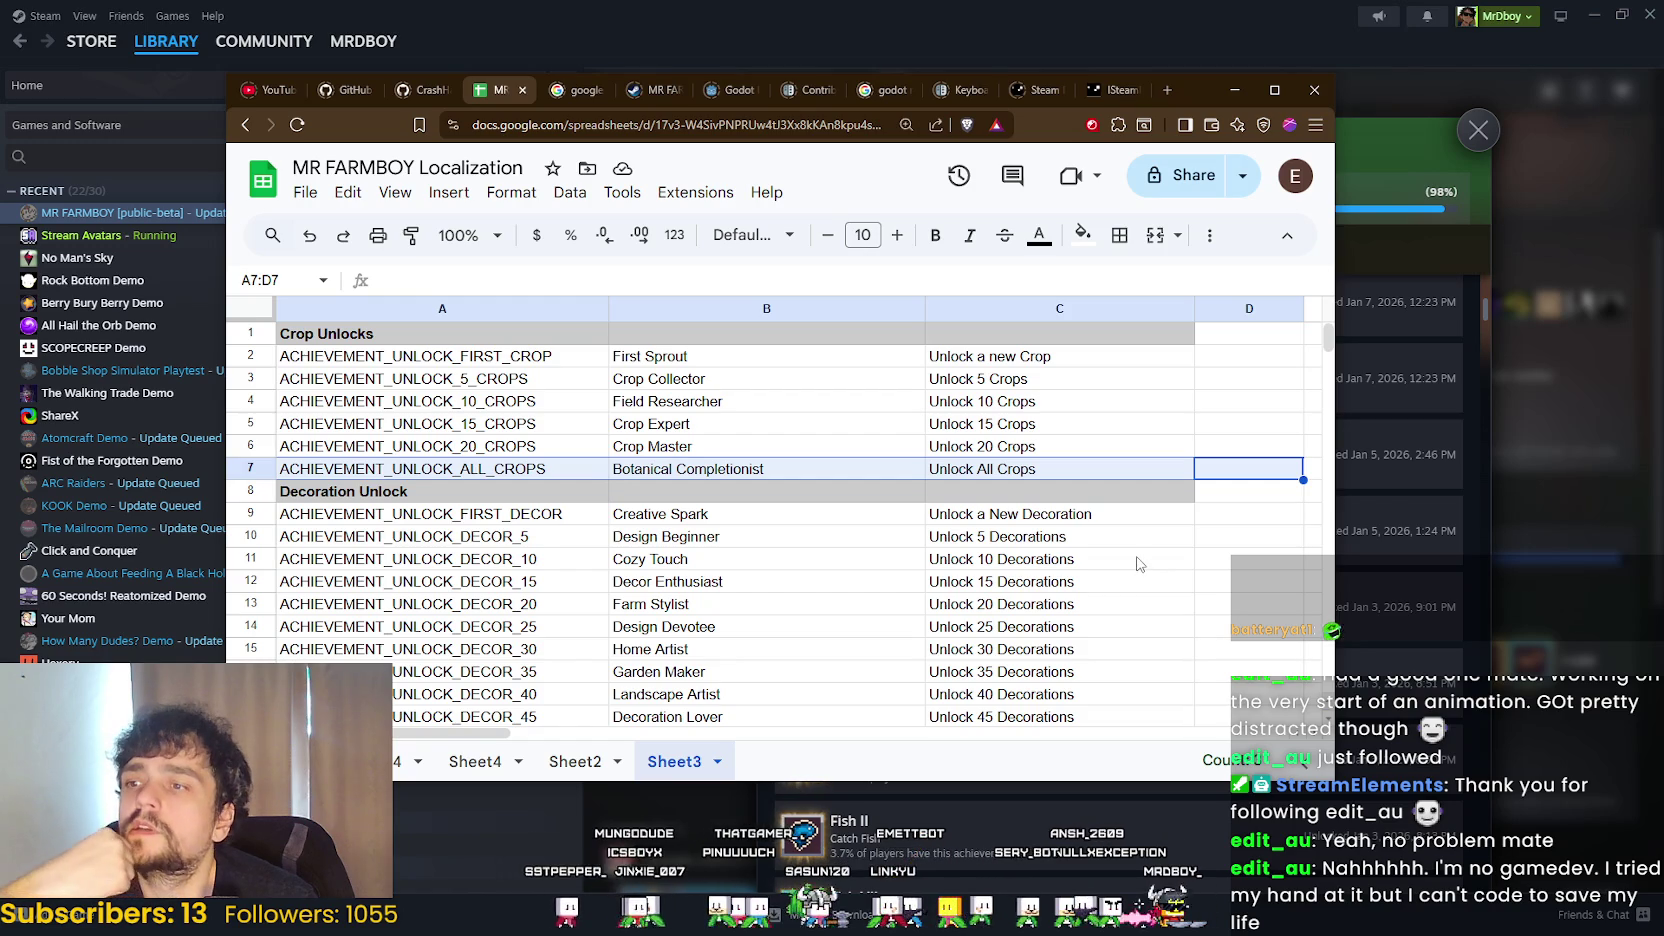
pyautogui.click(1271, 455)
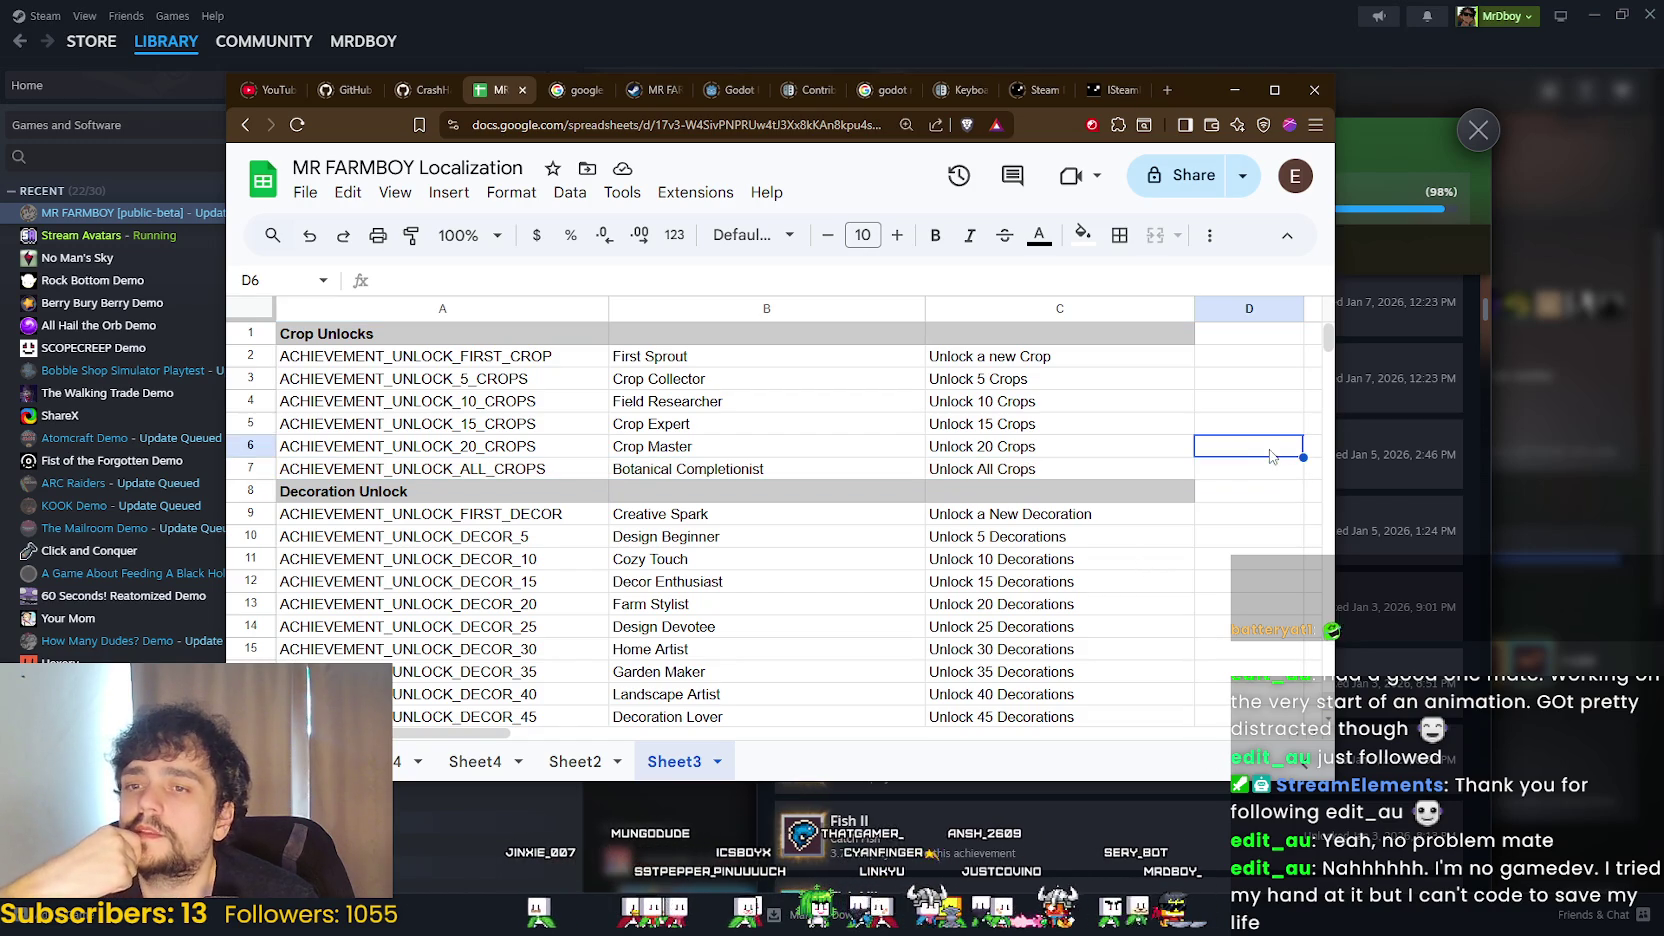
pyautogui.scroll(-3, 1150, 460)
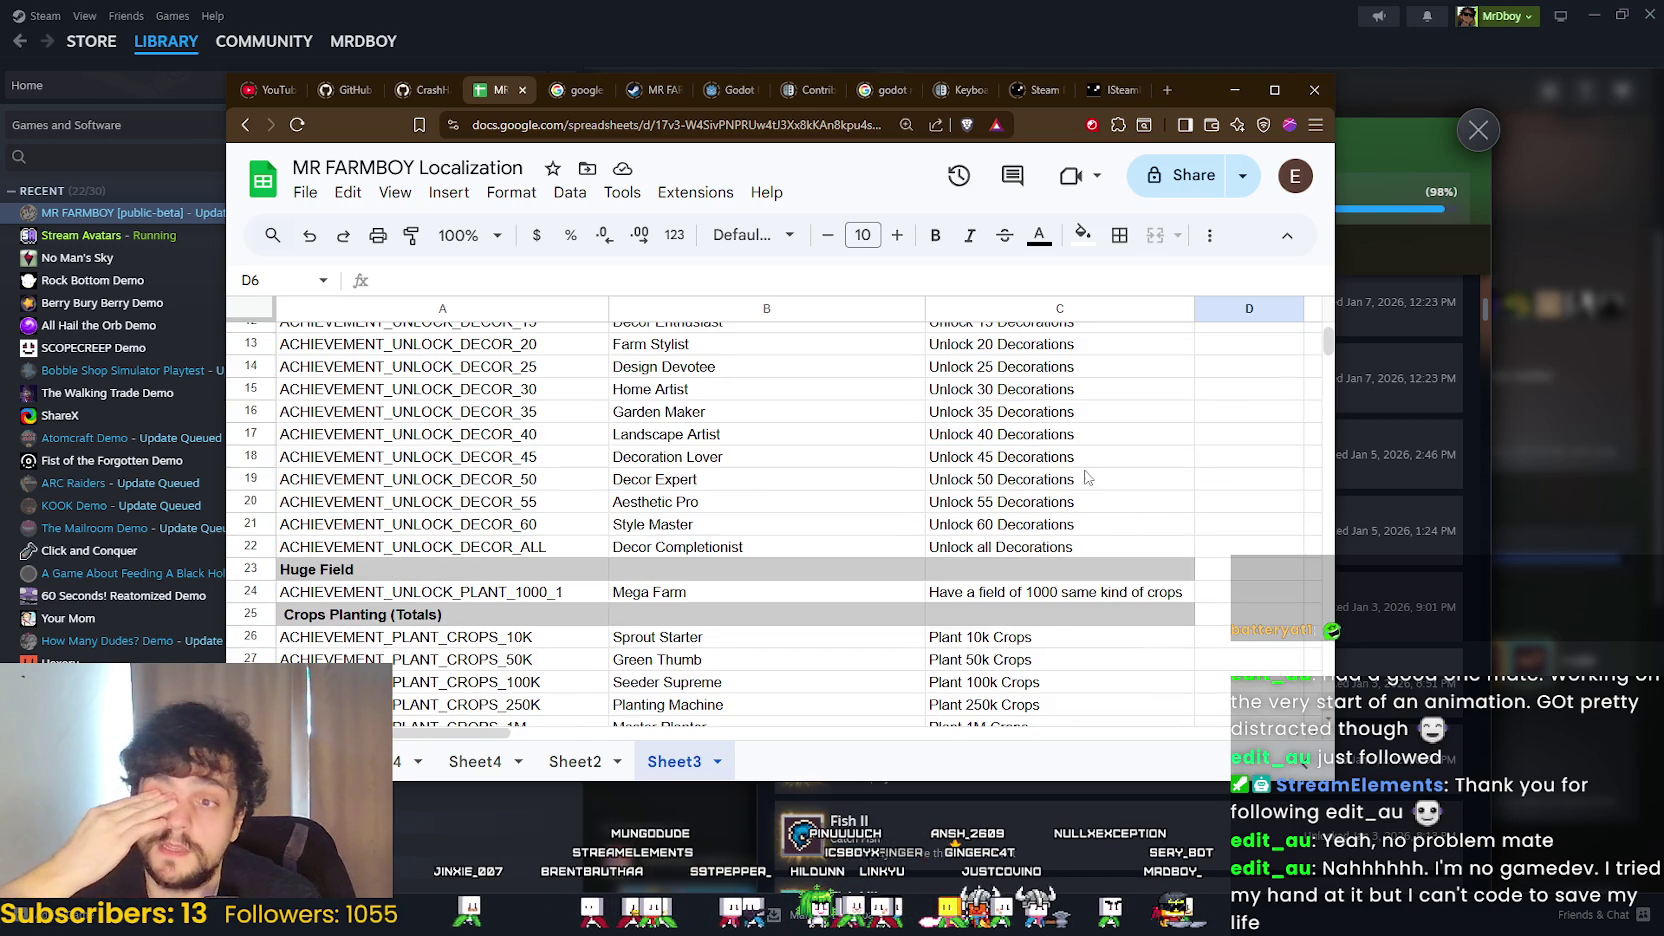
pyautogui.scroll(3, 1083, 476)
pyautogui.scroll(-3, 1083, 476)
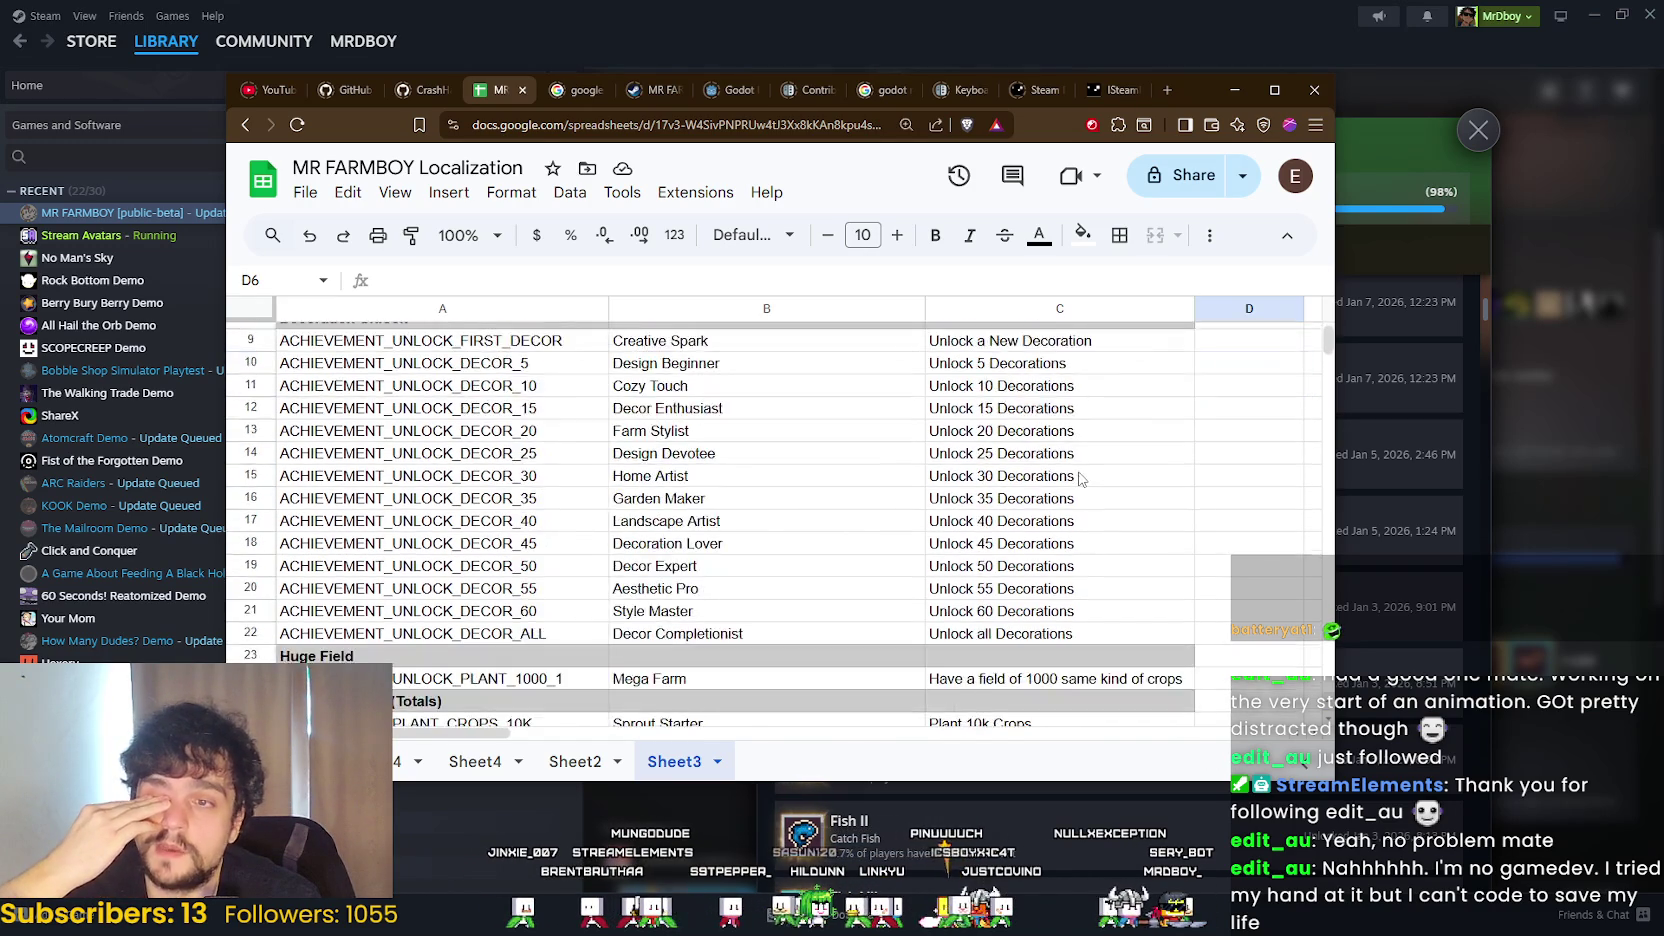
pyautogui.scroll(3, 1081, 478)
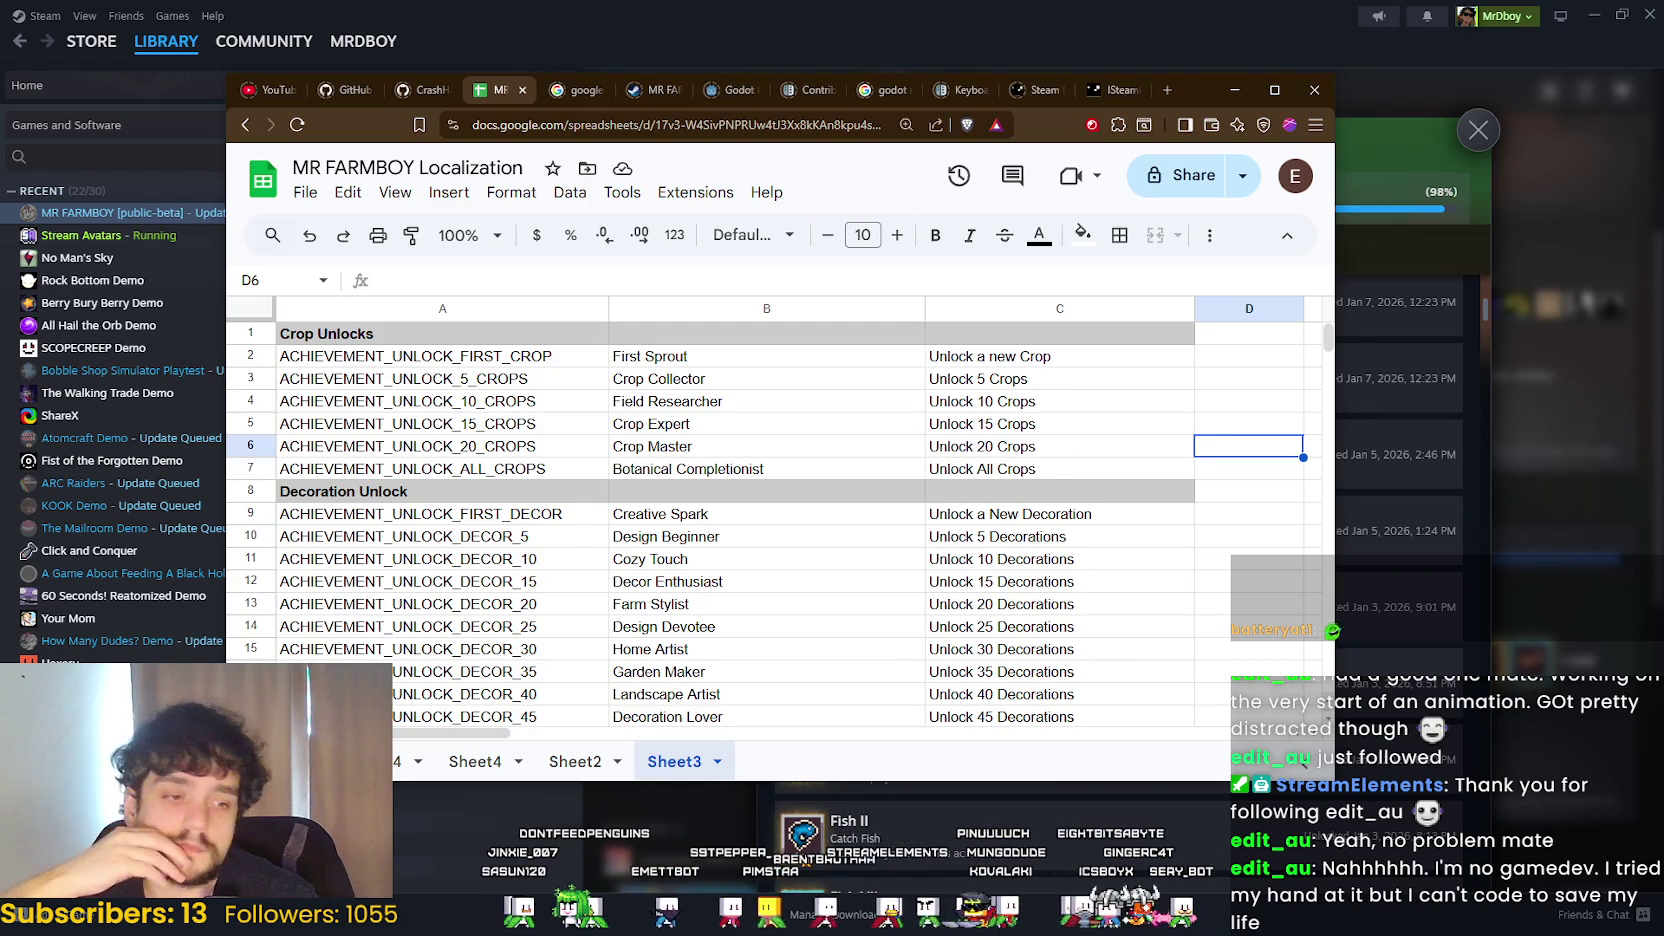
# - Close Godot's export settings, then reach MR FARMBOY's Hub Admin event and announcement dashboard in Steam
pyautogui.hotkey('alt', 'Tab')
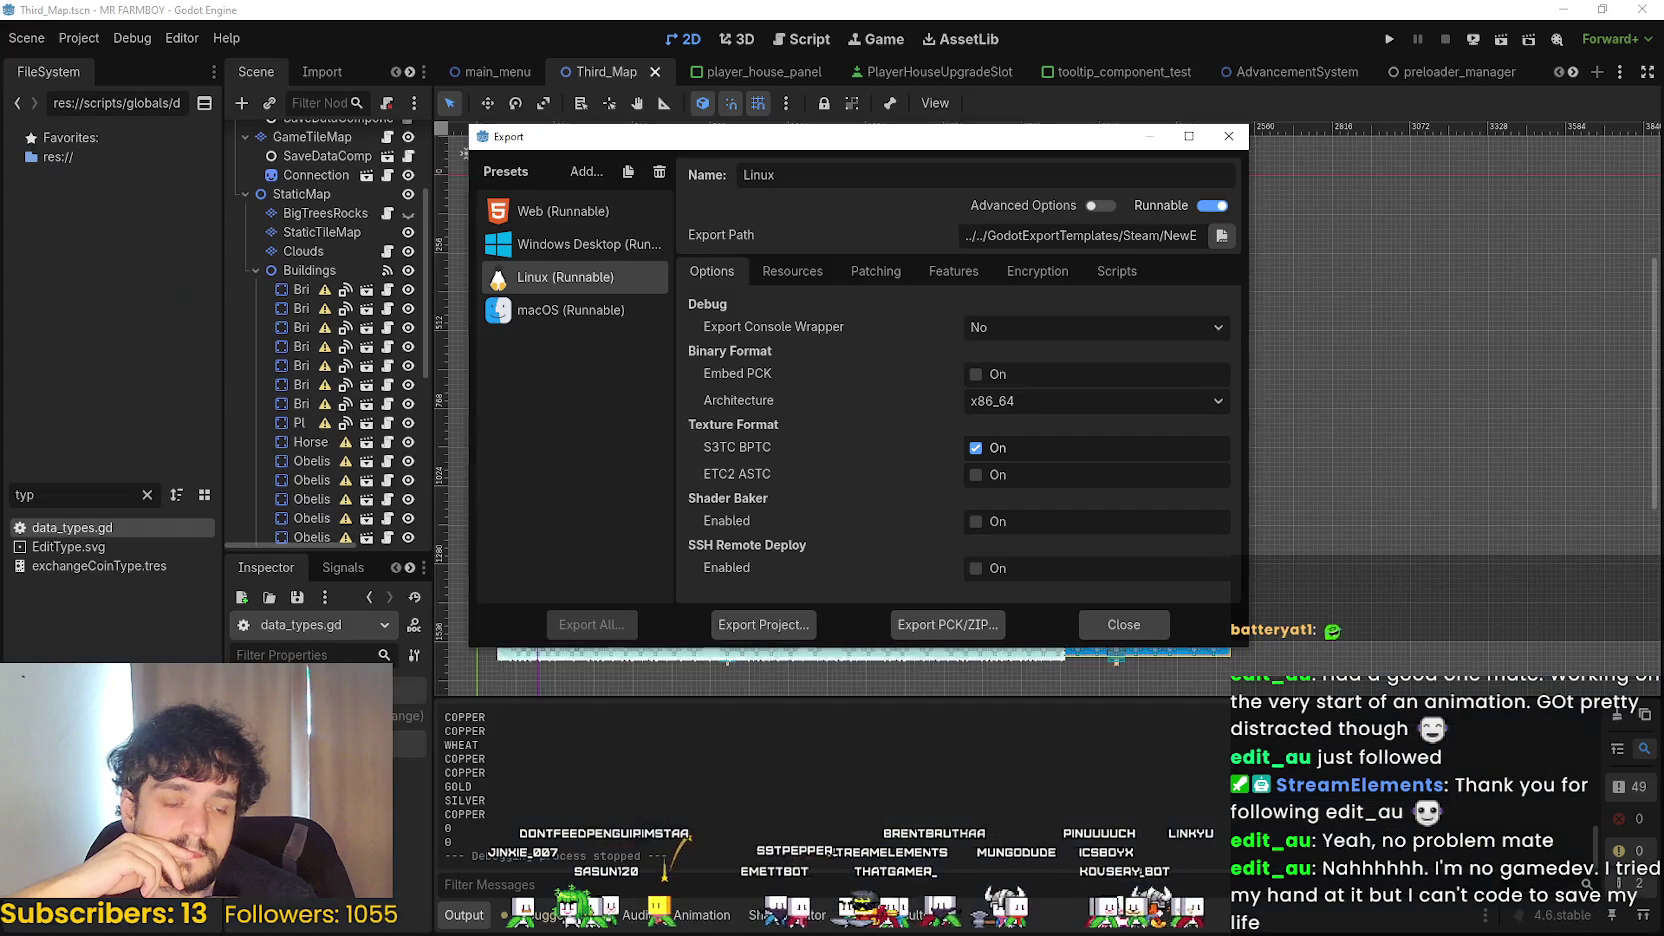
pyautogui.click(1123, 626)
pyautogui.hotkey('alt', 'Tab')
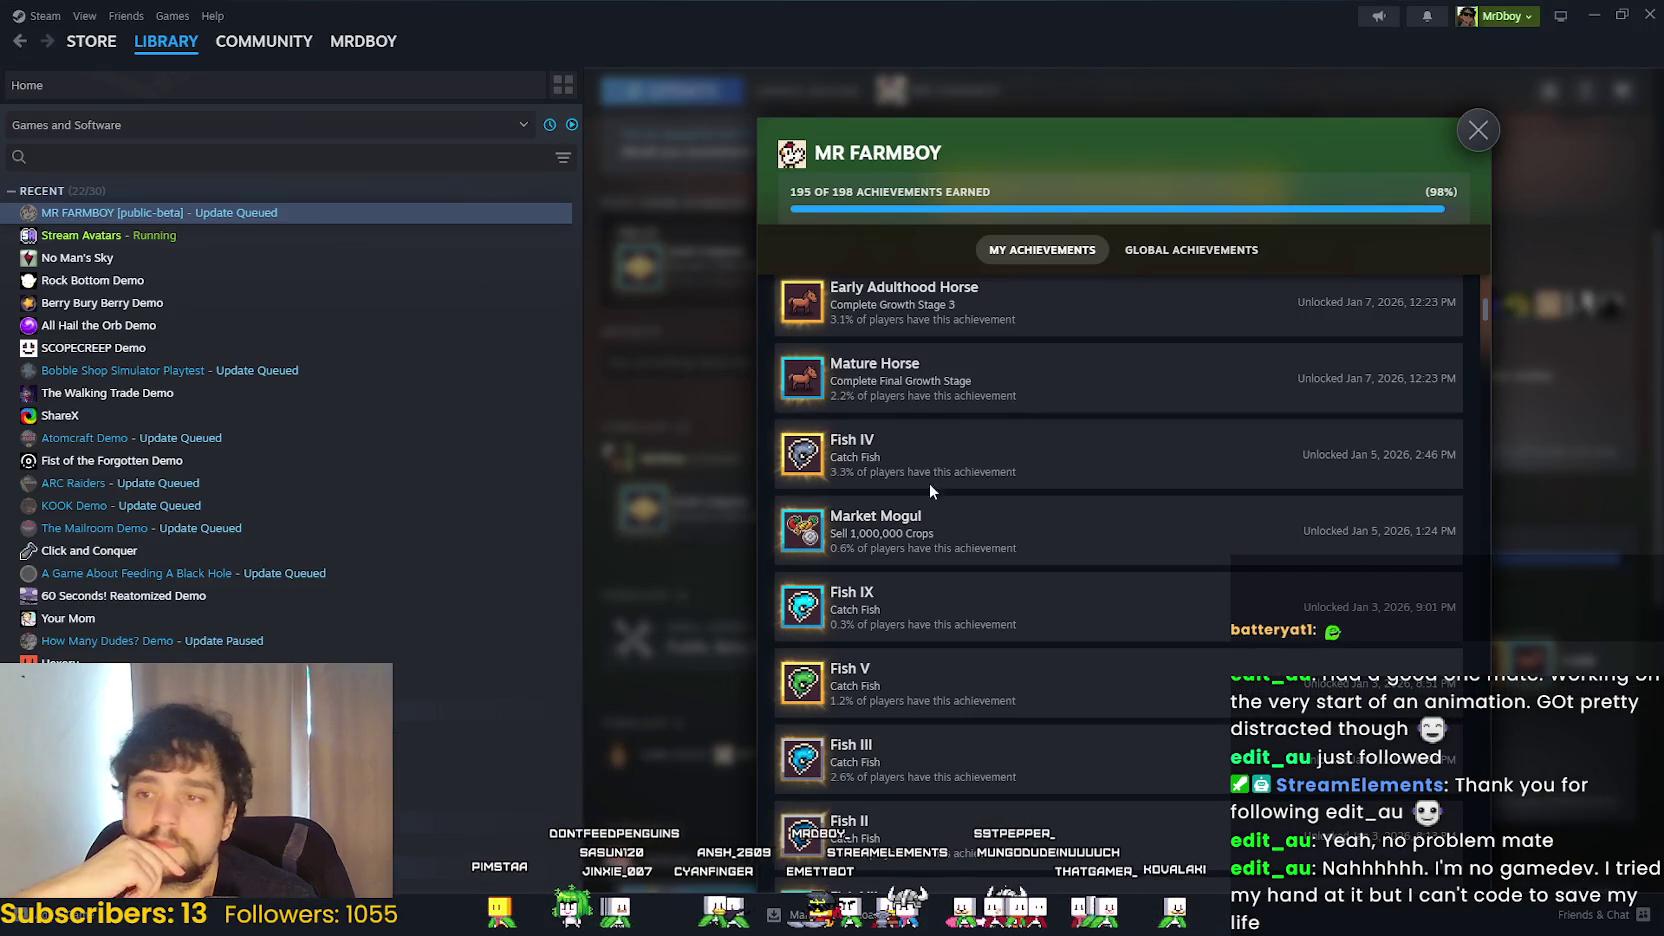
pyautogui.click(1477, 131)
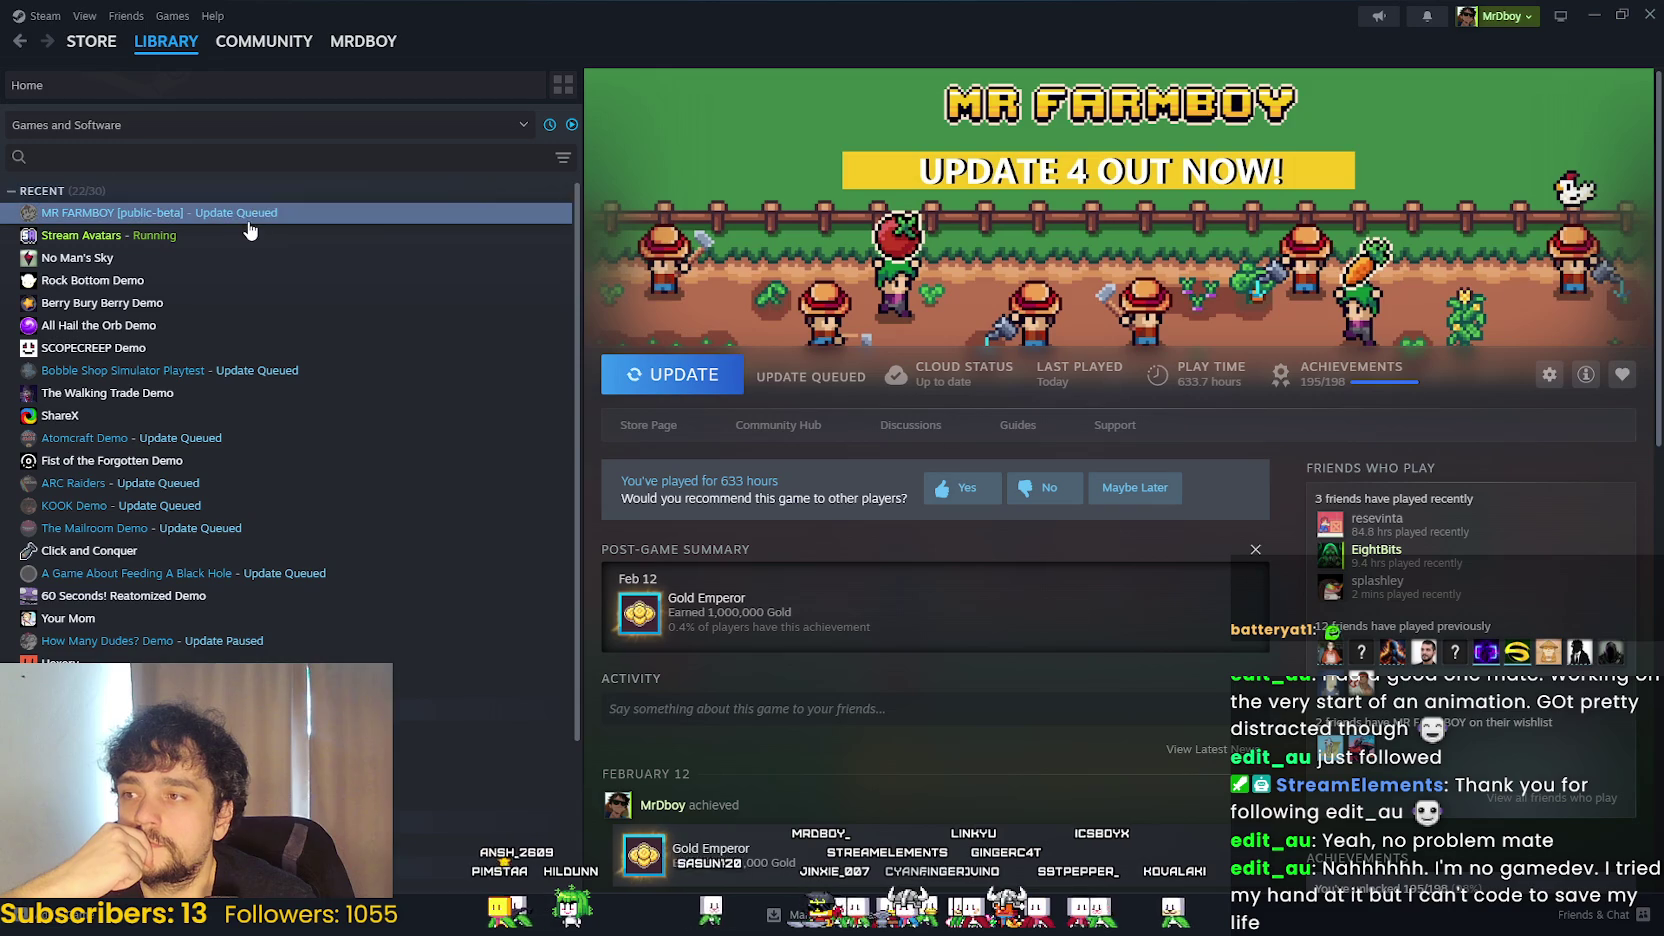
pyautogui.click(763, 434)
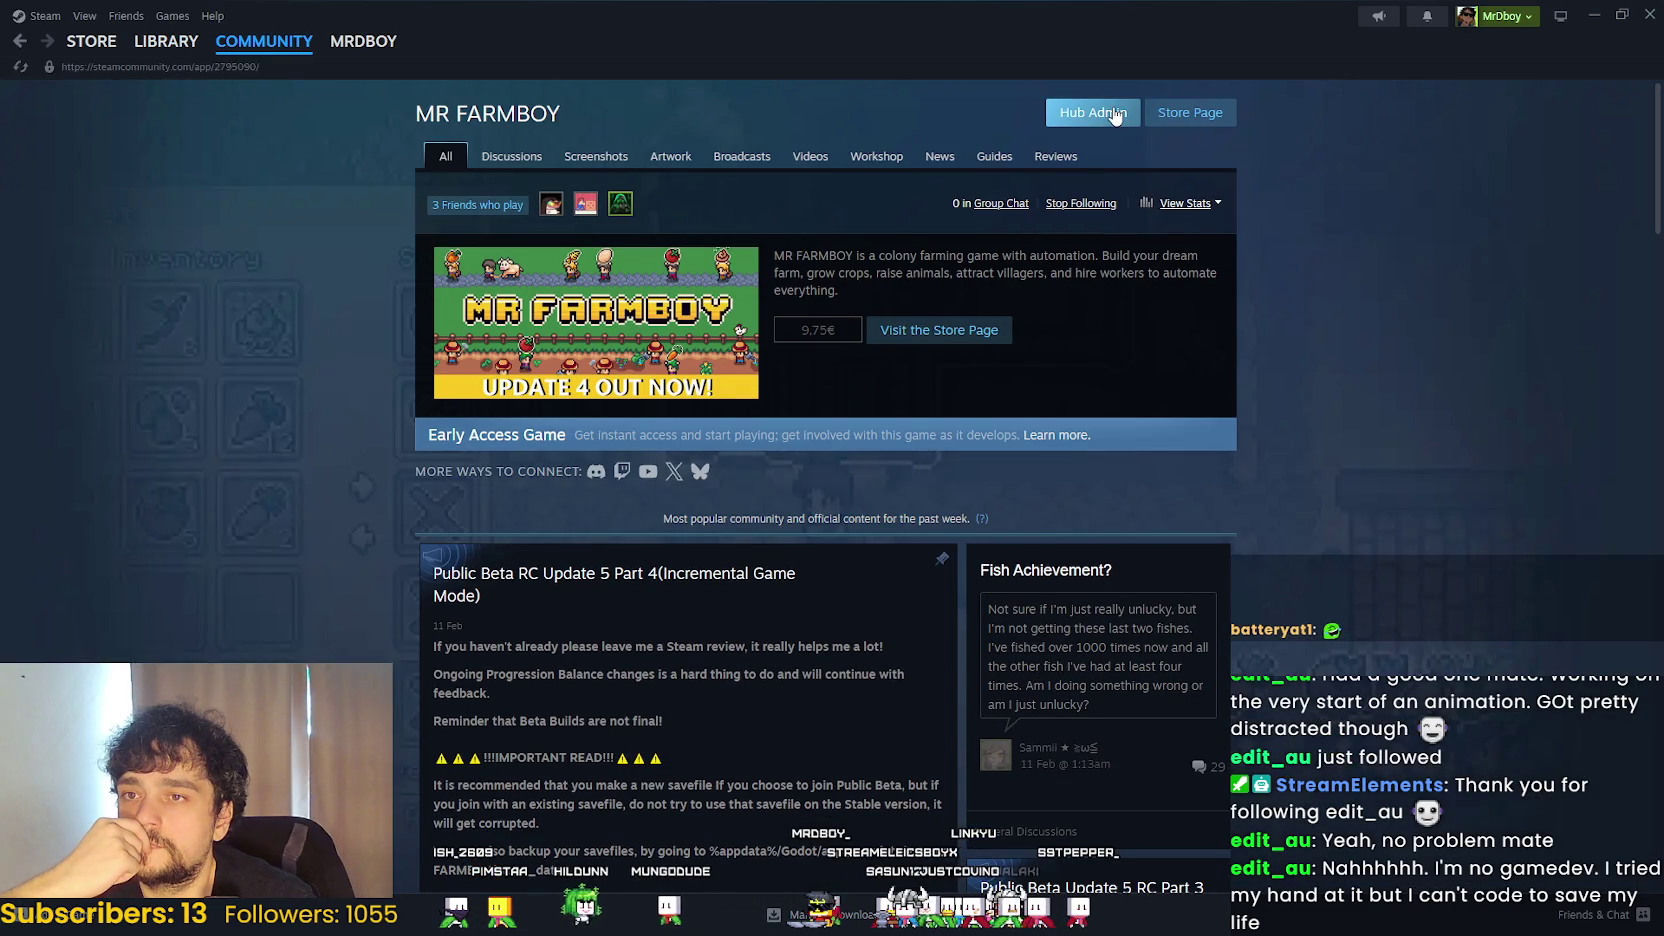
pyautogui.click(1115, 113)
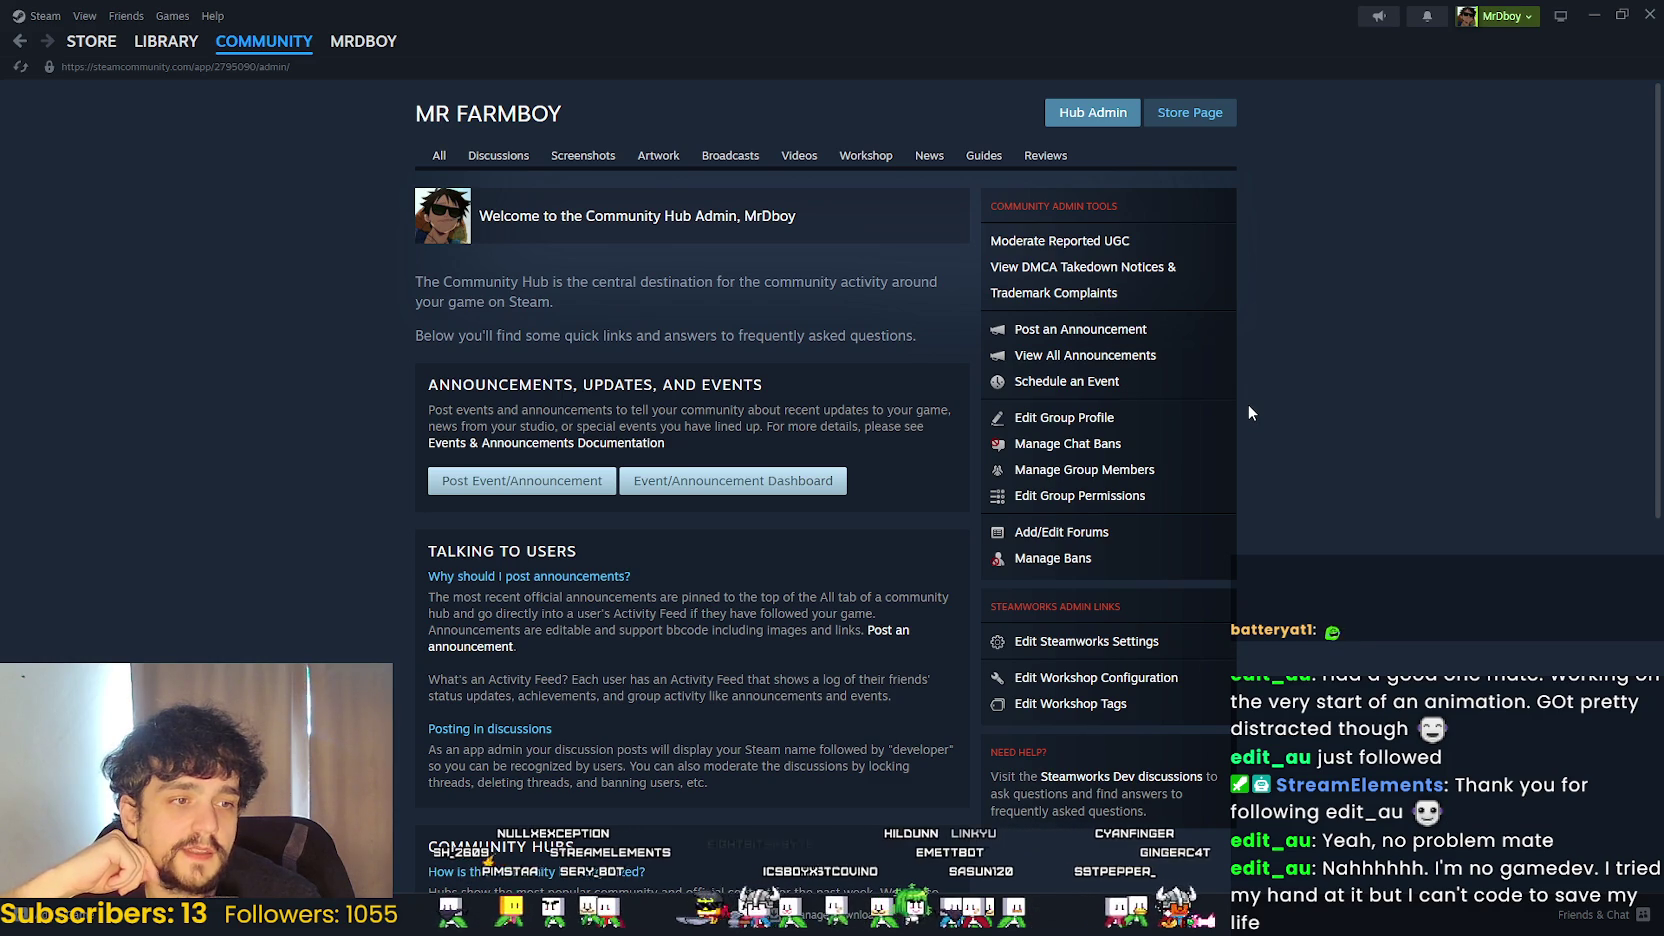
pyautogui.click(760, 493)
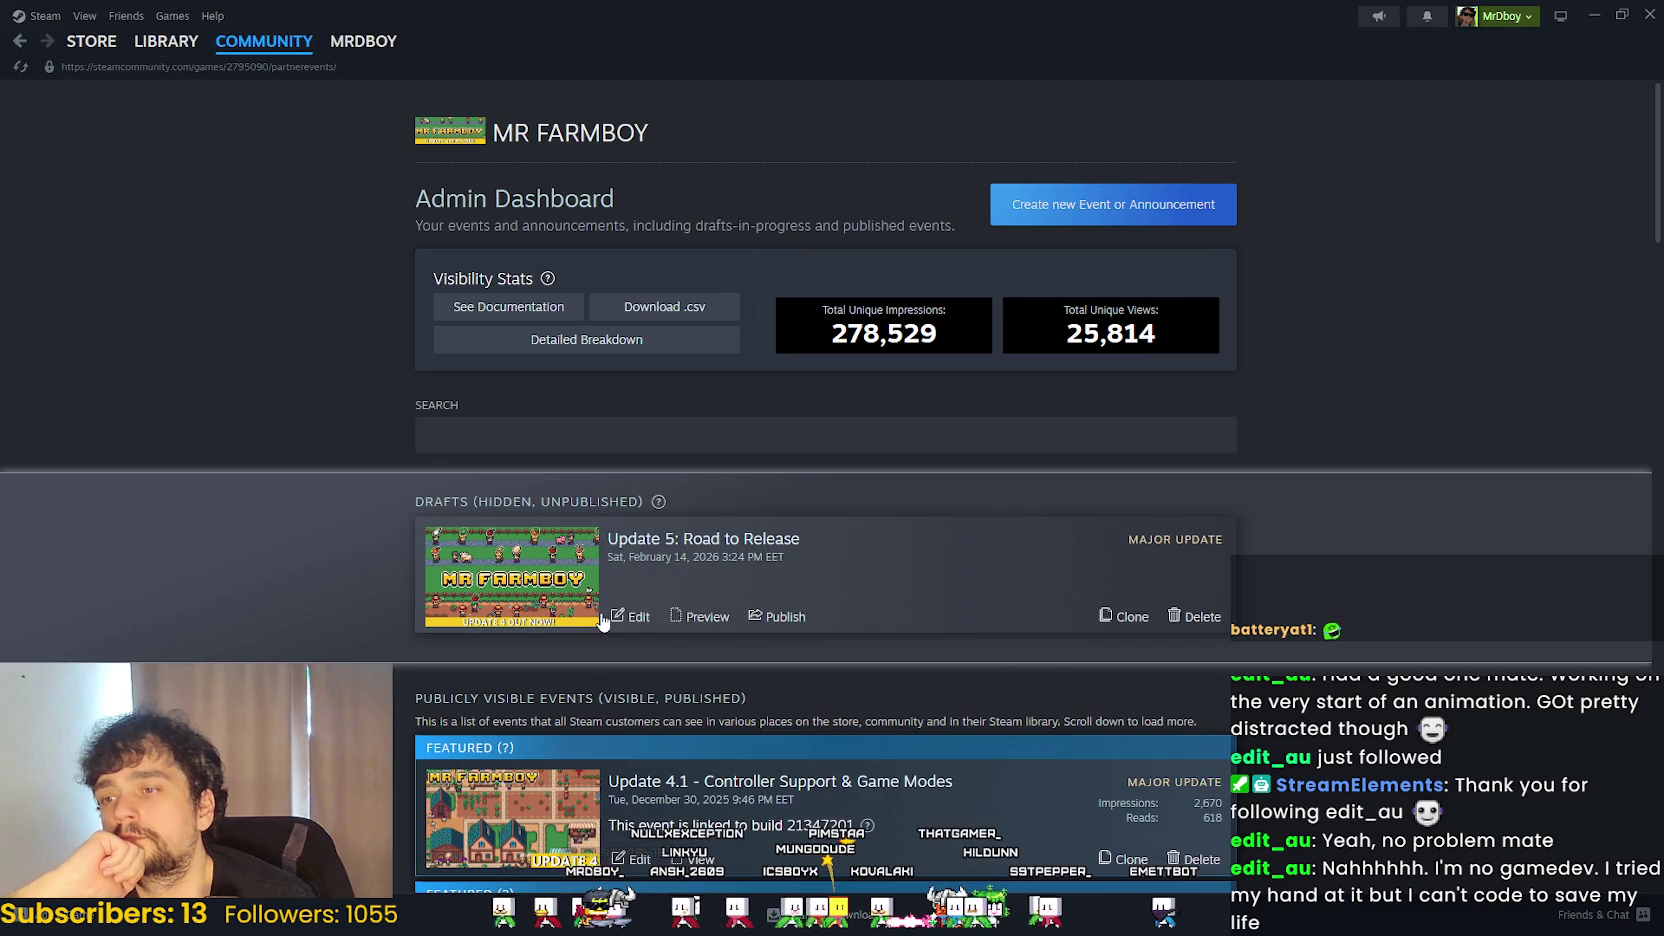
pyautogui.click(1000, 570)
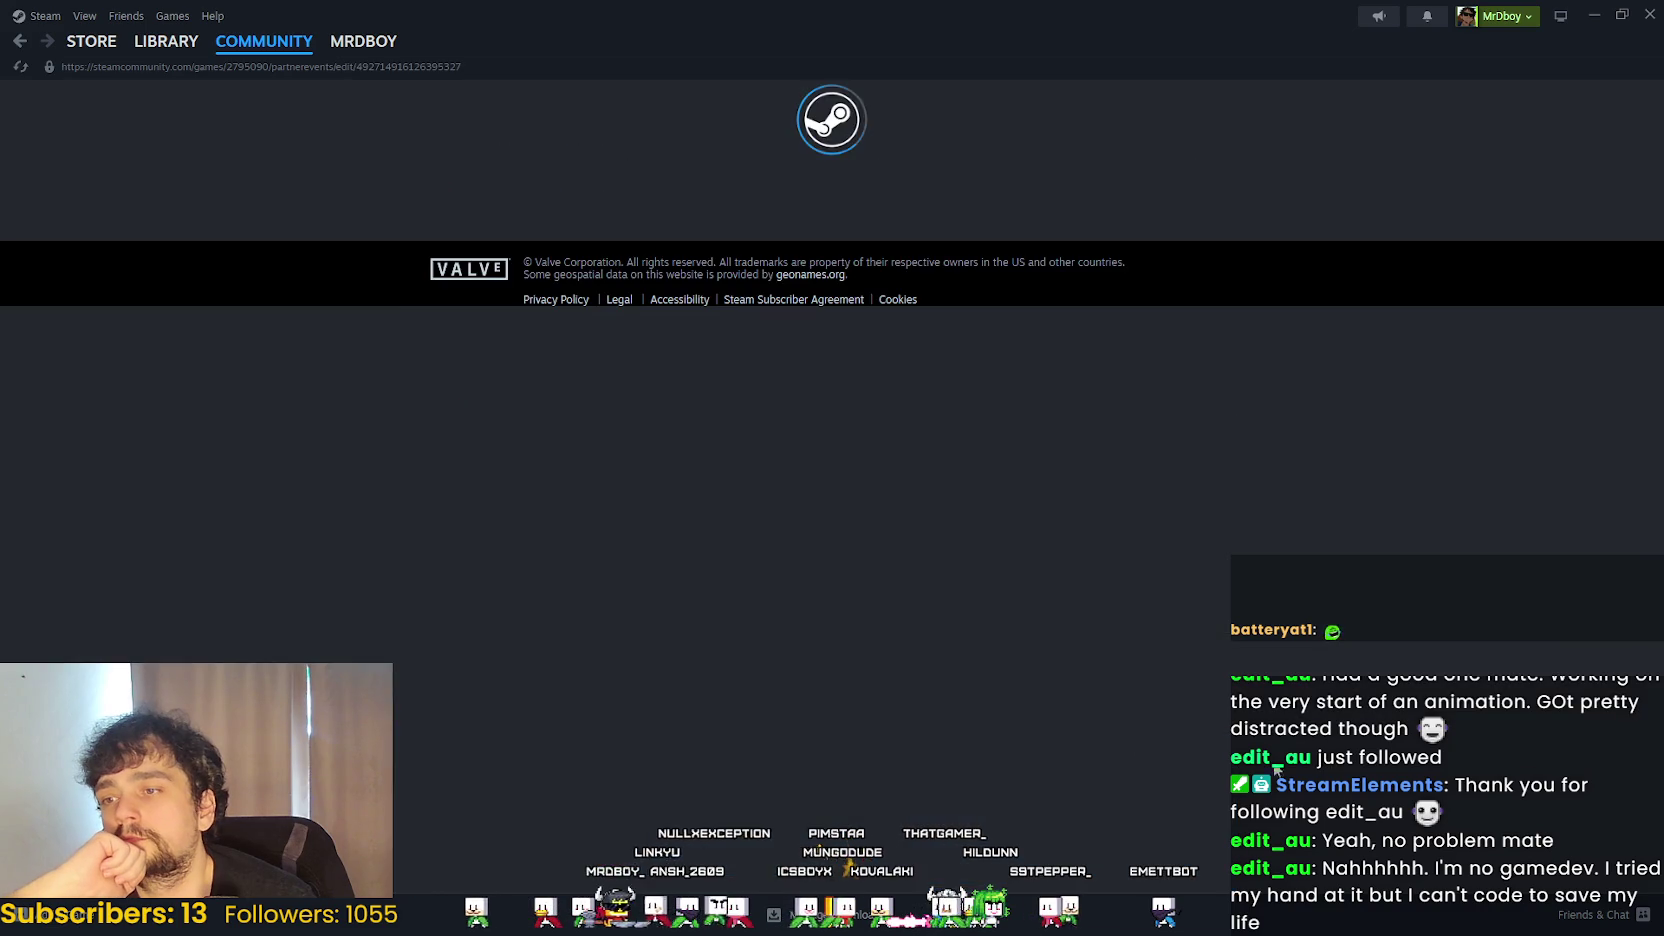
pyautogui.scroll(-5, 579, 557)
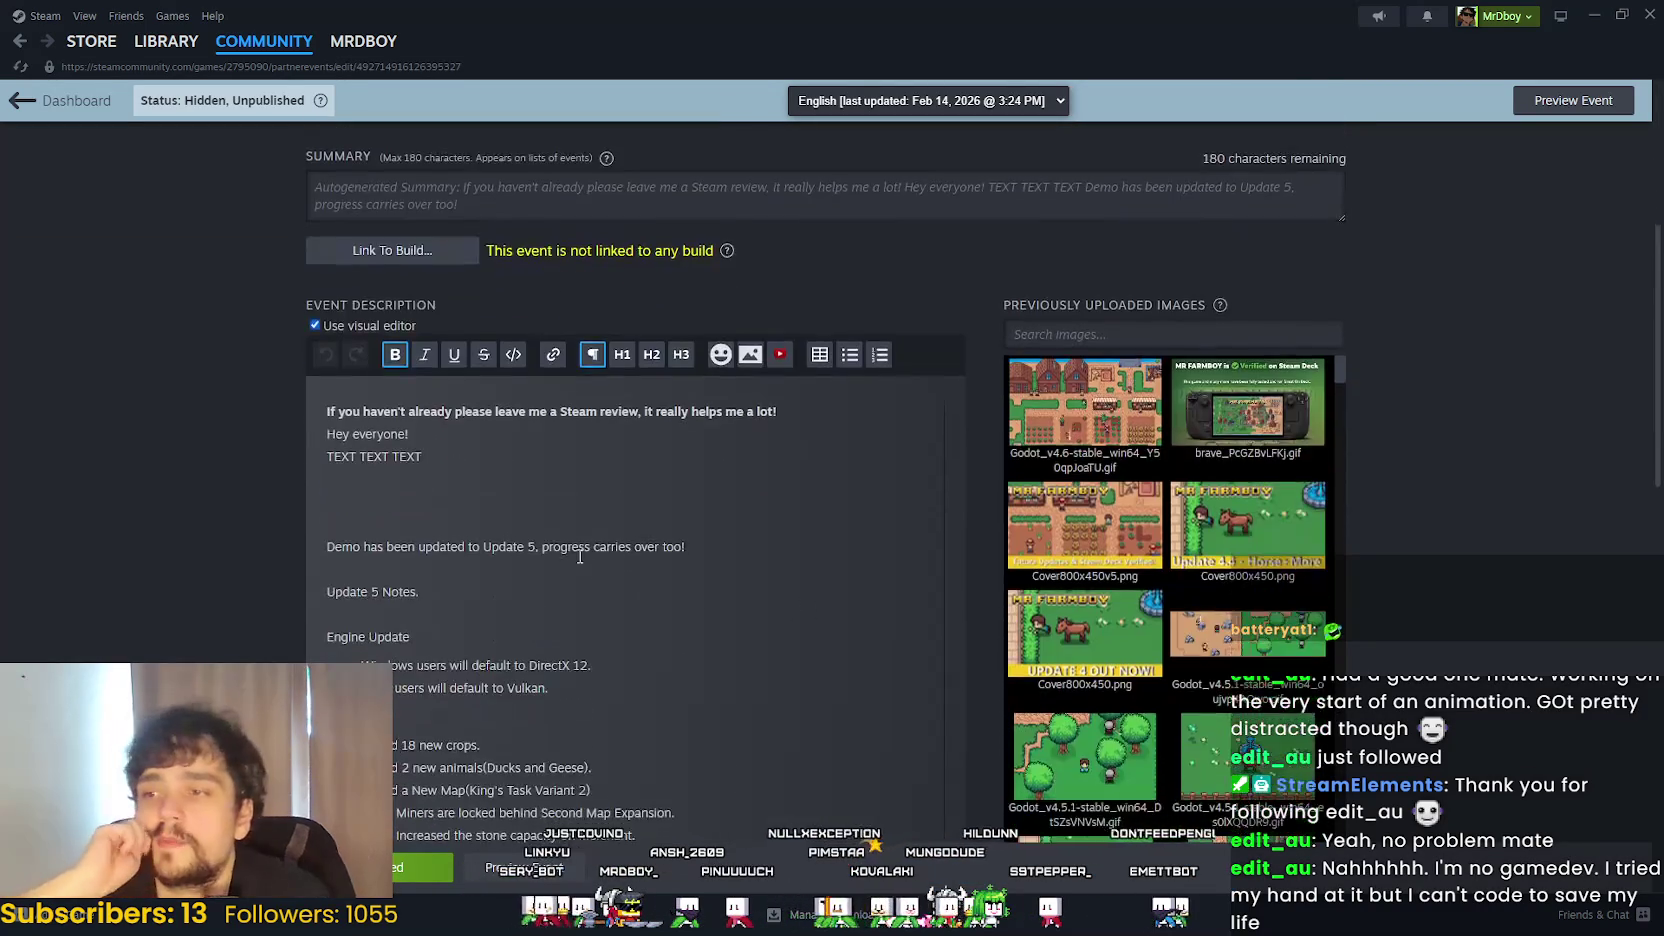
pyautogui.scroll(-4, 579, 557)
pyautogui.scroll(-2, 1100, 460)
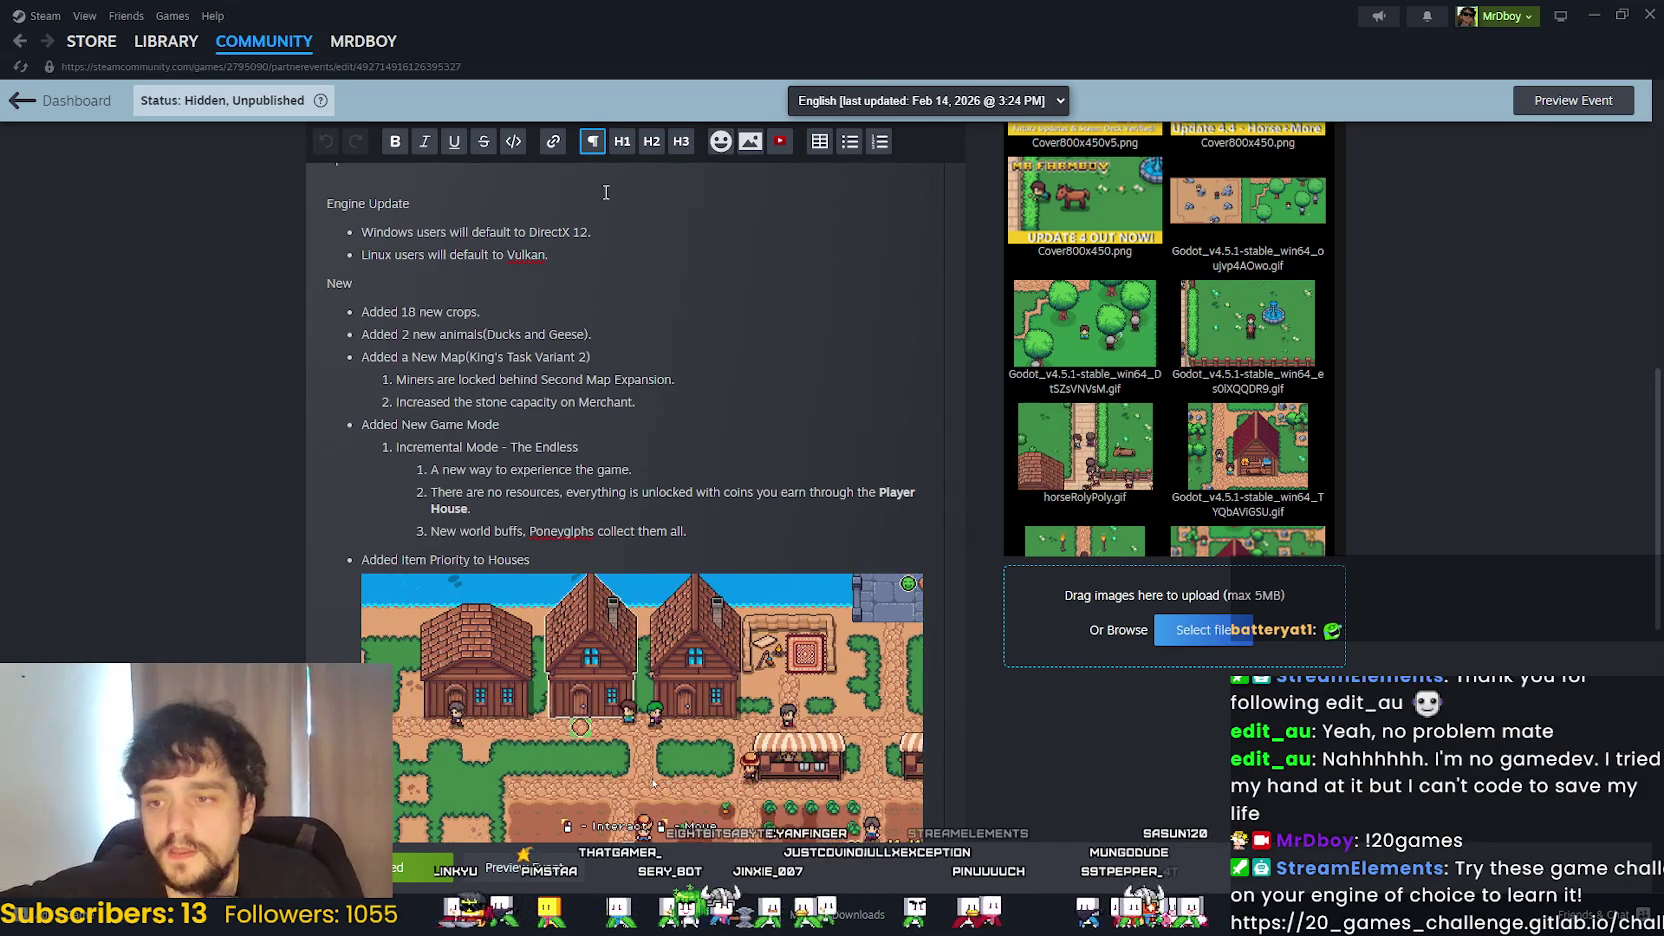
pyautogui.scroll(-2, 640, 400)
pyautogui.click(507, 320)
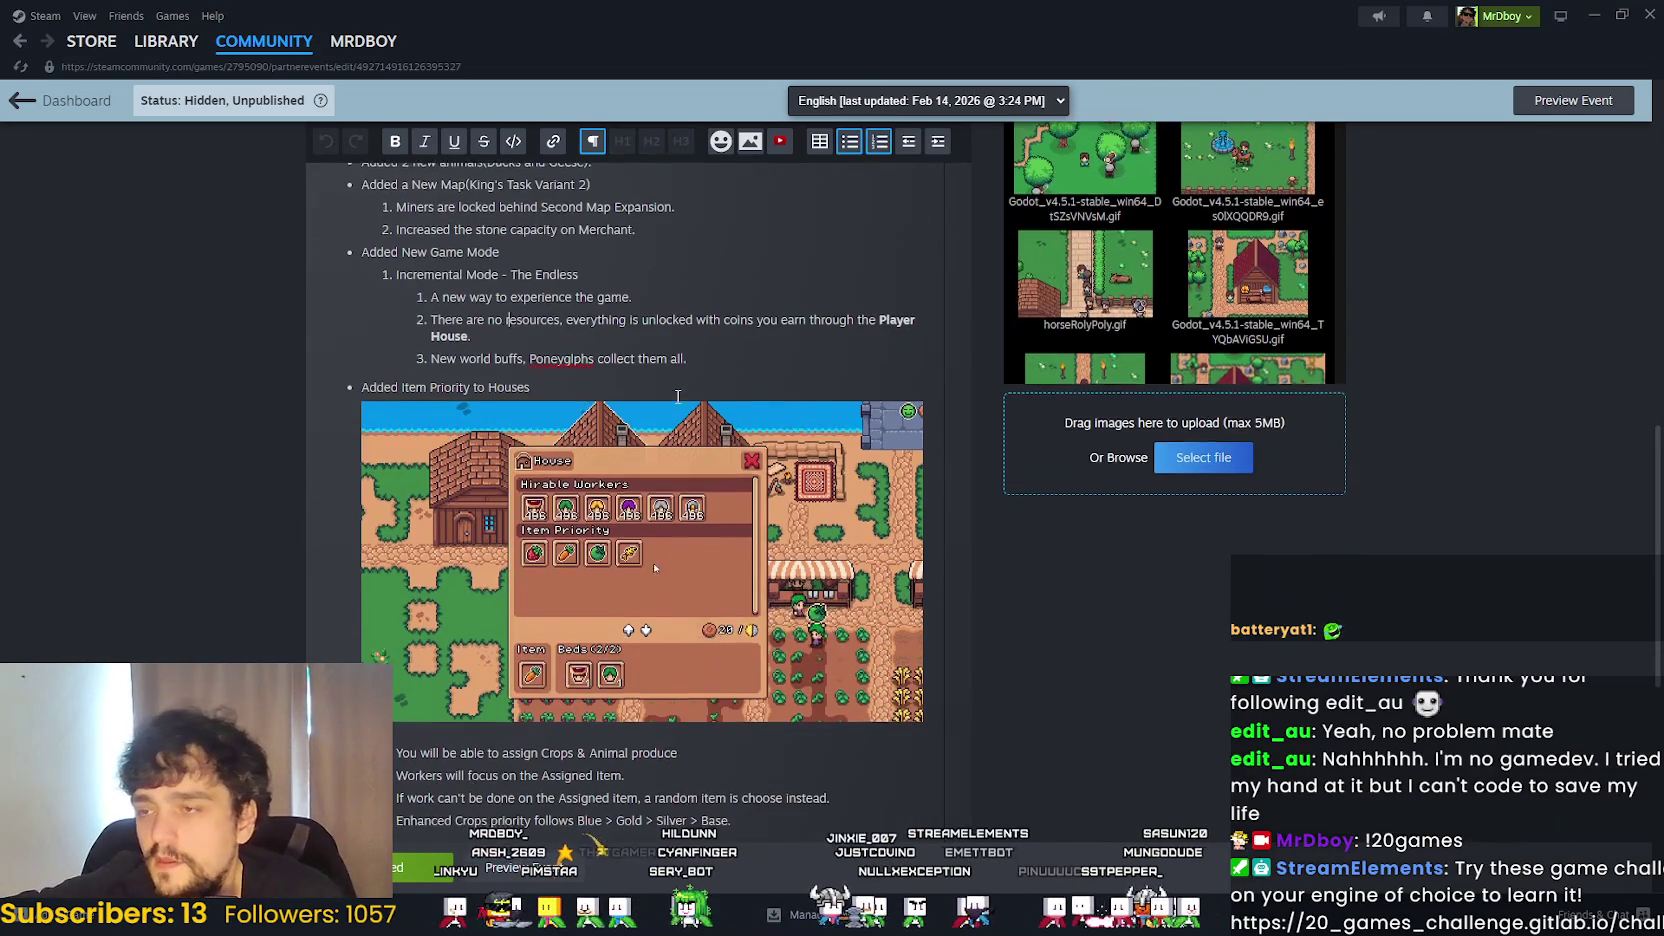
pyautogui.scroll(4, 678, 396)
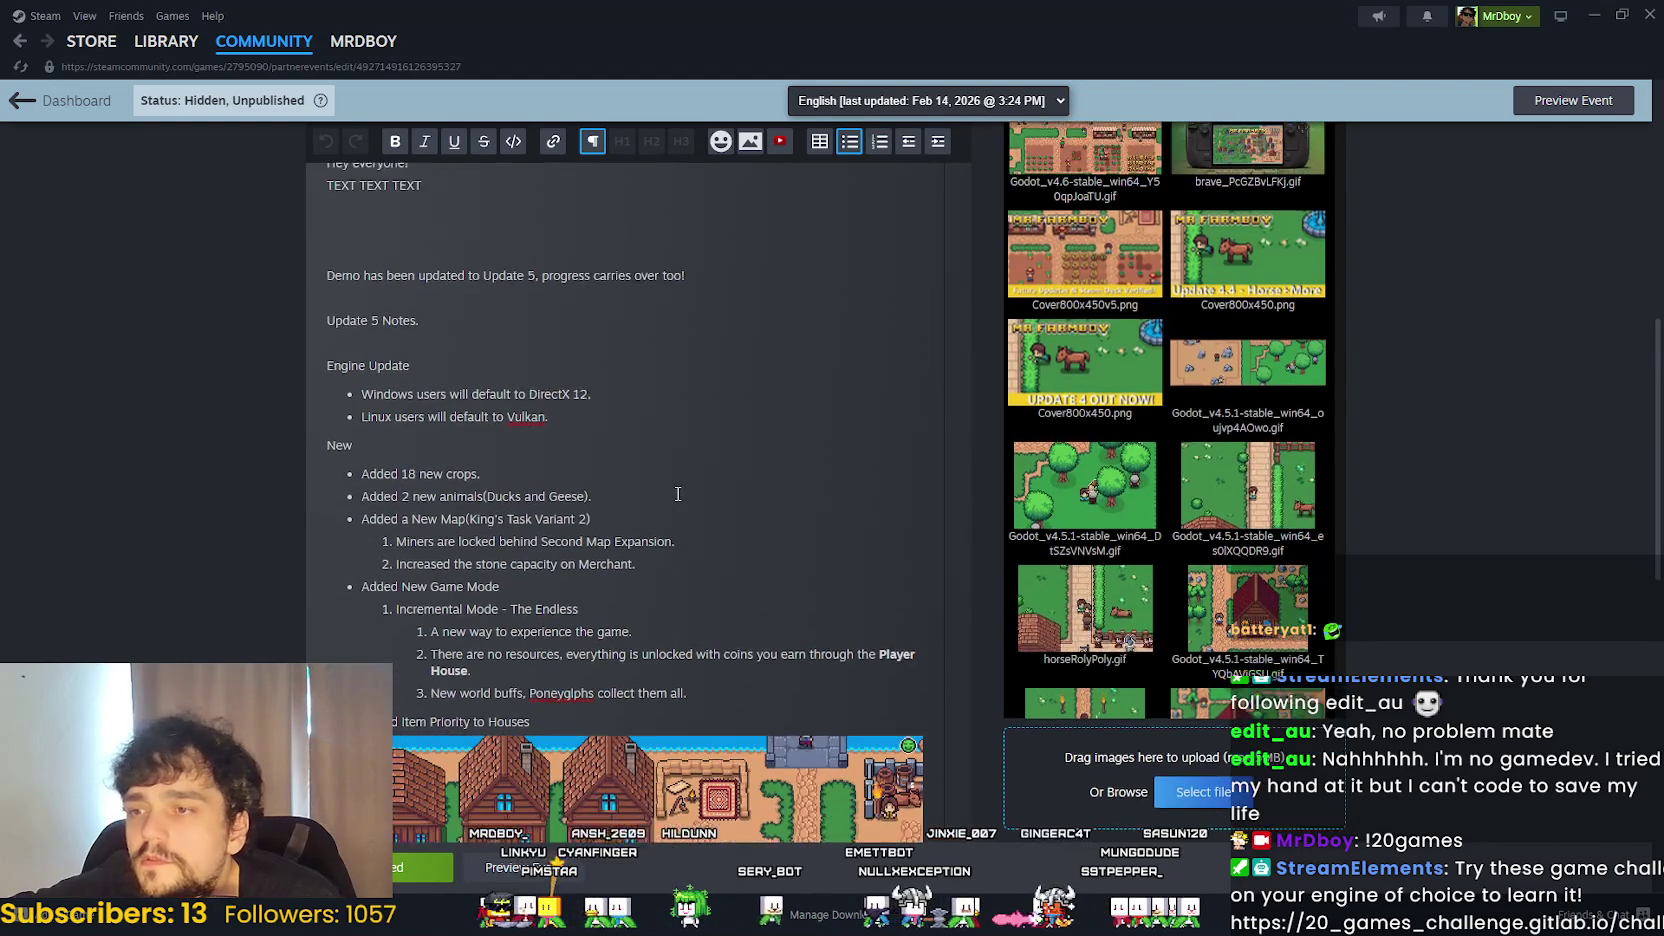
pyautogui.scroll(2, 719, 520)
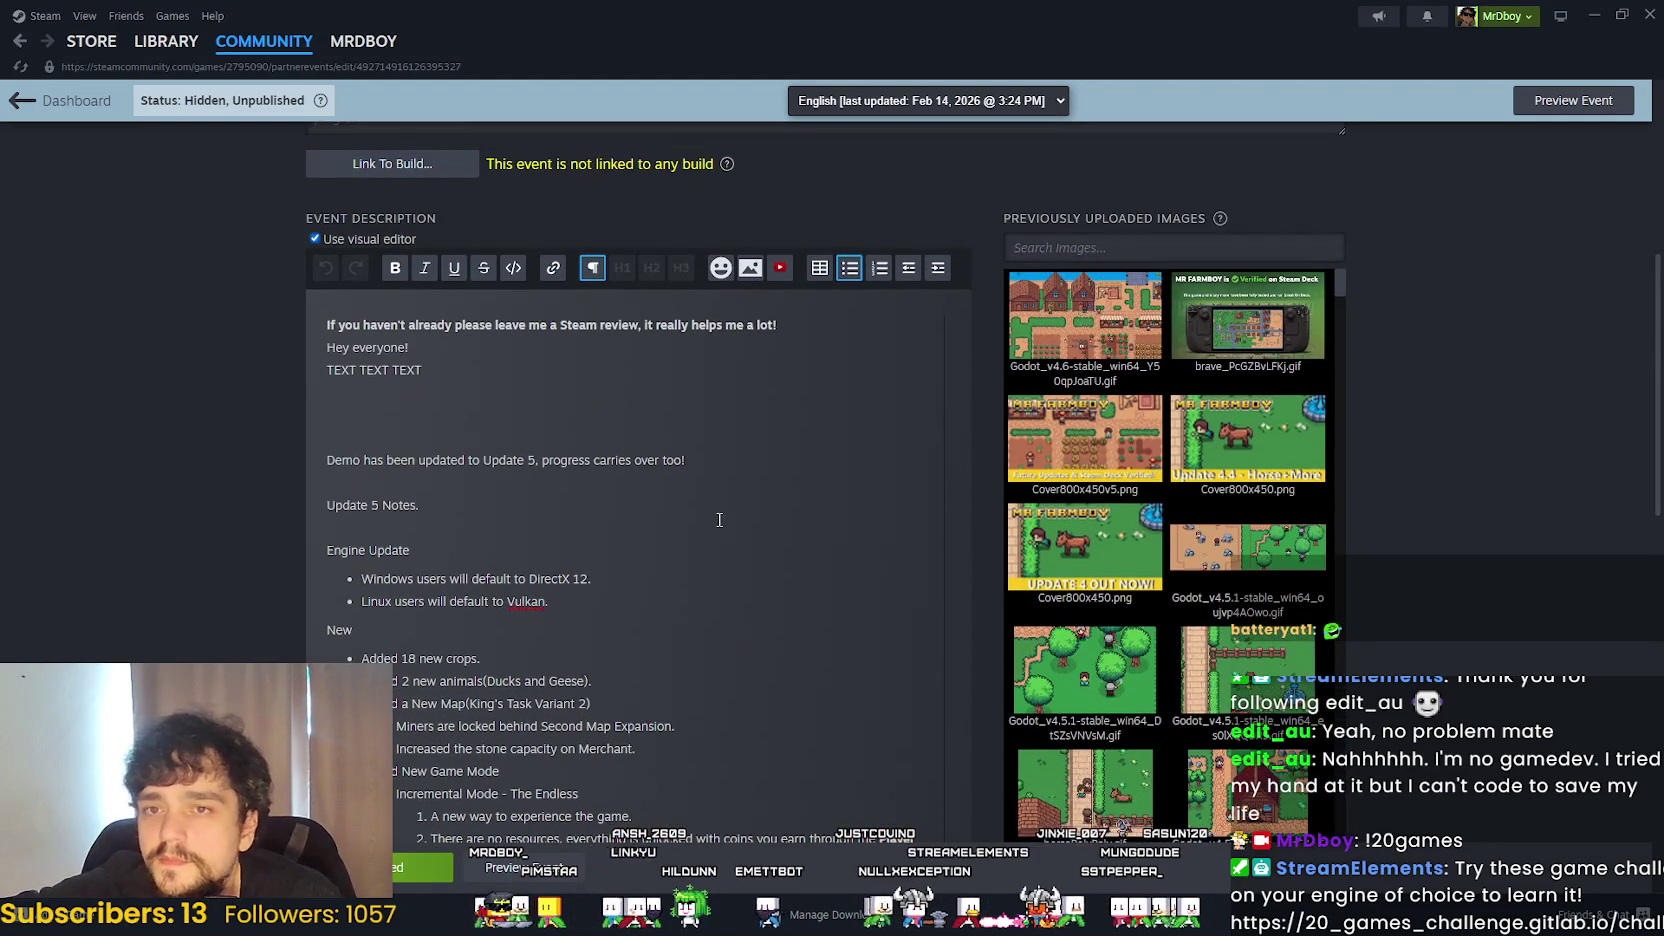
pyautogui.scroll(-4, 719, 520)
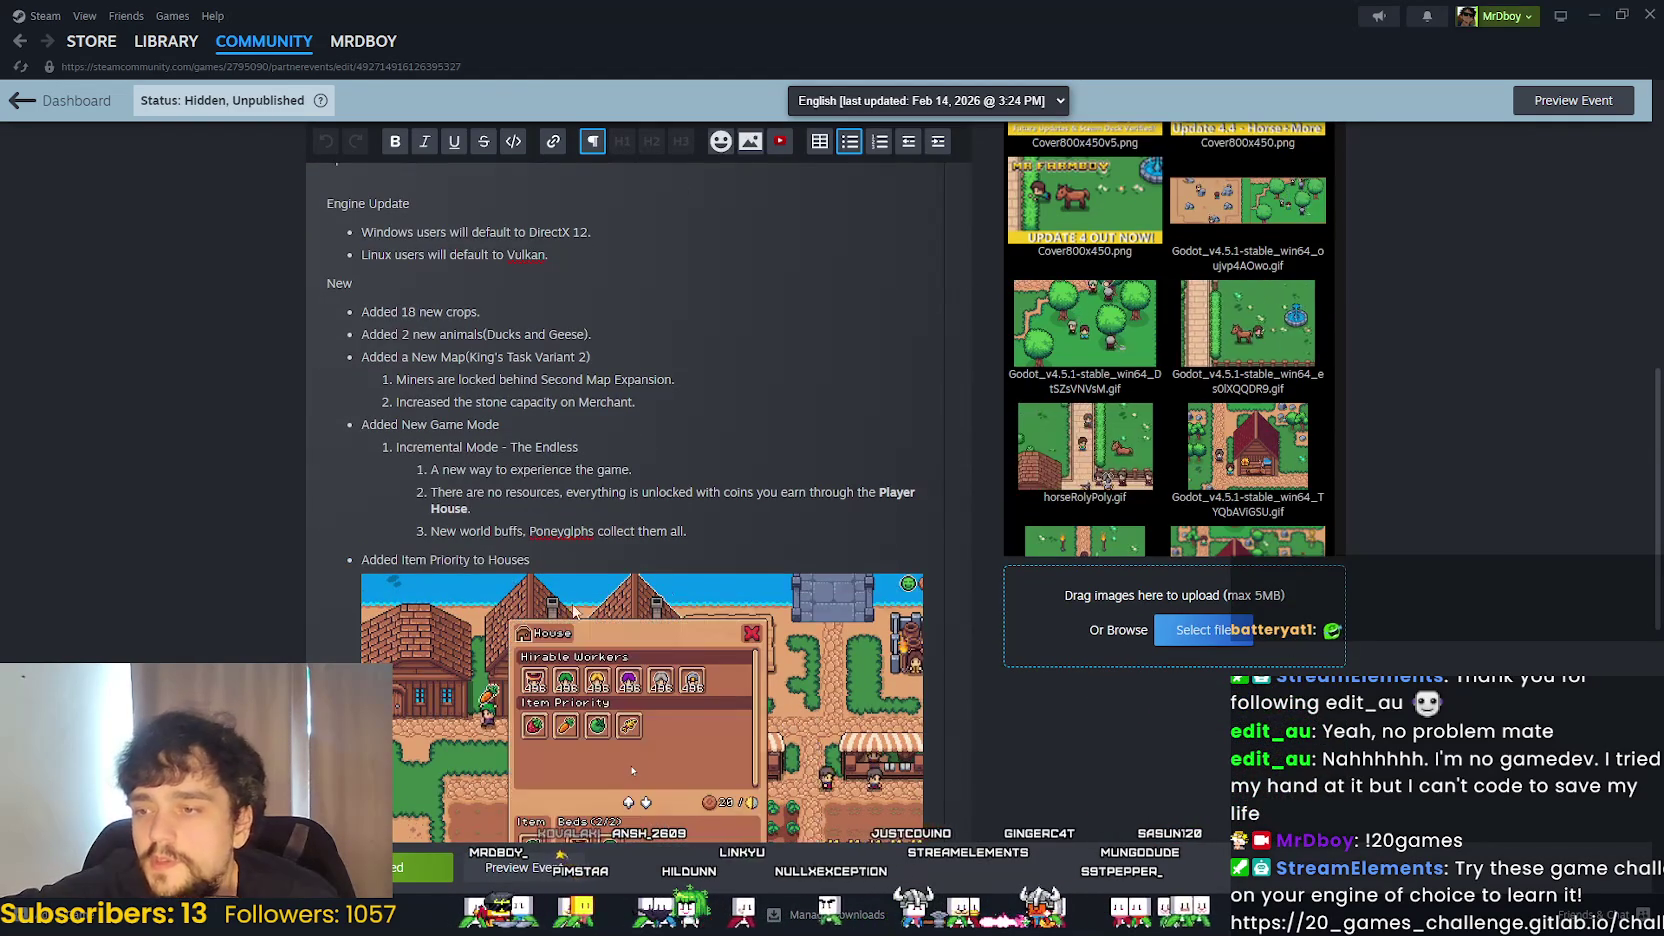
pyautogui.scroll(-3, 573, 611)
pyautogui.scroll(2, 684, 400)
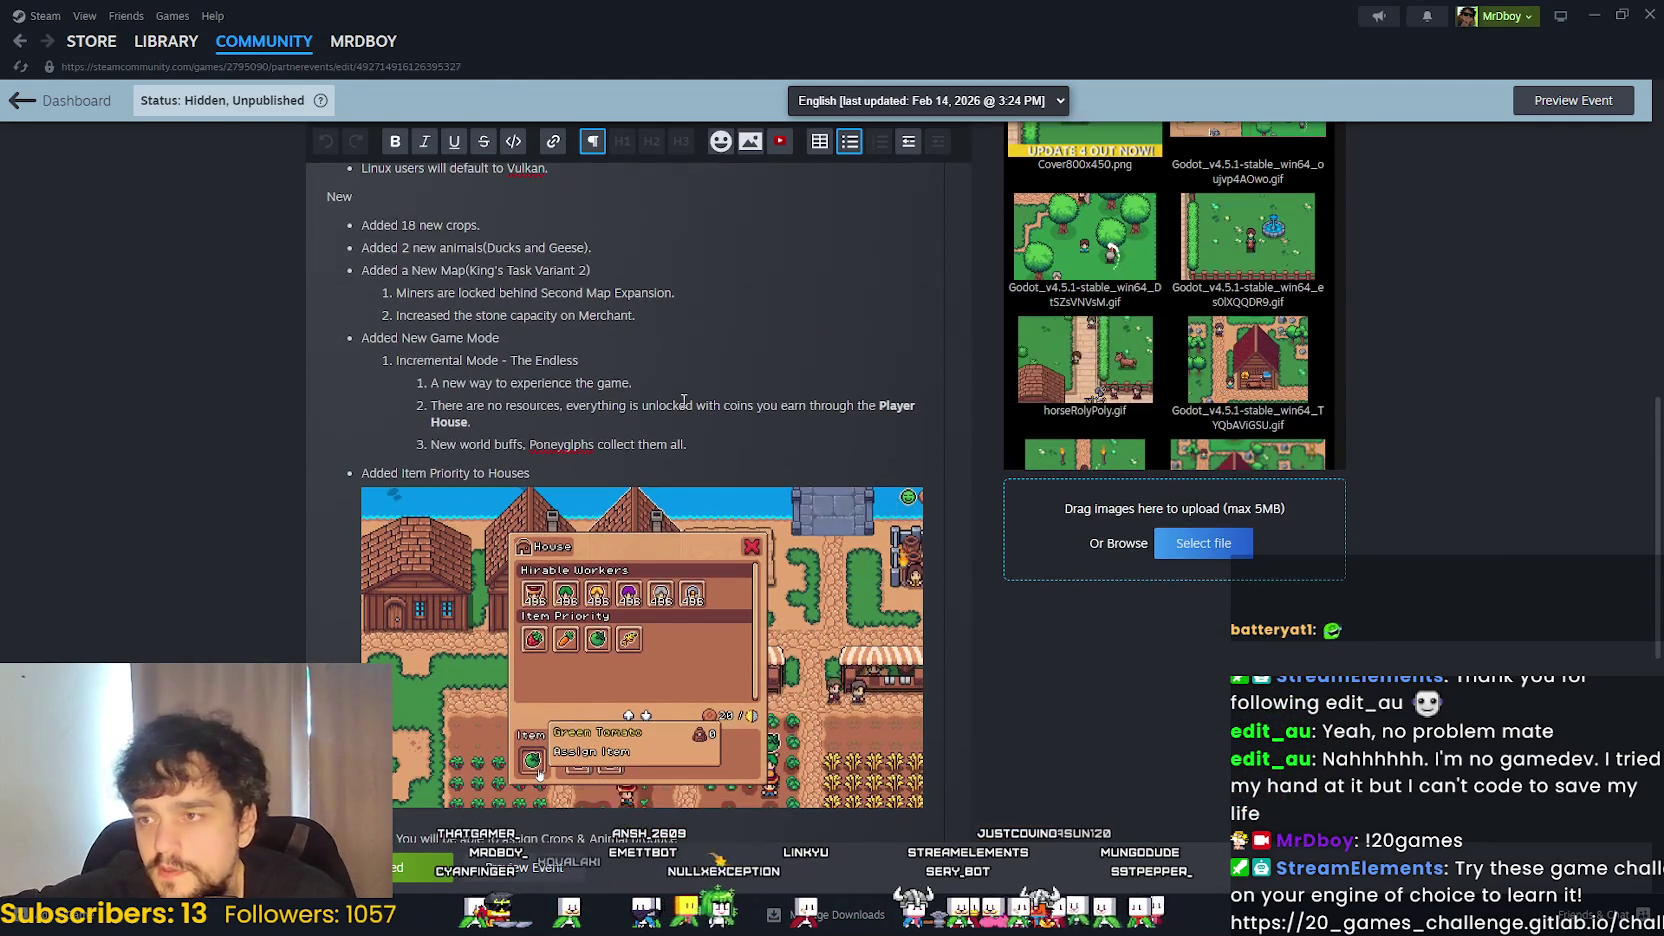
pyautogui.click(712, 421)
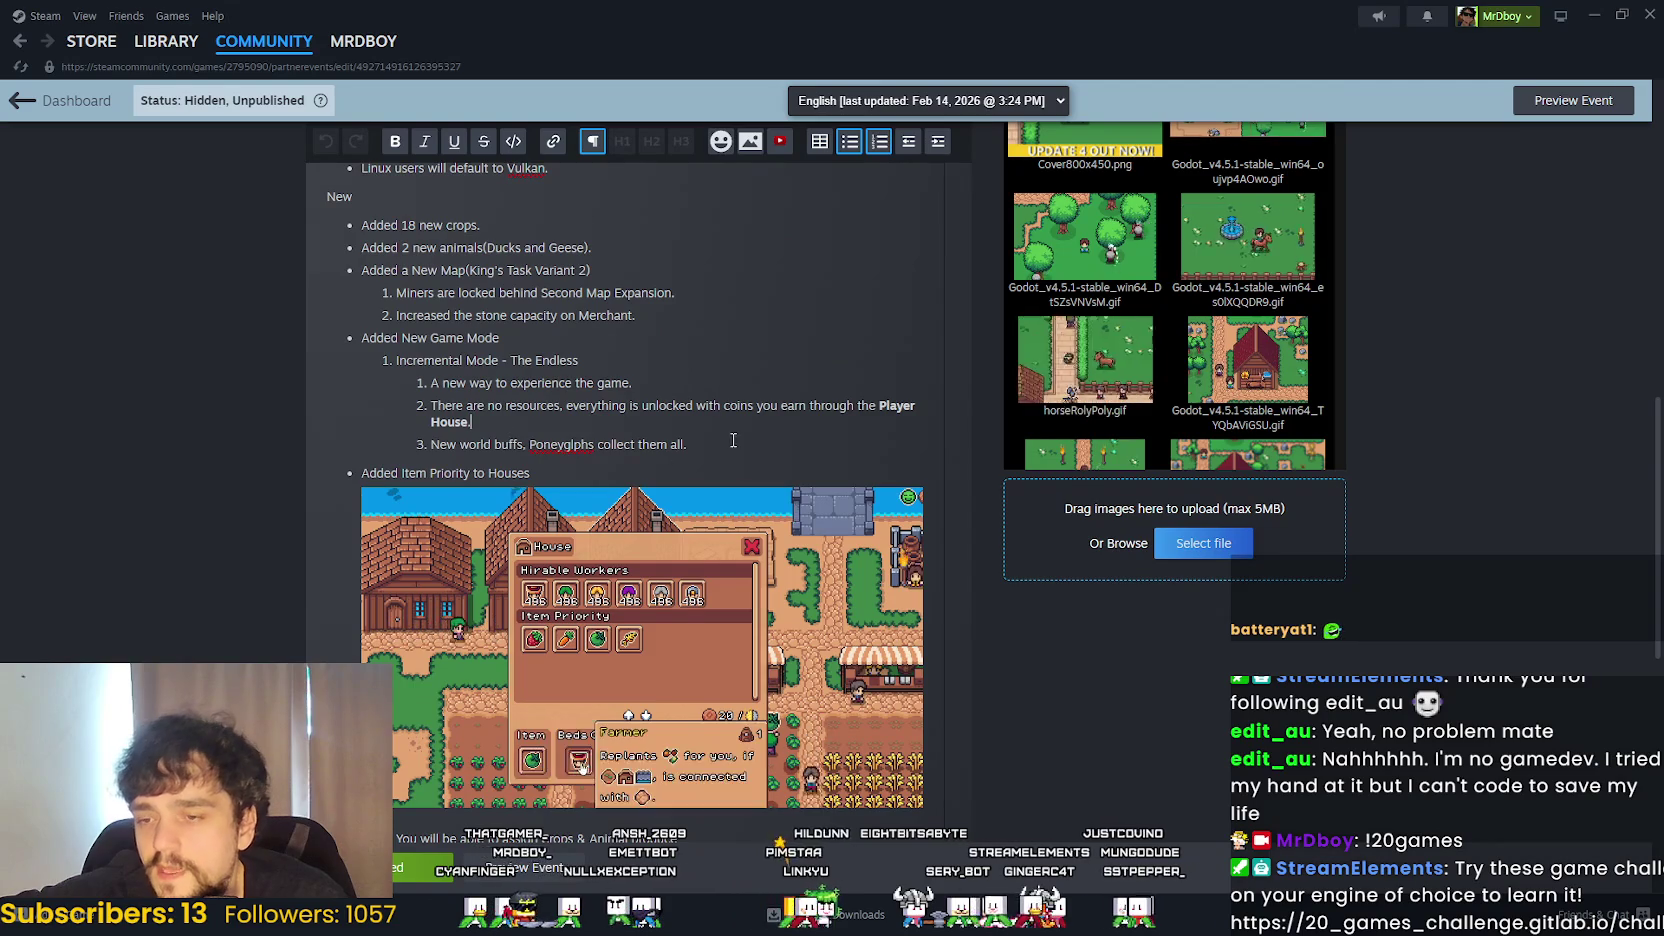
pyautogui.scroll(-5, 733, 440)
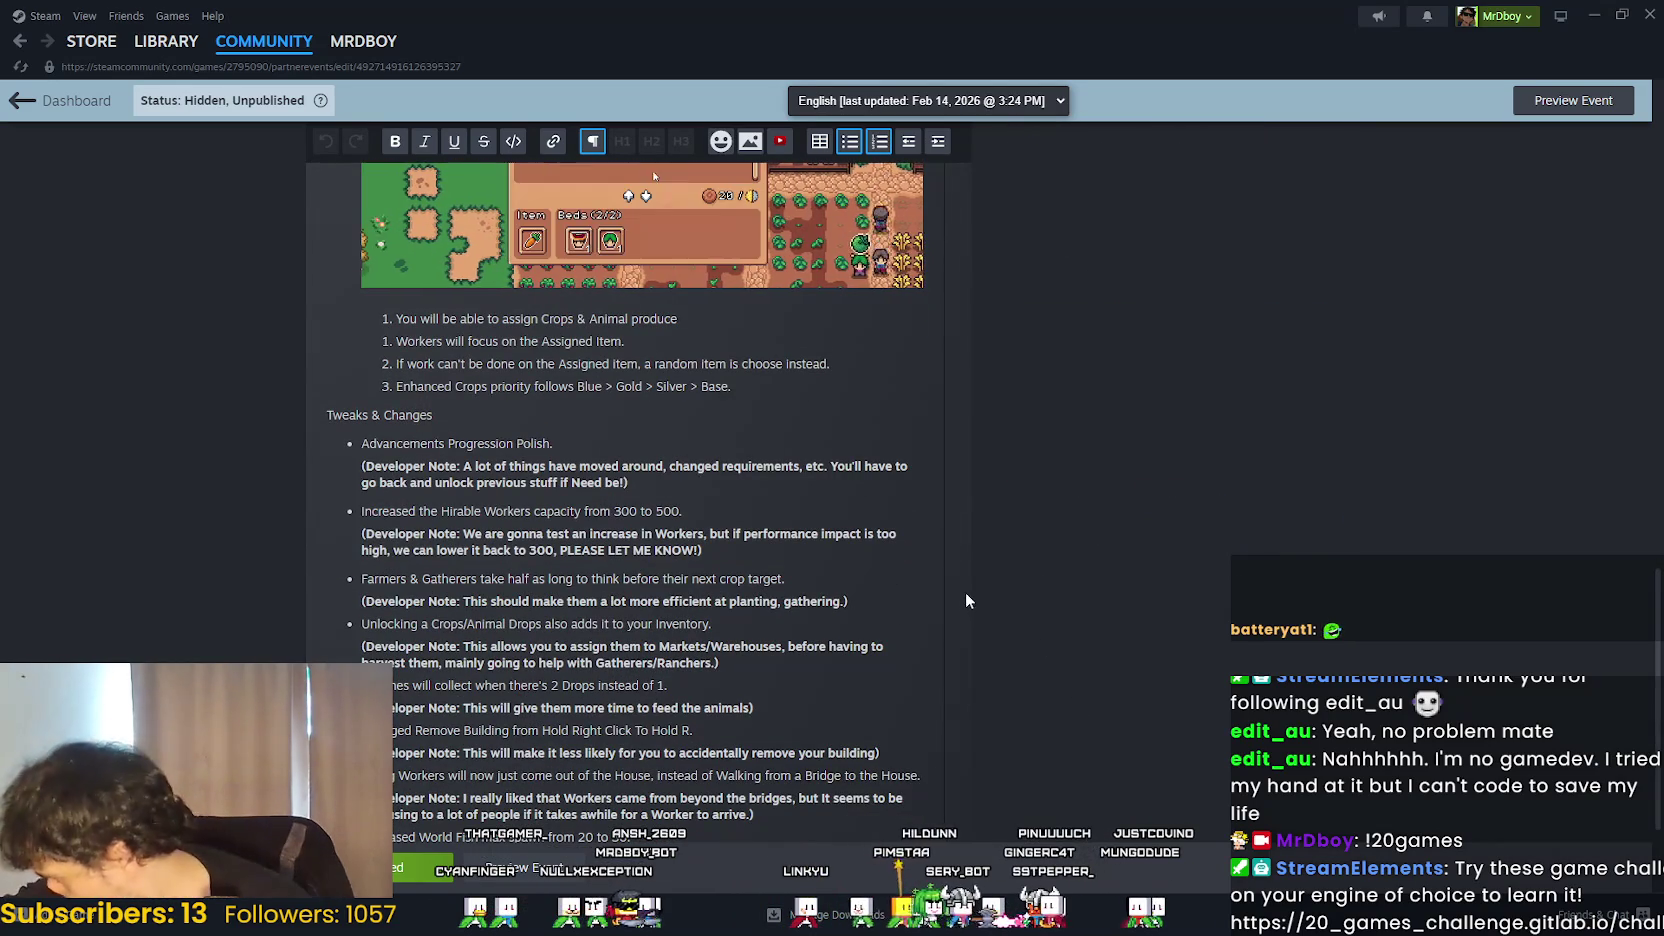
pyautogui.scroll(-1, 861, 569)
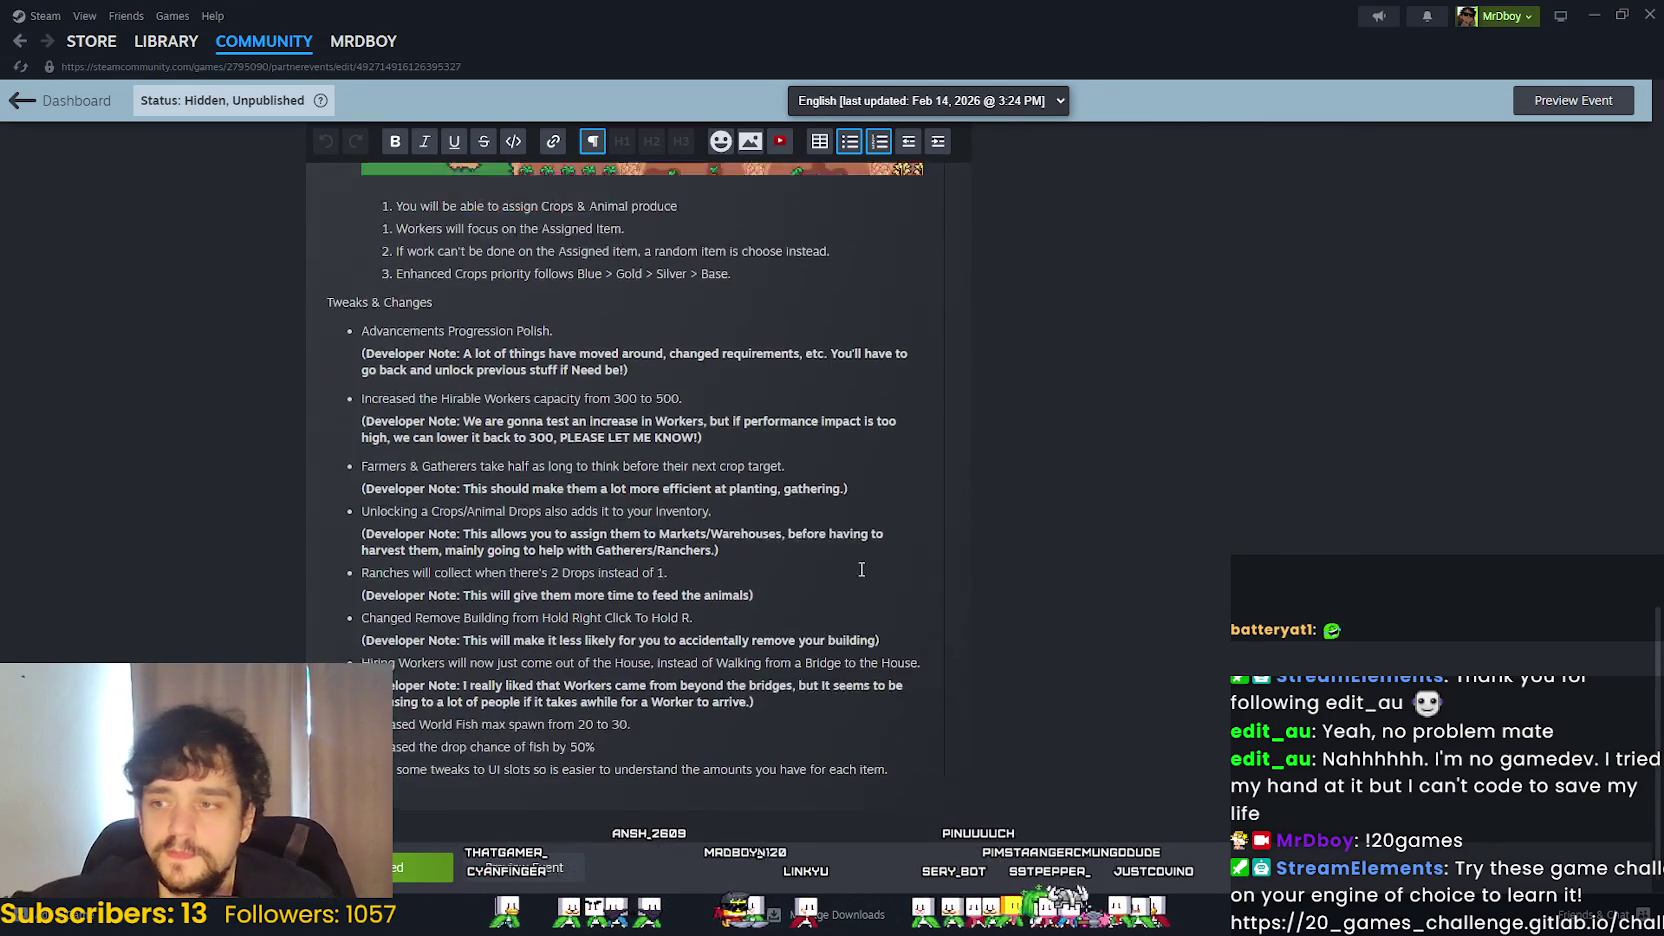
pyautogui.click(362, 465)
pyautogui.scroll(-1, 1127, 638)
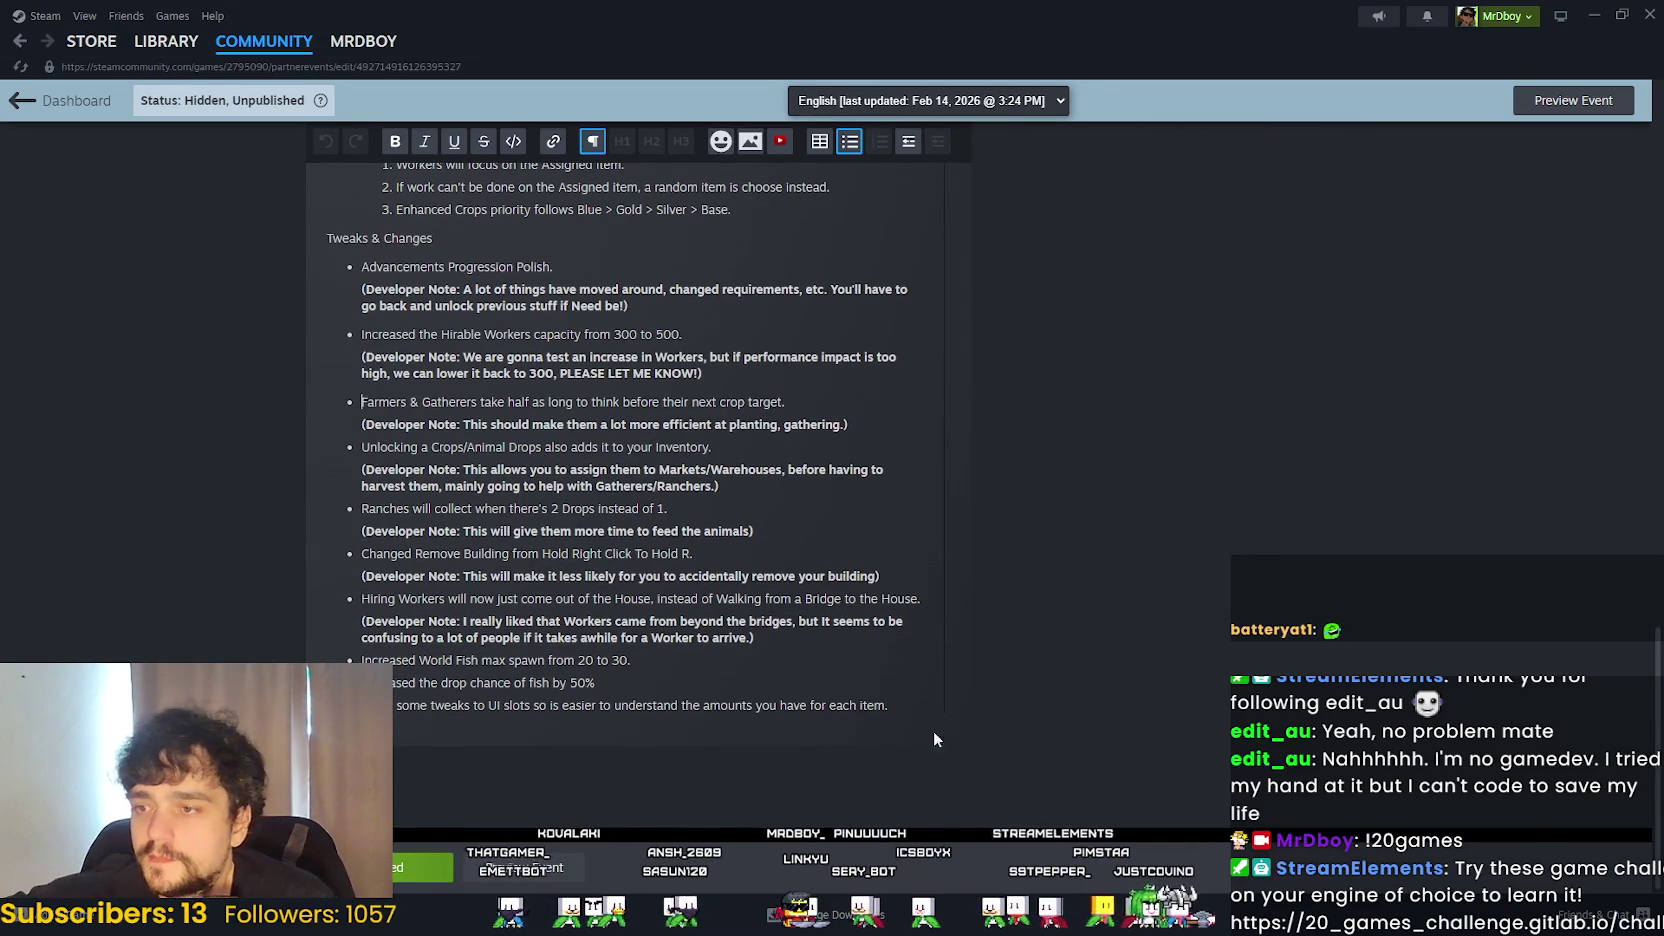
pyautogui.click(639, 660)
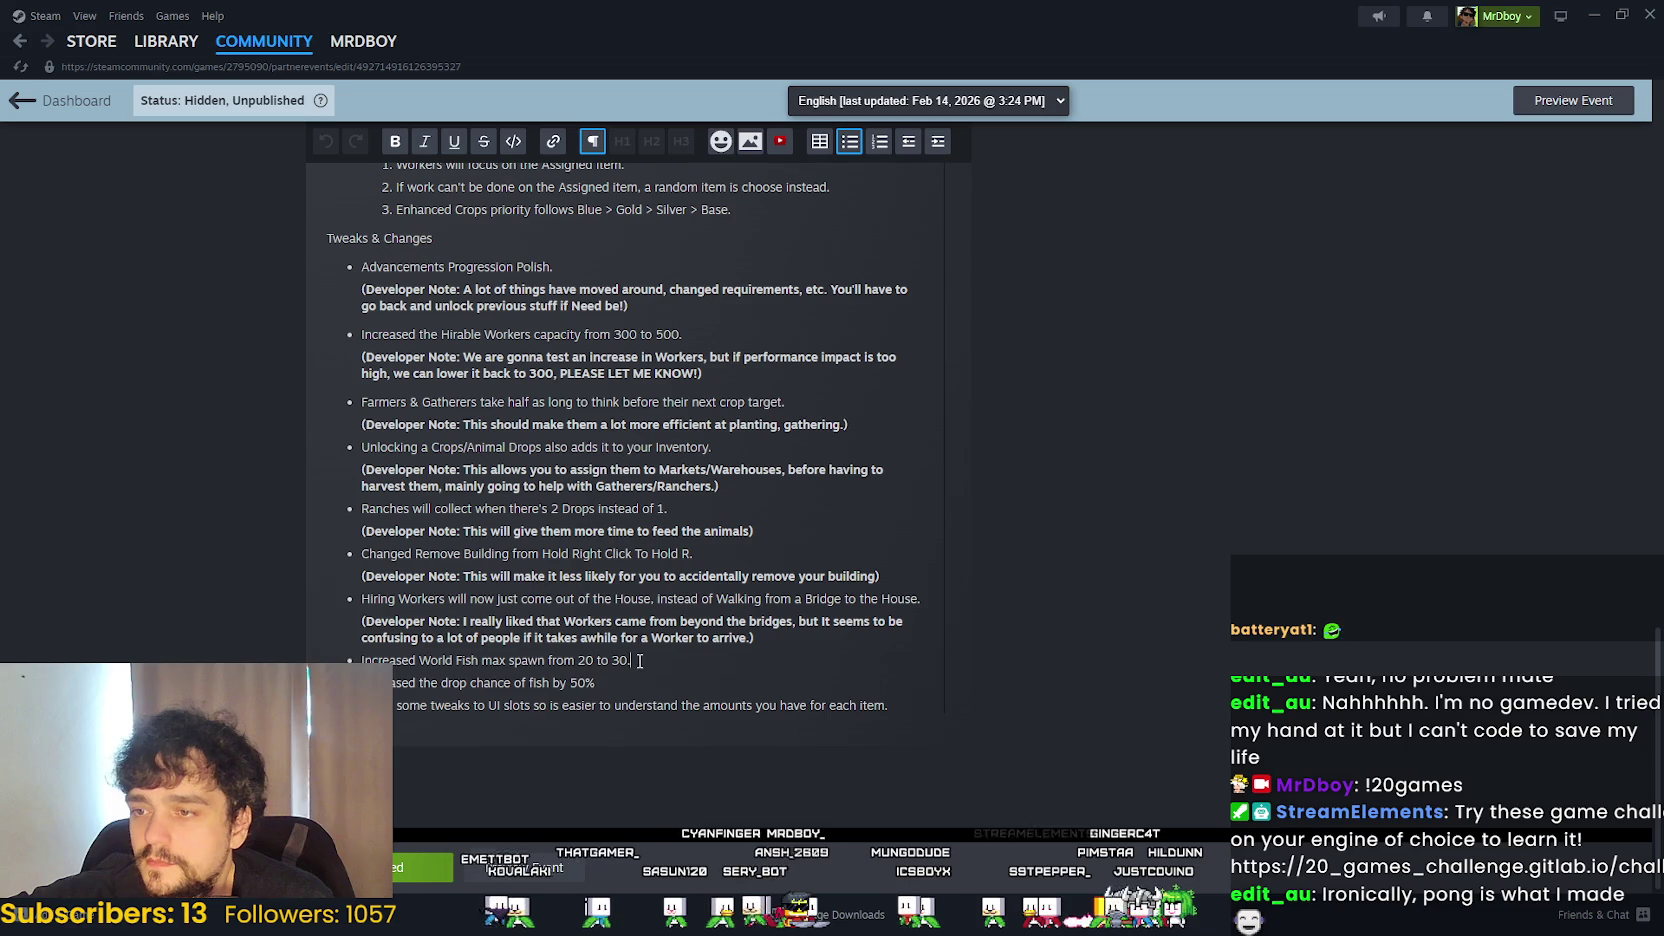
pyautogui.click(713, 557)
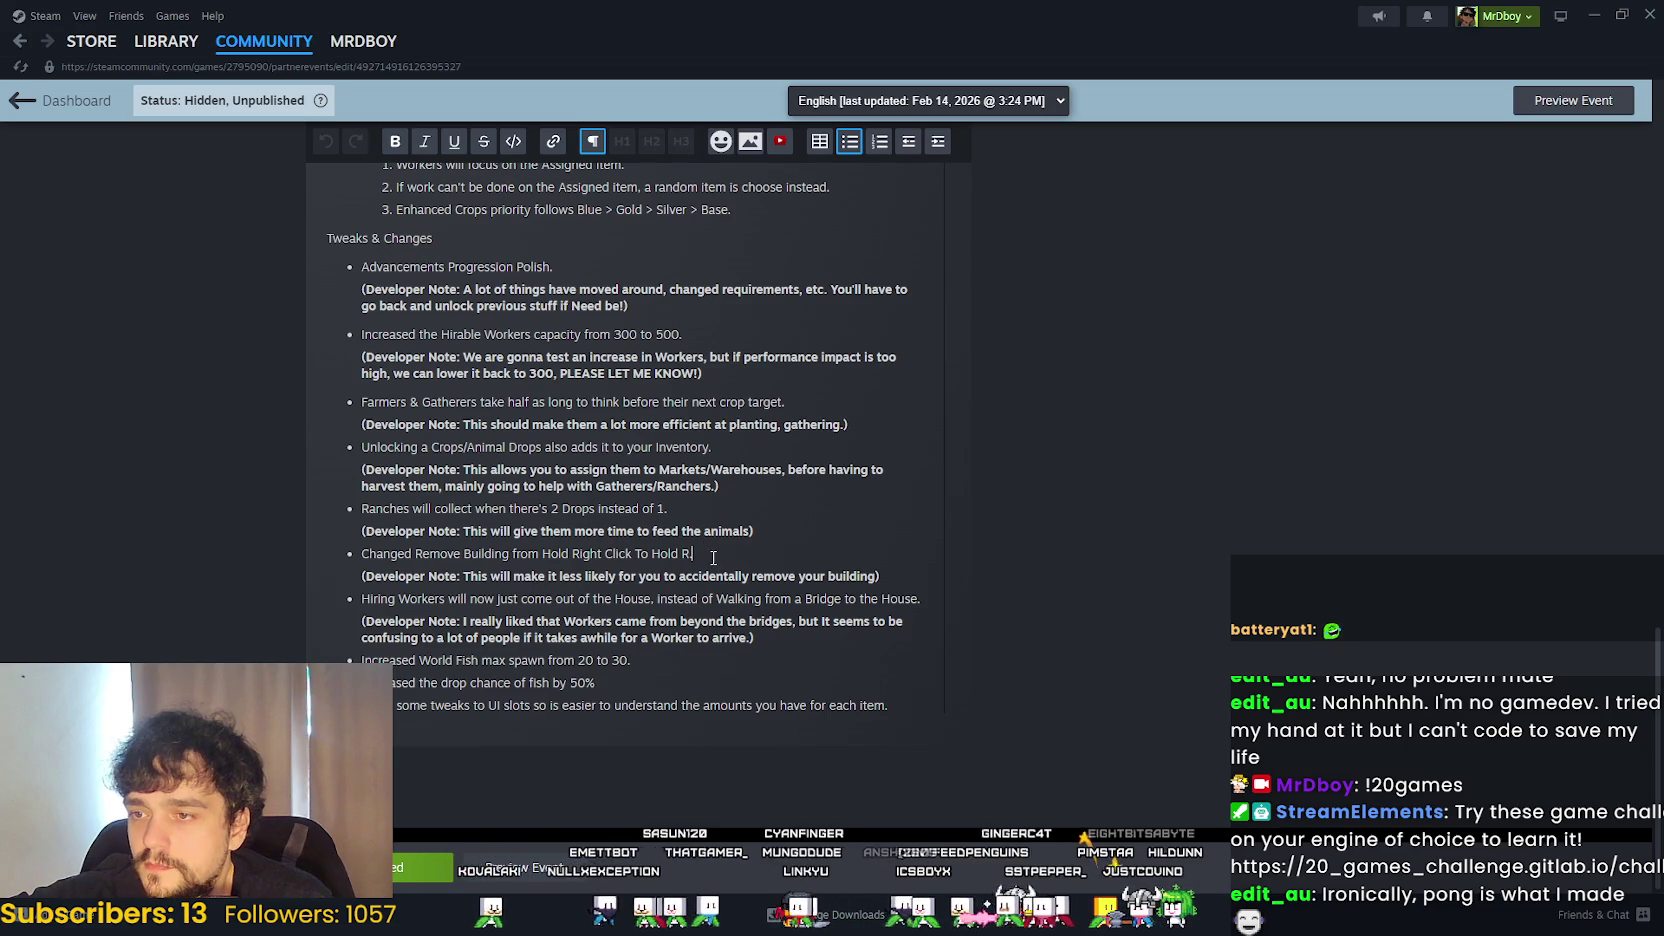
pyautogui.scroll(10, 713, 557)
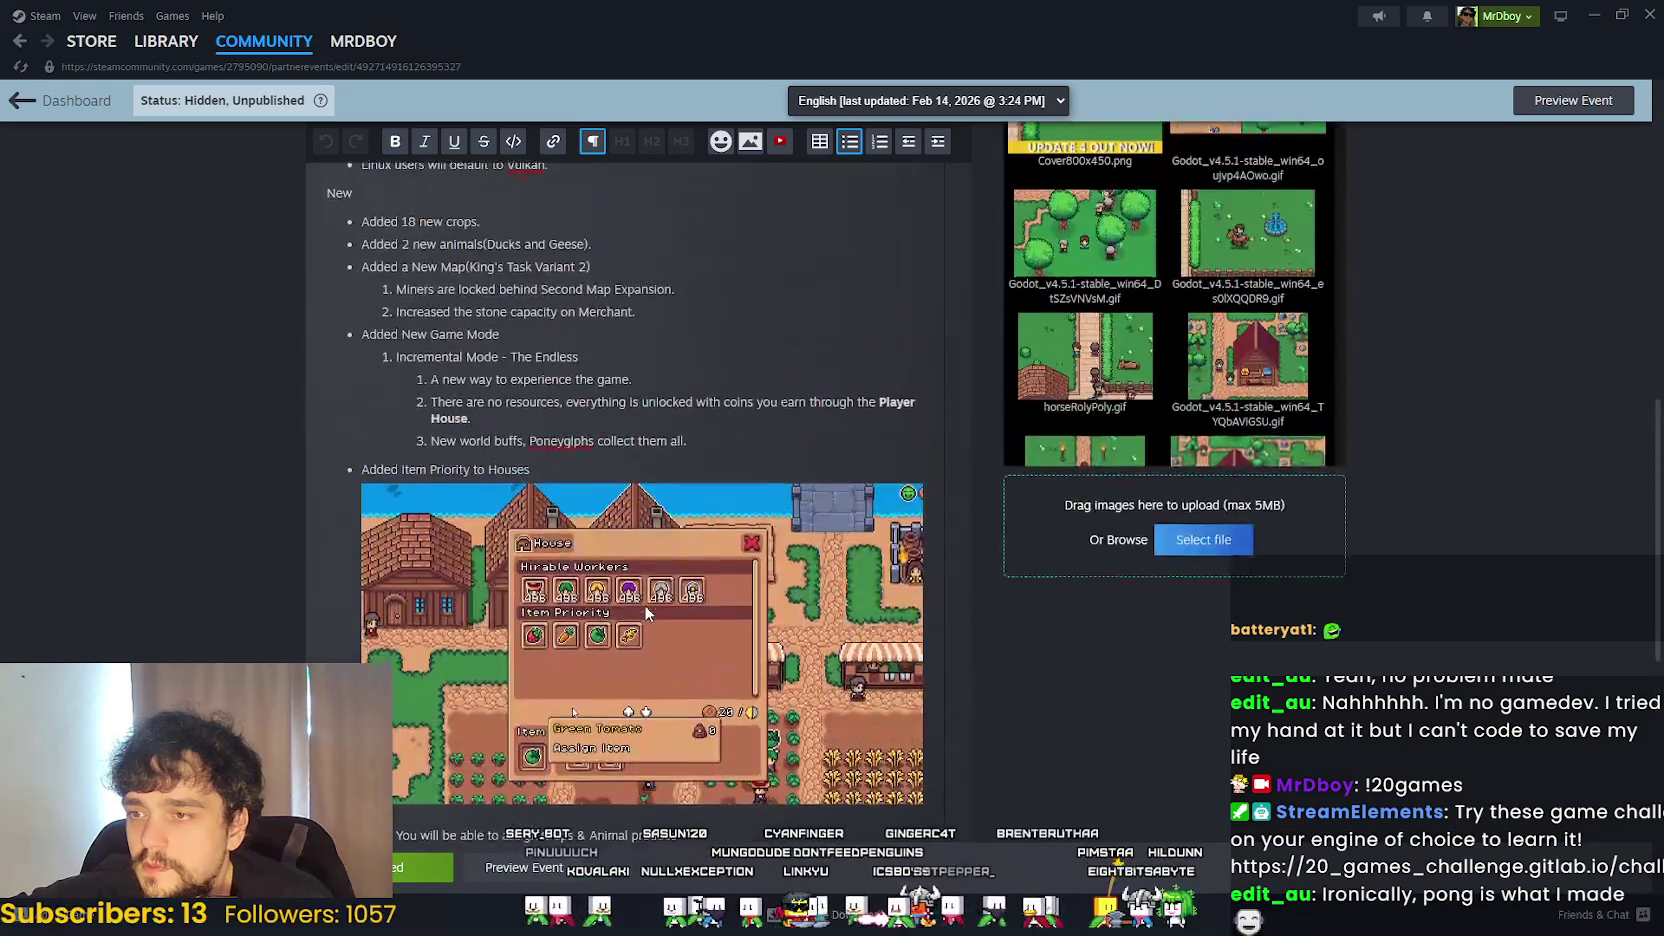
pyautogui.scroll(5, 644, 604)
pyautogui.scroll(-3, 691, 634)
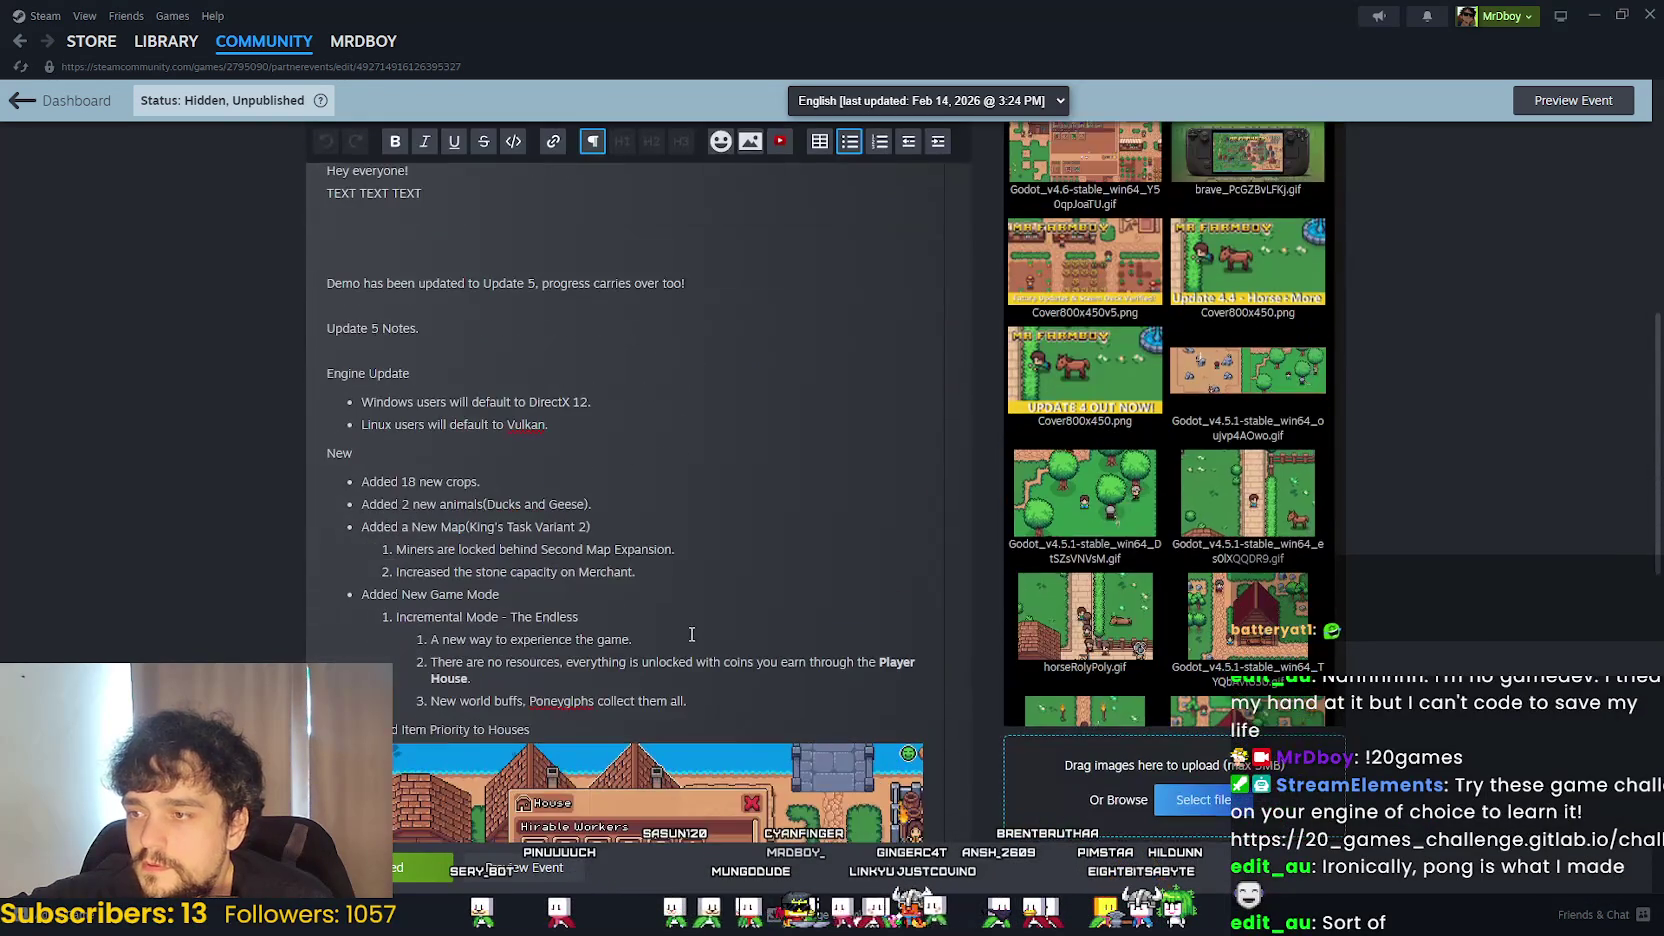
pyautogui.scroll(-4, 685, 636)
pyautogui.scroll(5, 679, 637)
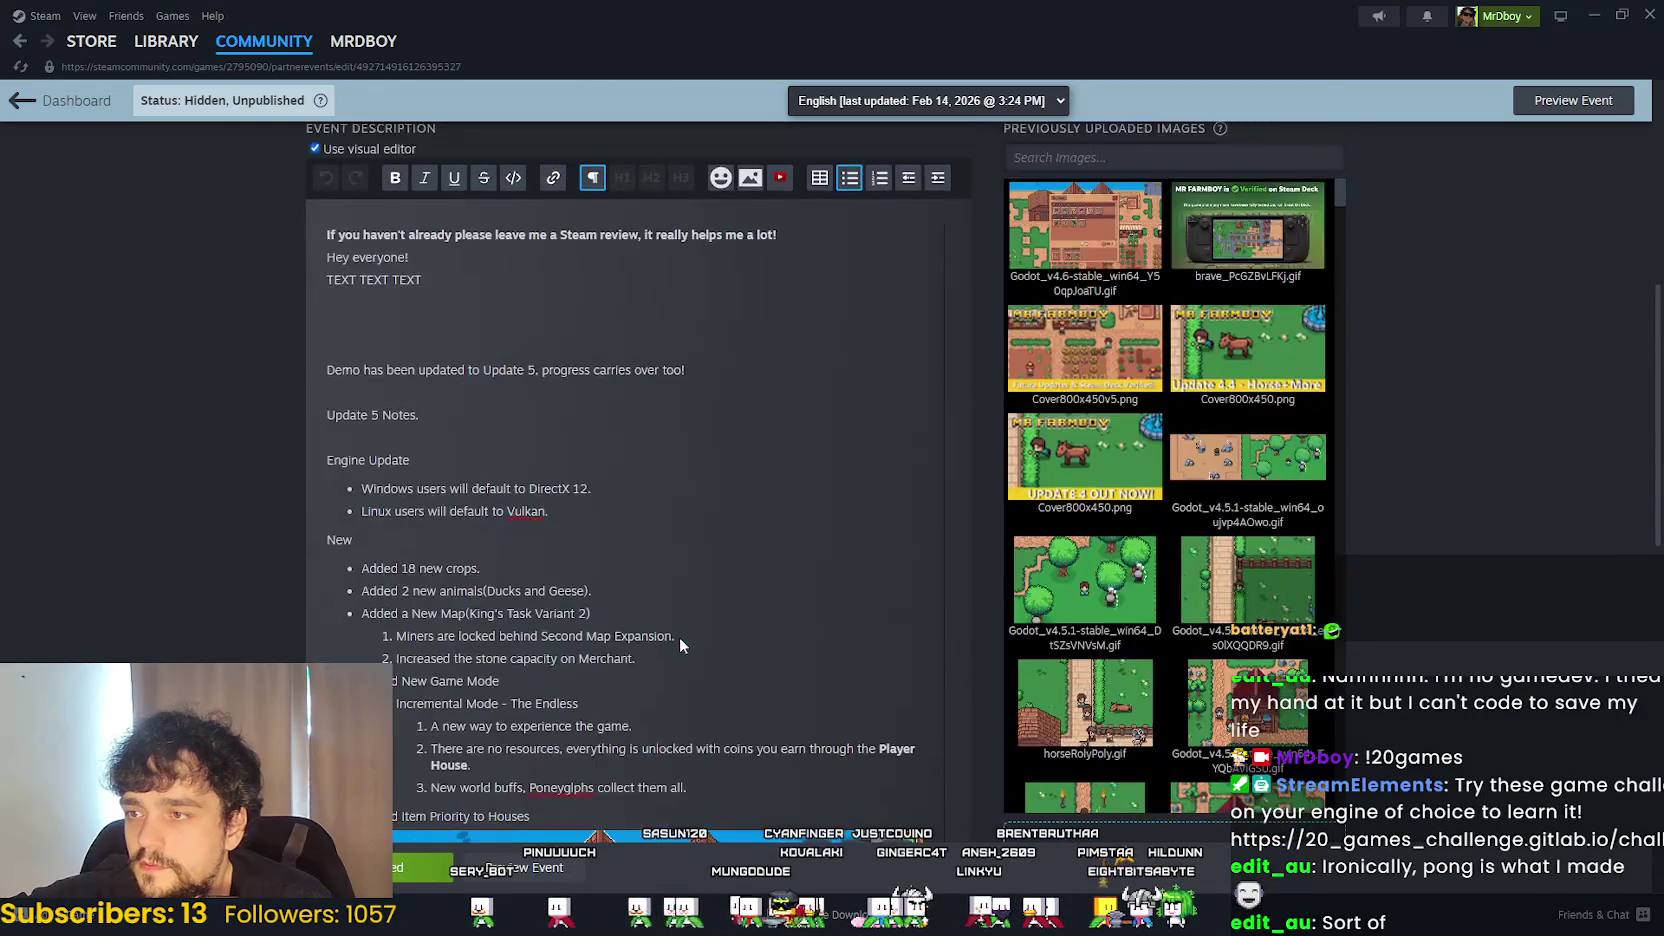
pyautogui.scroll(-10, 679, 637)
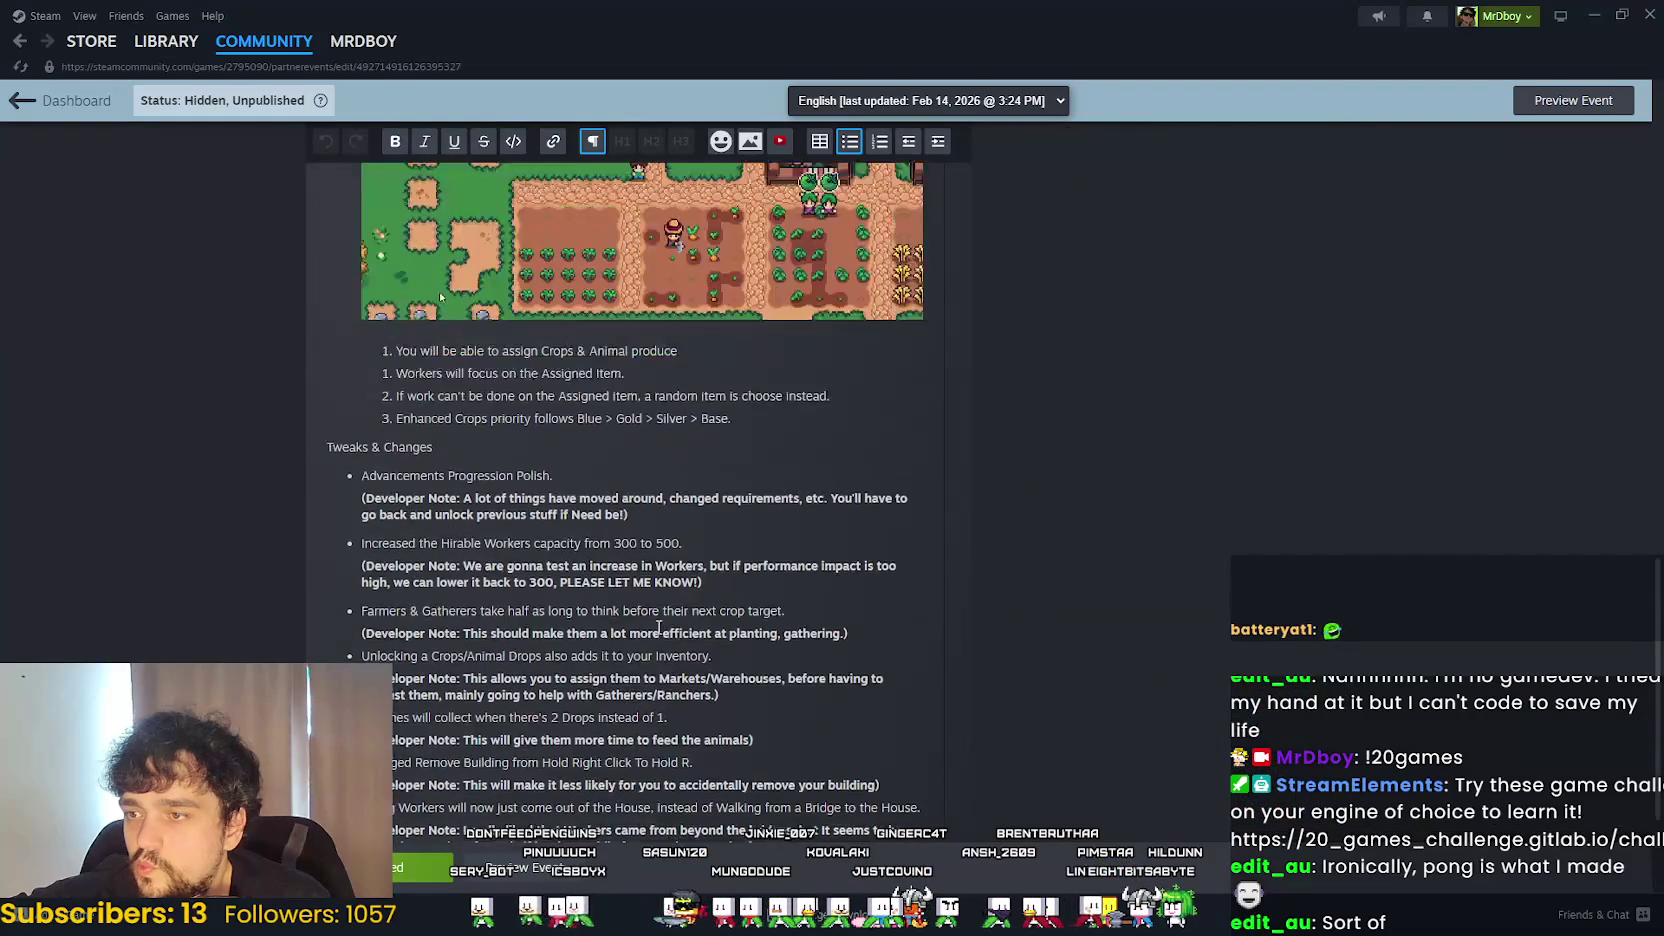
pyautogui.scroll(10, 659, 627)
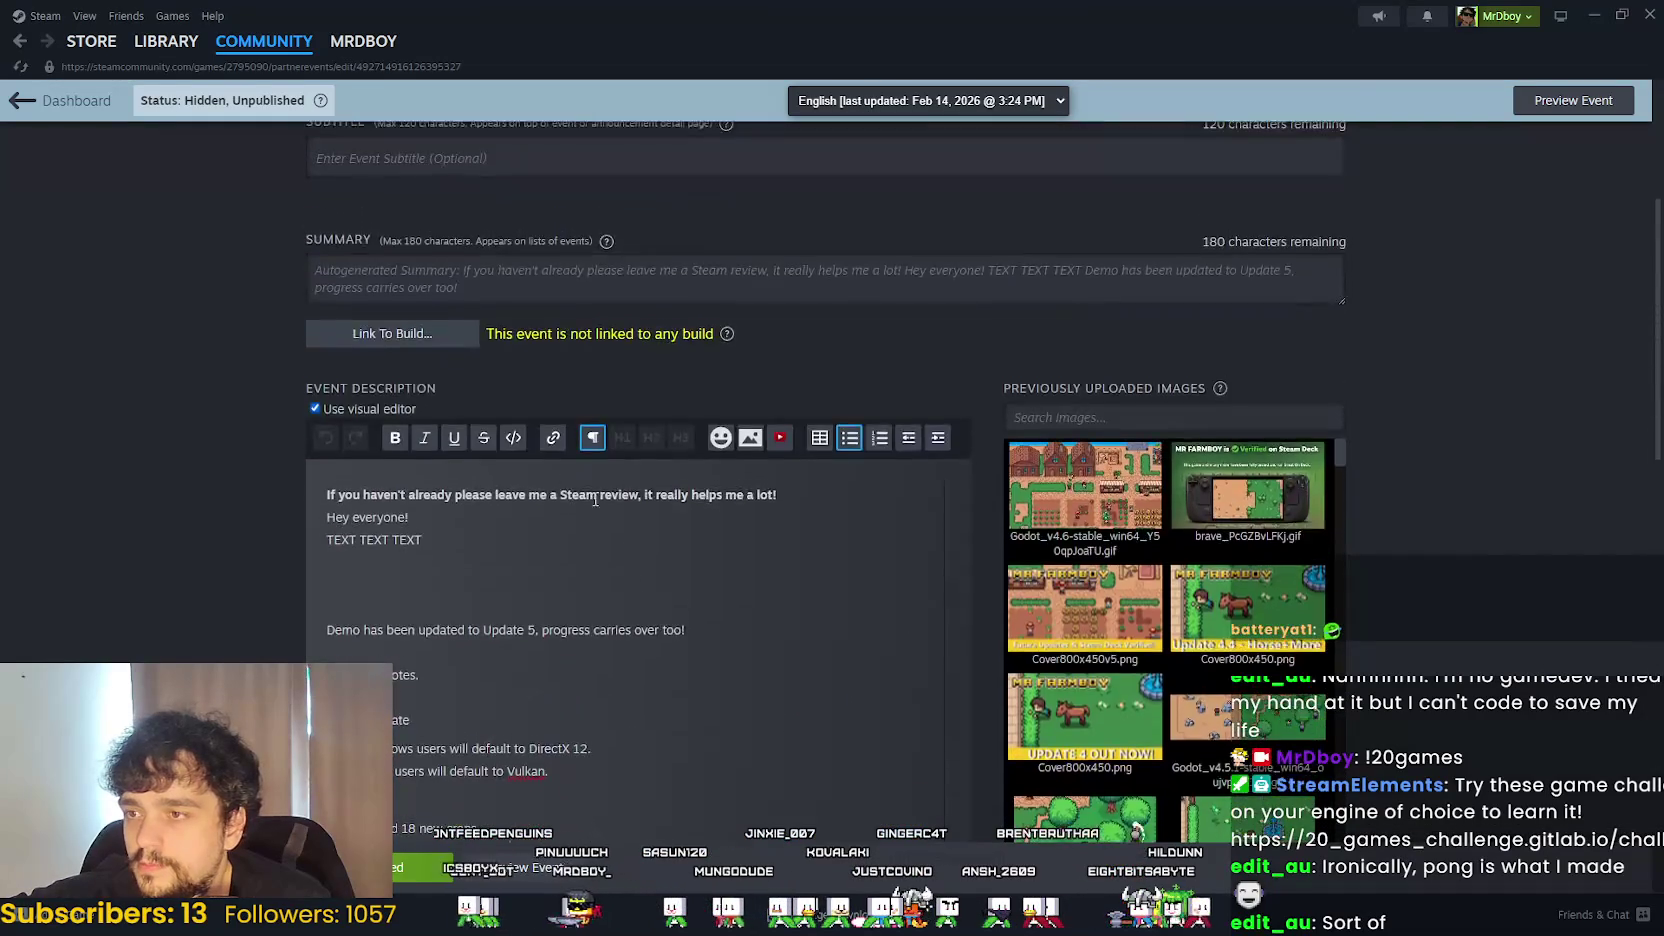
pyautogui.scroll(3, 595, 499)
pyautogui.tripleClick(414, 316)
pyautogui.moveTo(414, 316)
pyautogui.mouseDown()
pyautogui.moveTo(569, 316)
pyautogui.moveTo(255, 292)
pyautogui.mouseUp()
pyautogui.scroll(-2, 328, 478)
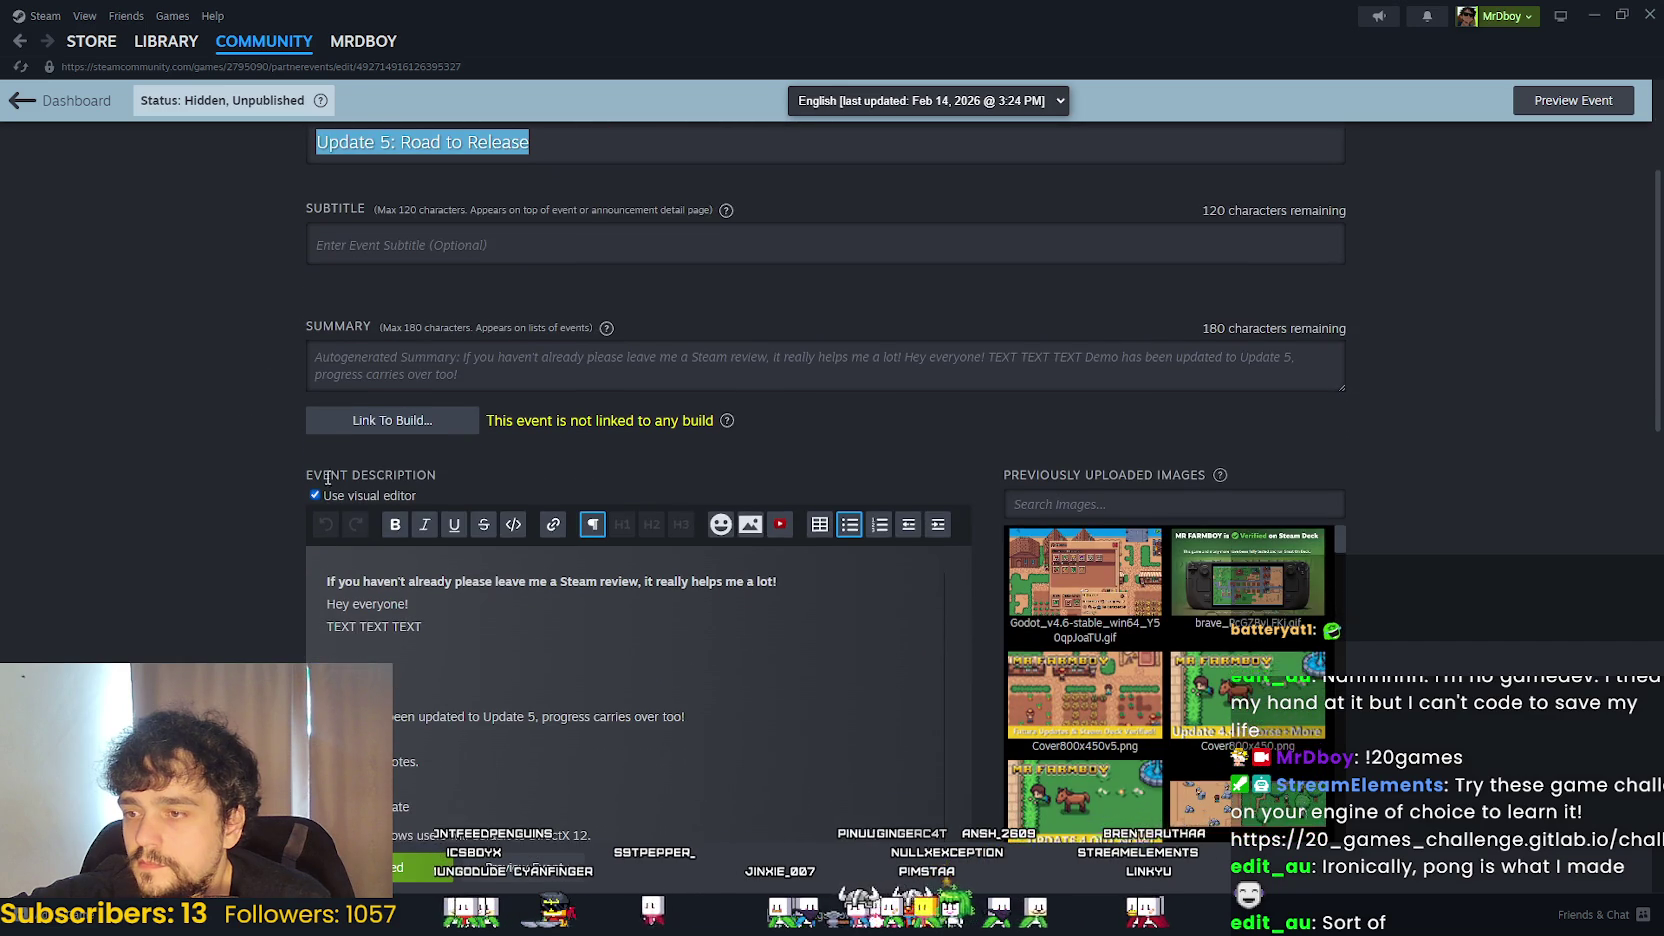
pyautogui.moveTo(422, 626); pyautogui.dragTo(308, 623)
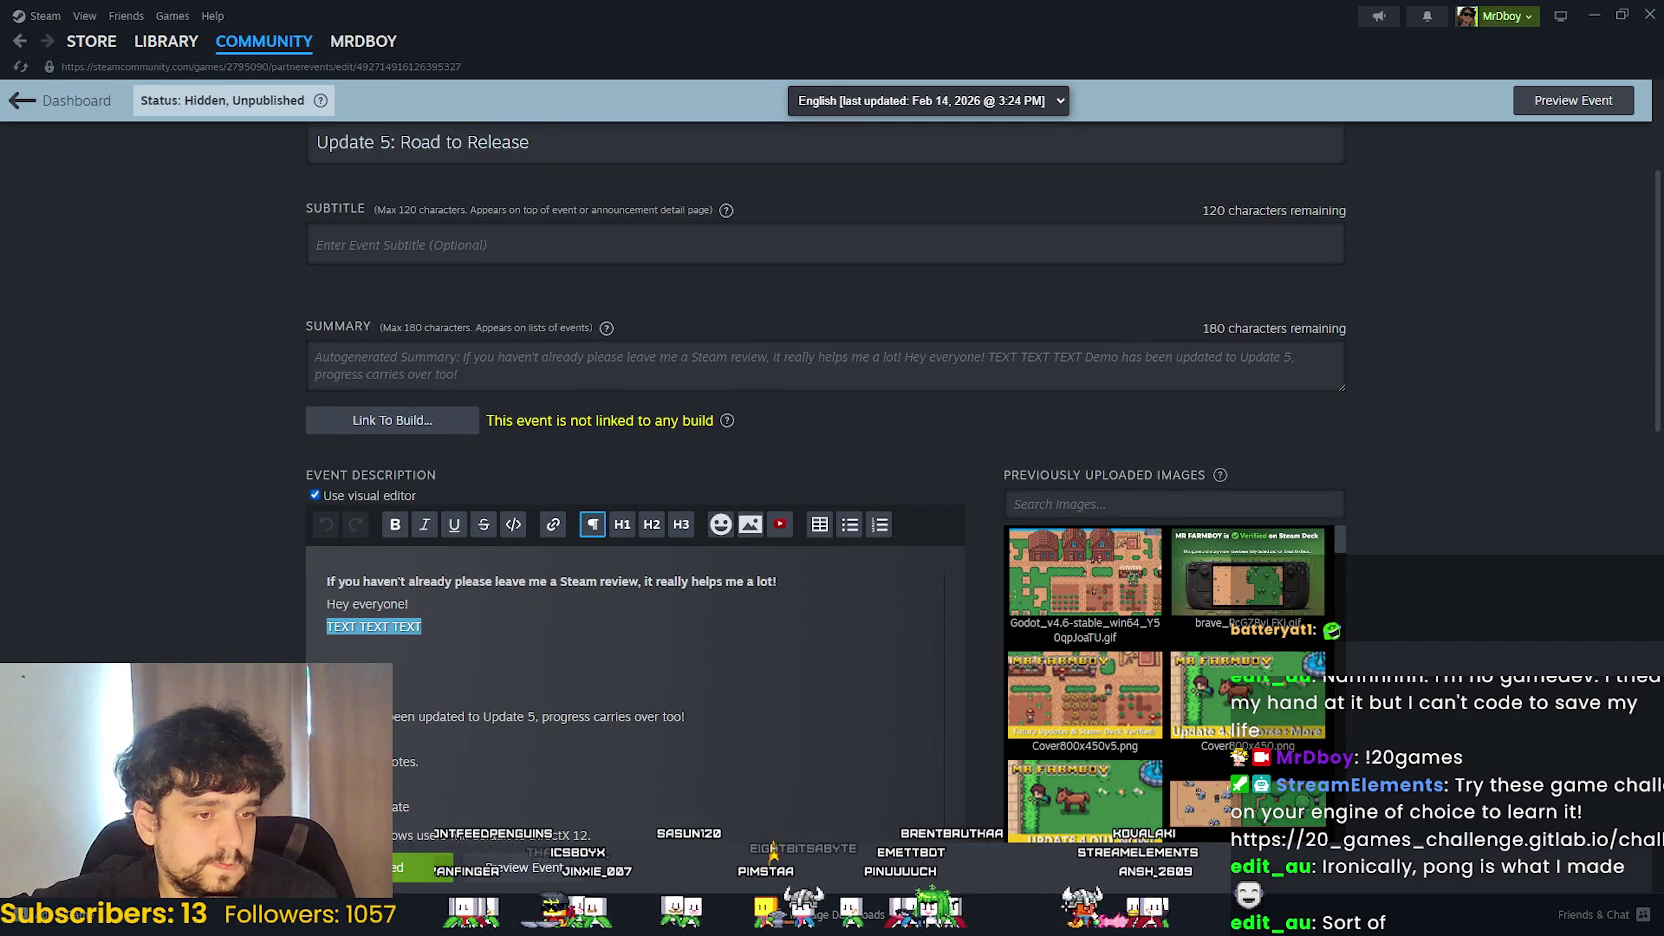
# - Clear the Godot FileSystem filter to show the full tree, then bring up the annotated Advancements screenshot
pyautogui.hotkey('alt', 'Tab')
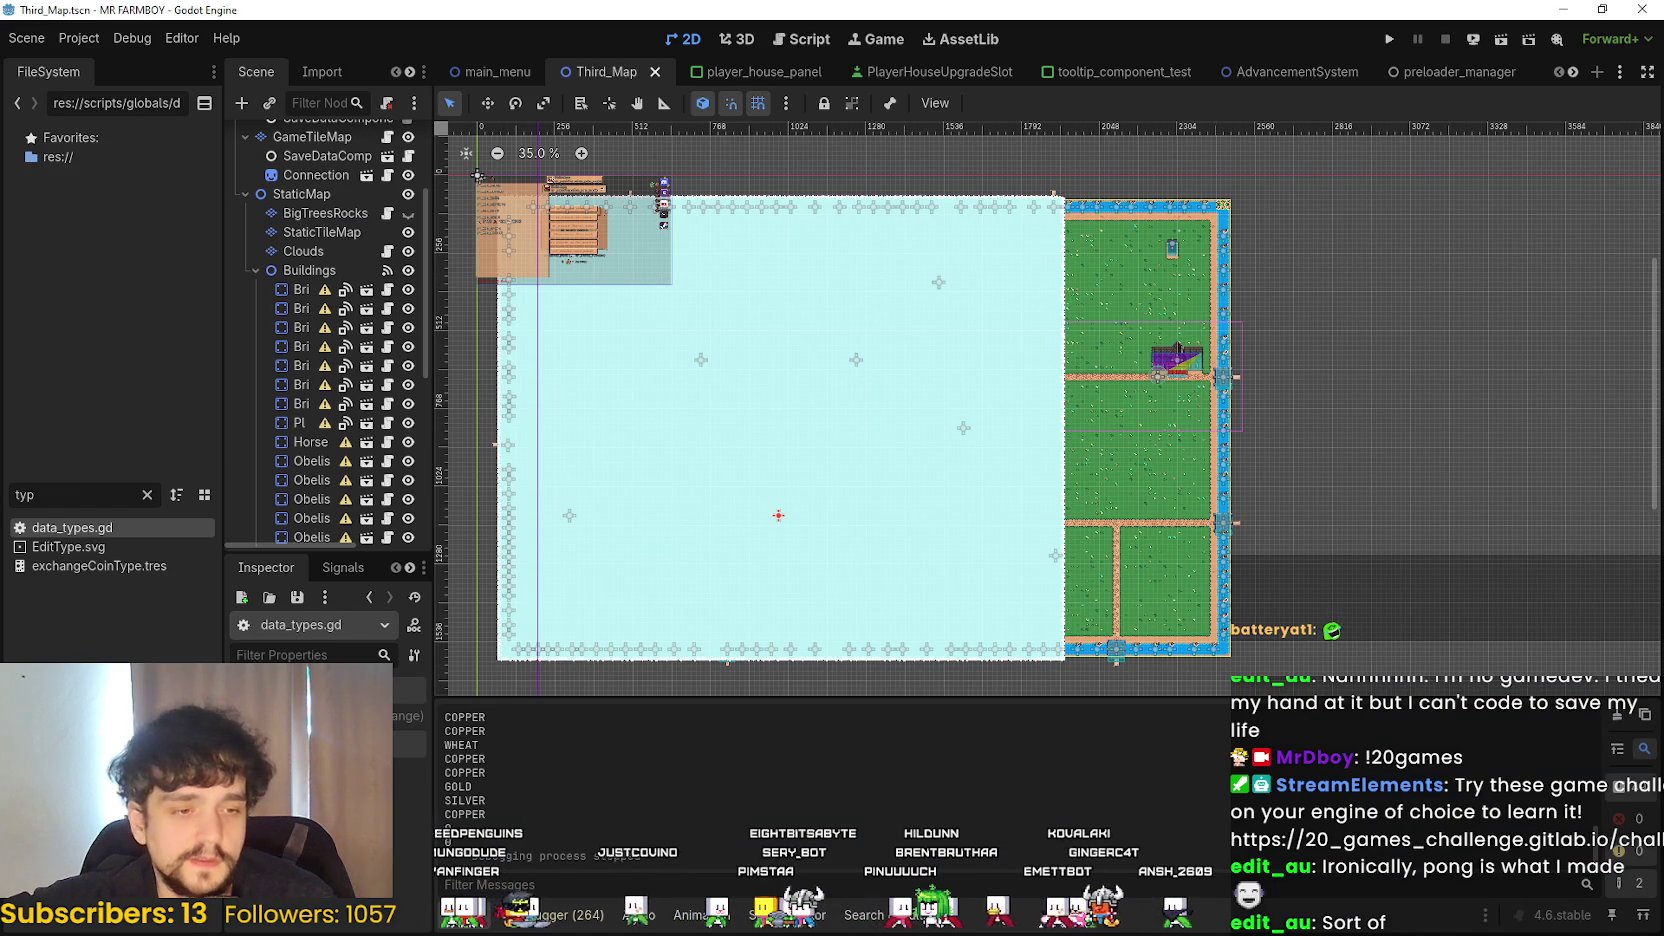
pyautogui.hotkey('alt', 'Tab')
pyautogui.hotkey('alt', 'Tab')
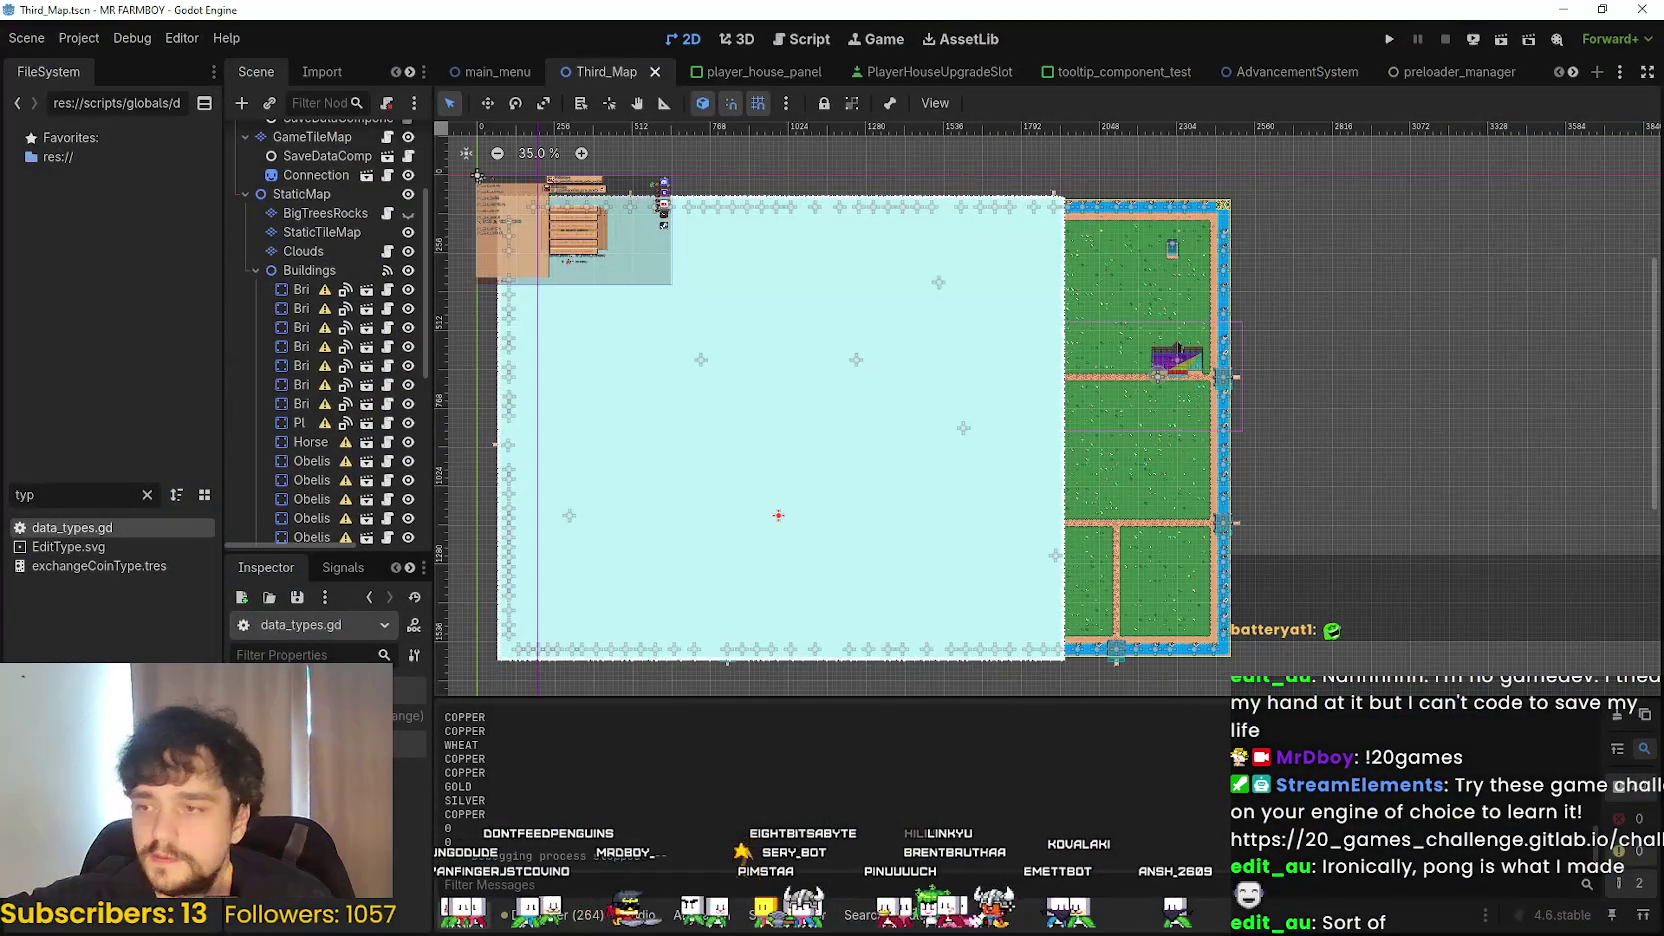
pyautogui.click(147, 495)
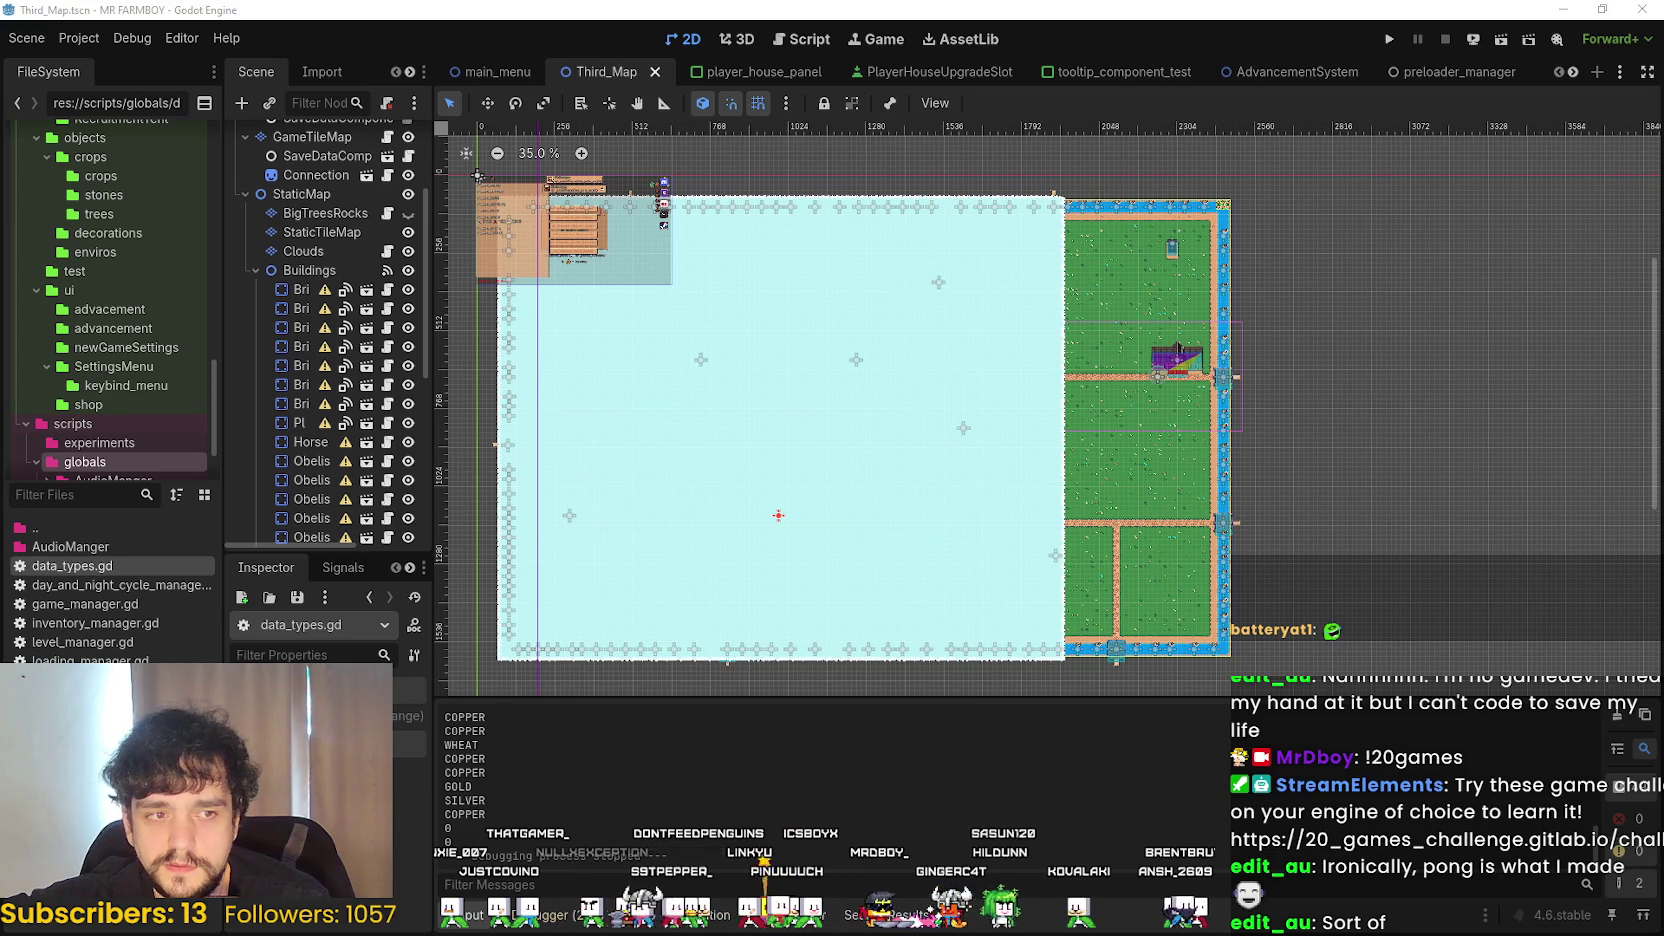
pyautogui.hotkey('alt', 'Tab')
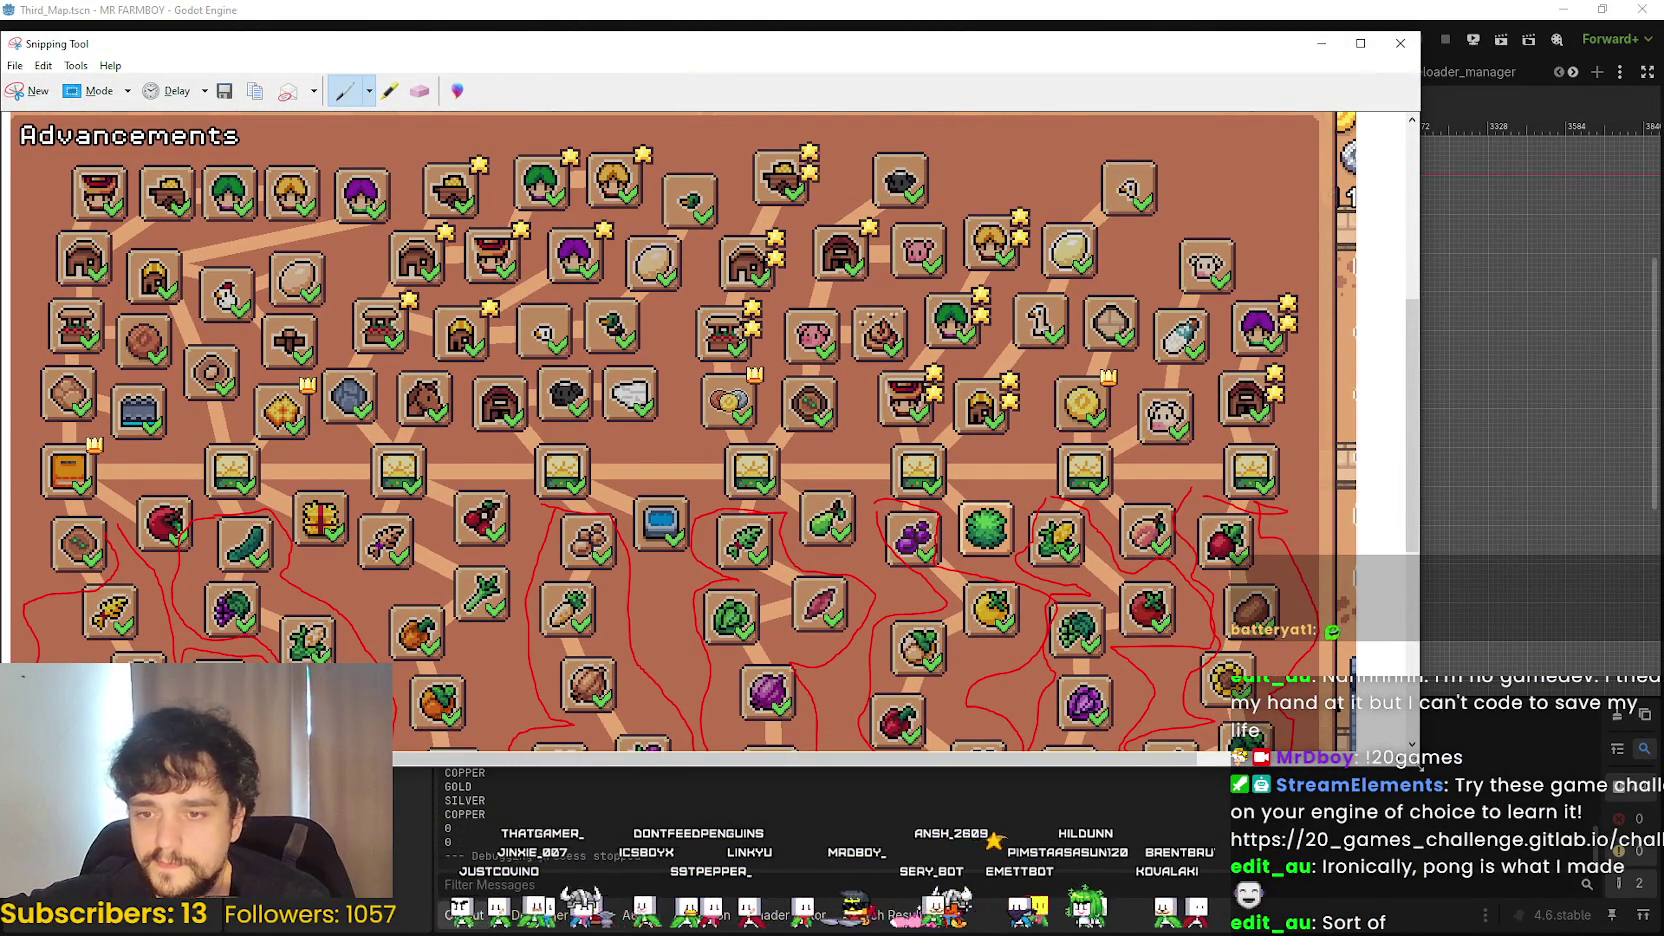
# - Make the Snipping Tool window taller and scroll through the red-circled crop branches of the Advancements capture
pyautogui.moveTo(1420, 766); pyautogui.dragTo(1398, 898)
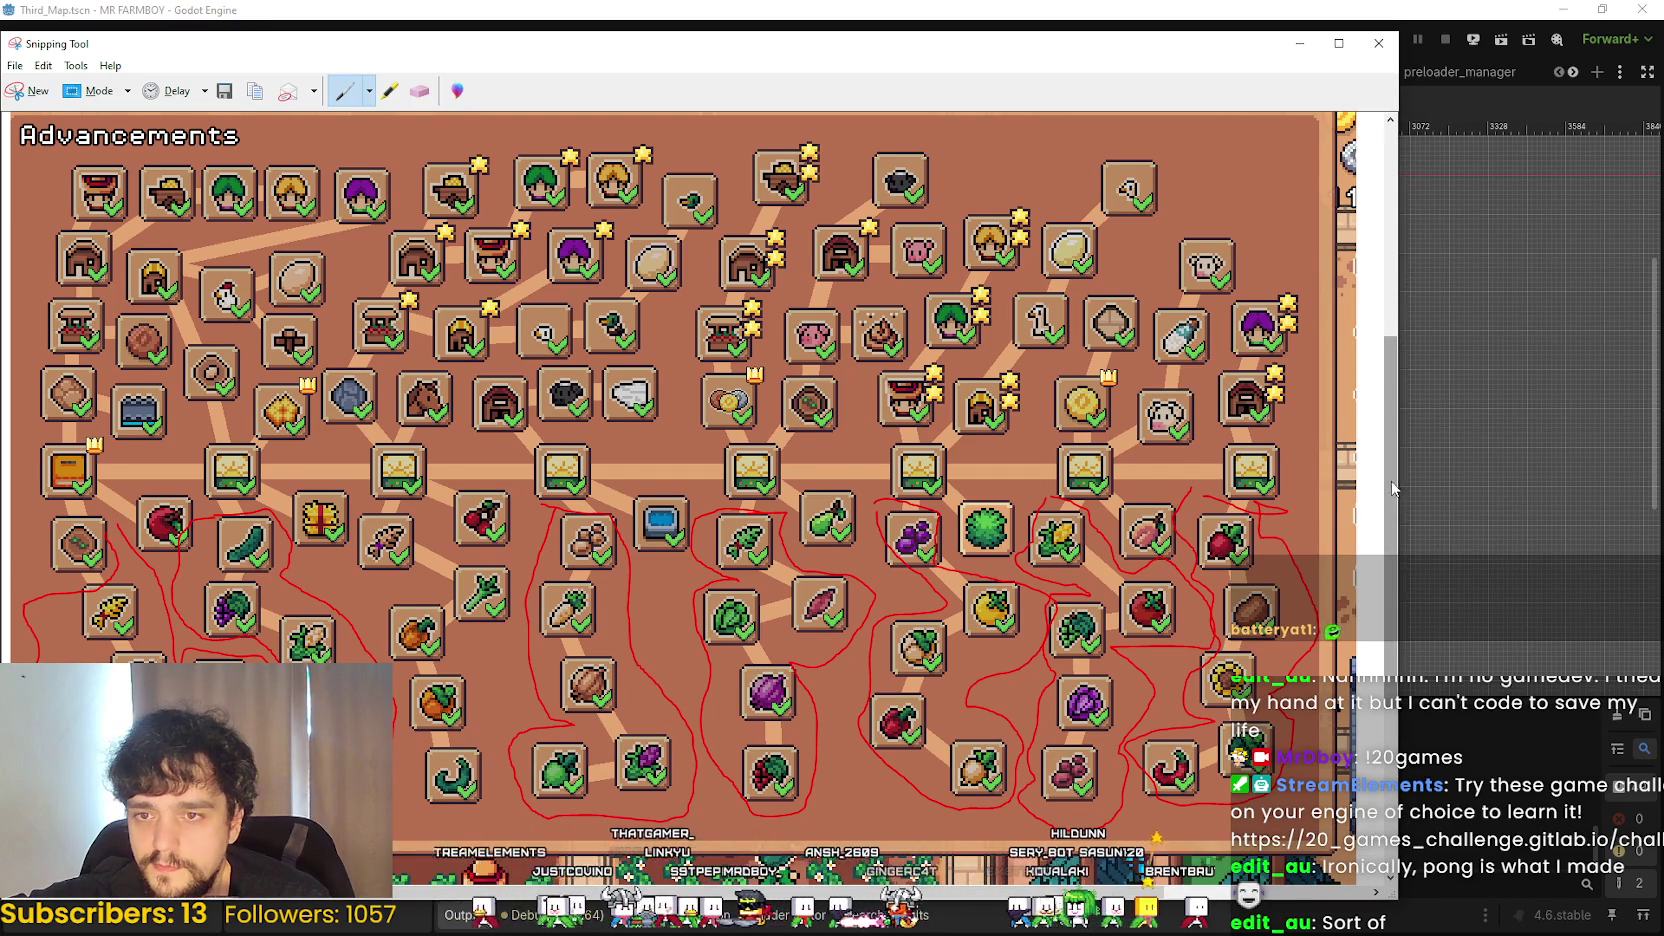
pyautogui.scroll(1, 1393, 488)
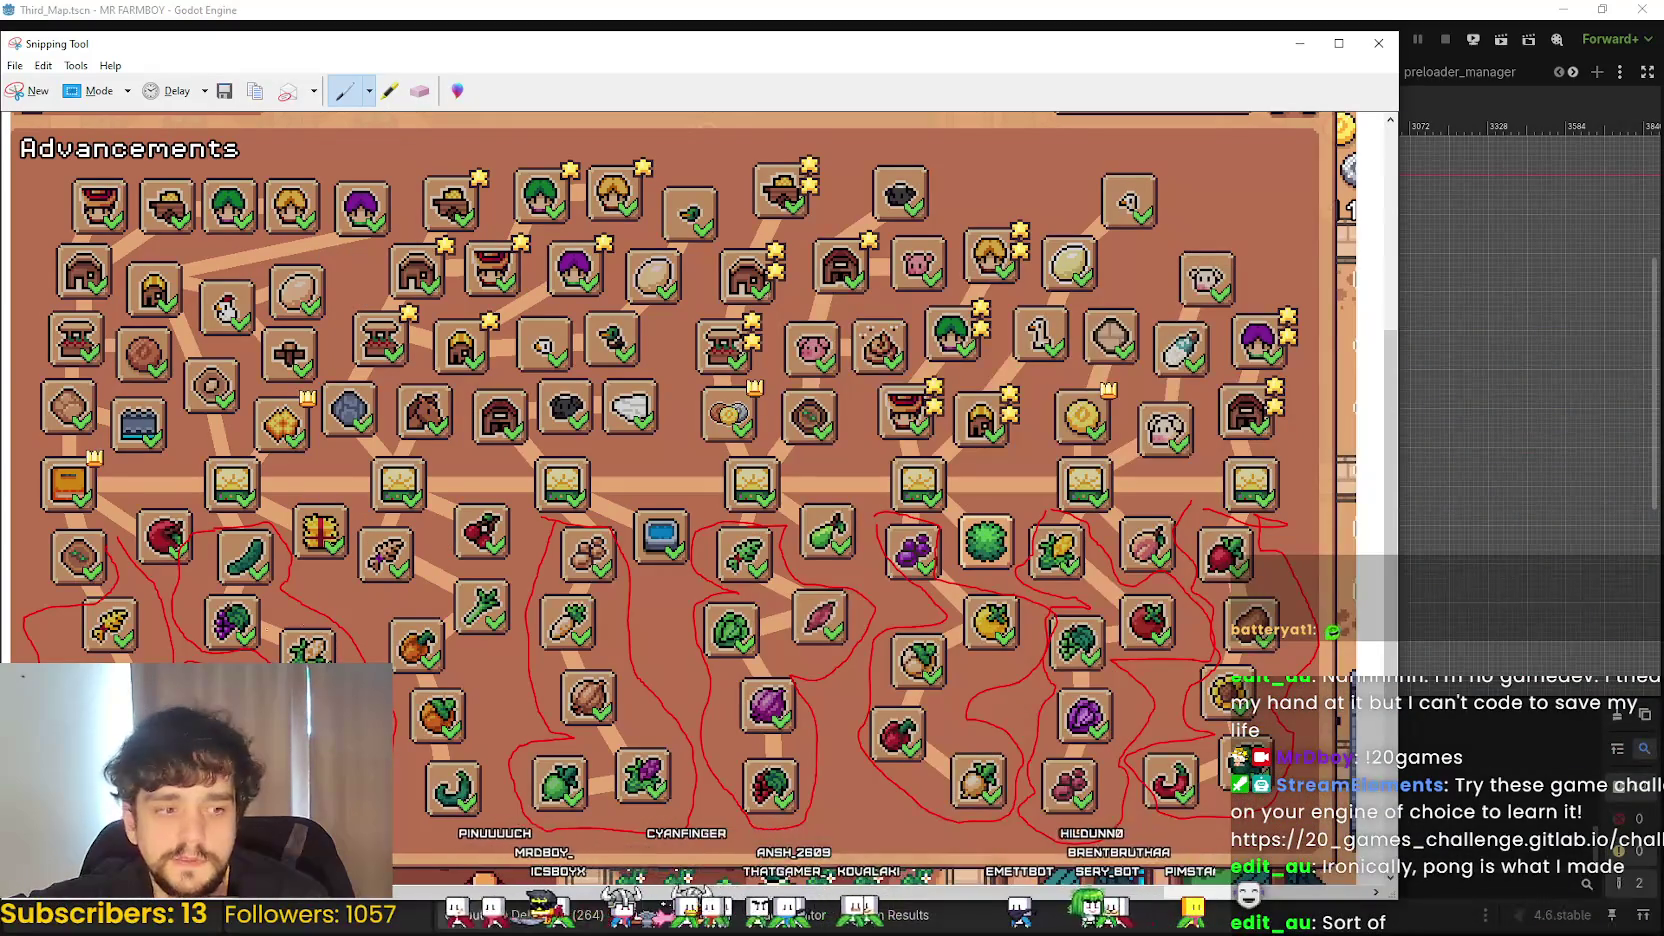
pyautogui.scroll(-3, 228, 593)
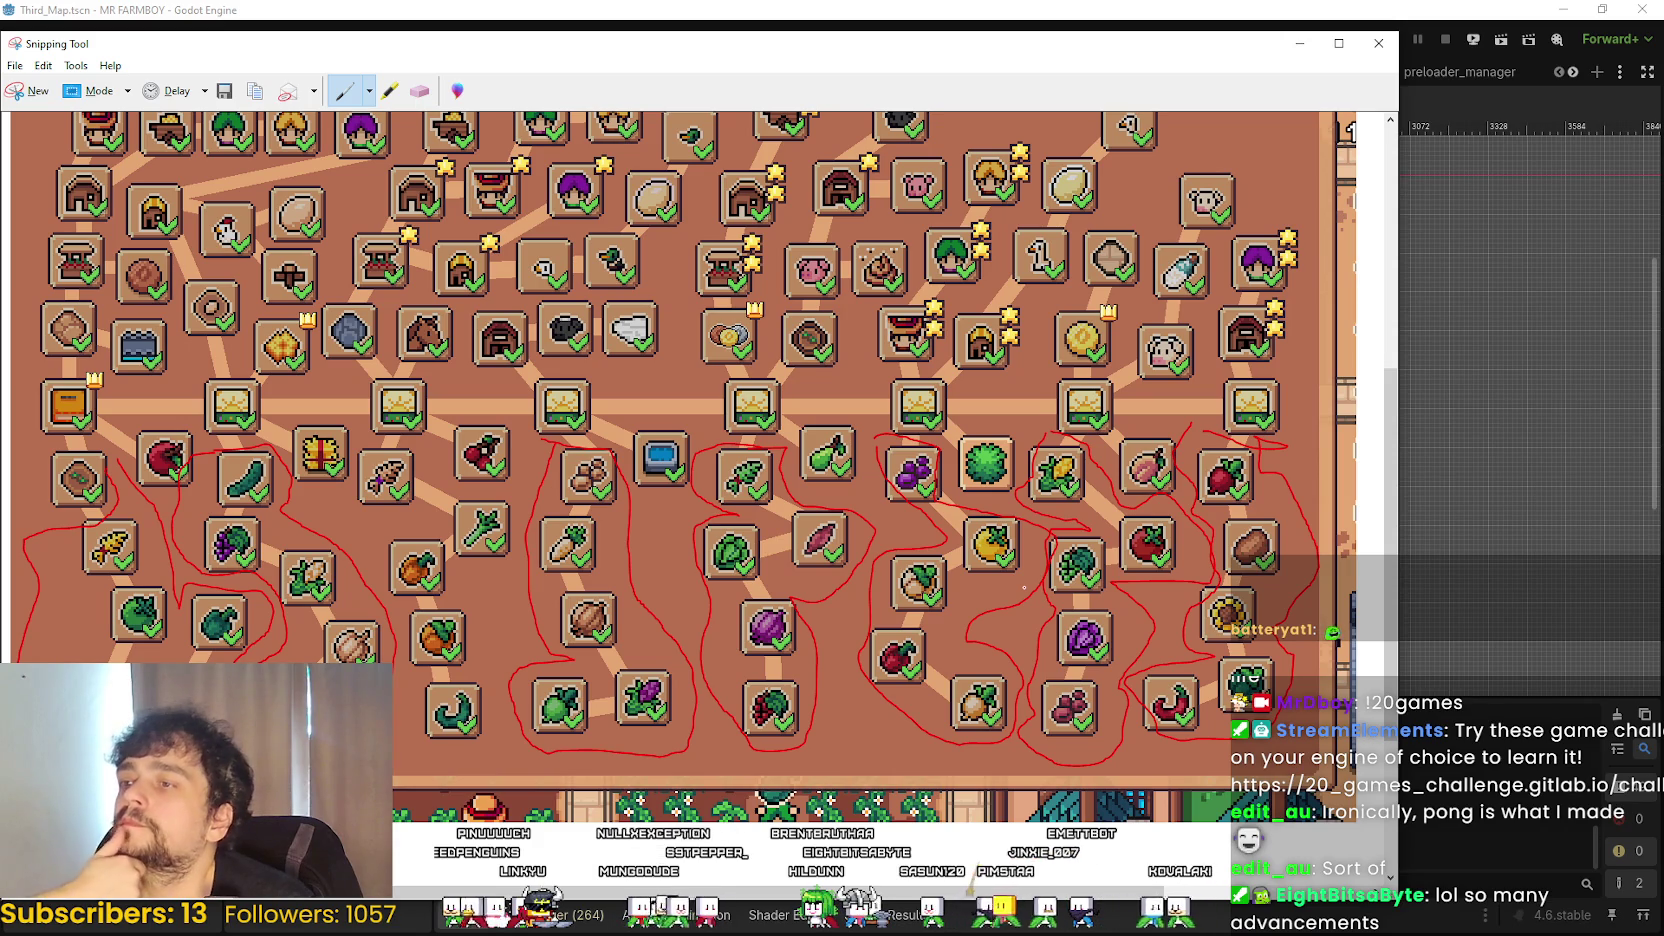
pyautogui.scroll(1, 700, 490)
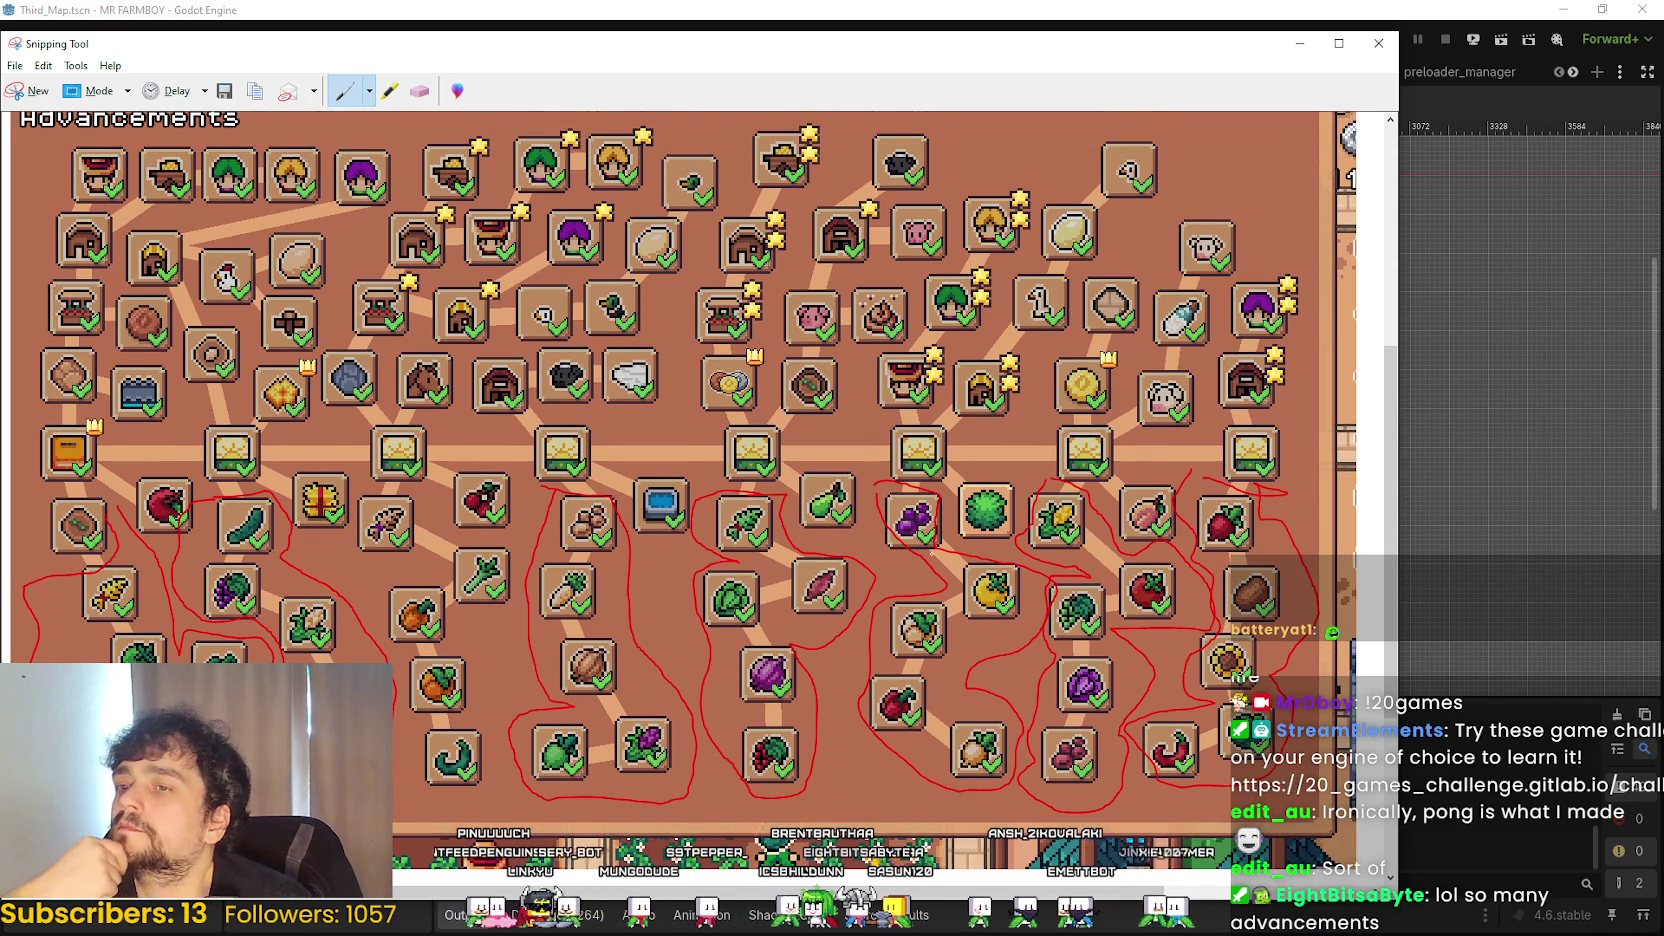
pyautogui.scroll(-1, 700, 490)
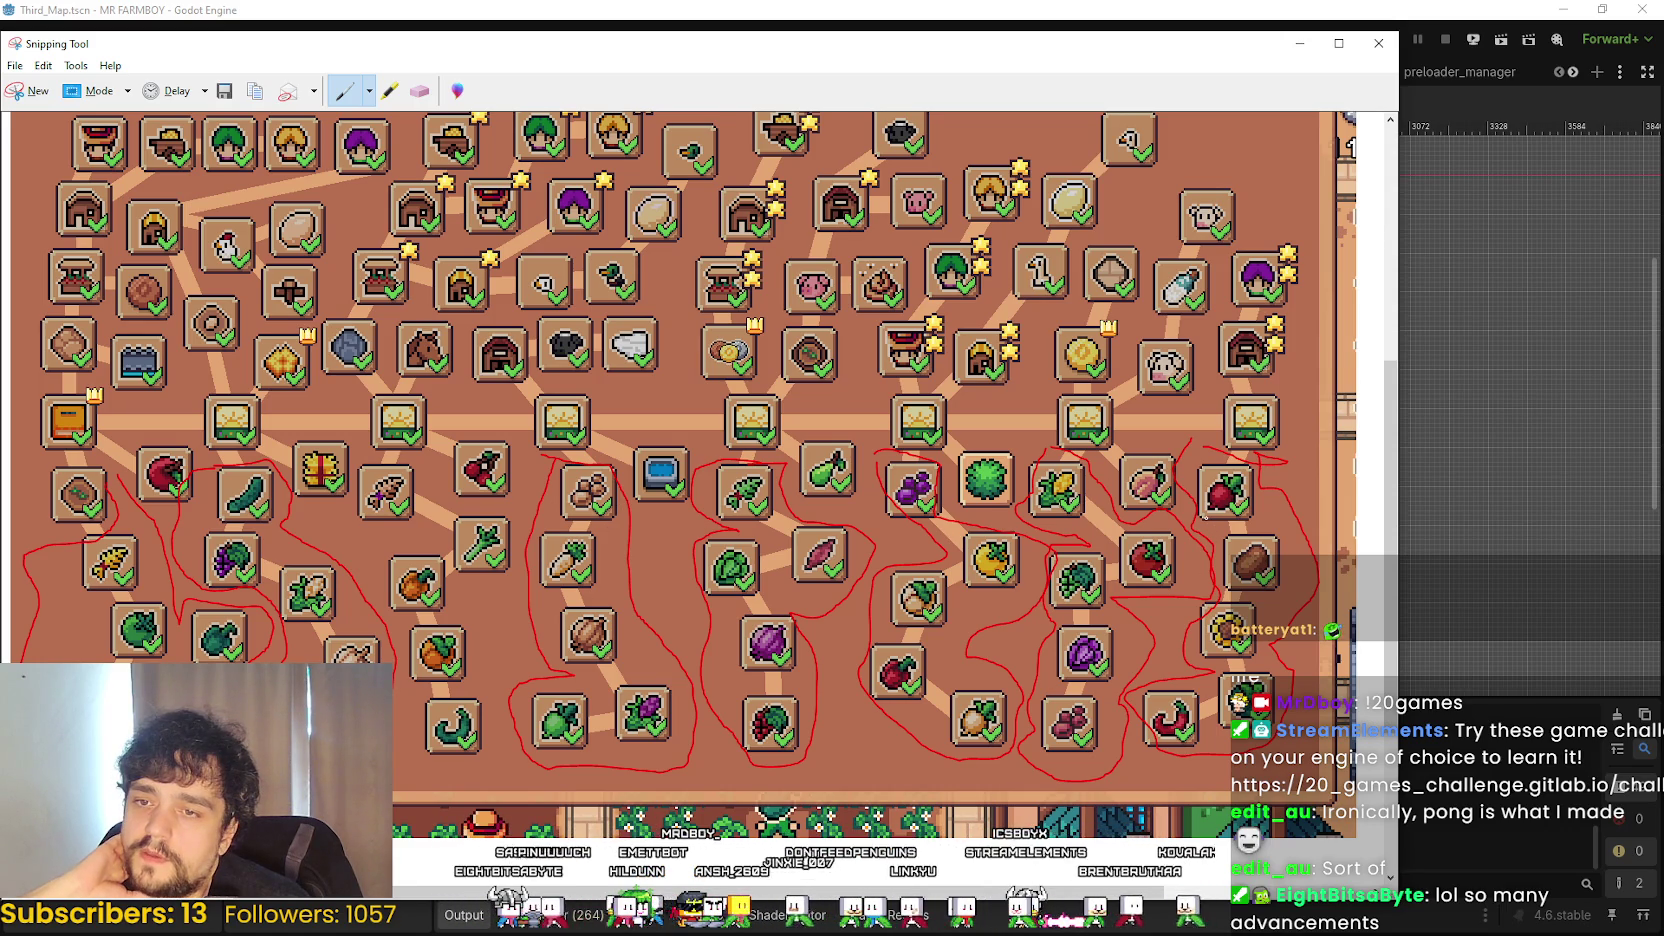
# - Filter the Godot FileSystem for 'steam' and open the steamworks.gd script
pyautogui.click(1350, 7)
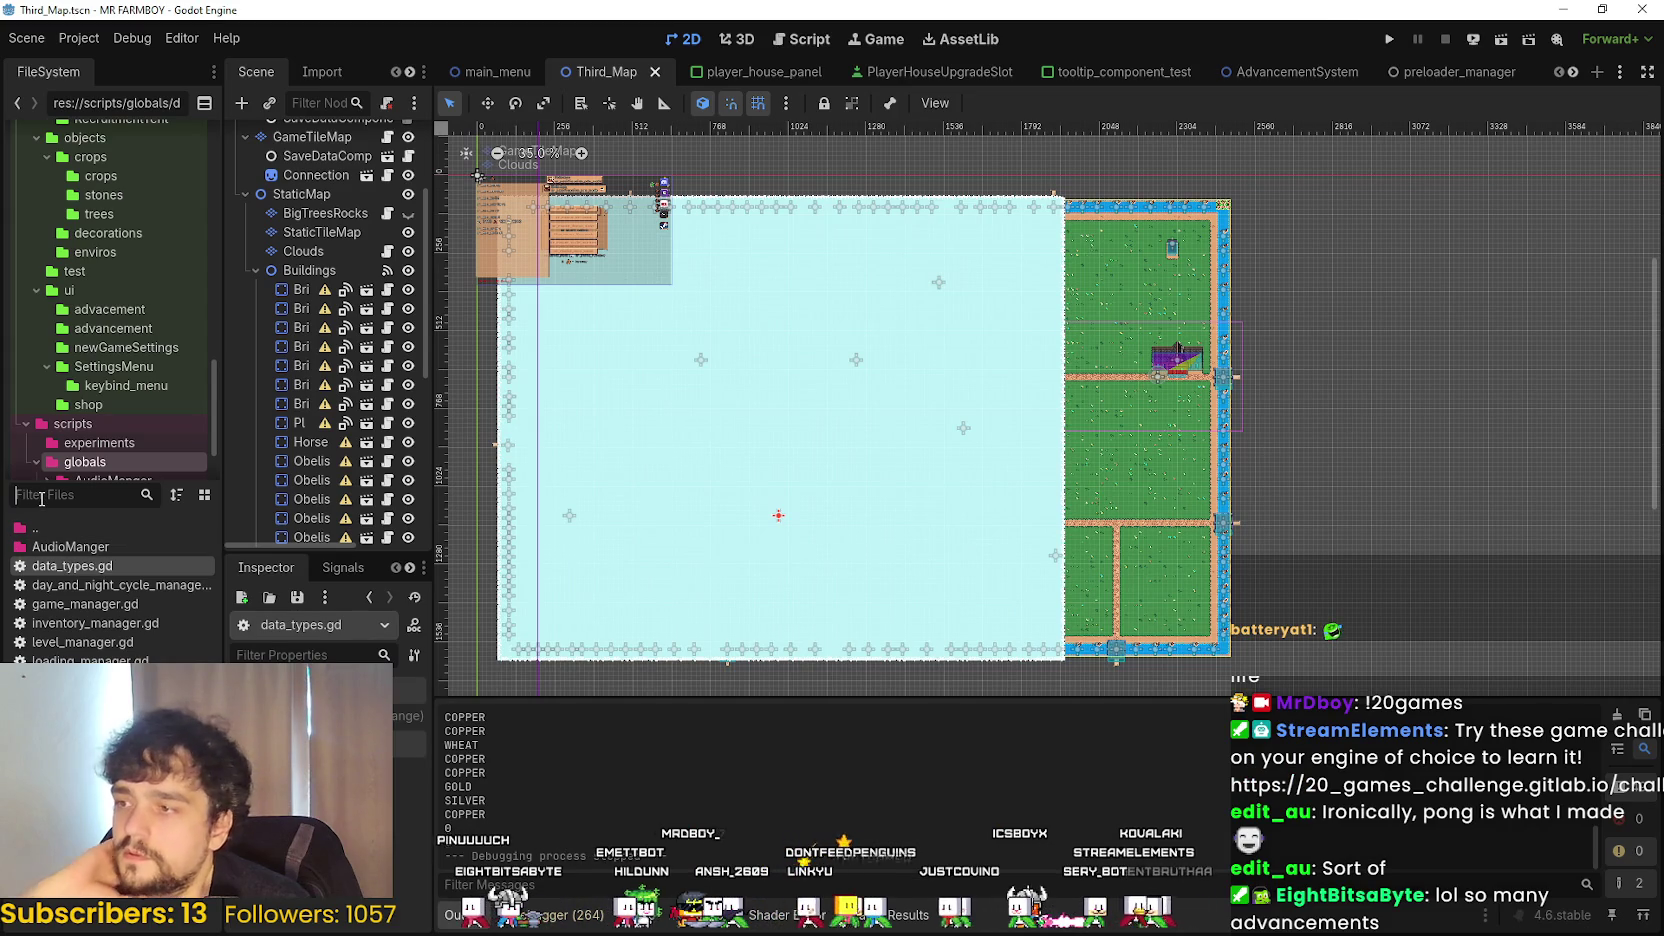
pyautogui.write('steam')
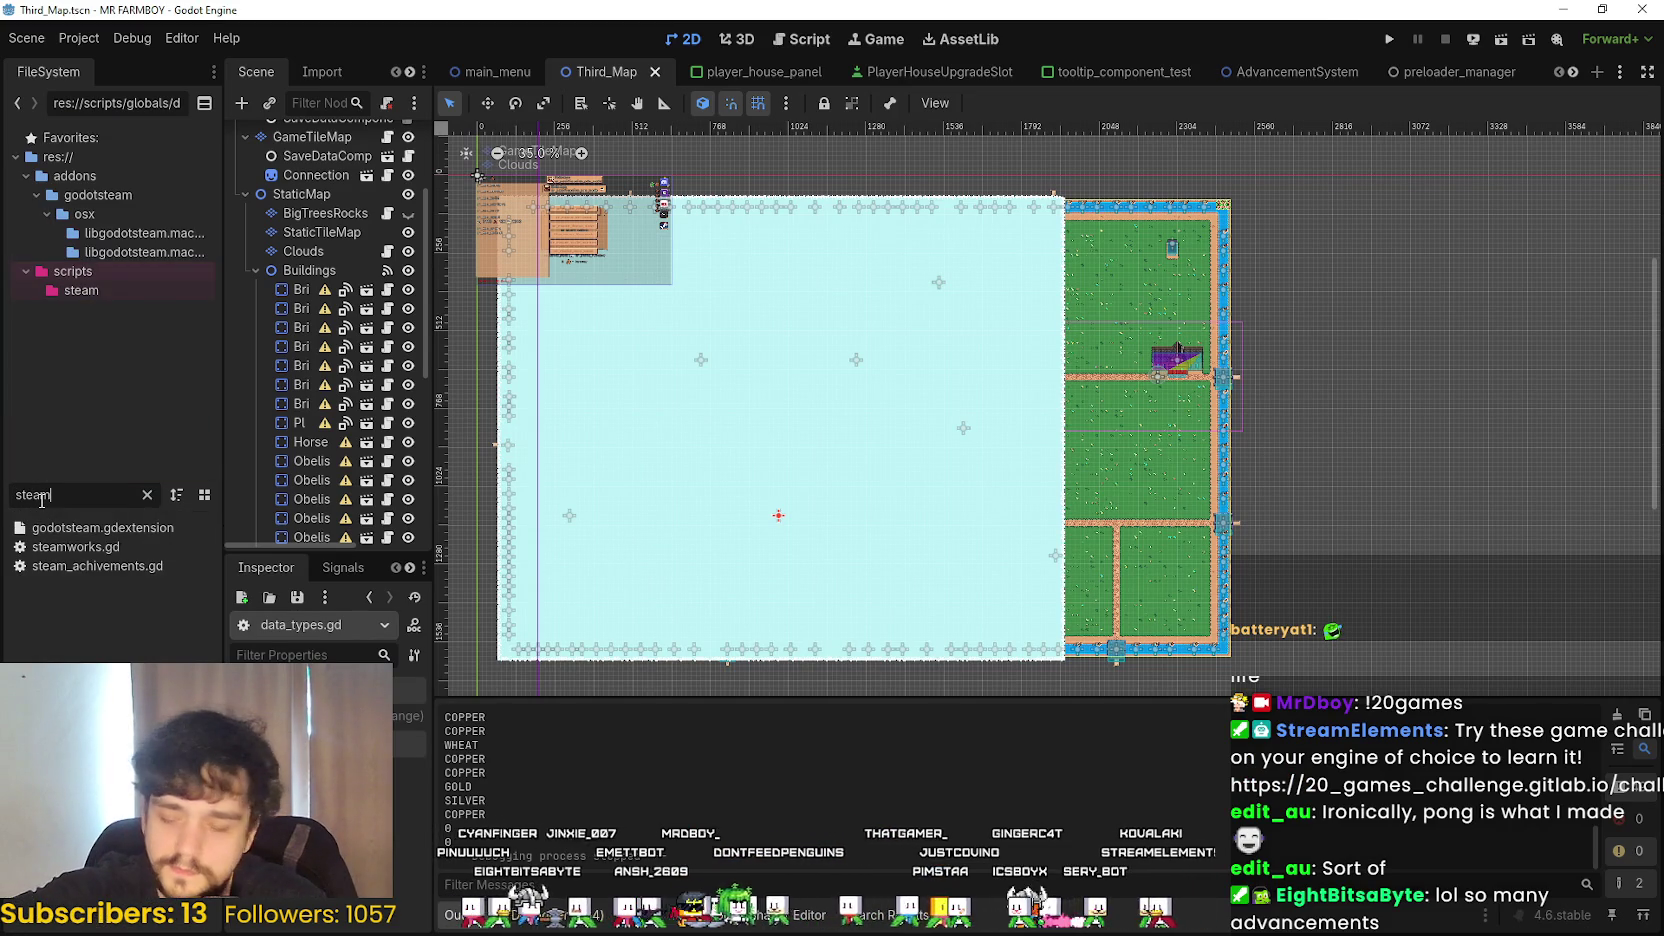
pyautogui.doubleClick(110, 566)
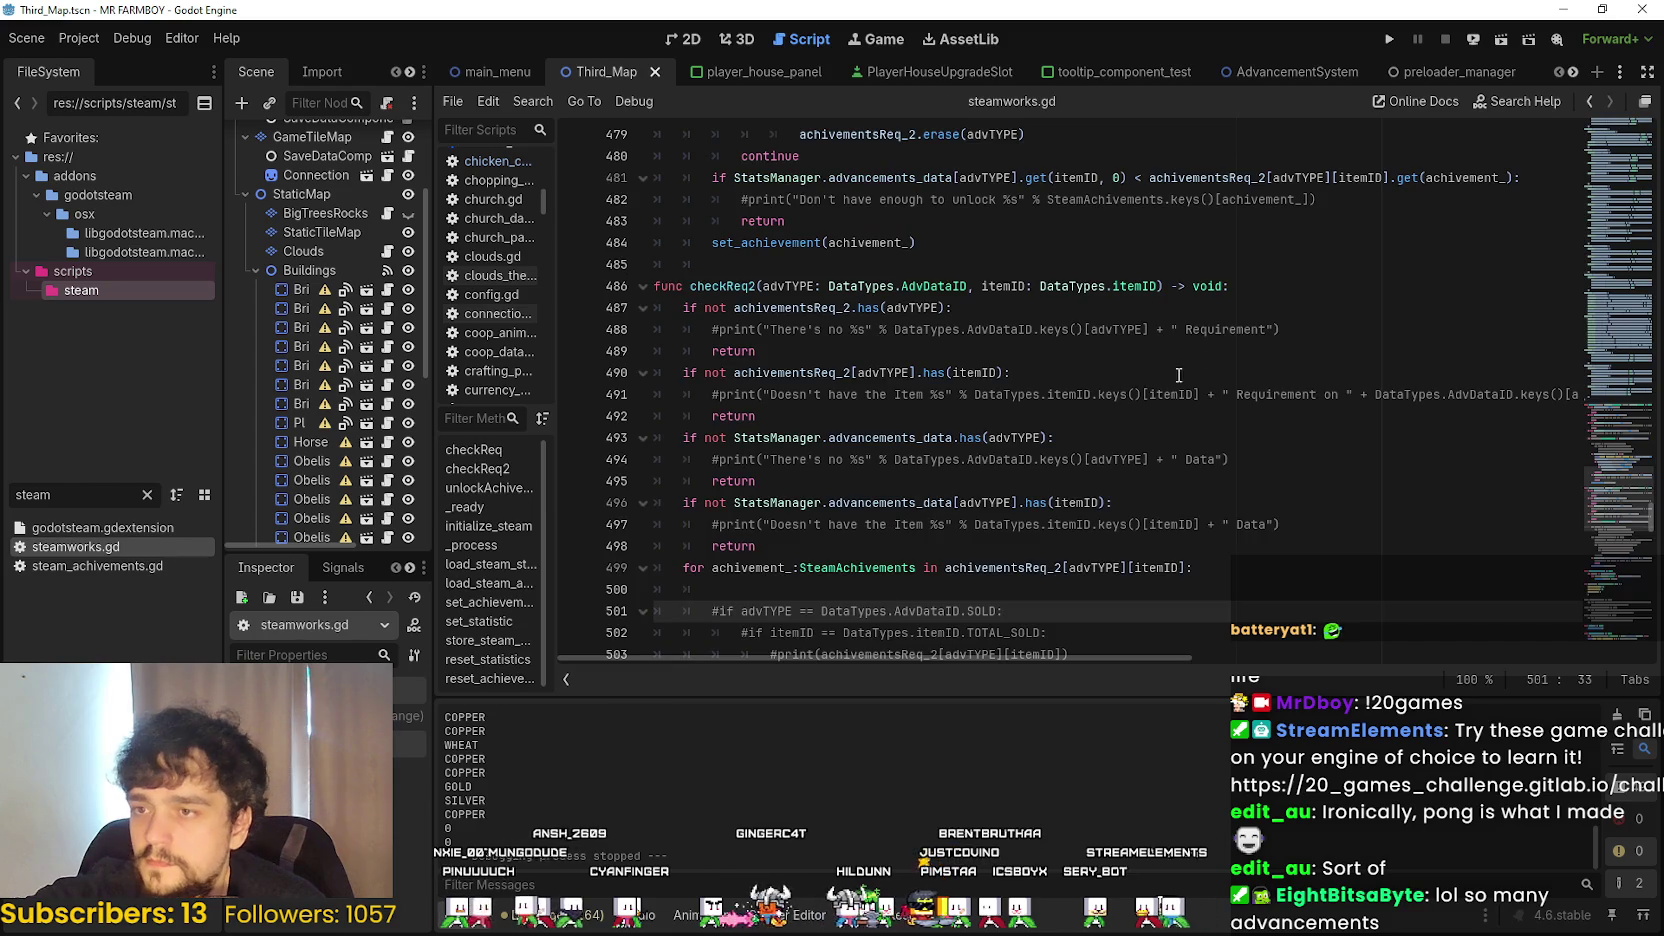
# - Go to line 295 and place the caret at the ACHIEVEMENT_UNLOCK_ALL_CROPS value 26
pyautogui.scroll(8, 1620, 437)
pyautogui.click(1628, 292)
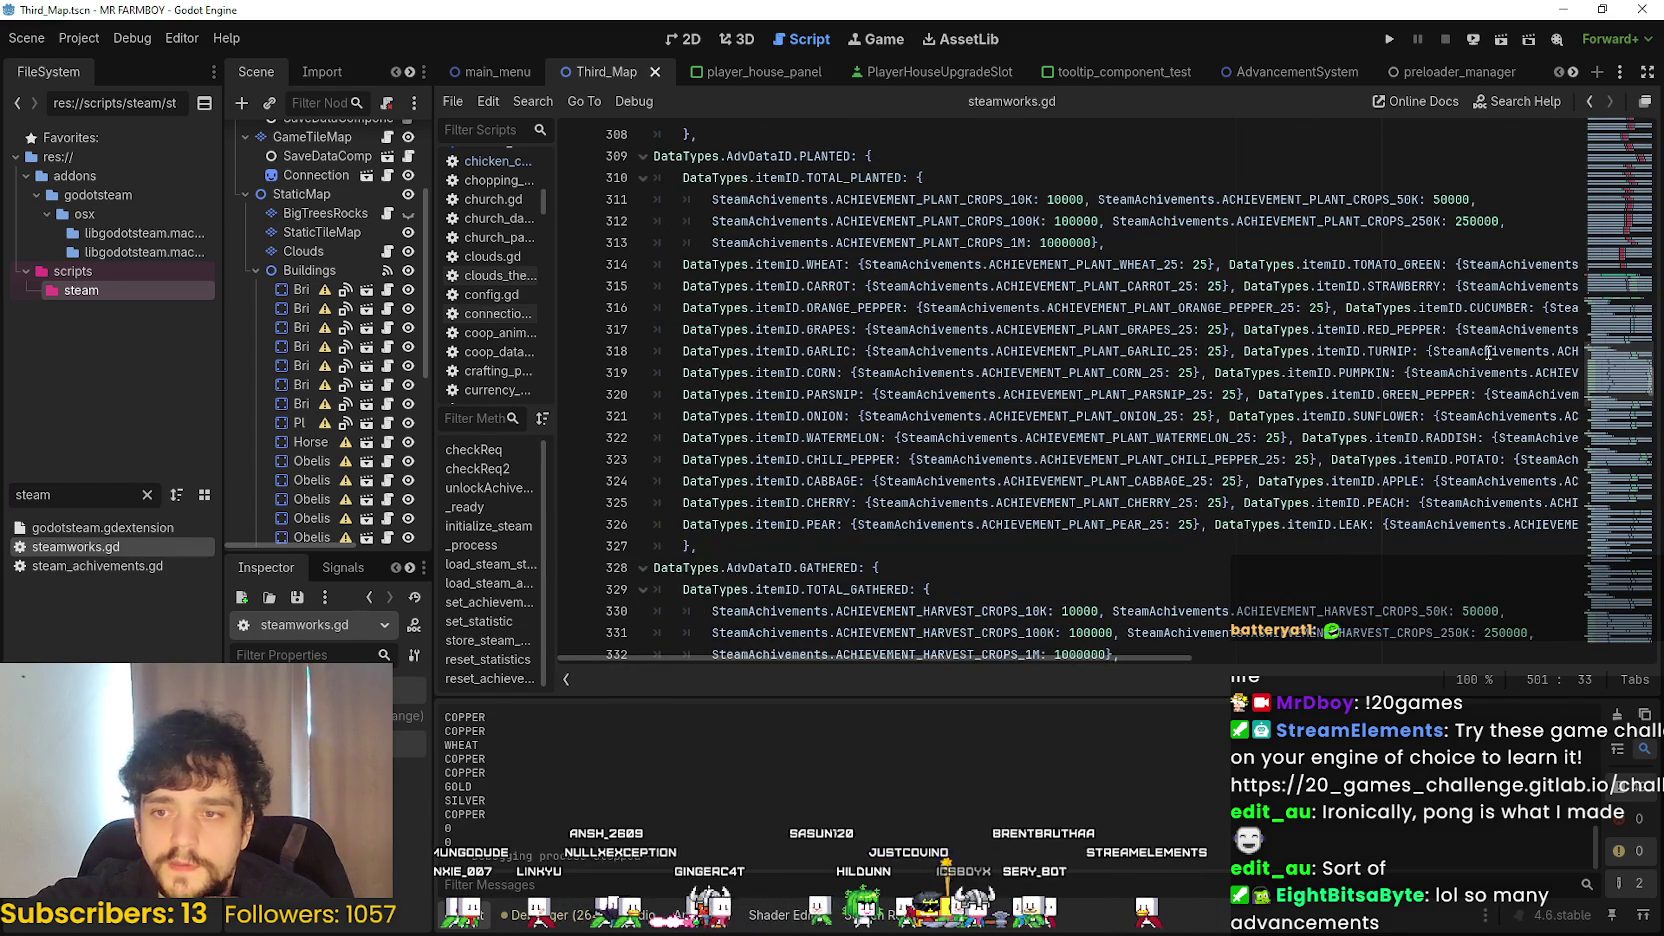
pyautogui.scroll(4, 846, 577)
pyautogui.click(946, 525)
pyautogui.scroll(-4, 1122, 532)
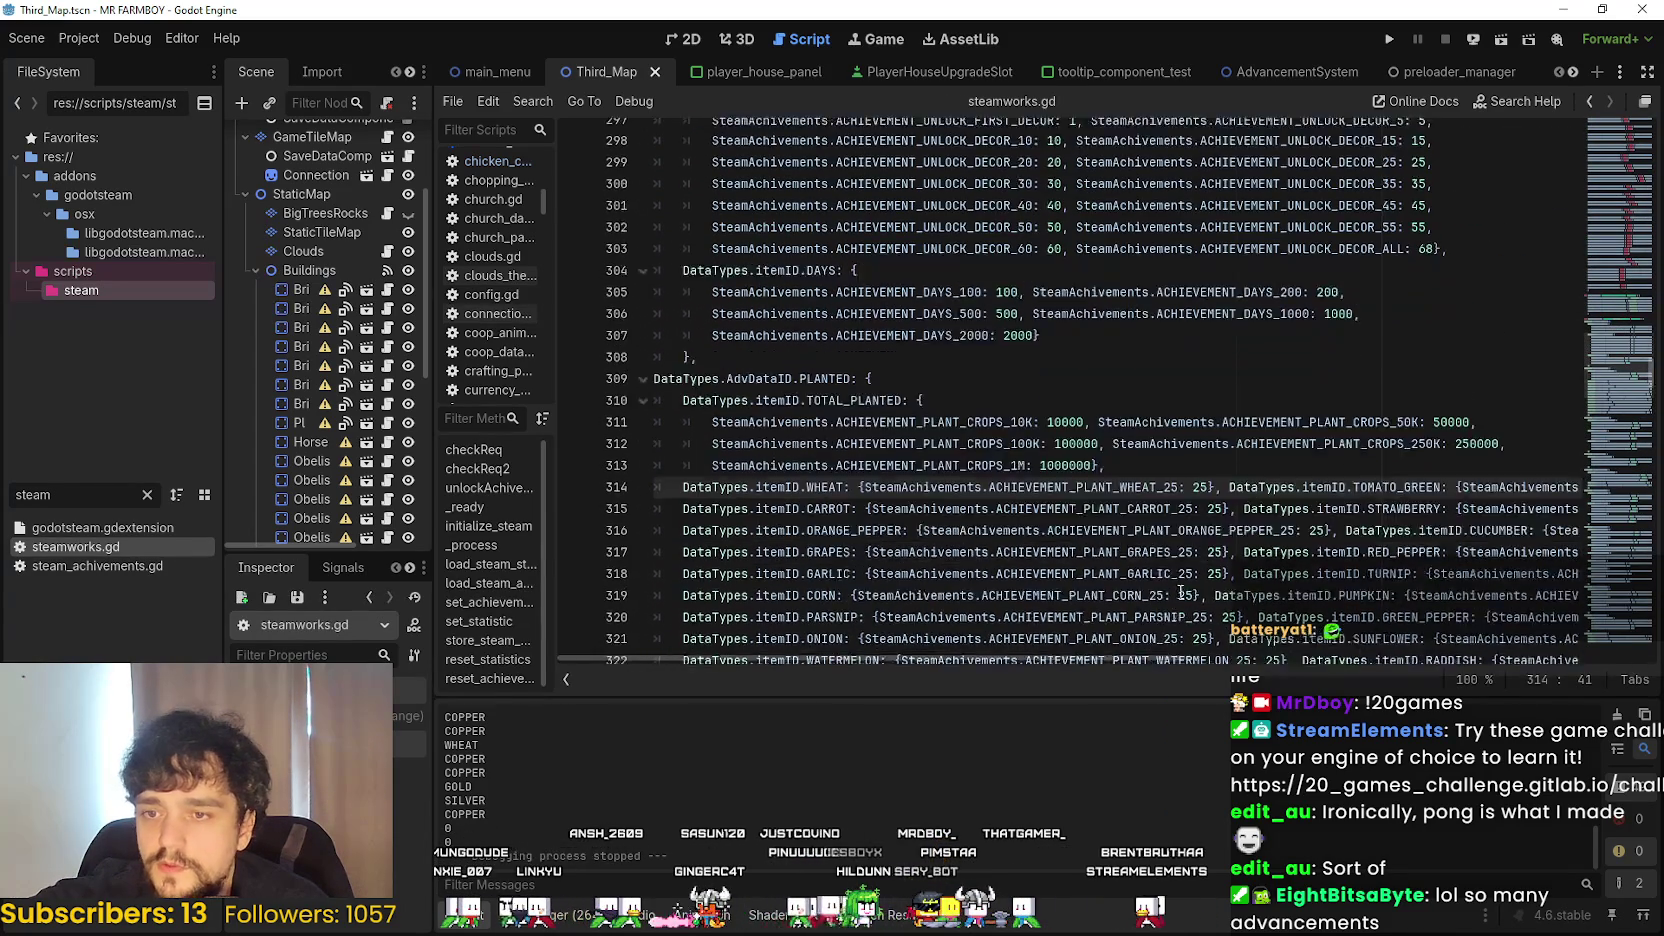
pyautogui.click(1121, 532)
pyautogui.scroll(6, 1121, 532)
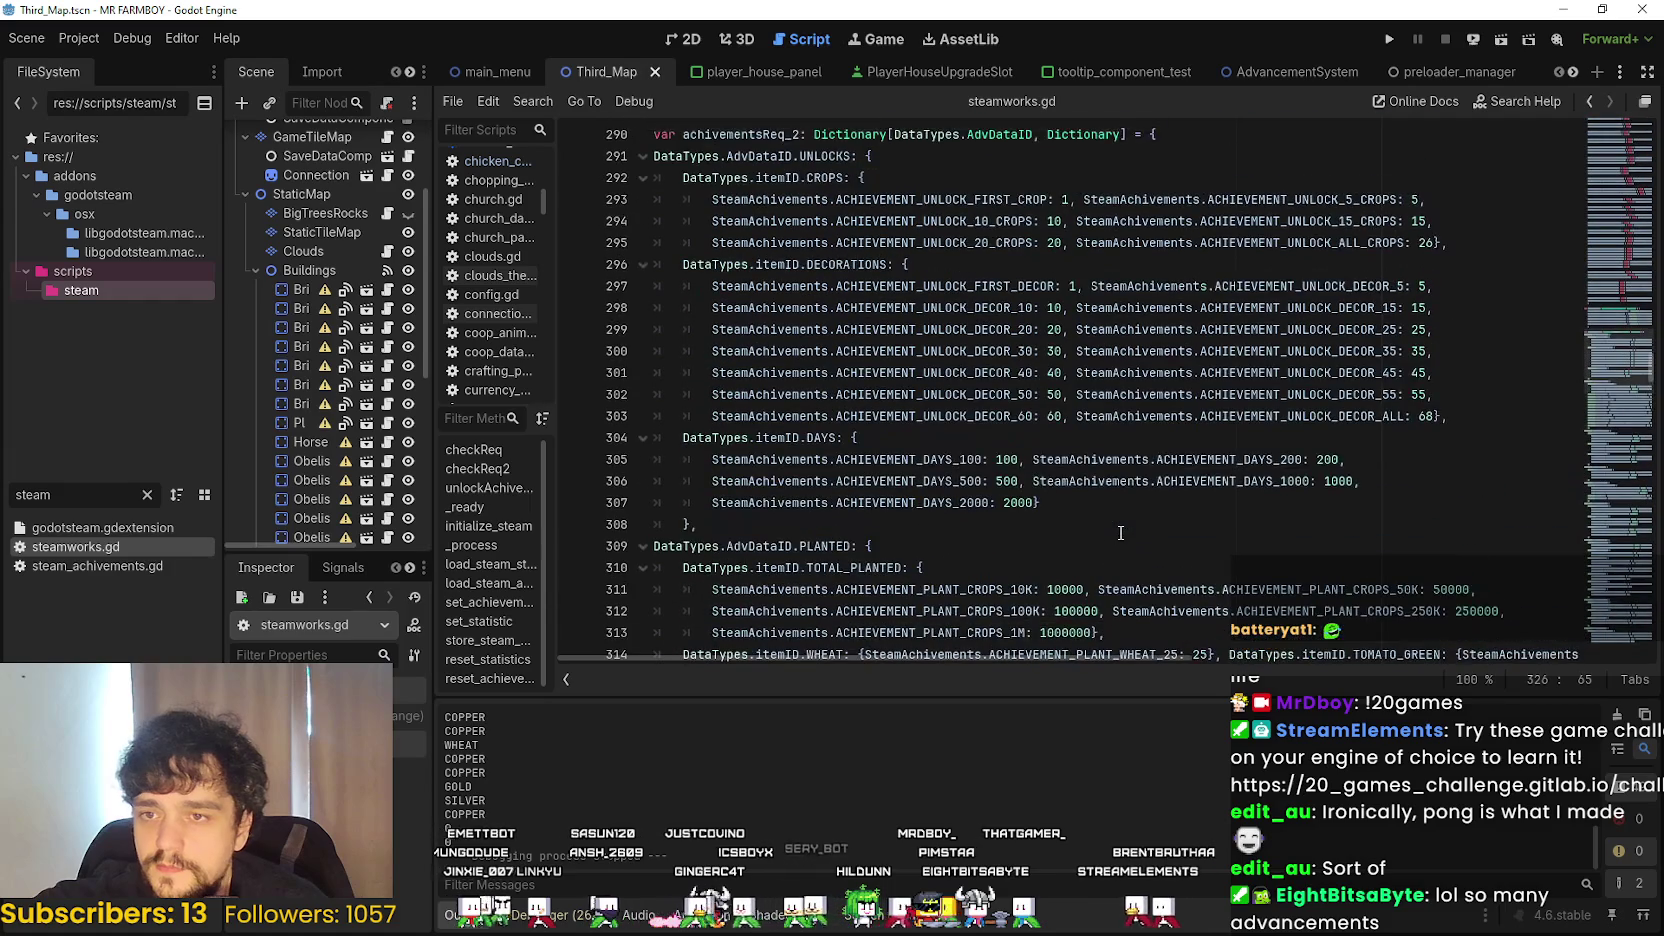
pyautogui.scroll(-3, 1121, 532)
pyautogui.click(1100, 560)
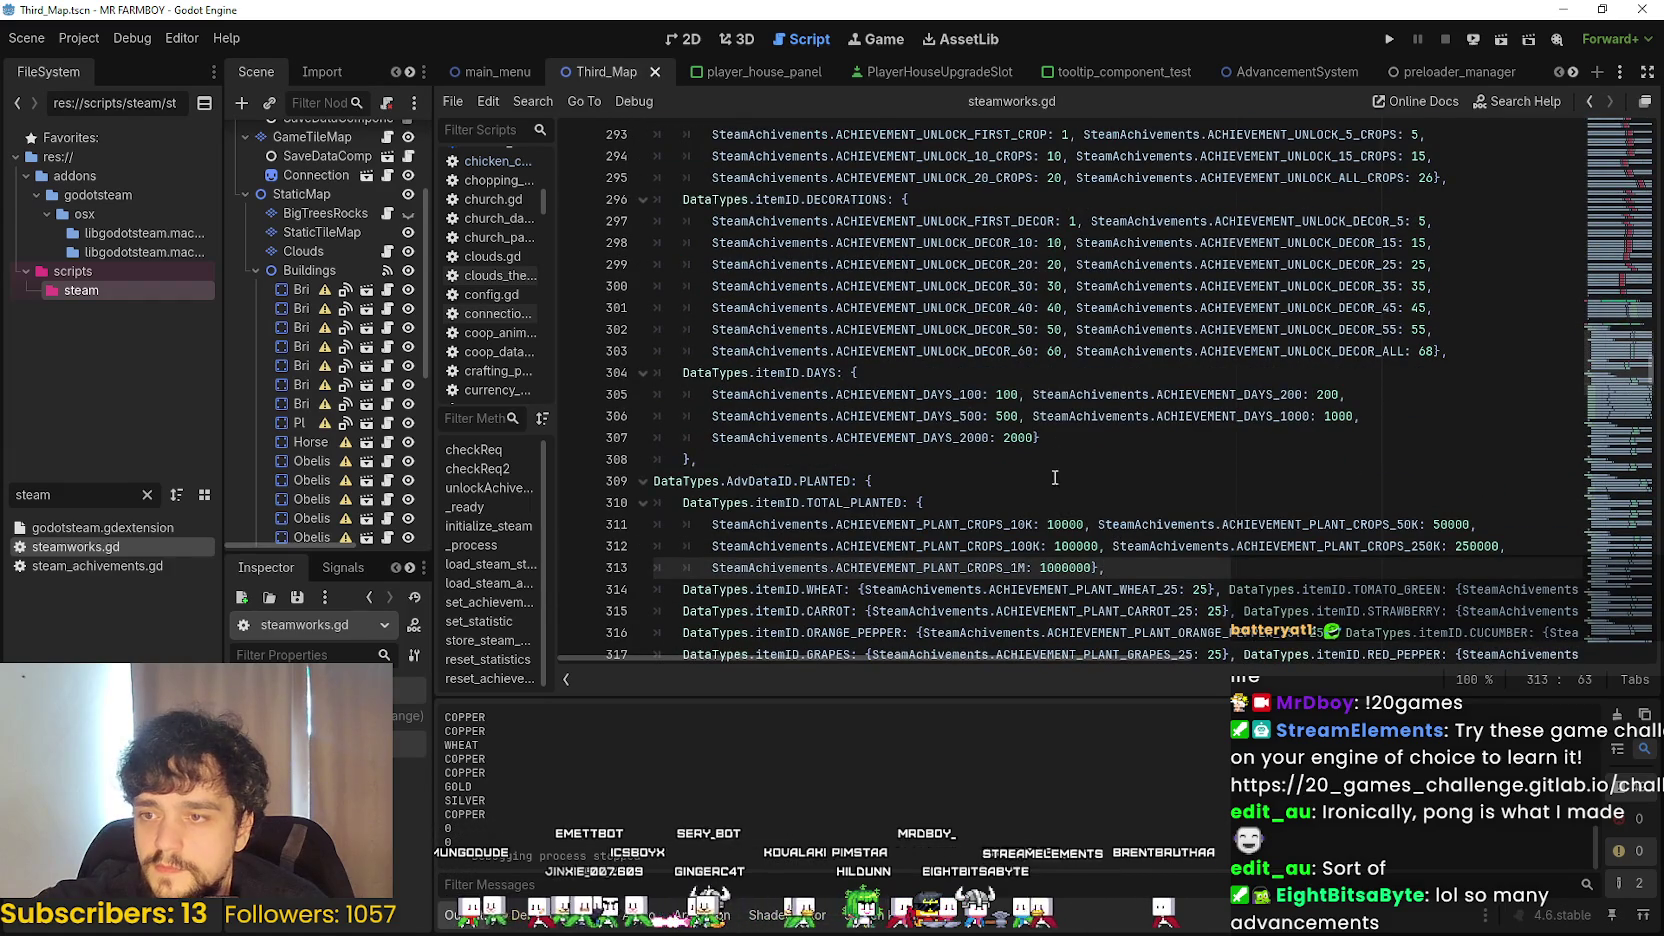
pyautogui.scroll(2, 1030, 563)
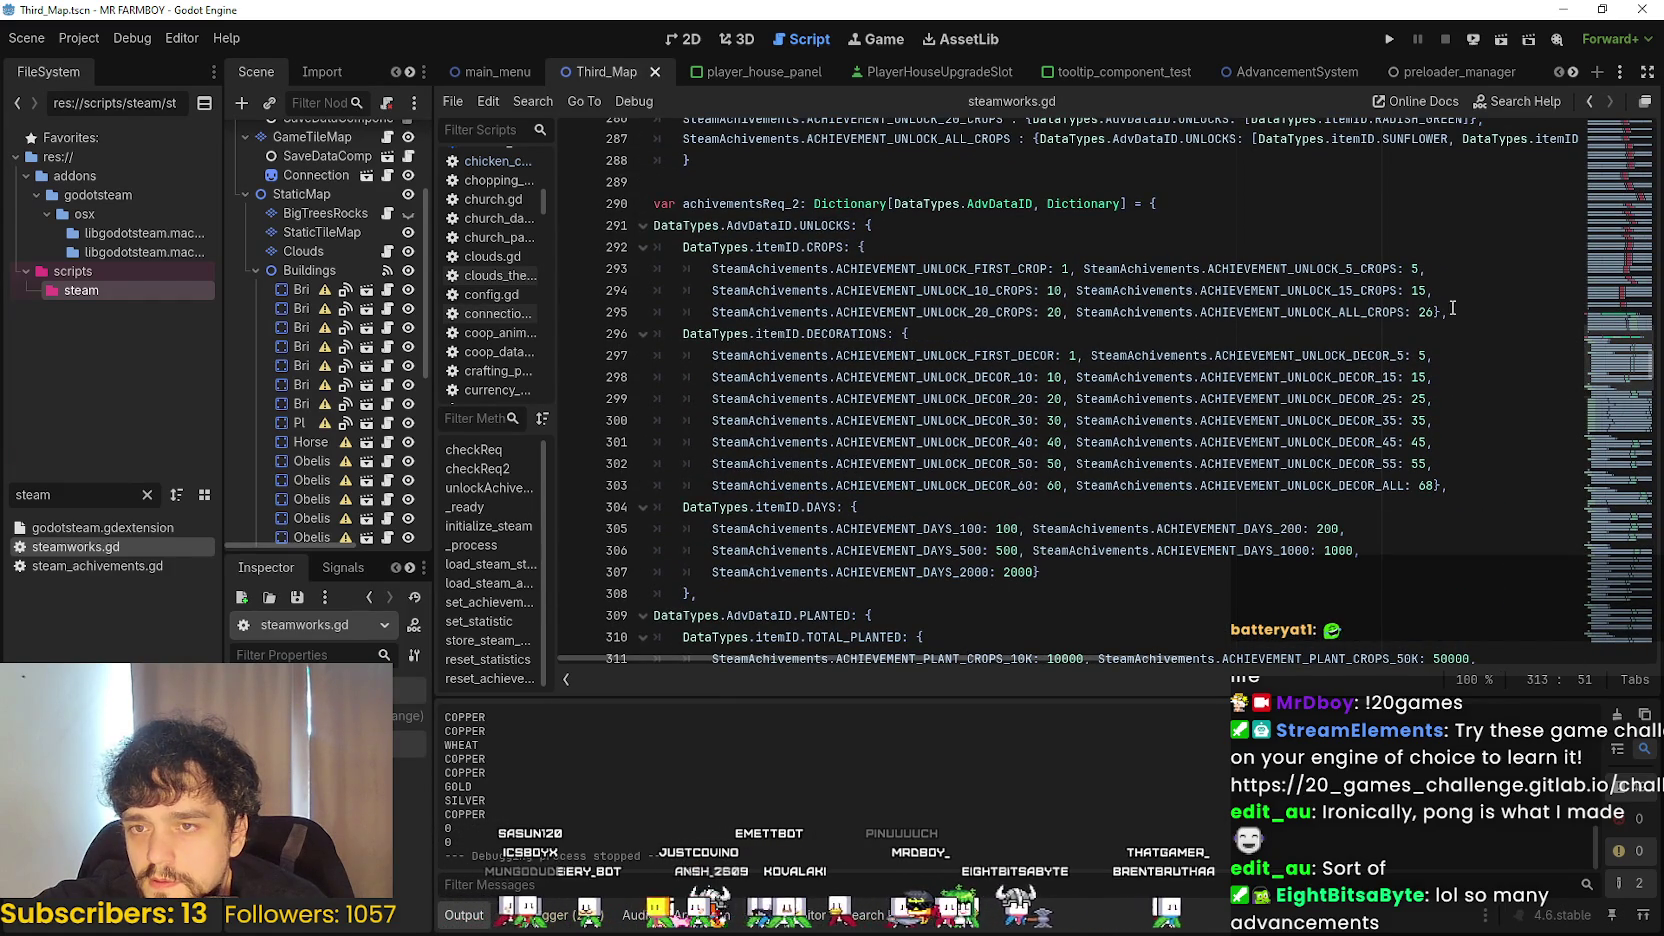
pyautogui.click(1420, 311)
pyautogui.write('40')
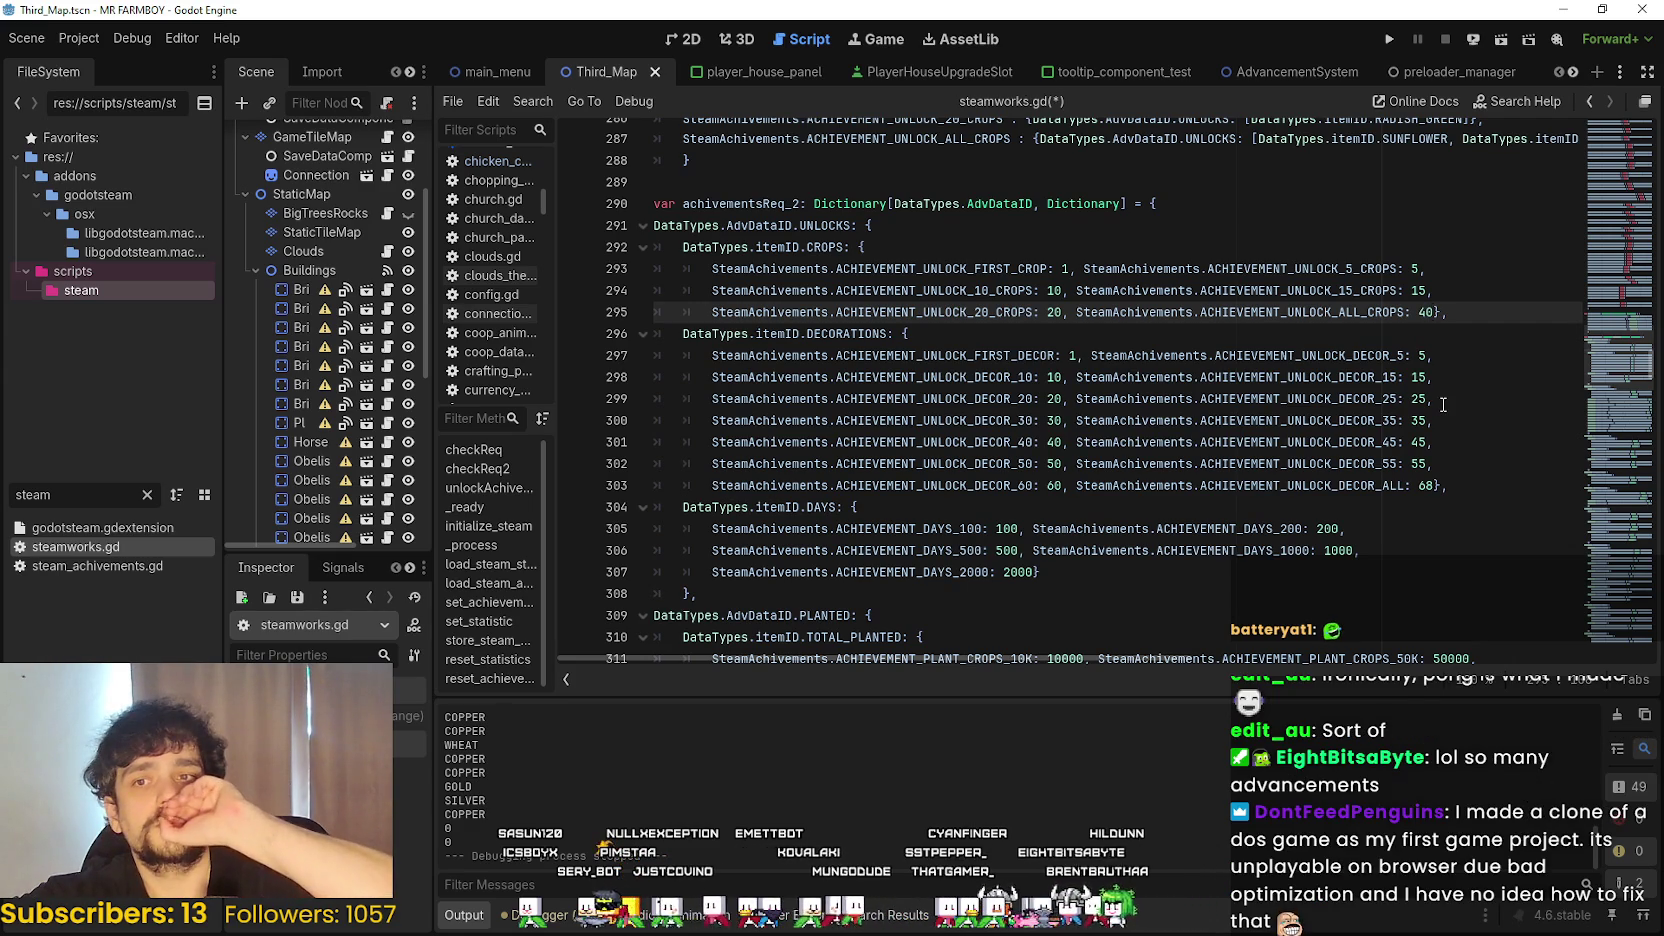
# - Check the all-decorations unlock value 68, leave it unchanged, and save steamworks.gd
pyautogui.scroll(-1, 1440, 366)
pyautogui.click(1339, 462)
pyautogui.click(1300, 420)
pyautogui.click(1279, 376)
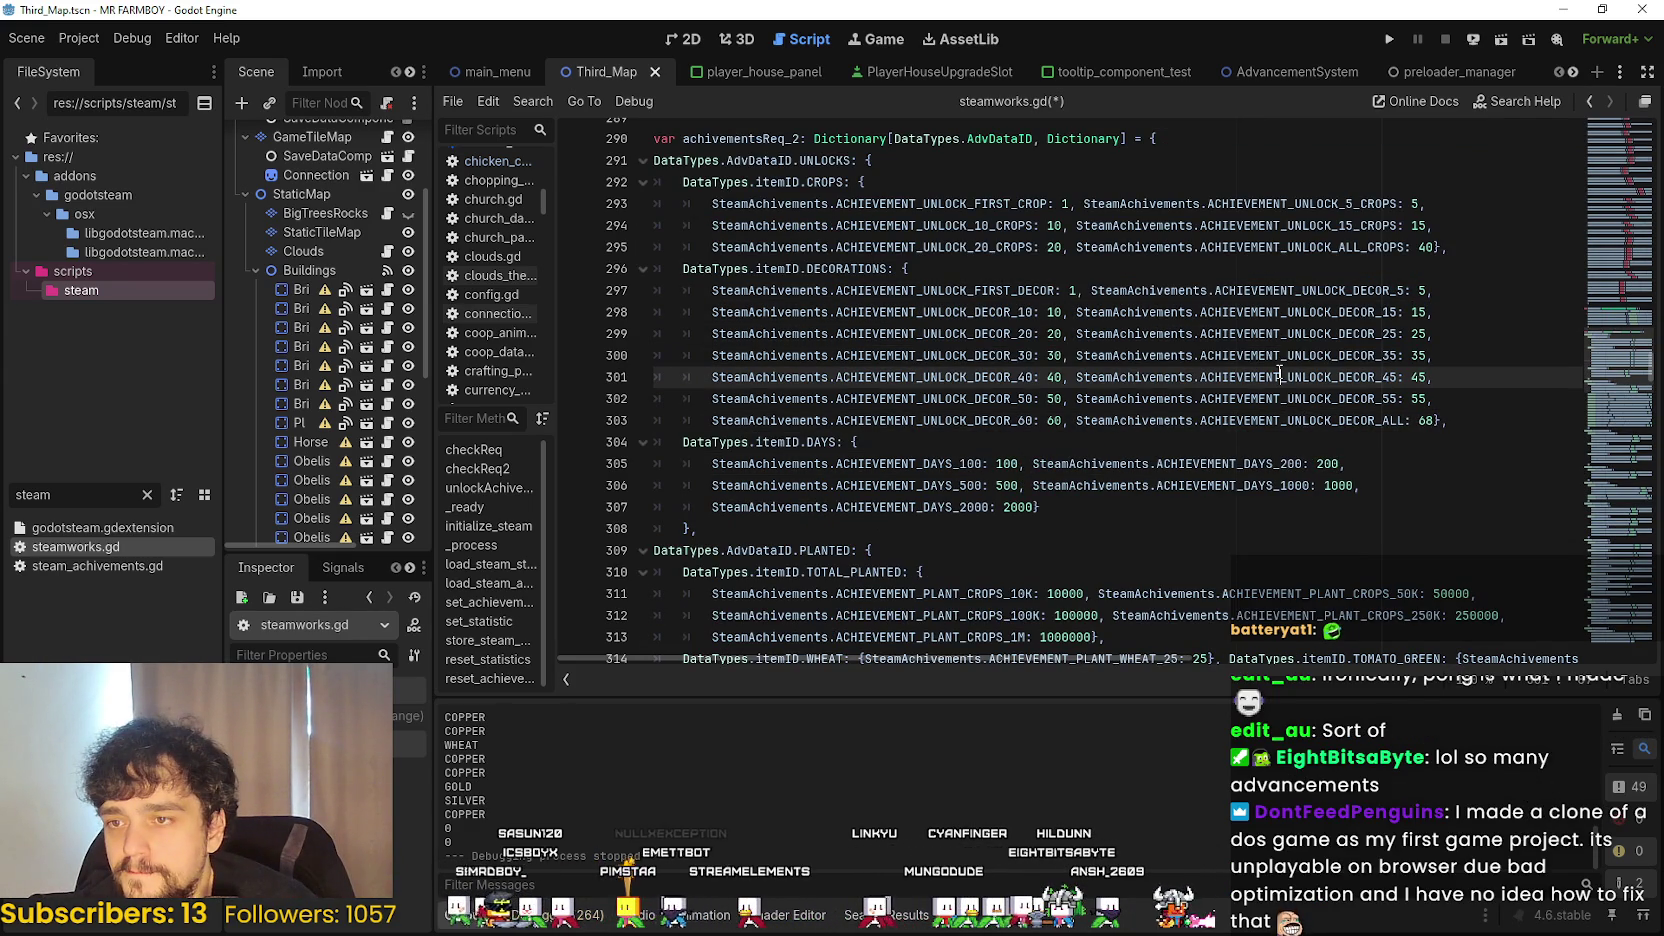
pyautogui.doubleClick(1424, 421)
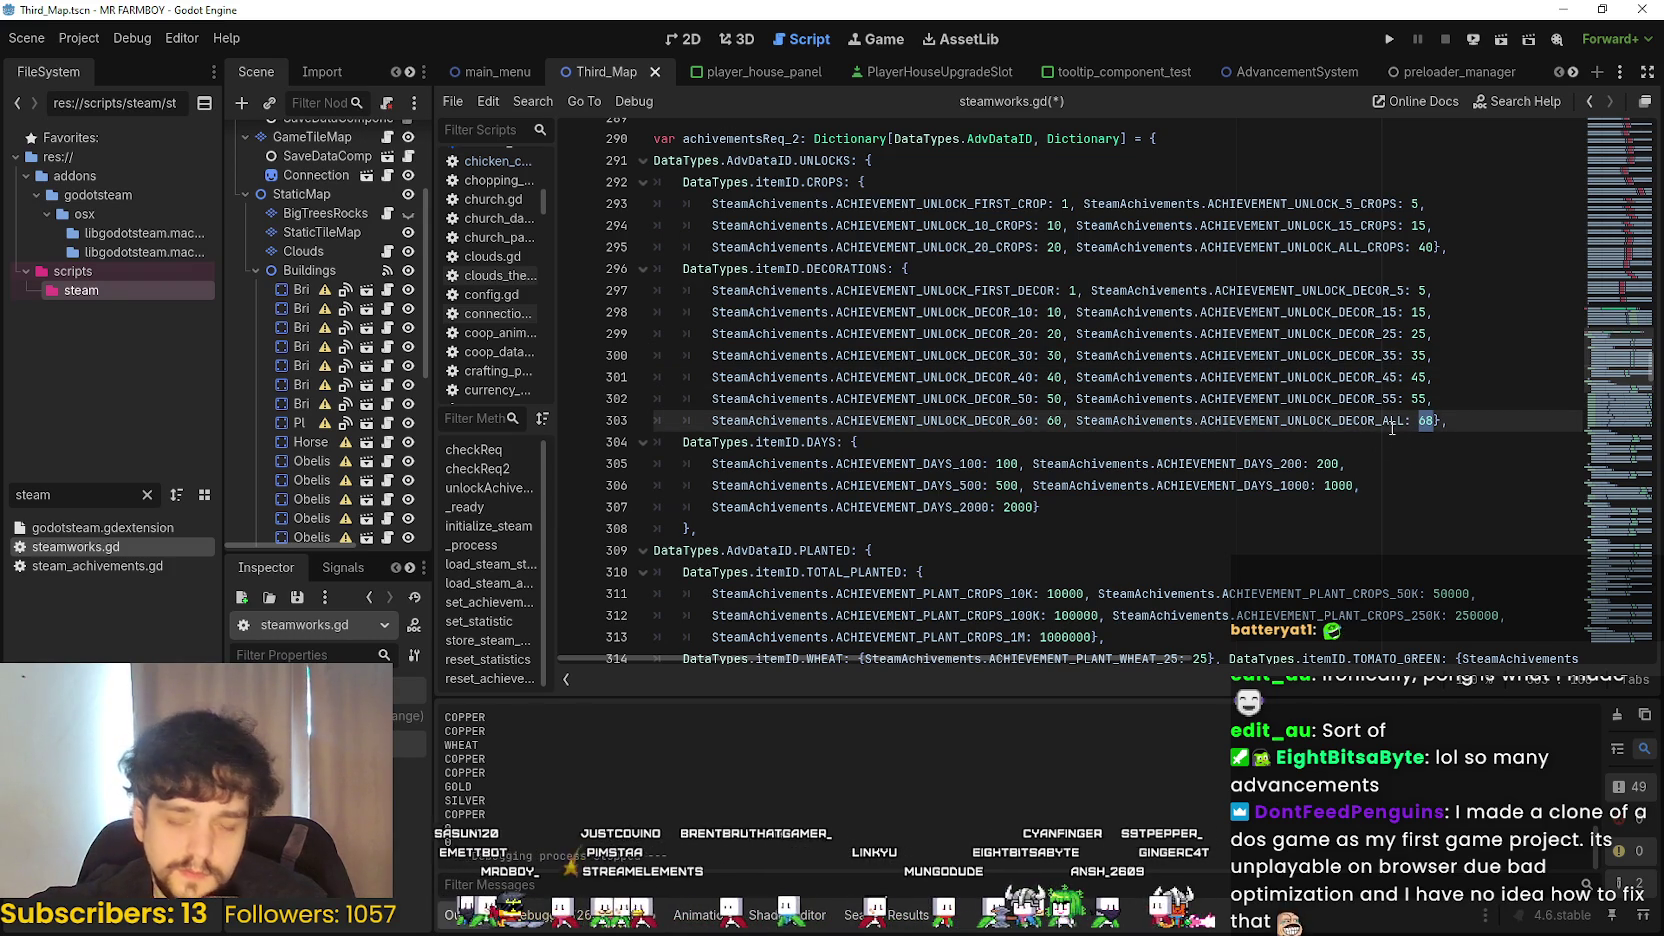
pyautogui.click(1451, 395)
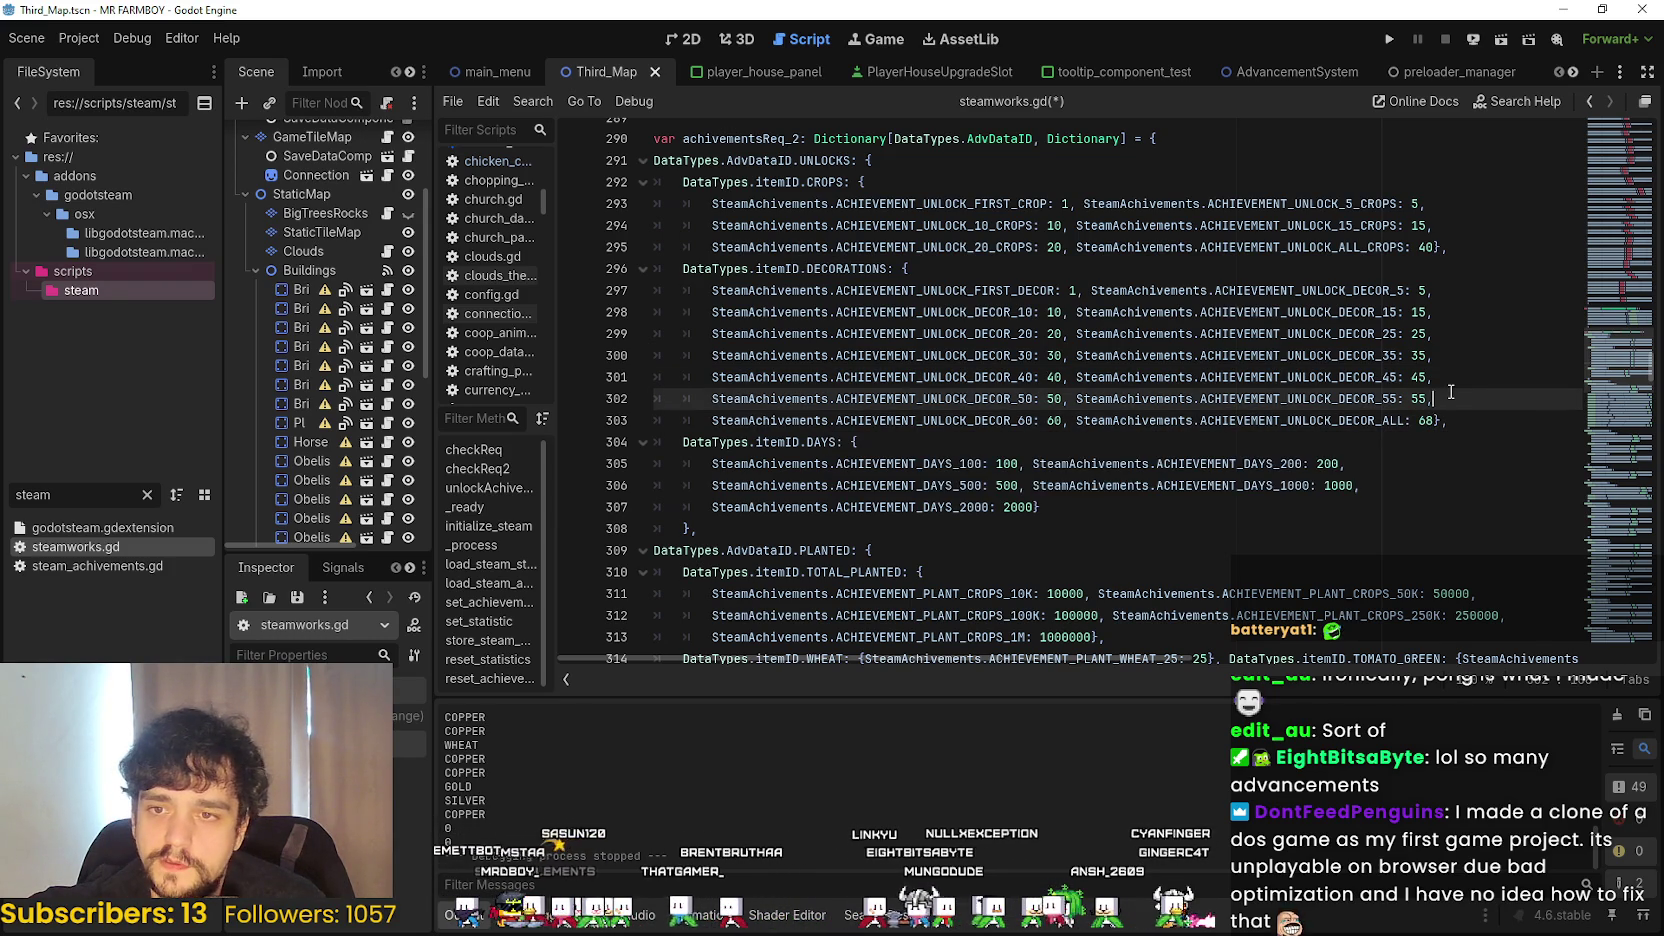
pyautogui.hotkey('ctrl', 's')
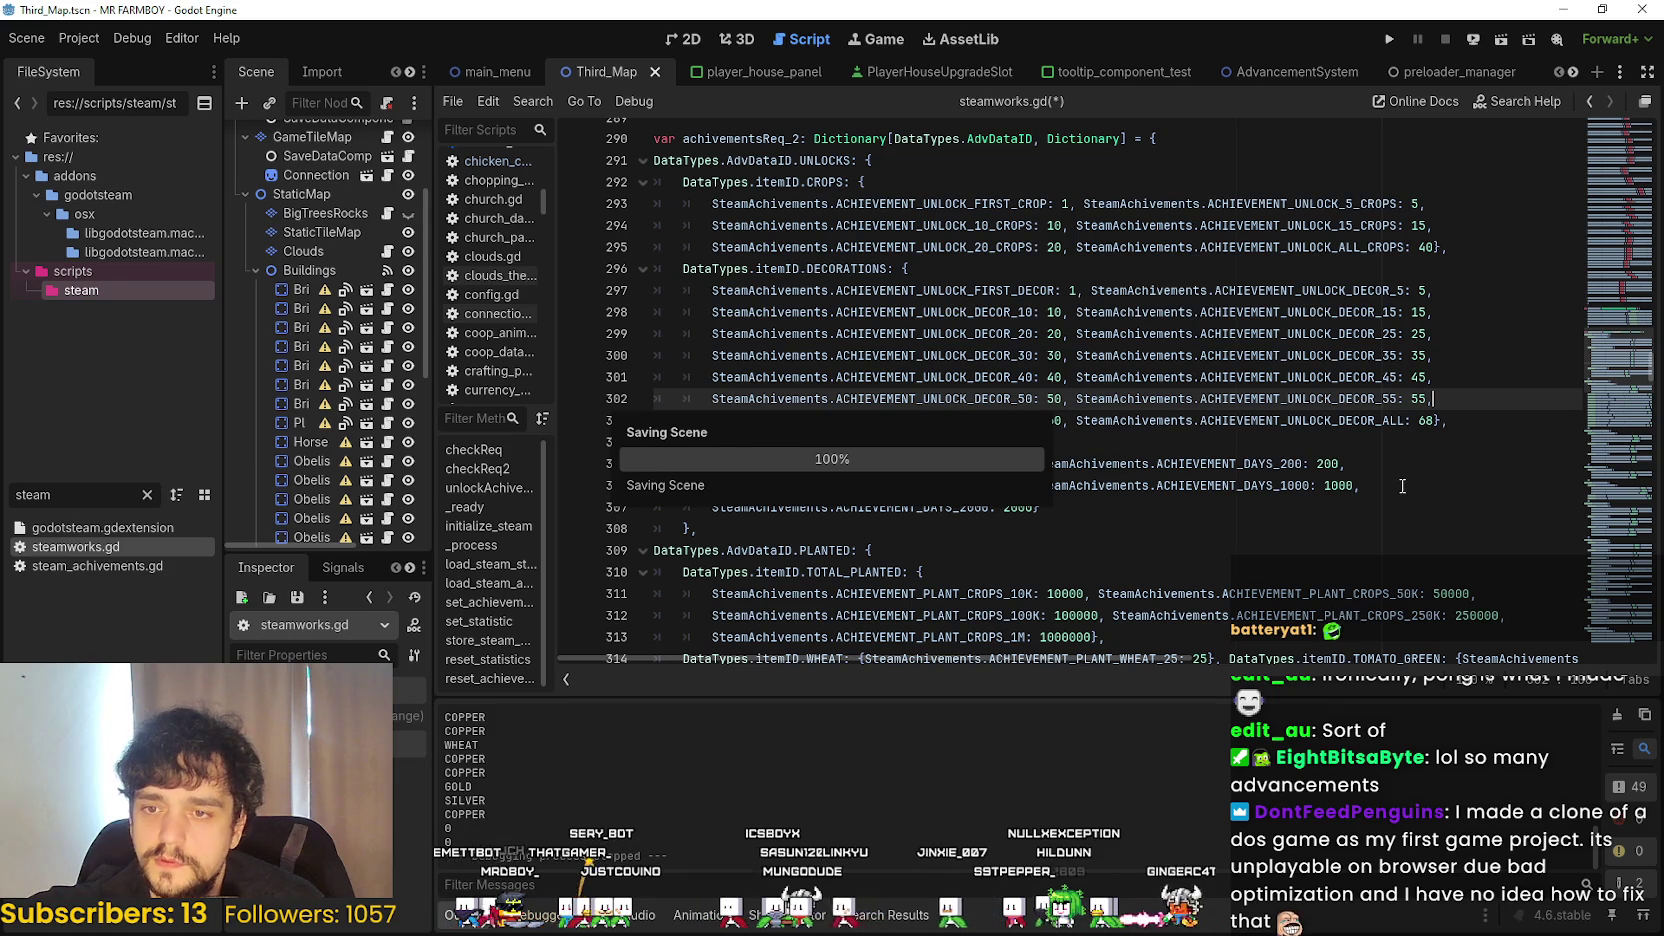
# - Scroll down through the remaining achievement thresholds in steamworks.gd
pyautogui.scroll(-9, 1400, 487)
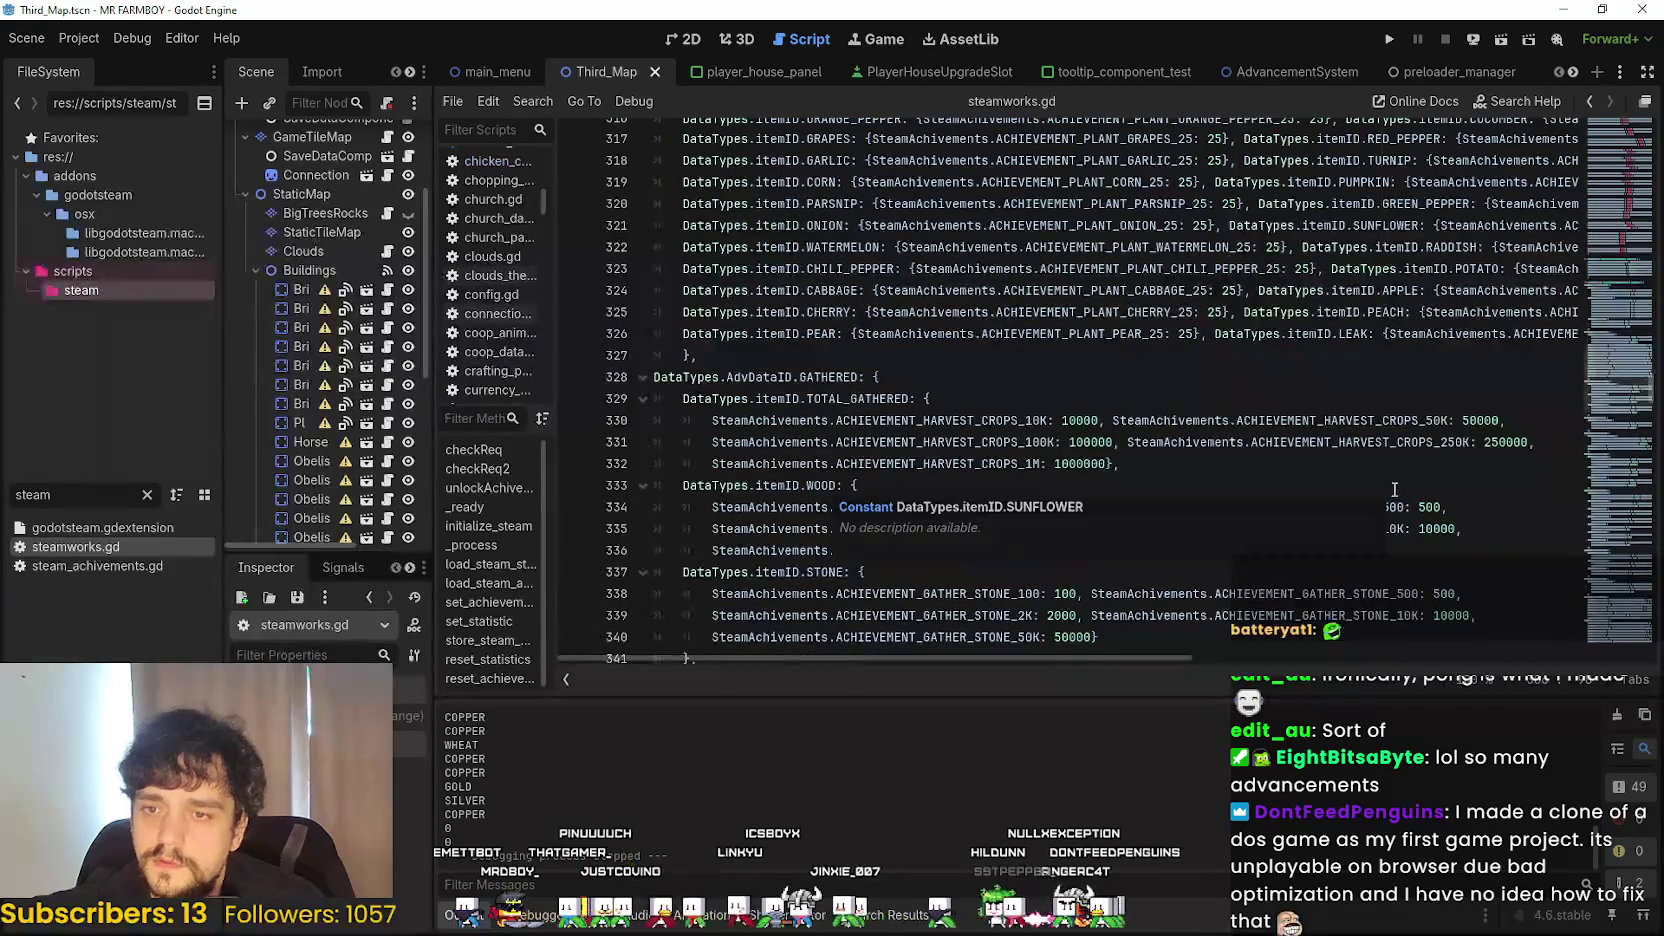
pyautogui.scroll(-7, 1394, 489)
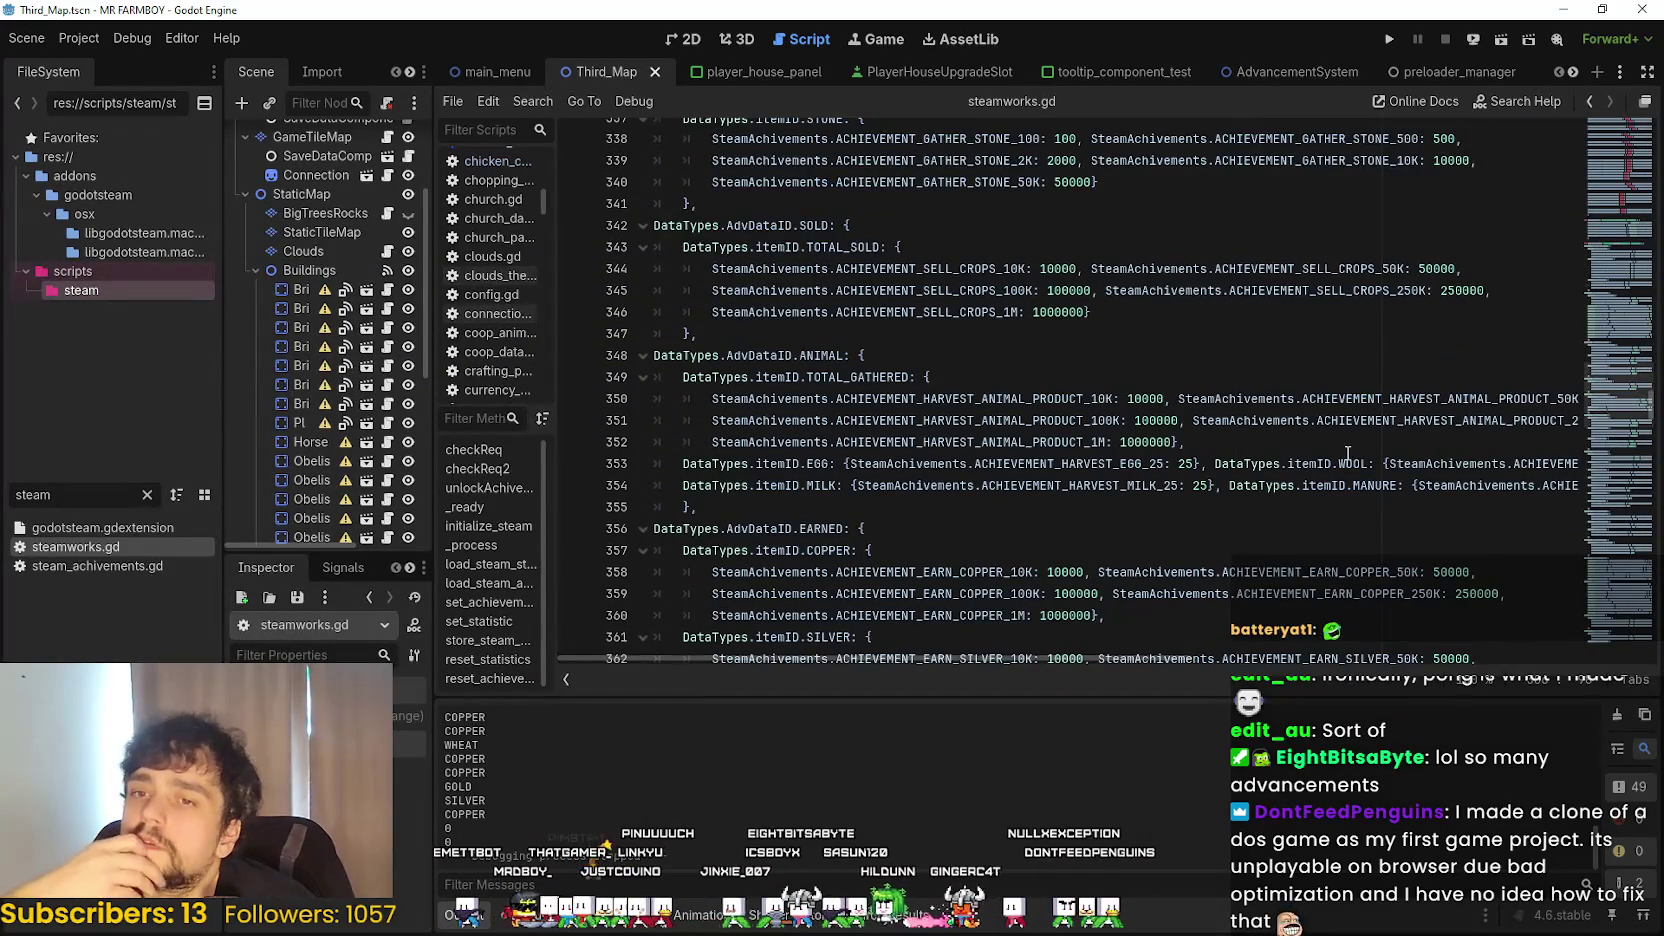
pyautogui.scroll(-1, 1347, 453)
pyautogui.scroll(-6, 1347, 453)
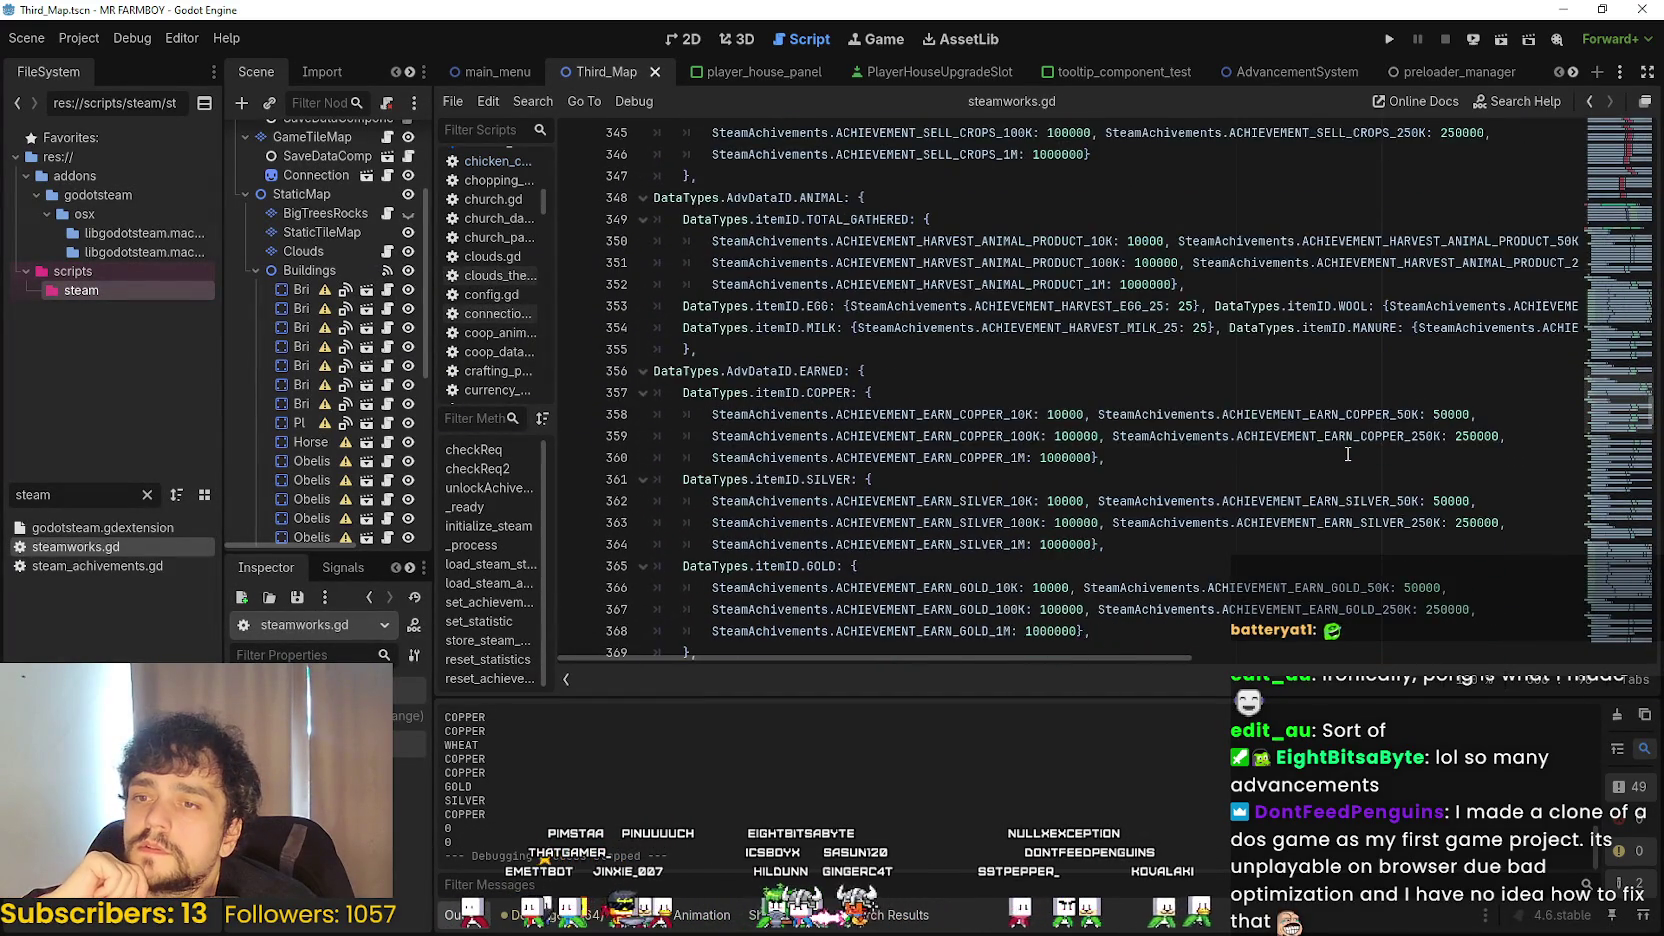
pyautogui.scroll(-6, 1347, 453)
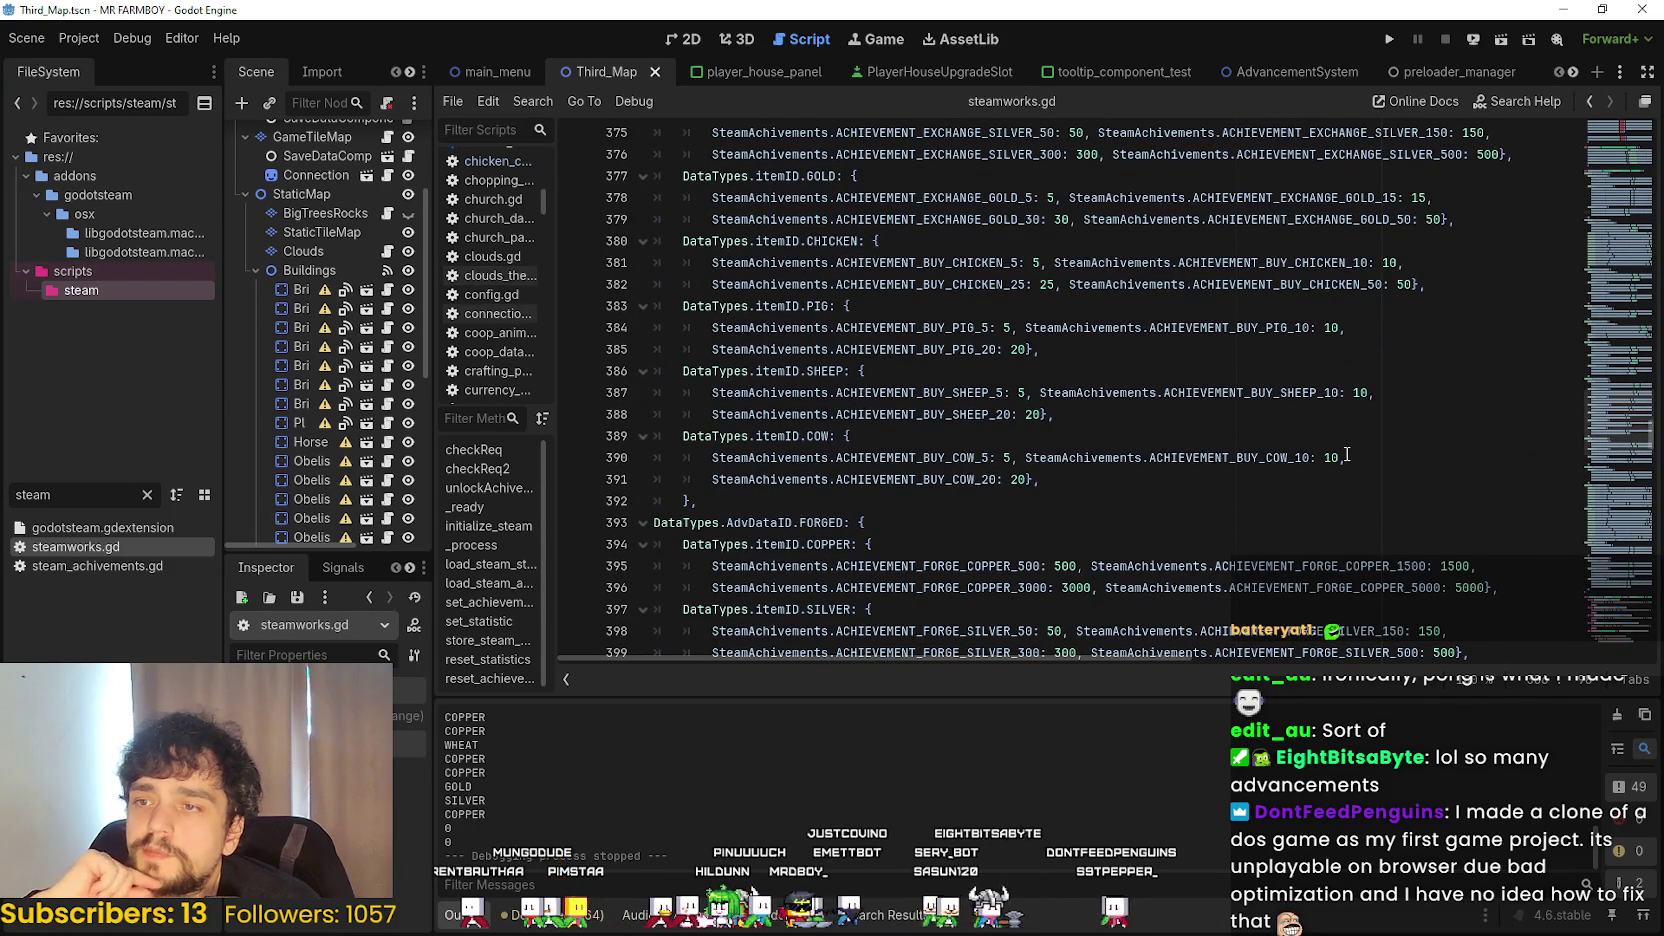
pyautogui.scroll(1, 1347, 455)
pyautogui.scroll(2, 1347, 455)
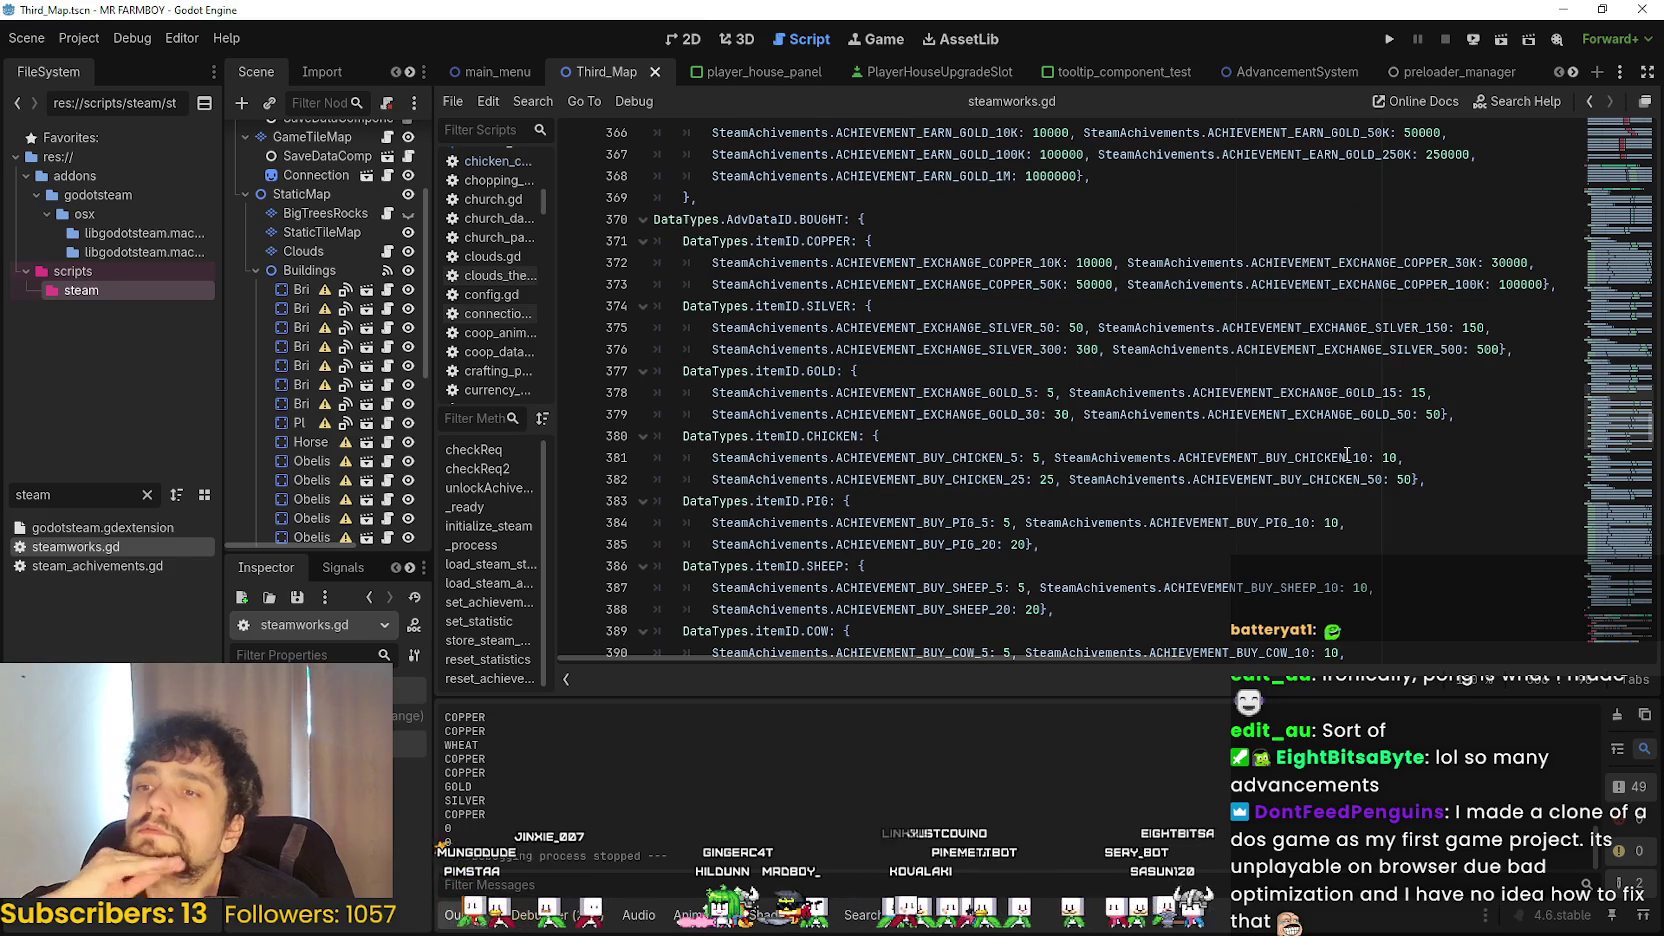
pyautogui.scroll(-3, 1347, 455)
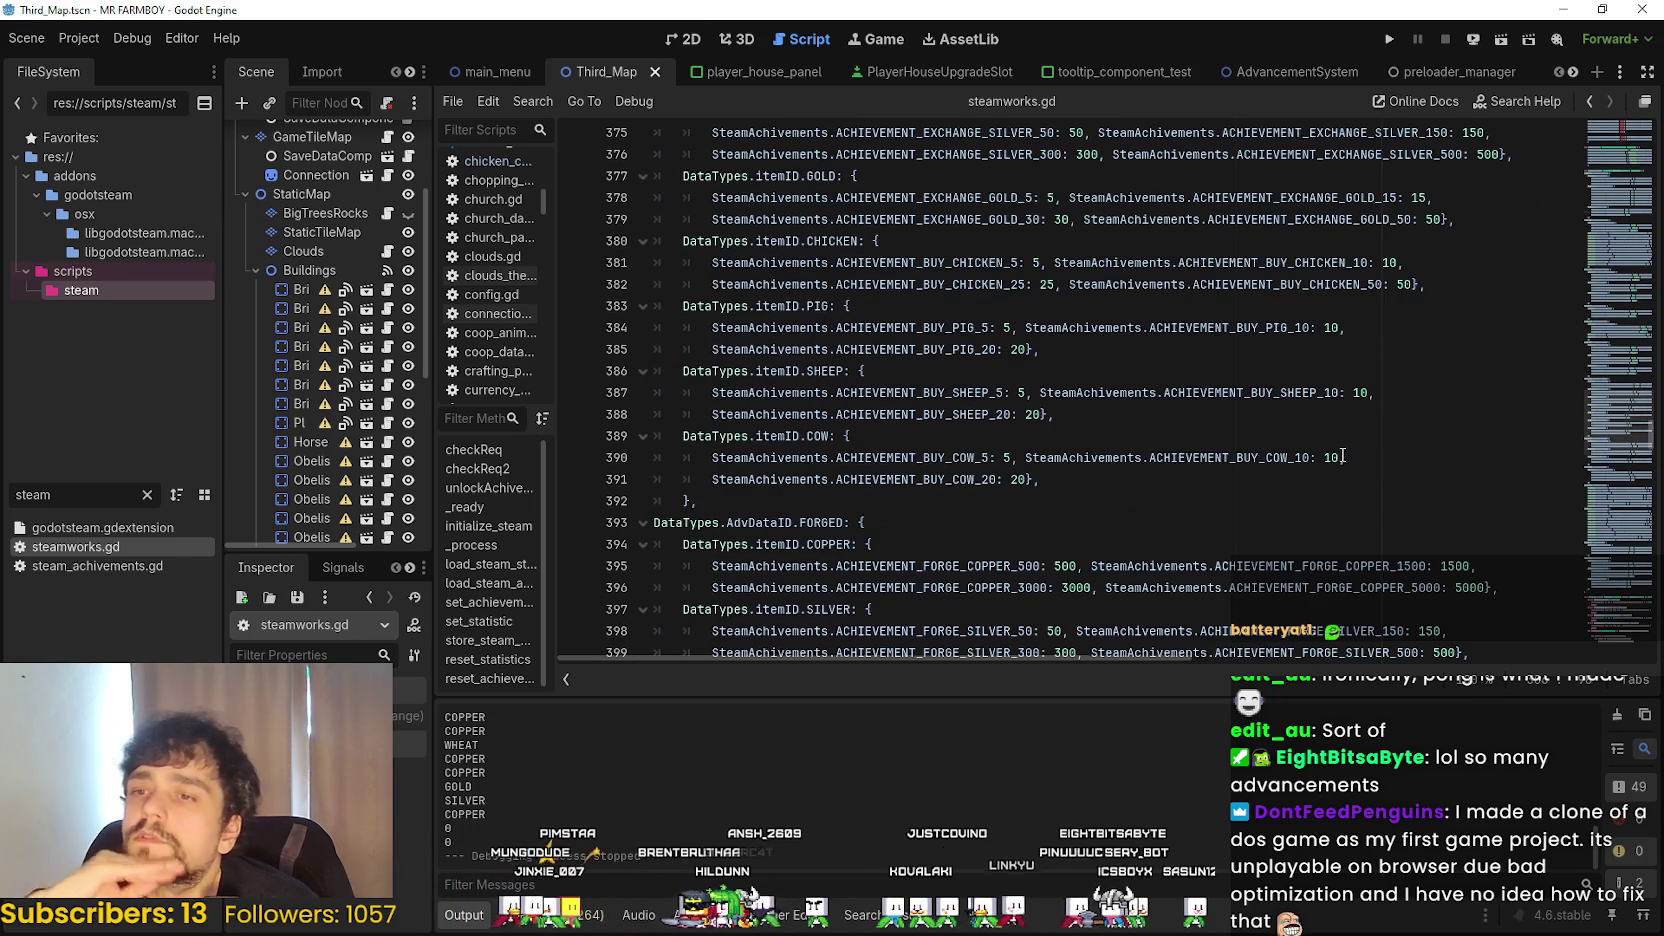
pyautogui.scroll(-3, 1342, 455)
pyautogui.scroll(3, 1340, 454)
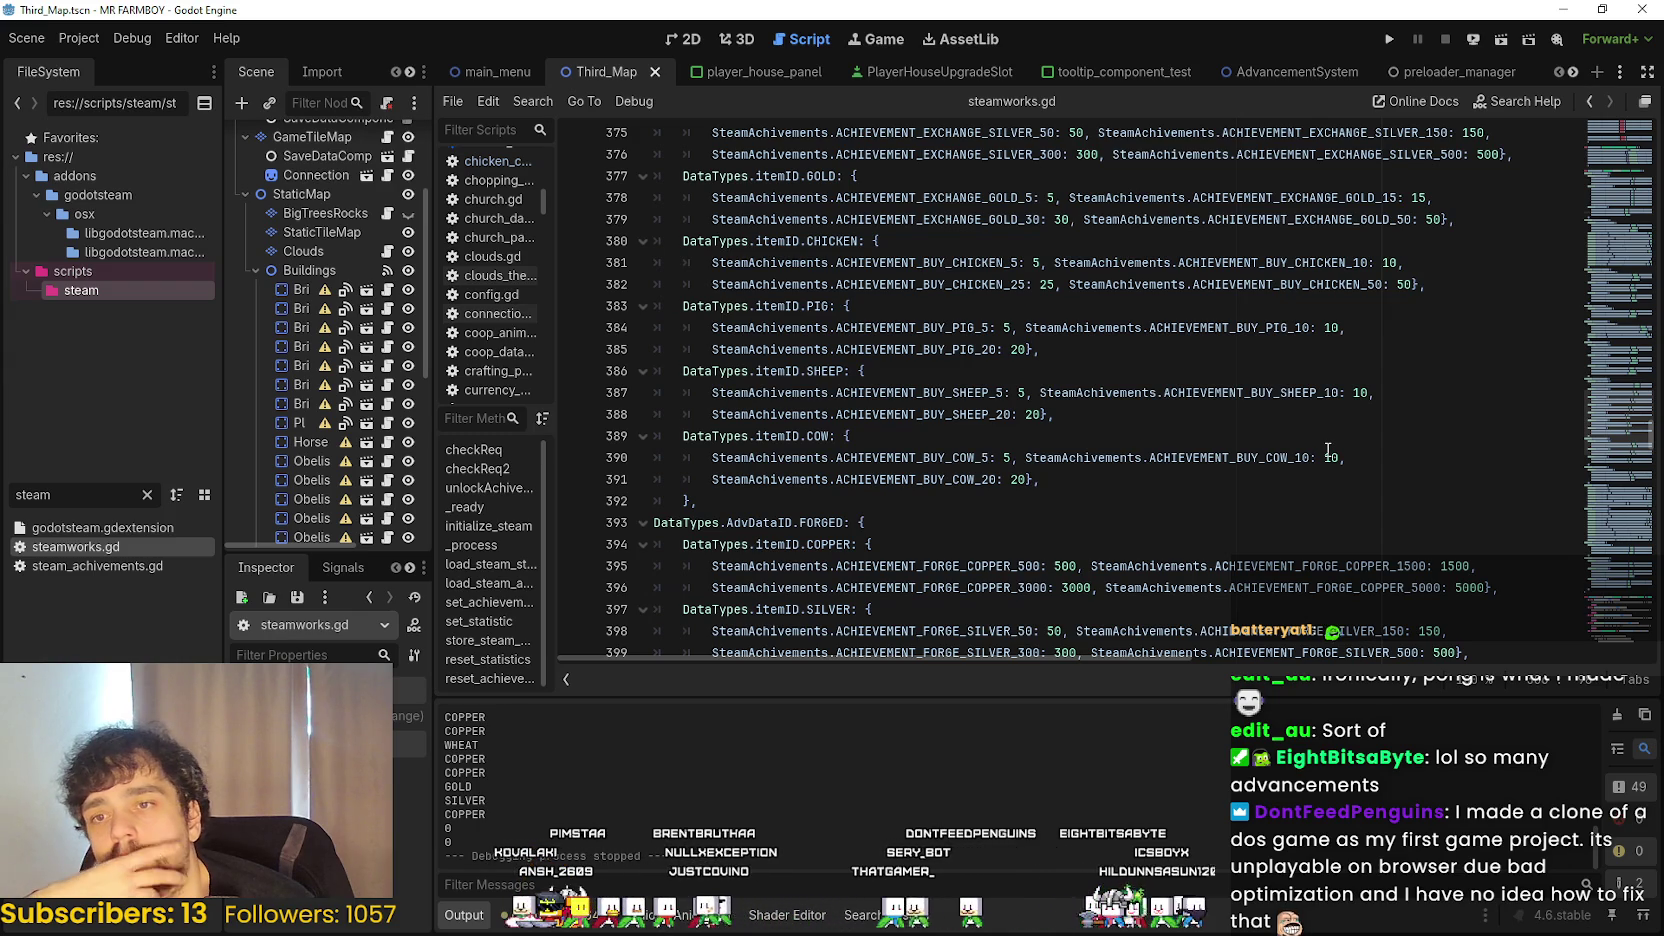
pyautogui.scroll(-1, 1300, 444)
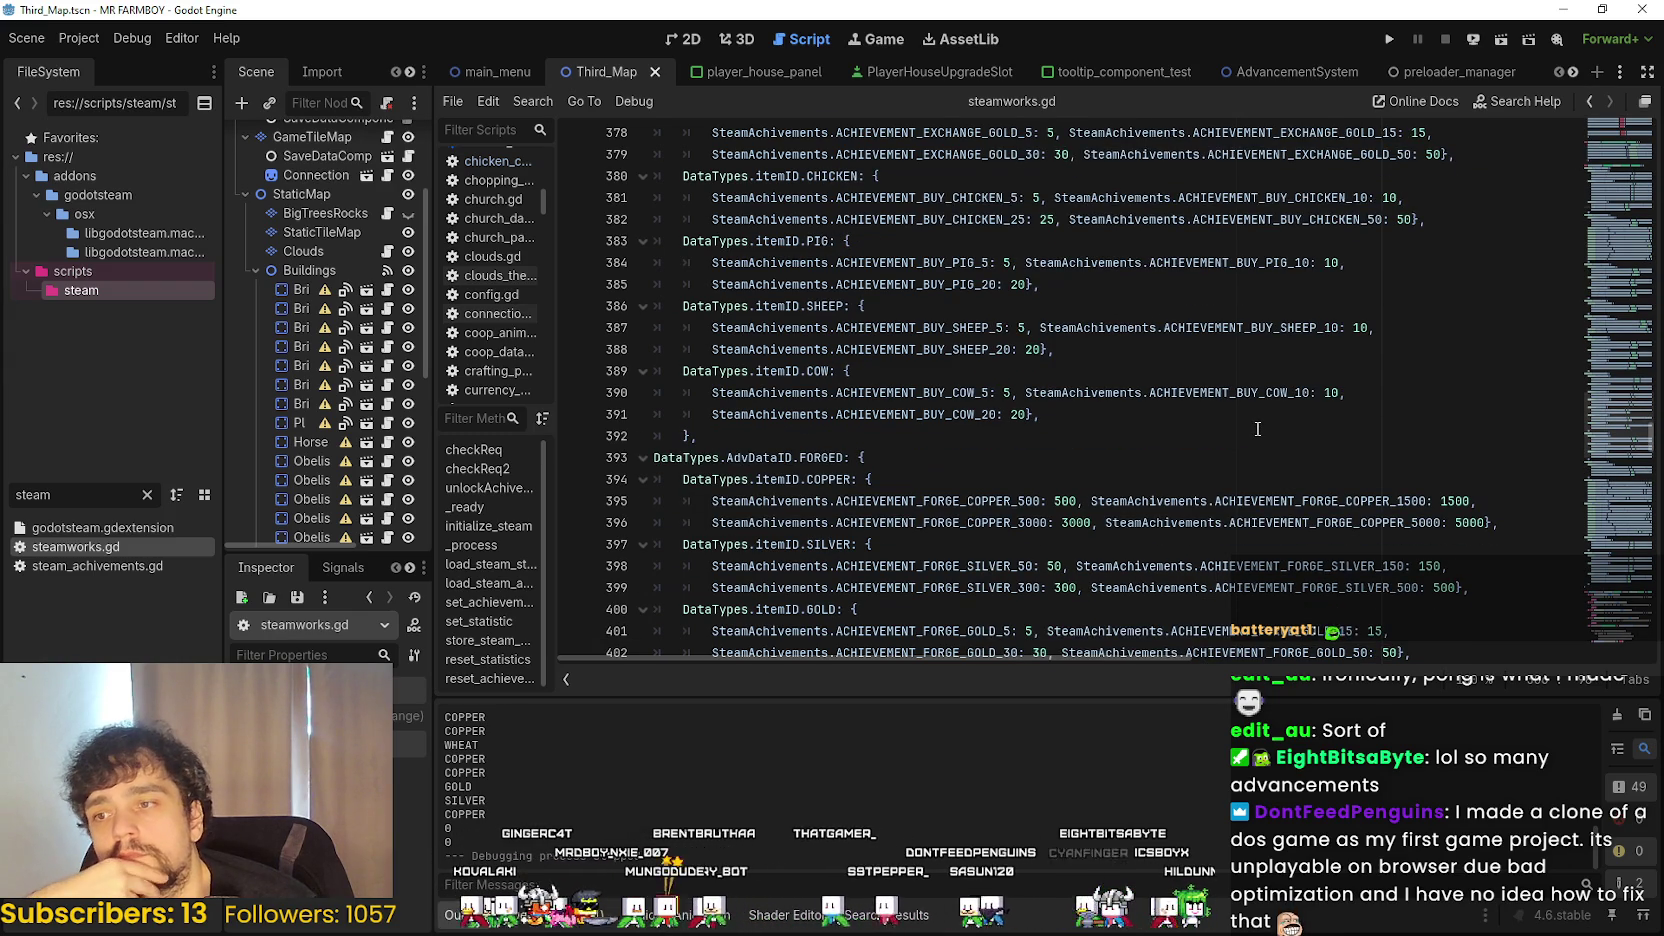
pyautogui.scroll(-5, 1252, 427)
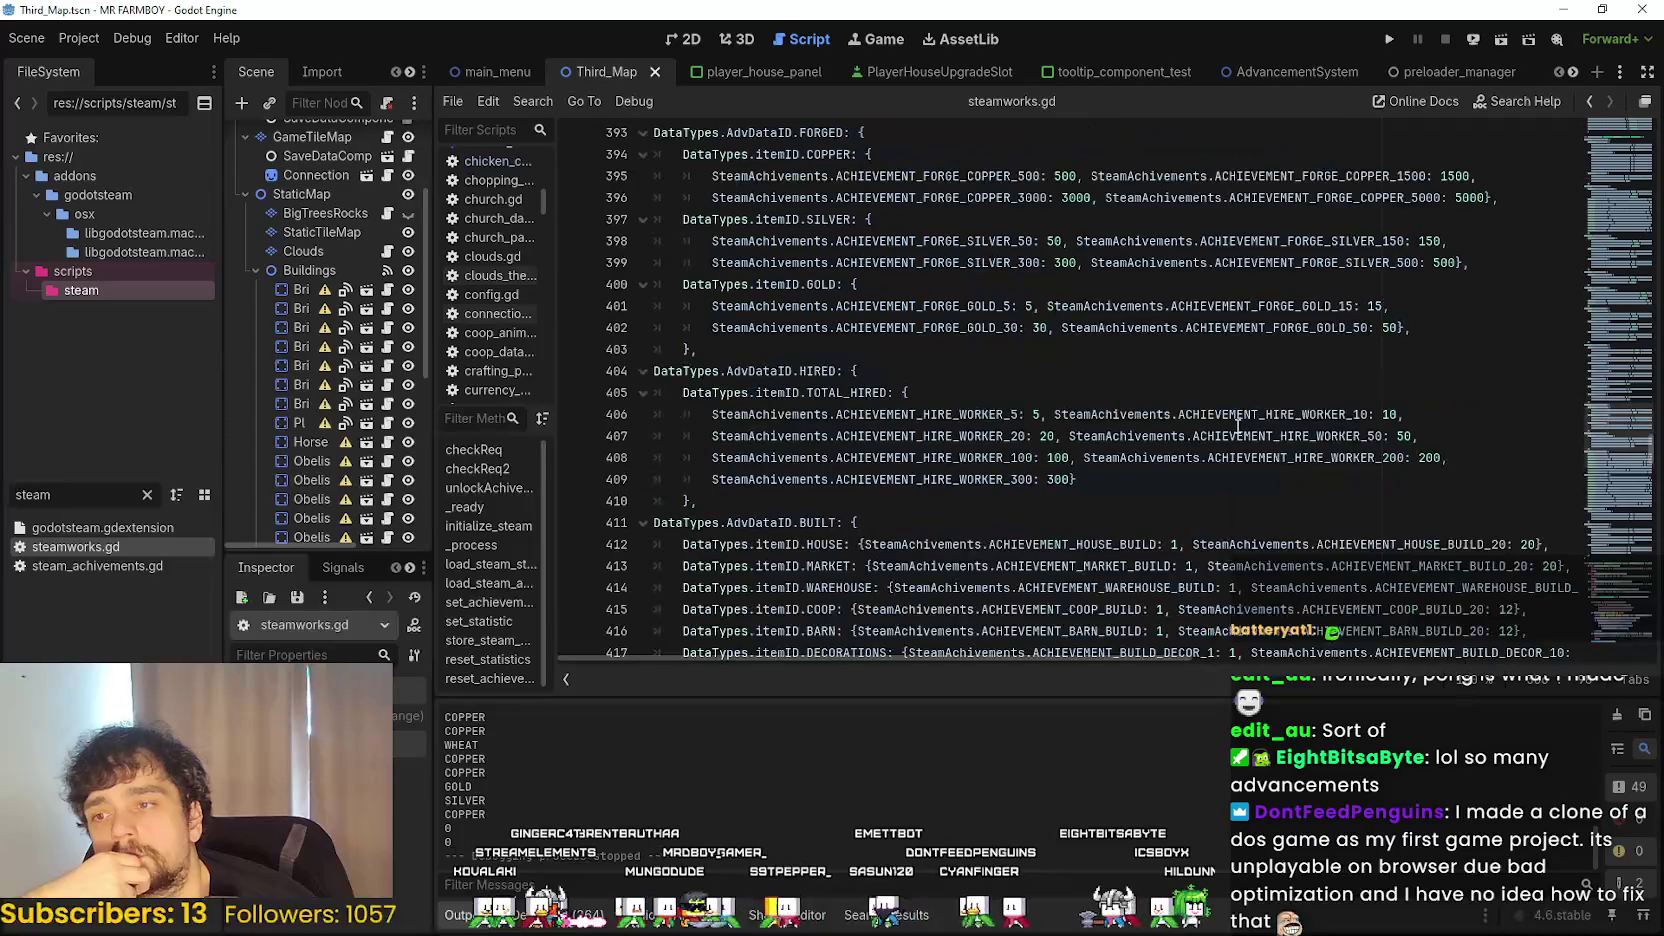
pyautogui.scroll(-4, 1236, 424)
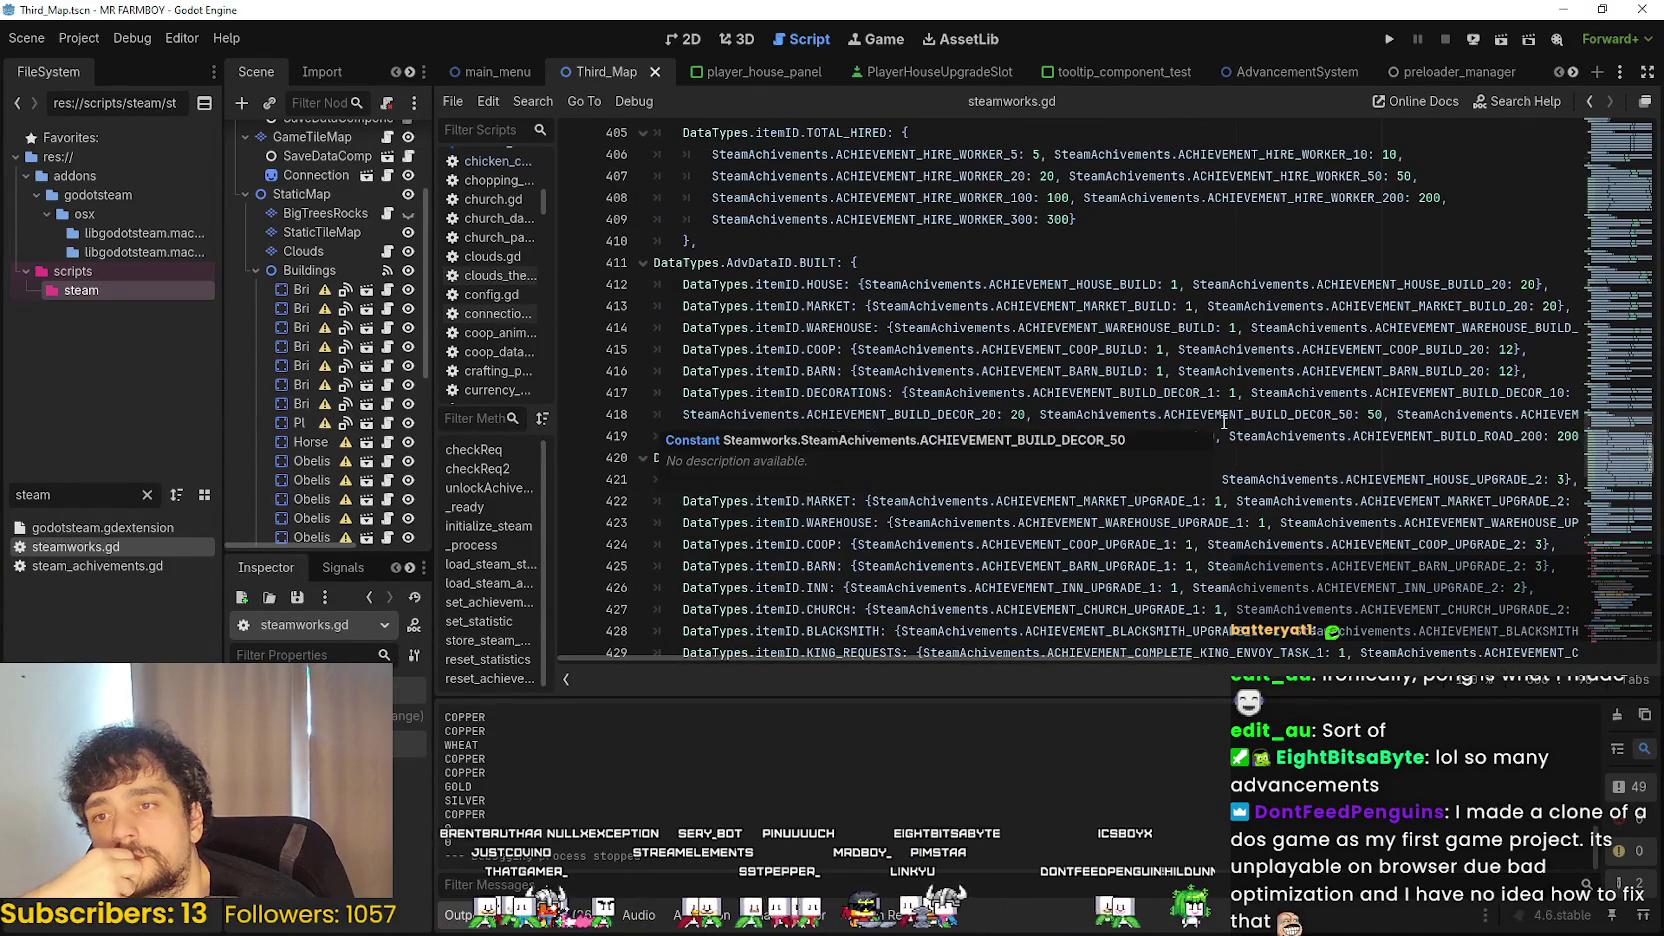
pyautogui.scroll(-4, 1224, 422)
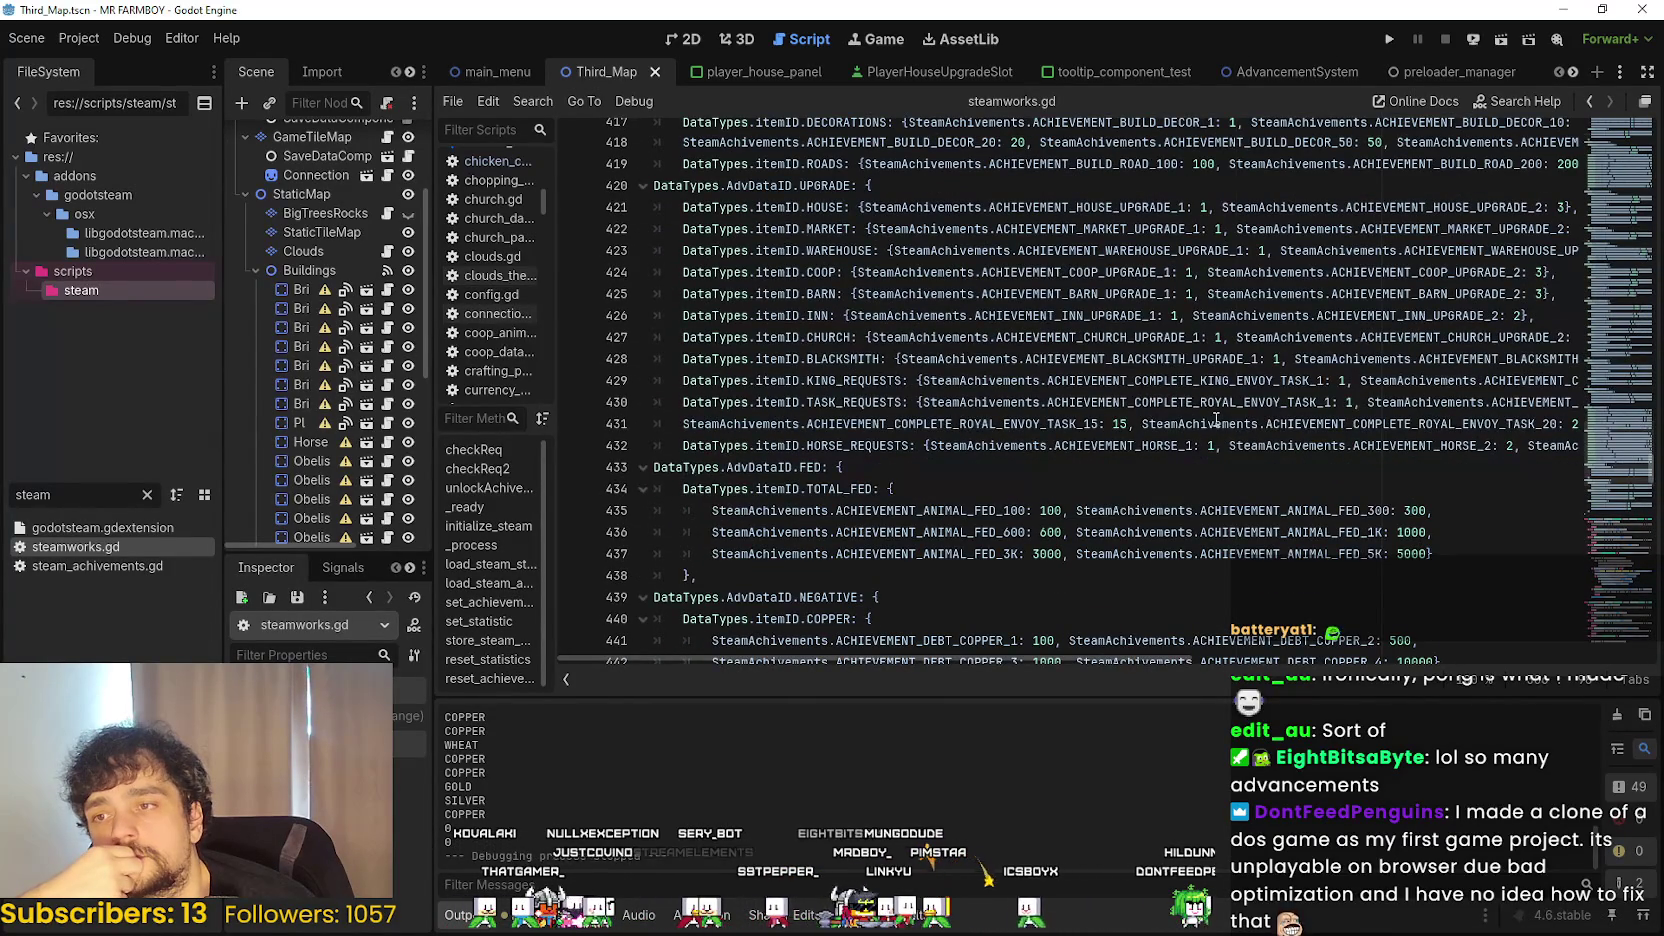
pyautogui.scroll(-4, 1212, 418)
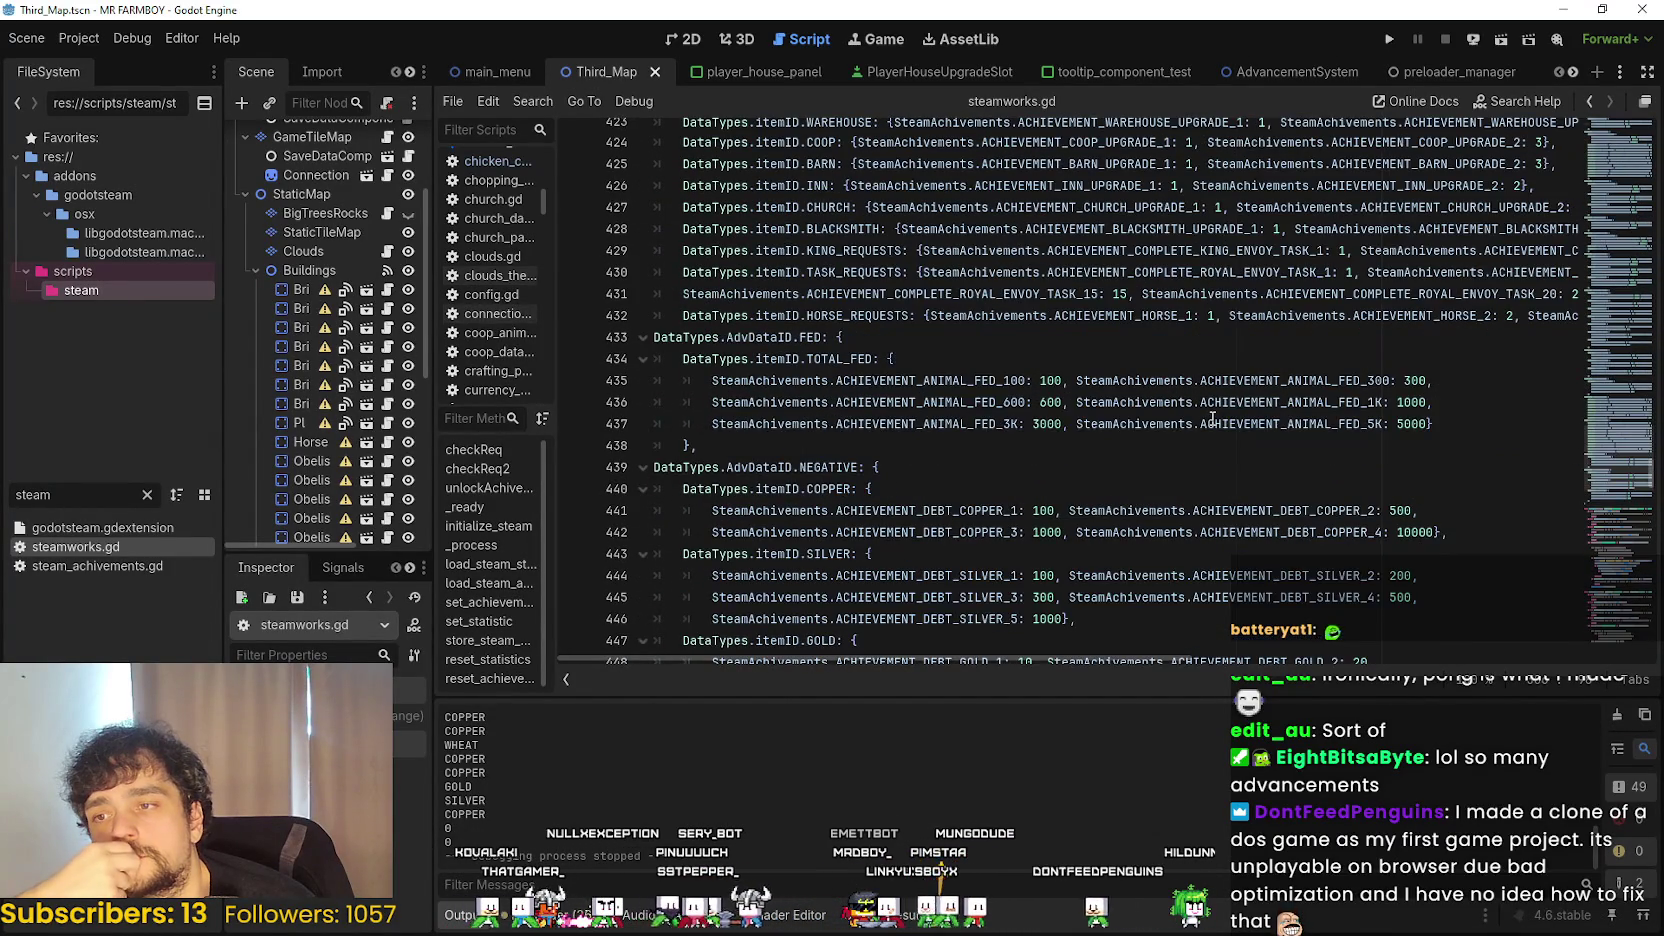
pyautogui.scroll(-3, 1210, 418)
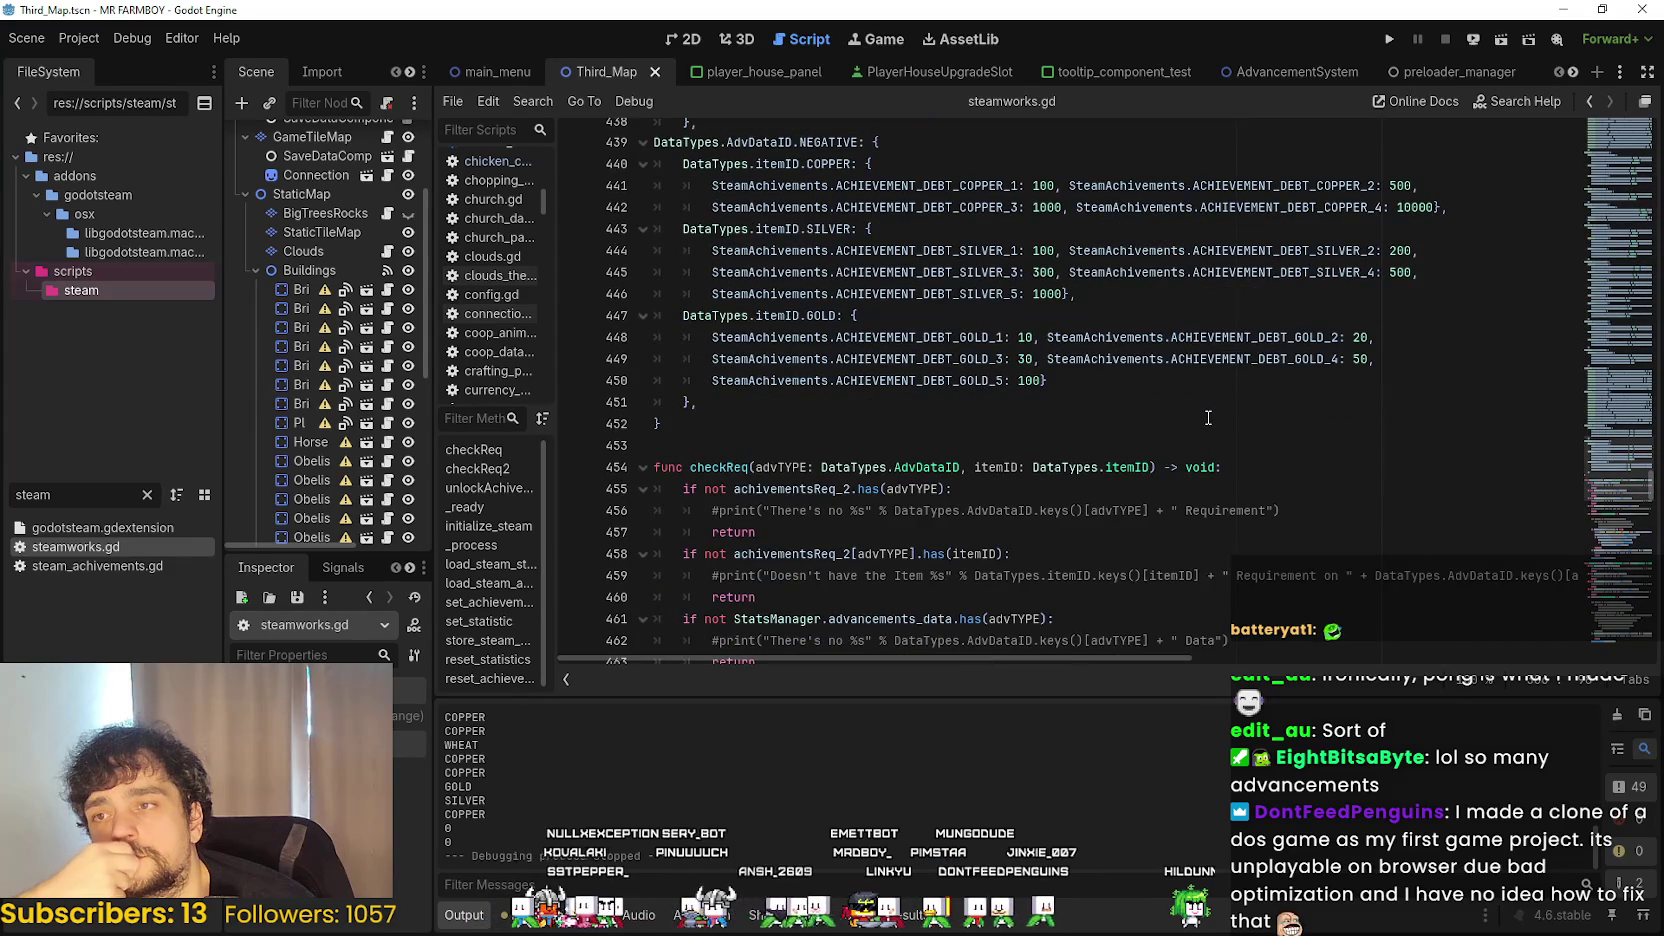
pyautogui.scroll(10, 1207, 418)
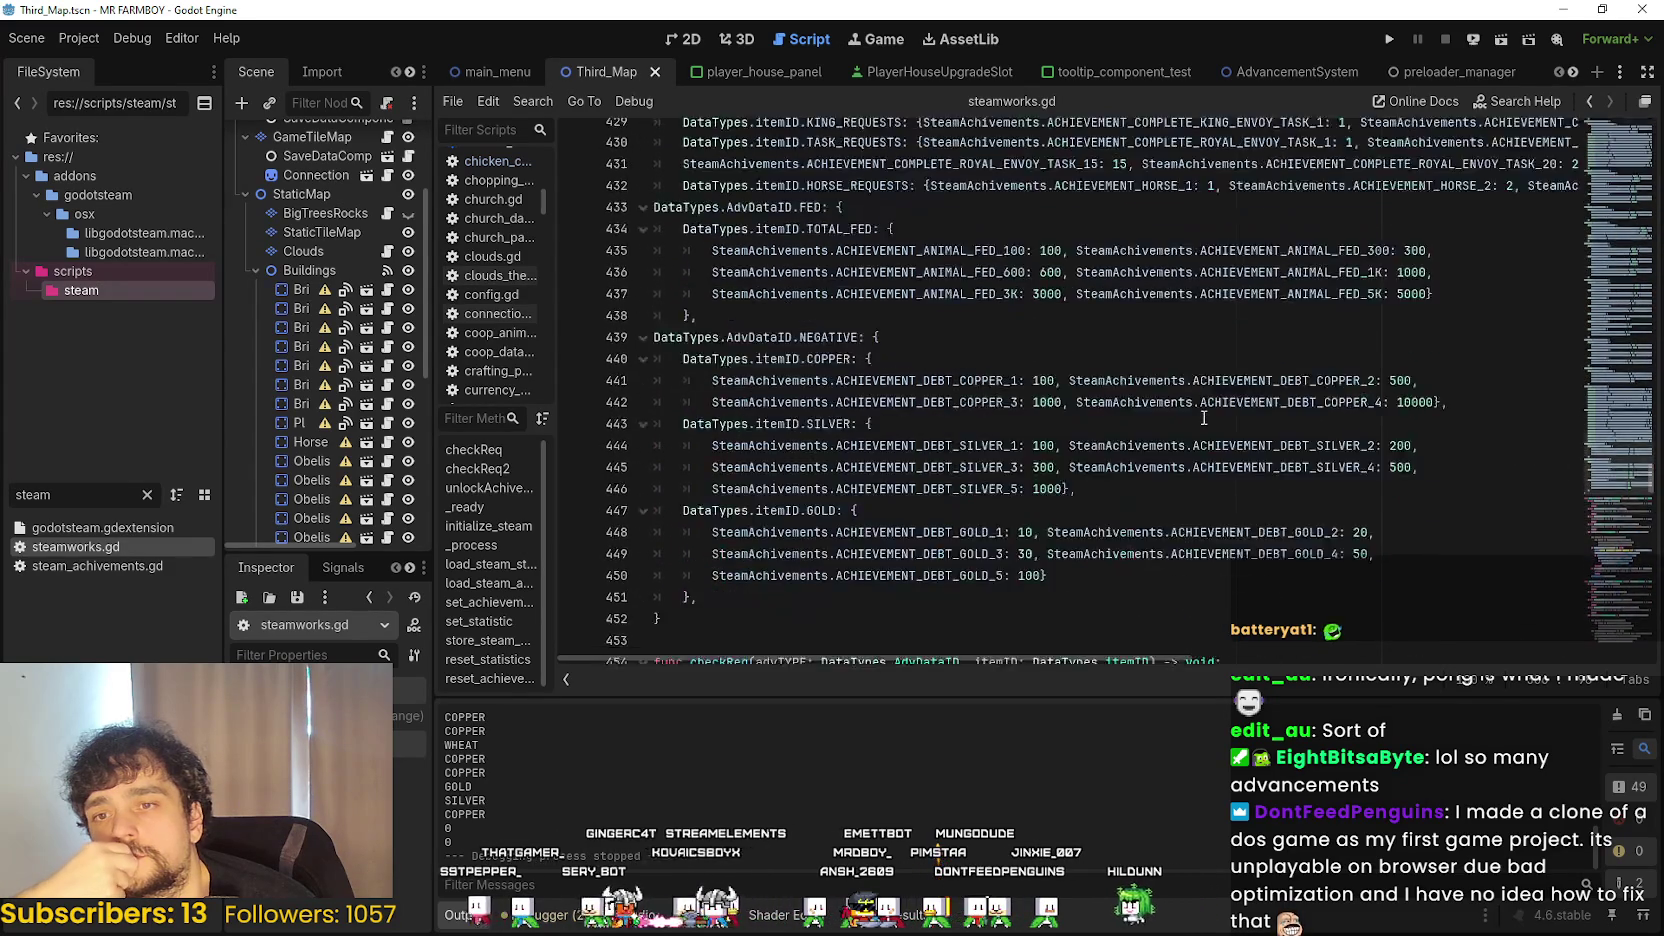
pyautogui.scroll(10, 1204, 418)
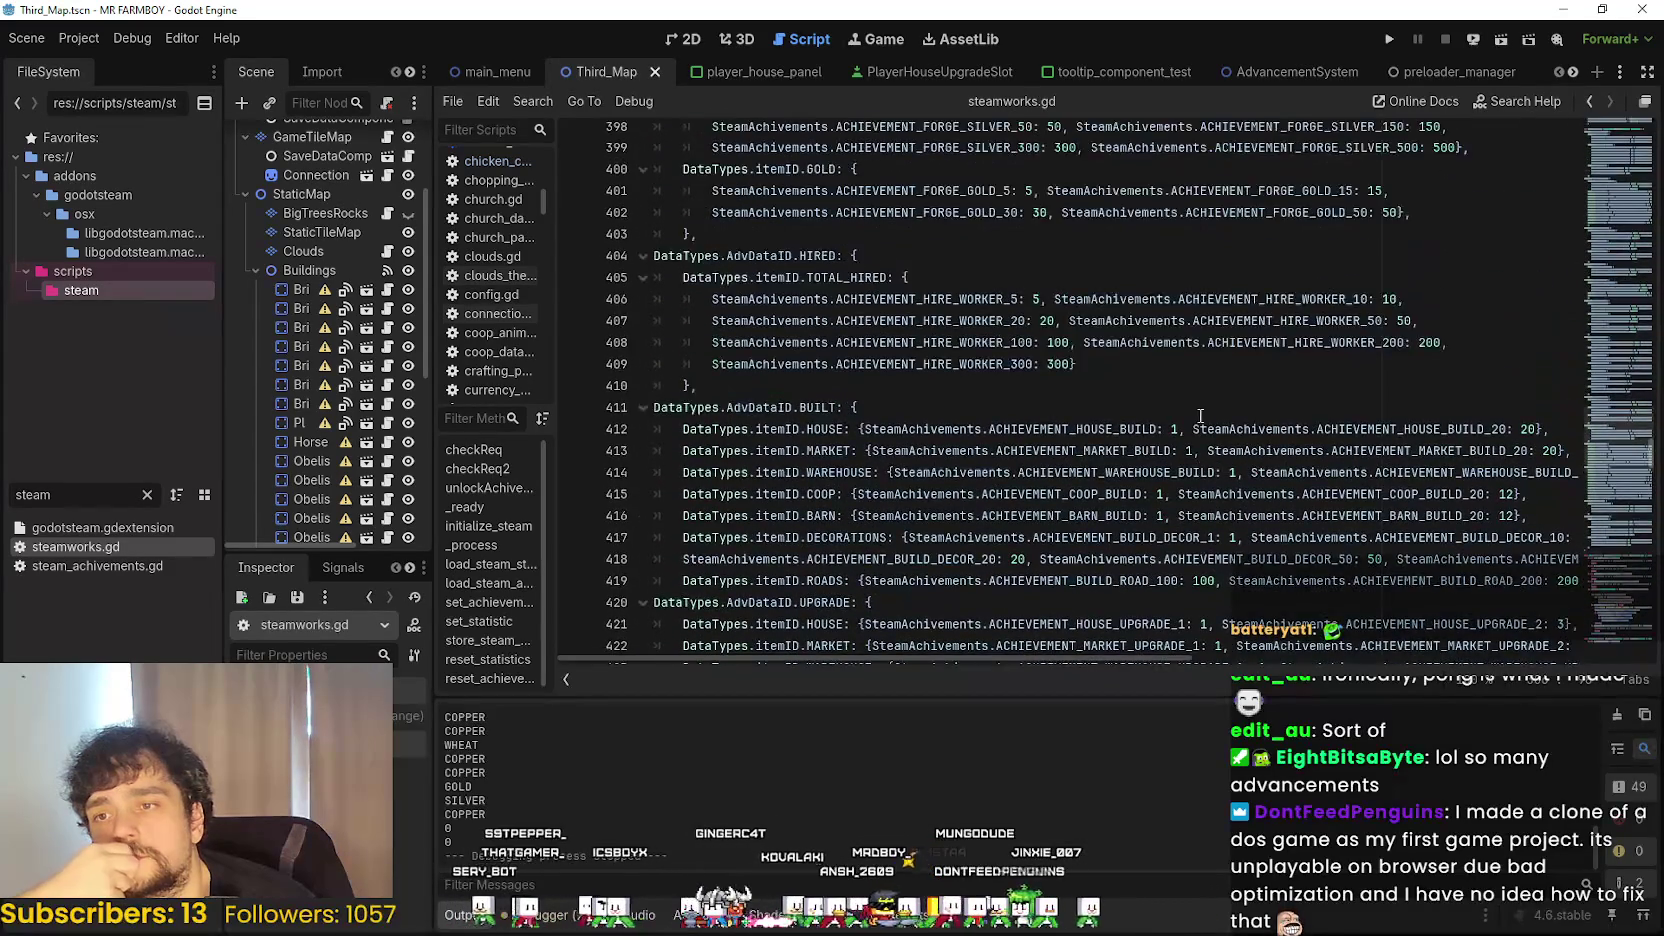
pyautogui.scroll(-4, 1190, 414)
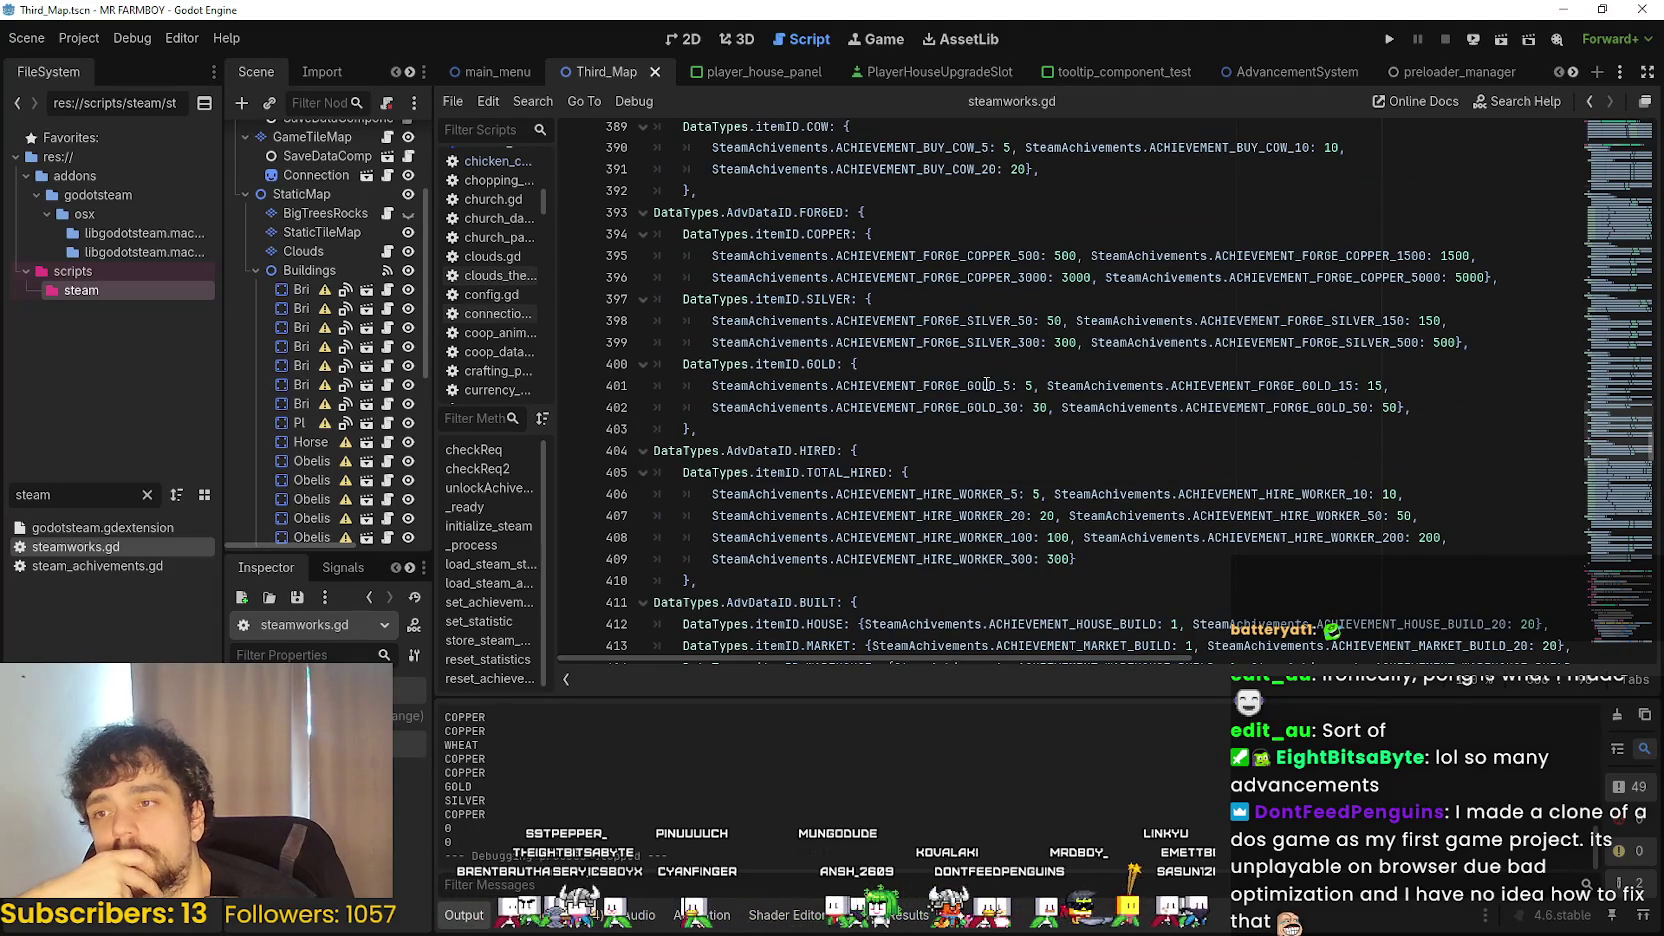
pyautogui.scroll(-2, 1031, 610)
pyautogui.scroll(8, 1031, 610)
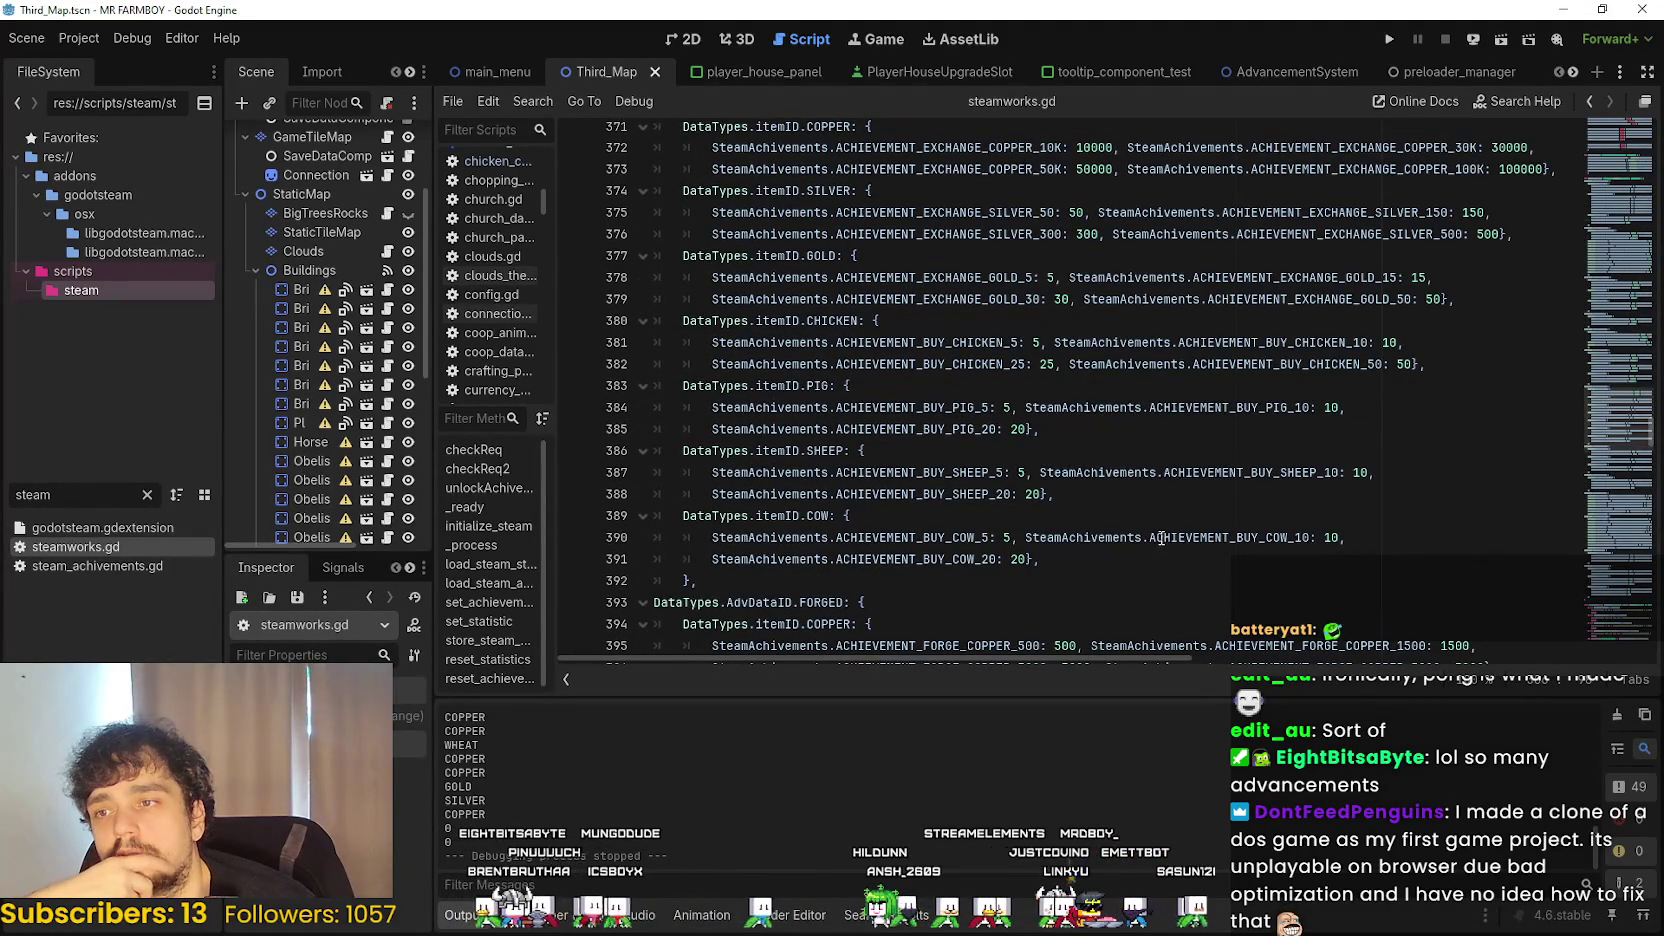
# - Select the three CHICKEN purchase threshold lines, starting after the chicken 50 threshold
pyautogui.moveTo(1160, 538)
pyautogui.moveTo(850, 386)
pyautogui.mouseDown()
pyautogui.moveTo(660, 320)
pyautogui.moveTo(660, 299)
pyautogui.mouseUp()
pyautogui.click(880, 388)
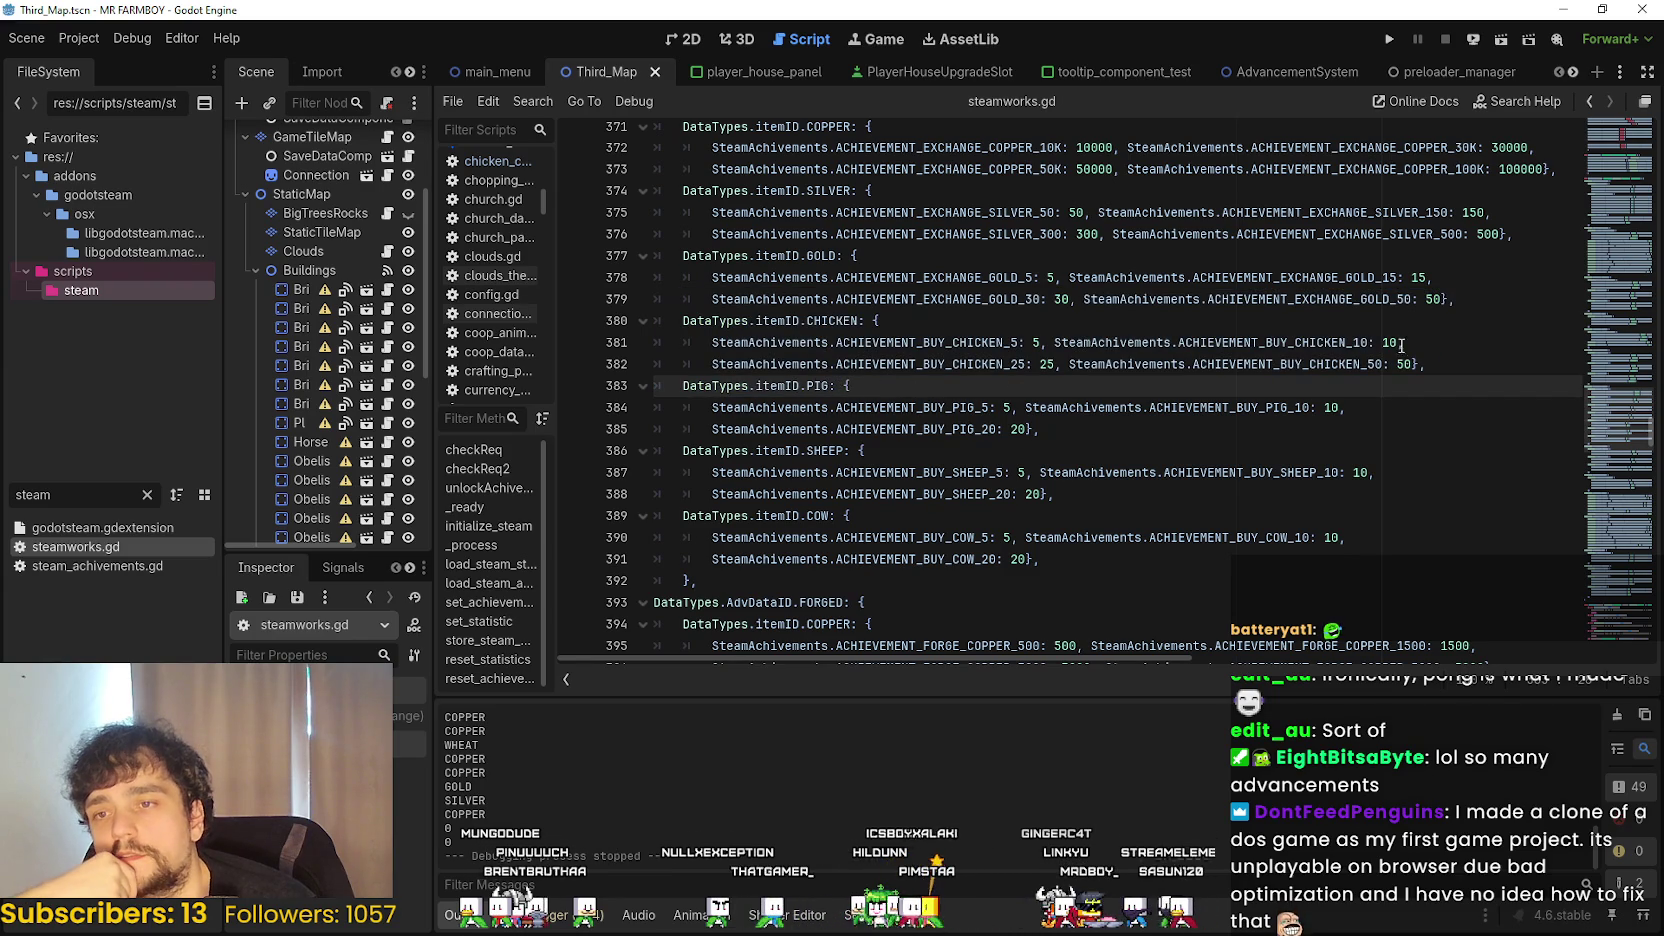
pyautogui.click(1456, 364)
pyautogui.moveTo(1456, 364)
pyautogui.mouseDown()
pyautogui.moveTo(660, 282)
pyautogui.moveTo(658, 328)
pyautogui.mouseUp()
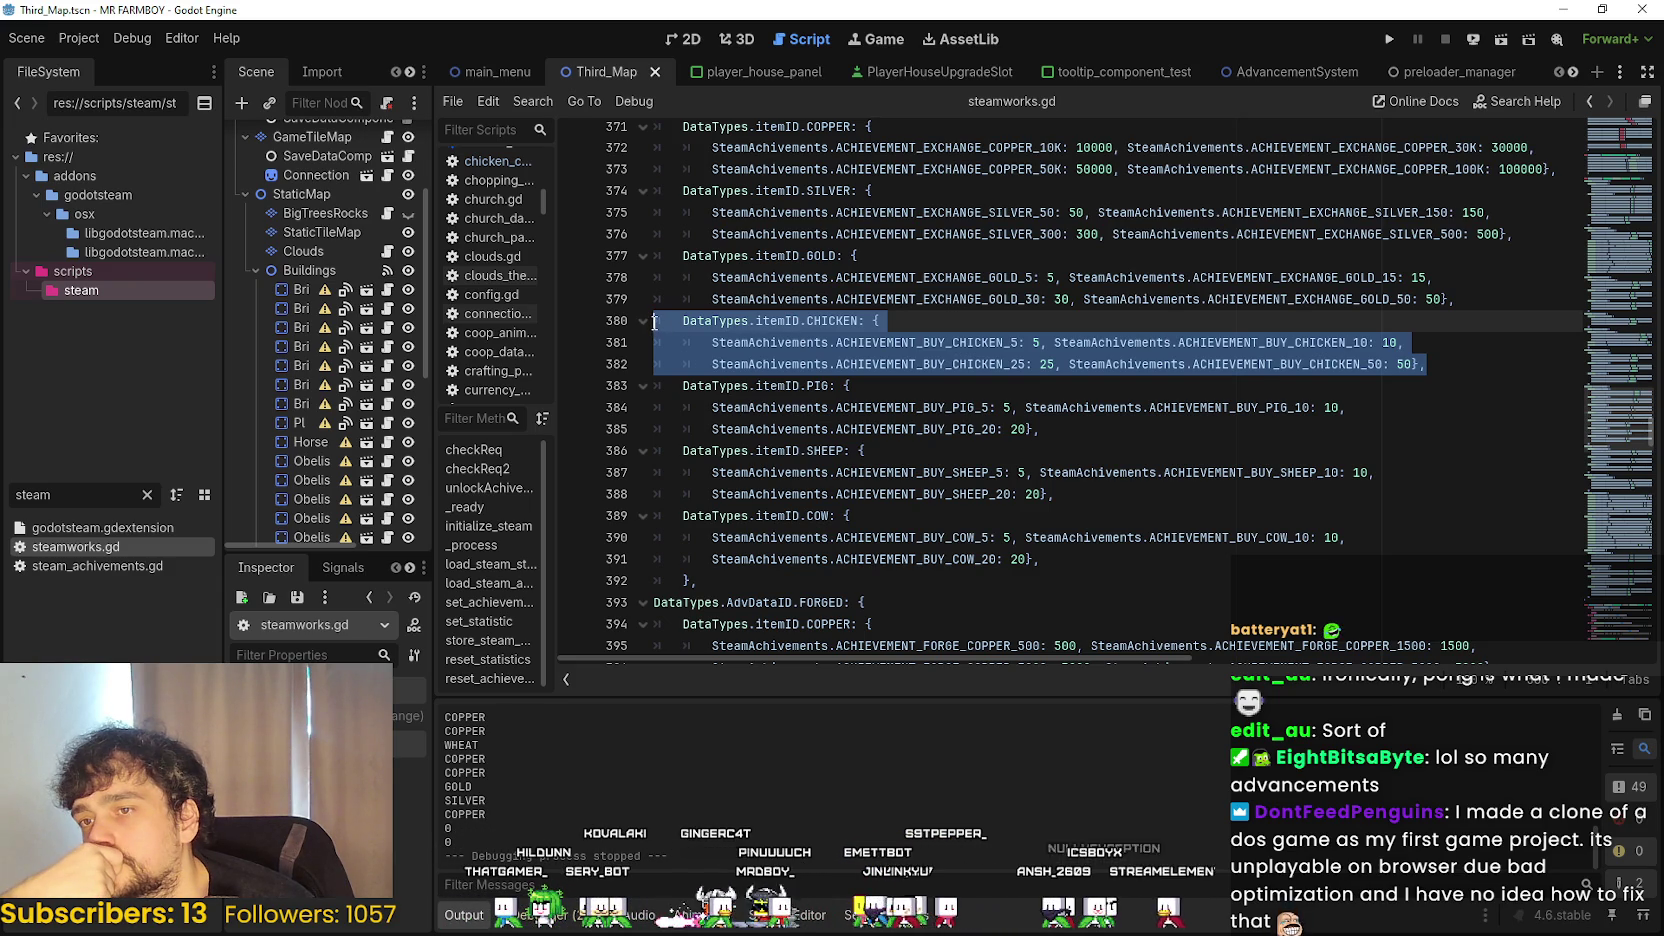
# - Find and highlight the ACHIEVEMENT_ANIMAL_FED_5K constant, then clear the selection
pyautogui.scroll(2, 1020, 497)
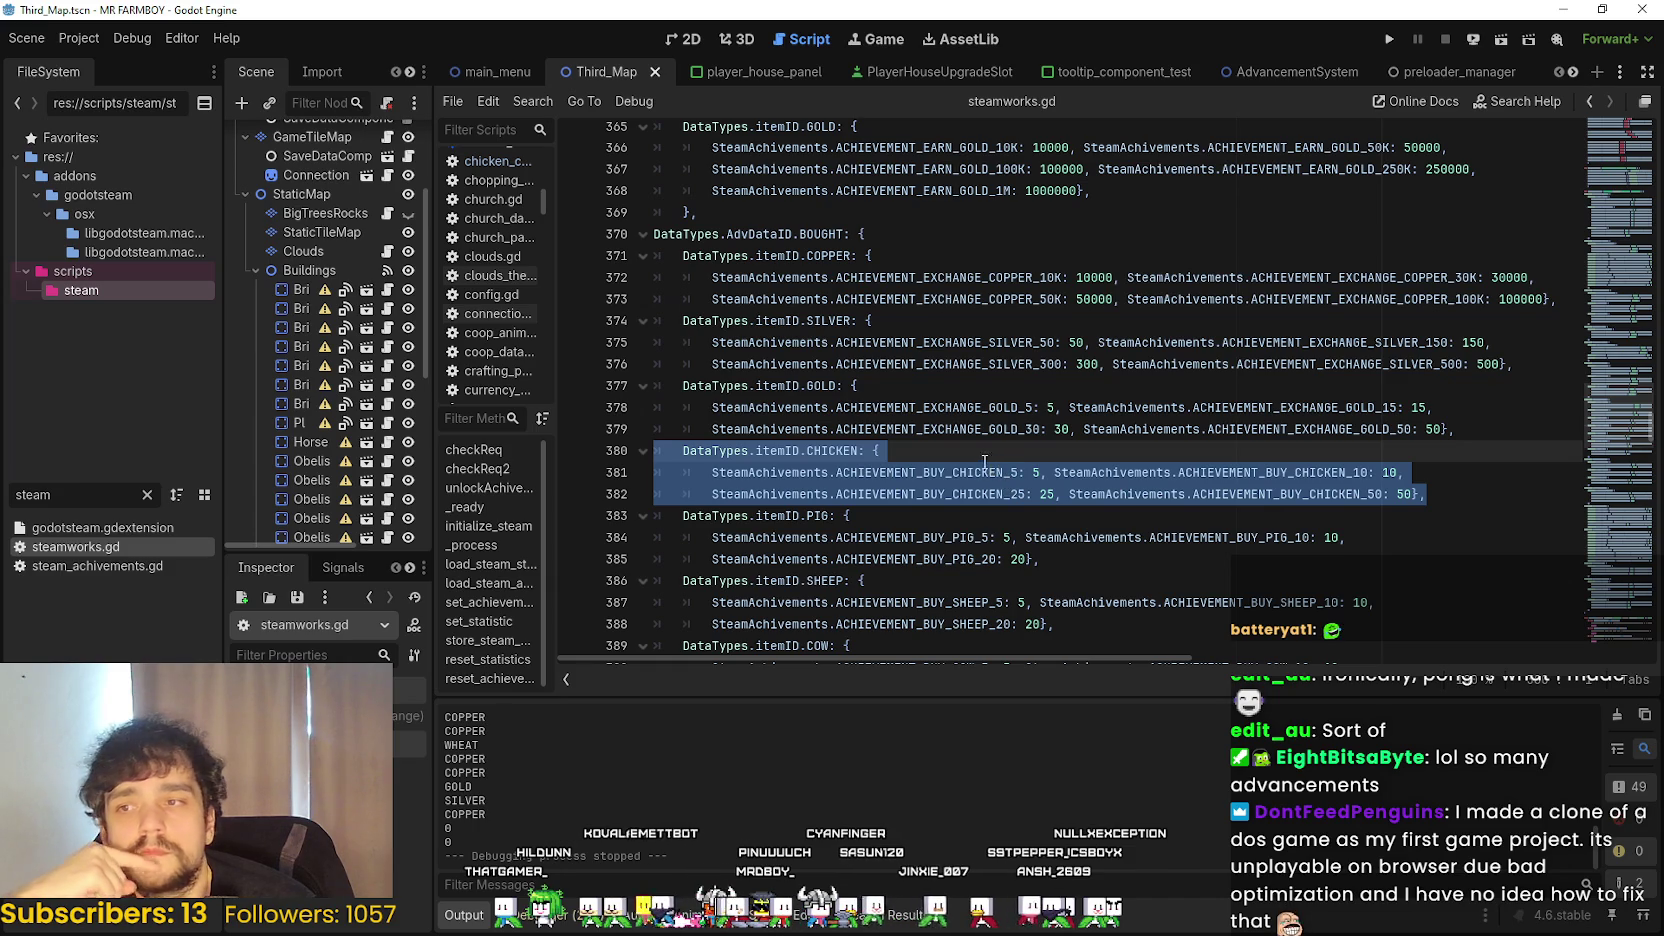
pyautogui.scroll(-3, 972, 455)
pyautogui.scroll(-3, 962, 448)
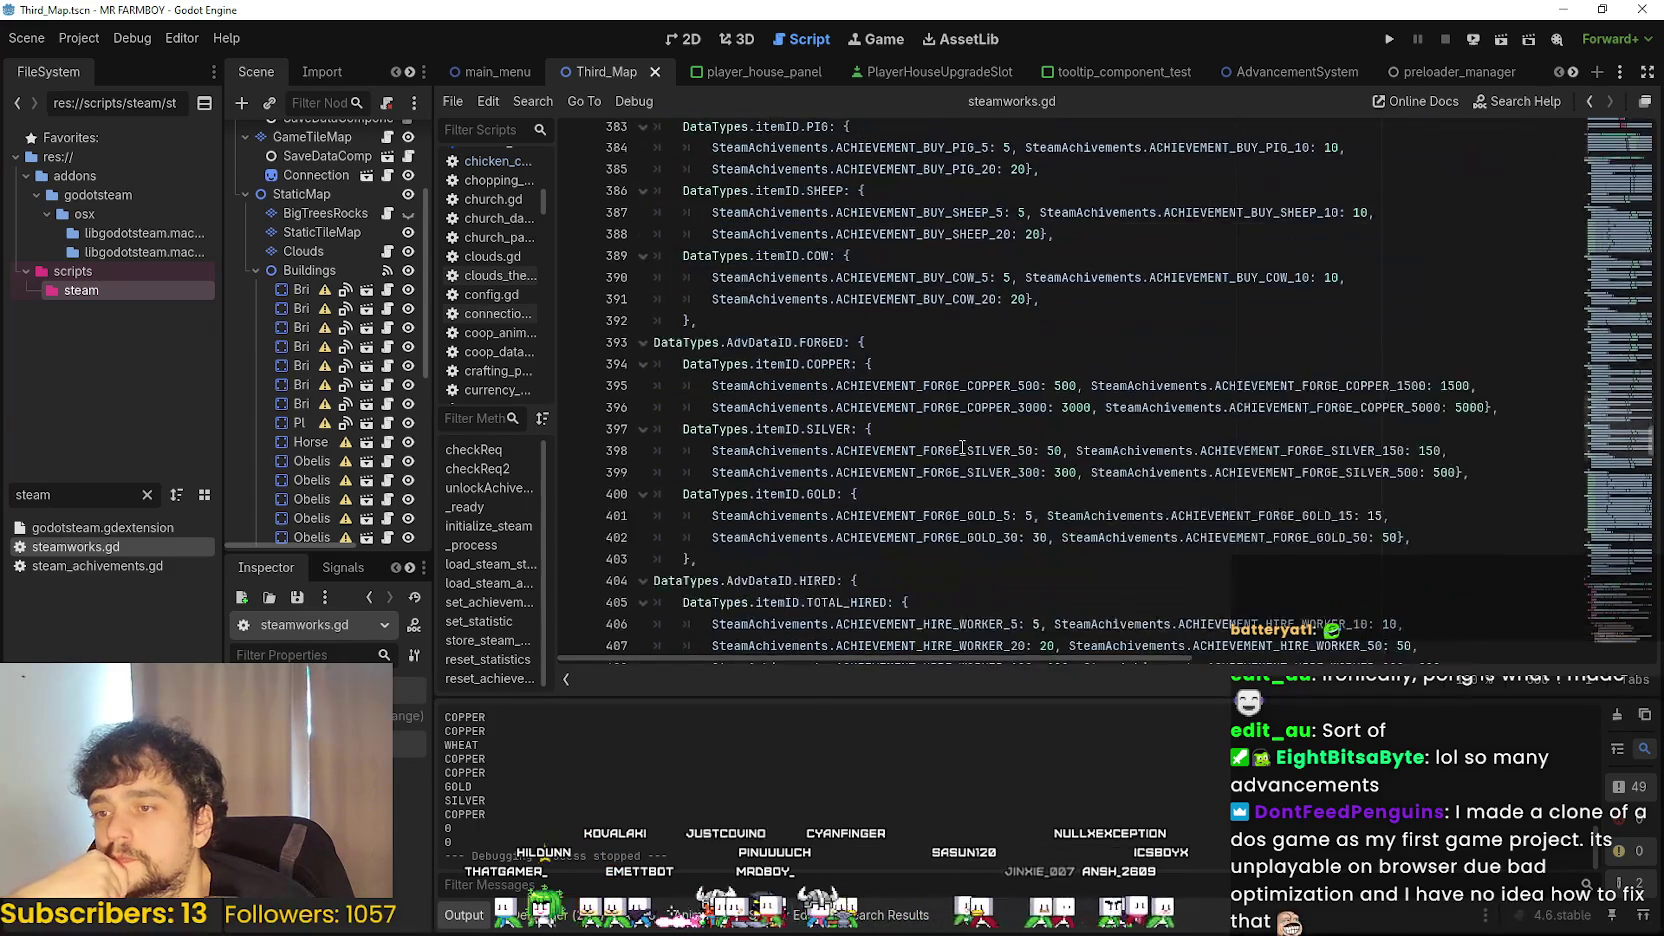
pyautogui.scroll(9, 962, 445)
pyautogui.scroll(5, 959, 440)
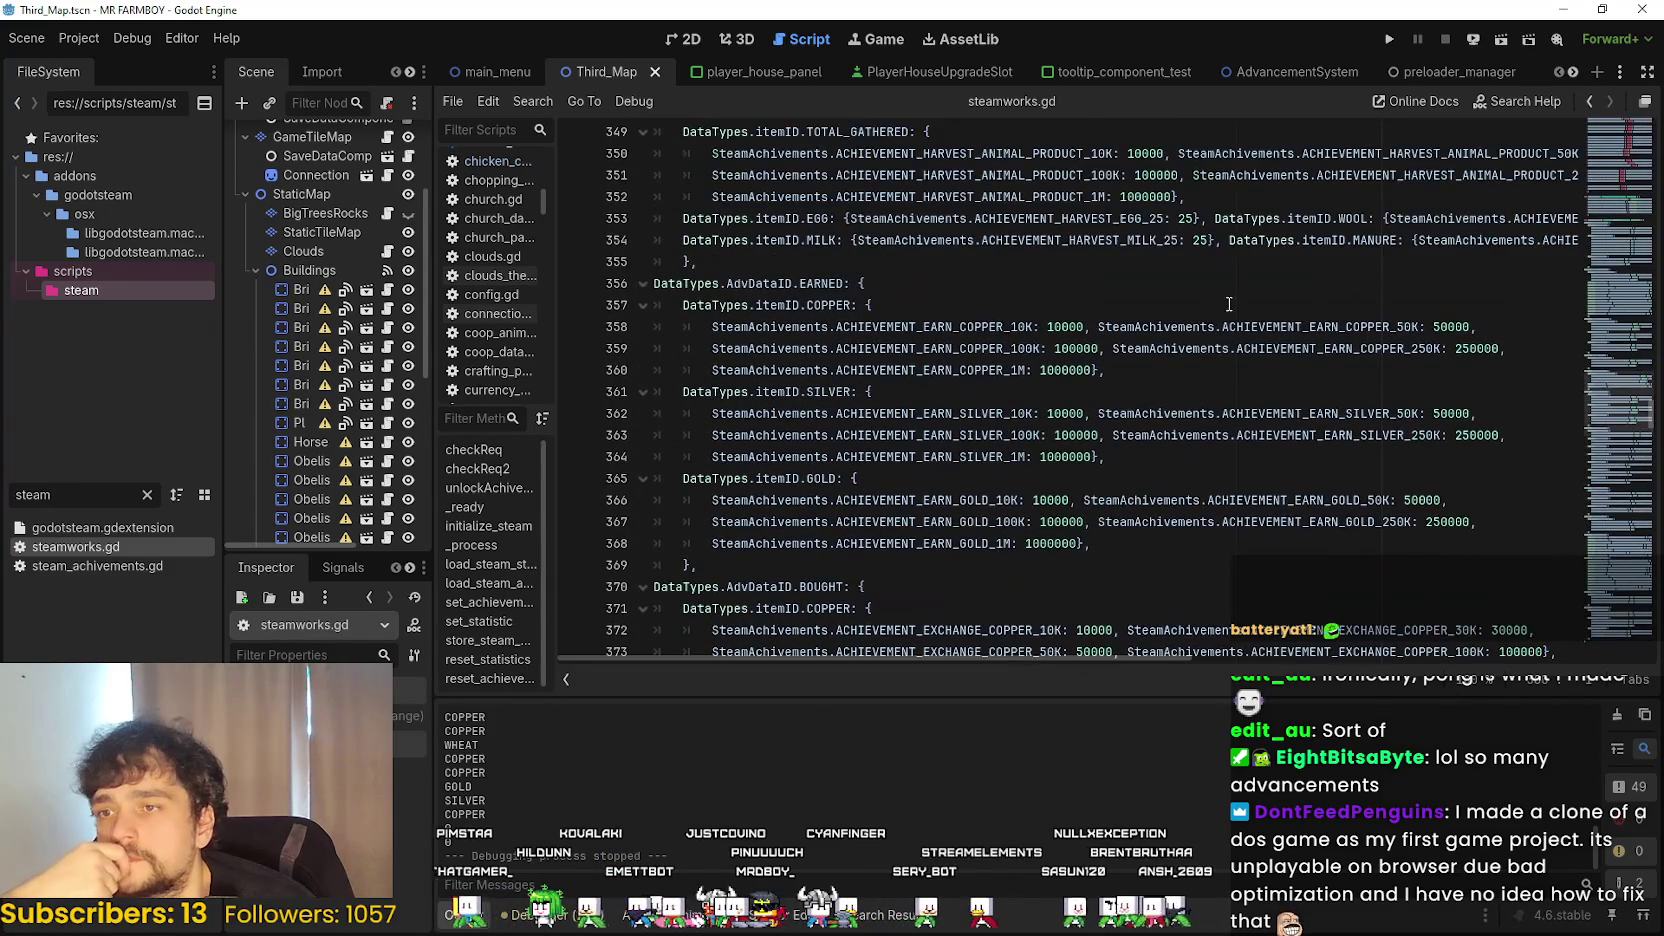
pyautogui.scroll(-2, 1382, 465)
pyautogui.scroll(2, 1382, 465)
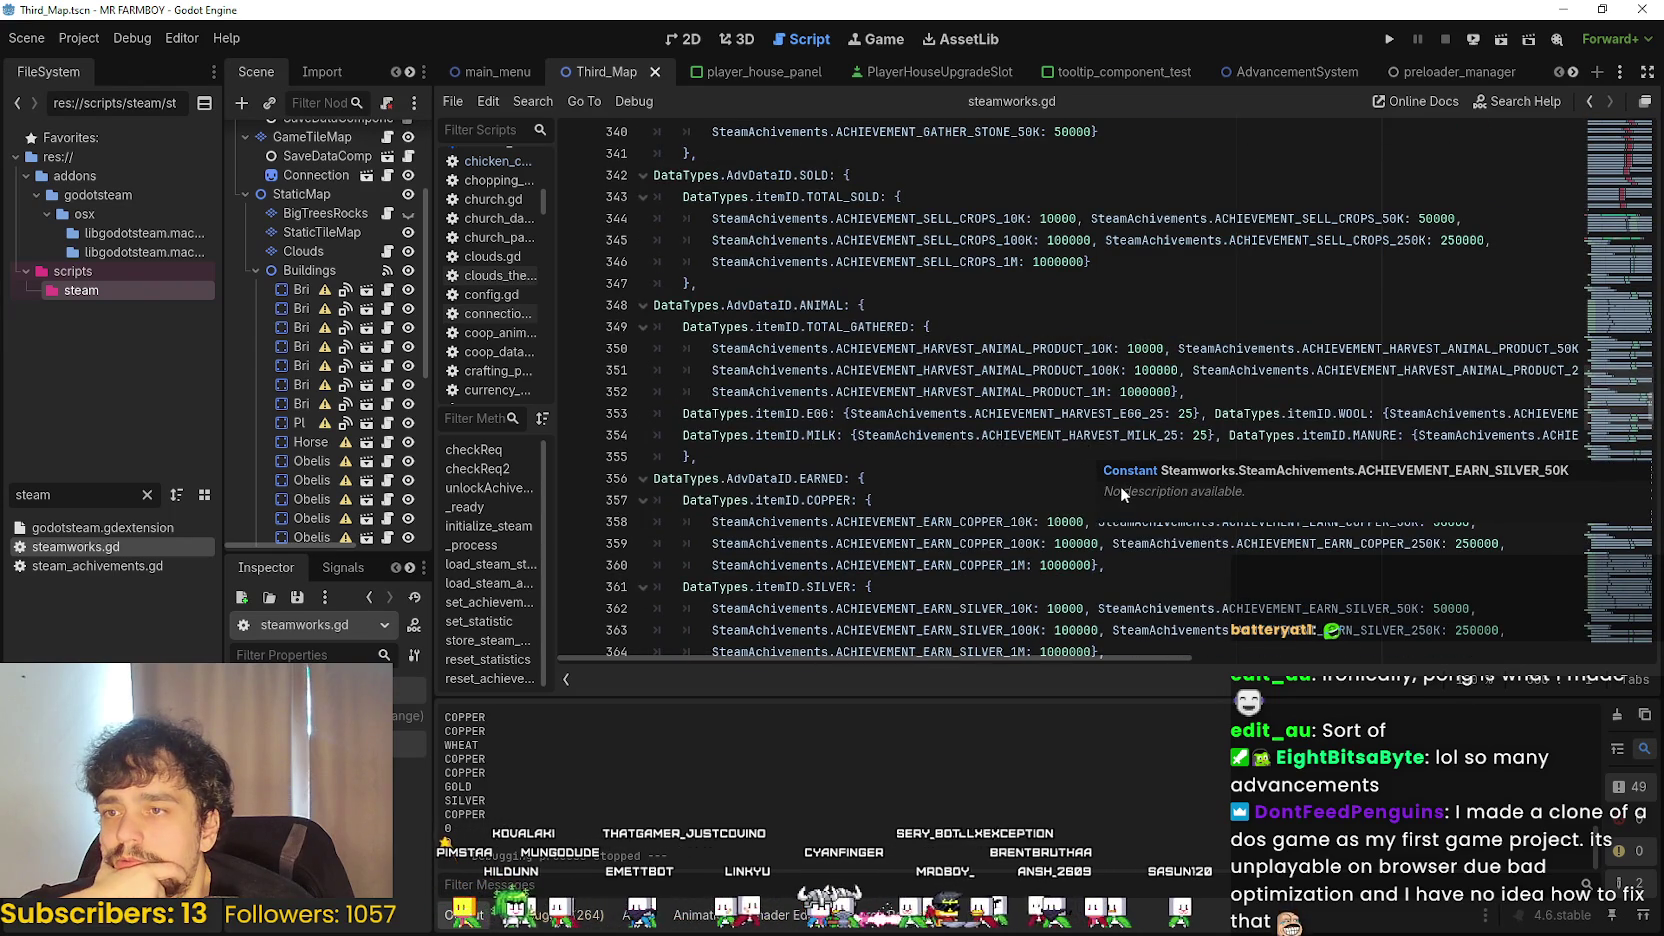
pyautogui.scroll(4, 1060, 485)
pyautogui.scroll(12, 1055, 483)
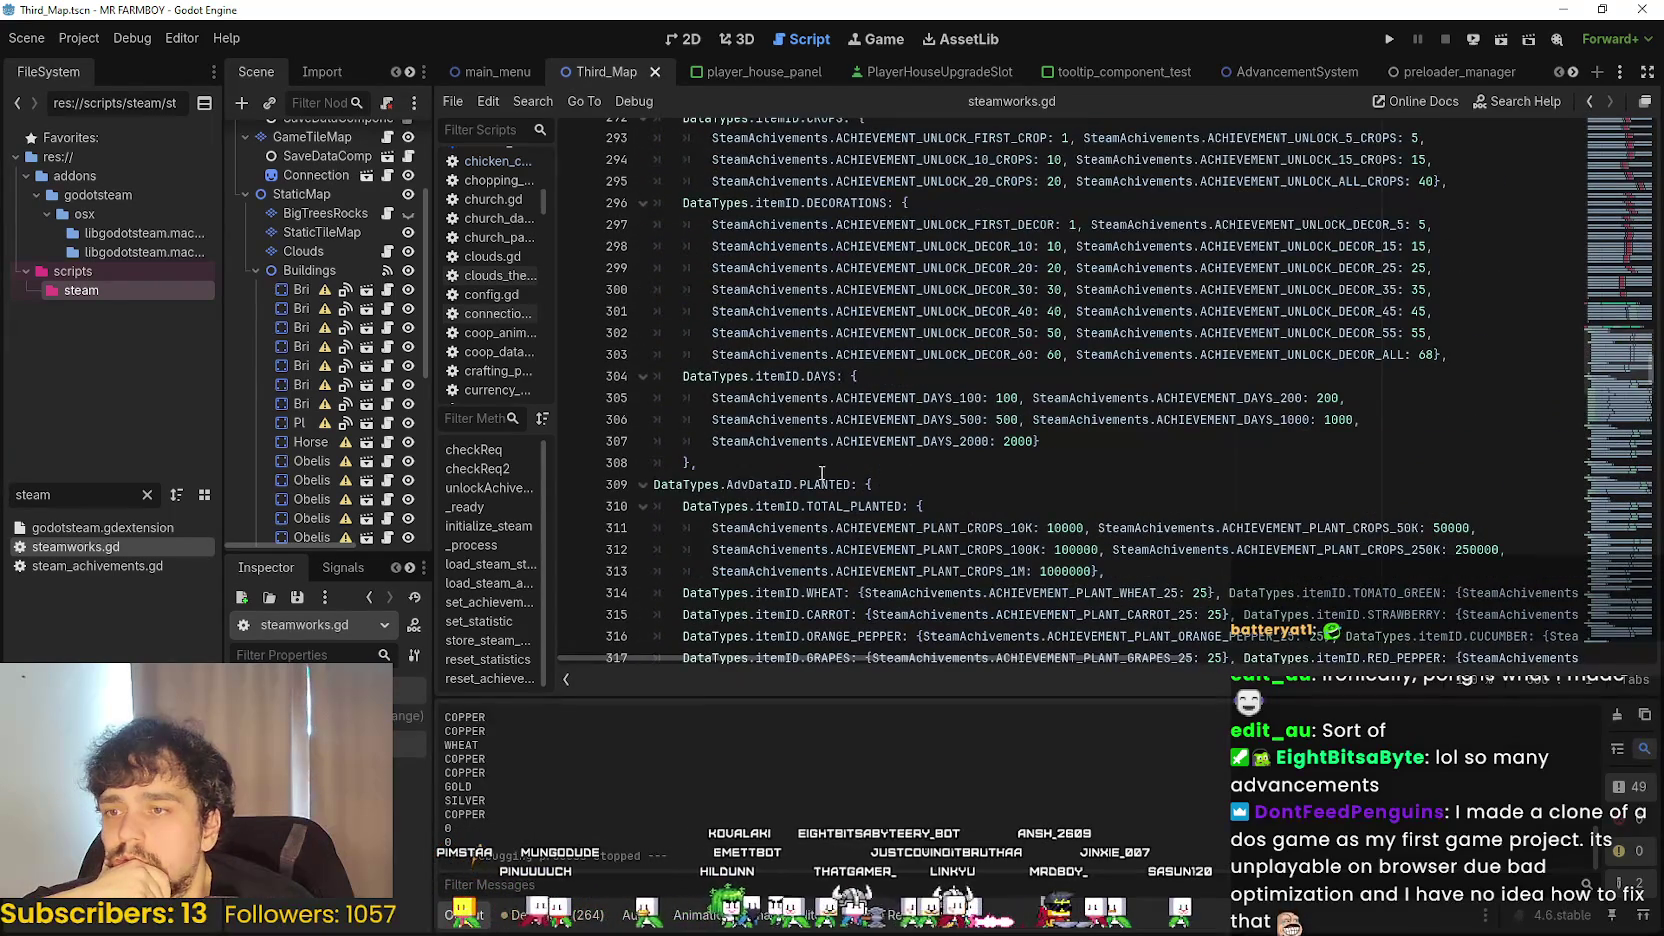
pyautogui.scroll(1, 815, 471)
pyautogui.scroll(-20, 812, 468)
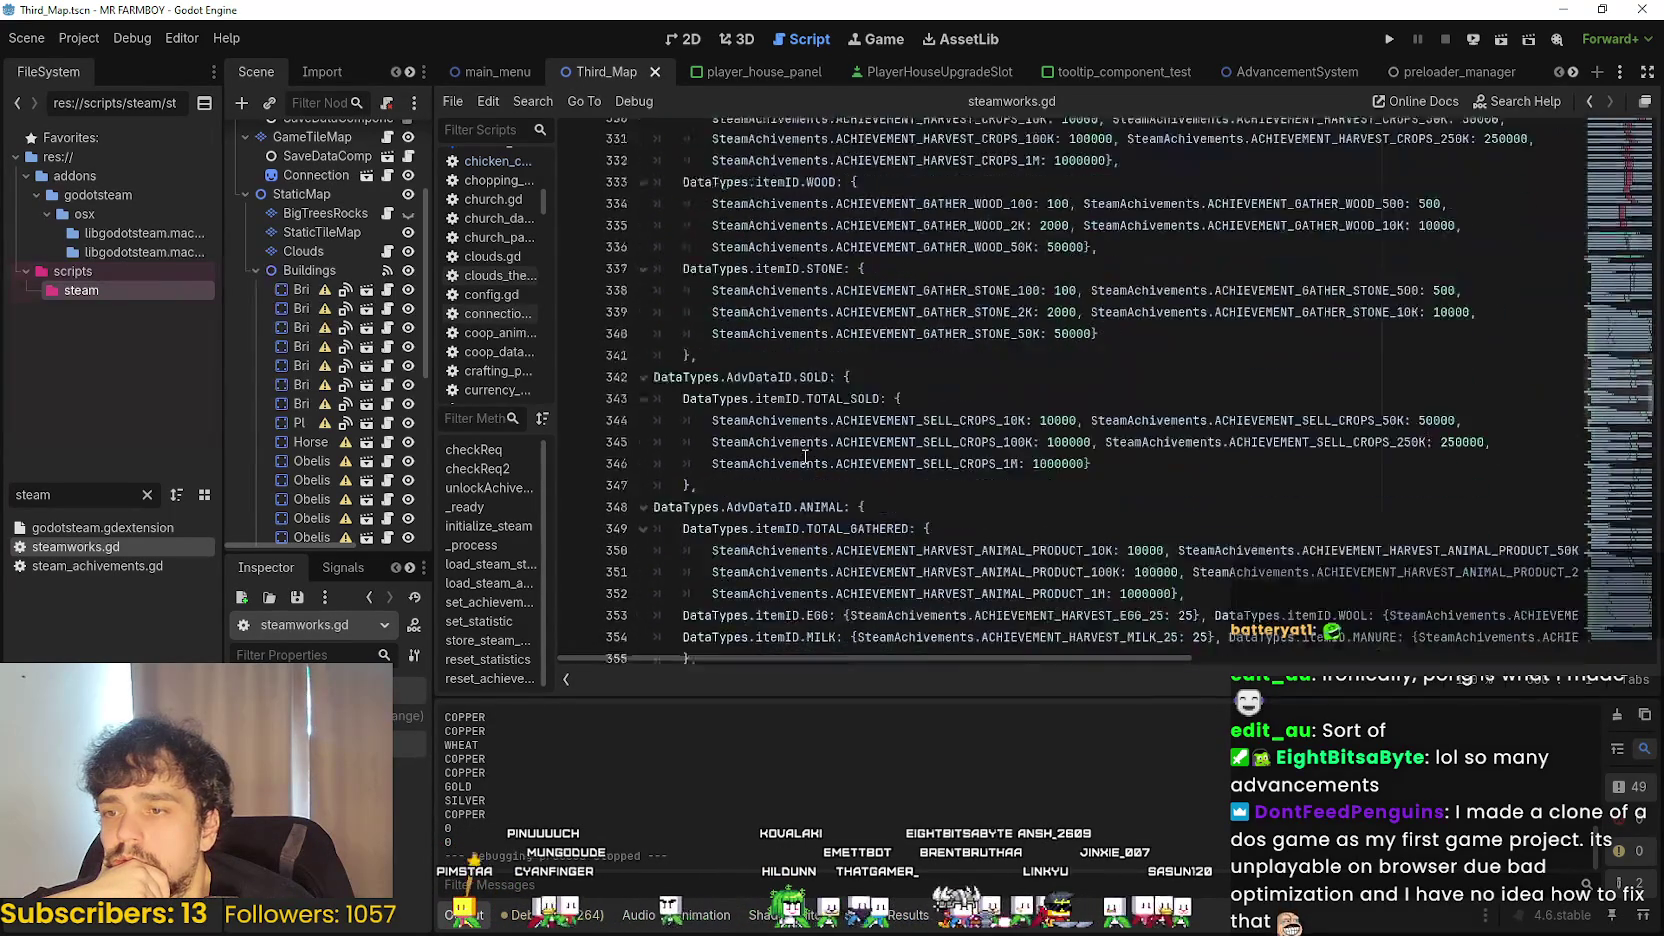
pyautogui.scroll(-20, 826, 466)
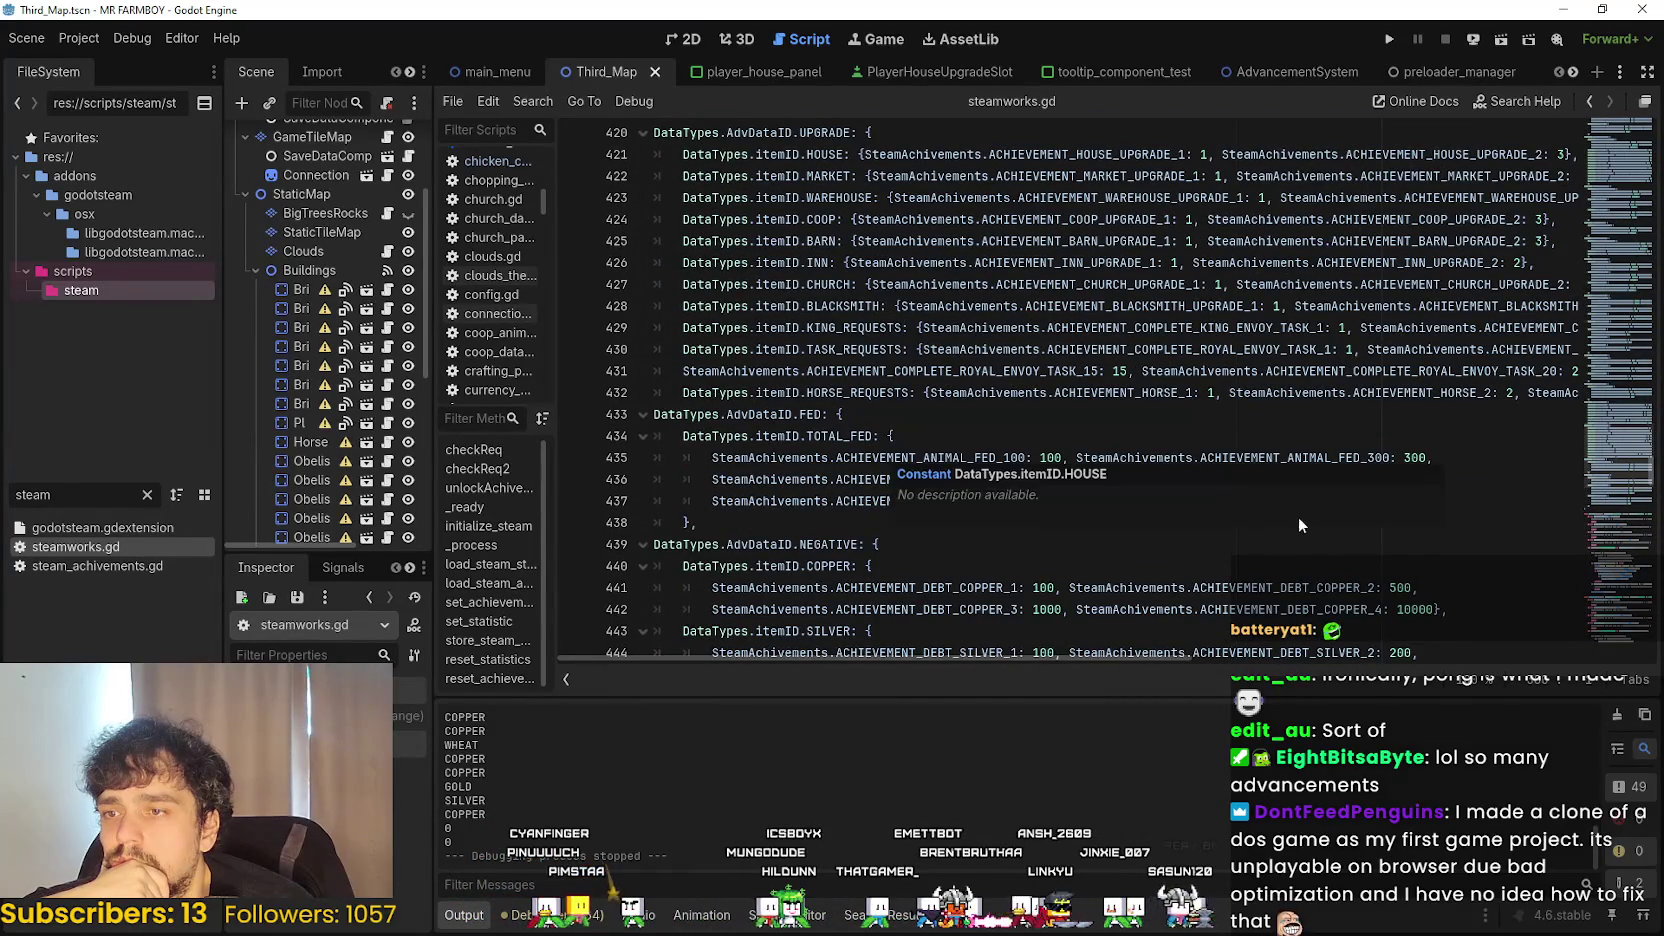
pyautogui.scroll(-1, 949, 406)
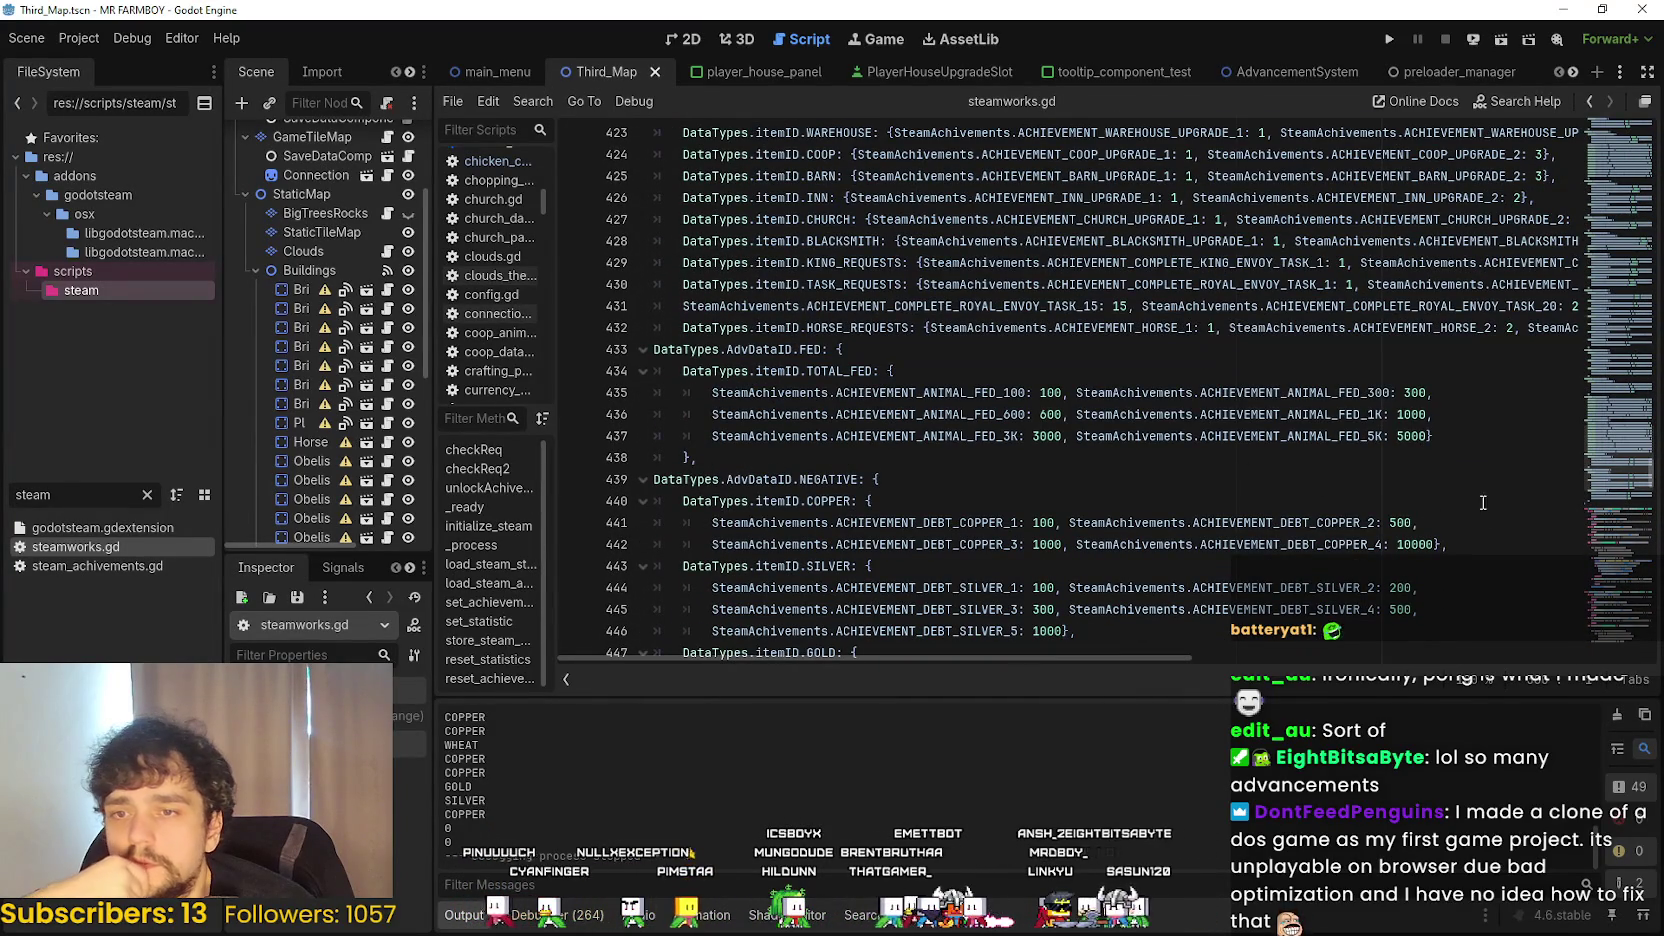
pyautogui.doubleClick(1346, 420)
pyautogui.doubleClick(1344, 432)
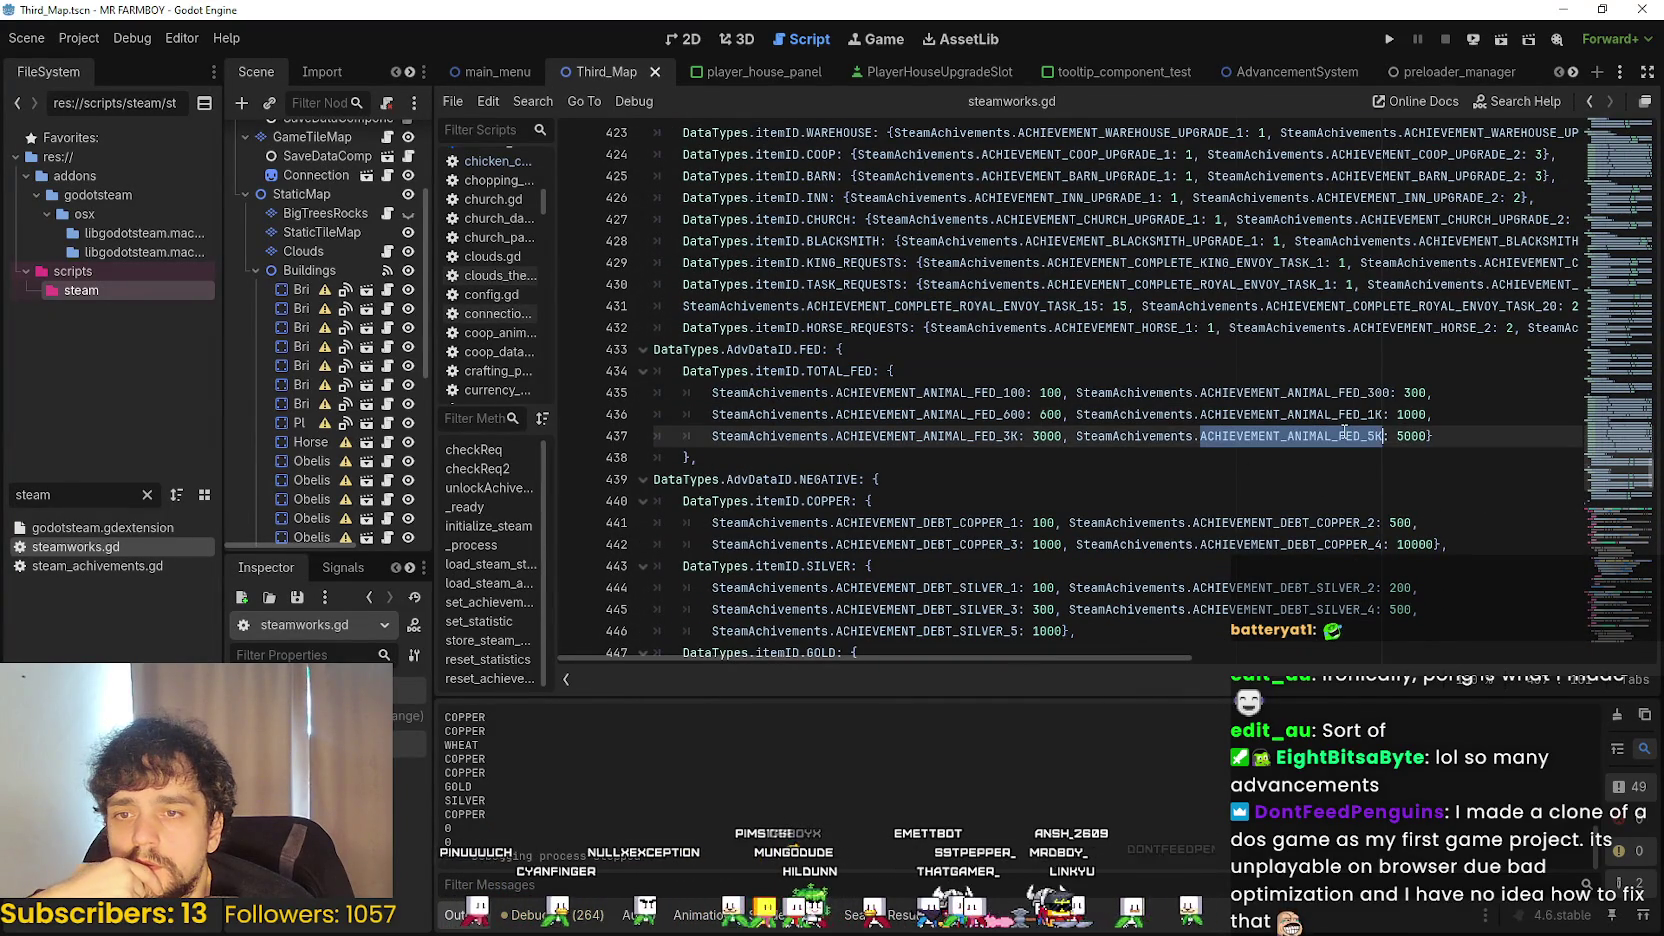
pyautogui.click(1470, 469)
# - Leave steamworks.gd and switch over to the Steam client's MR FARMBOY event page
pyautogui.scroll(-4, 1130, 524)
pyautogui.scroll(9, 1001, 415)
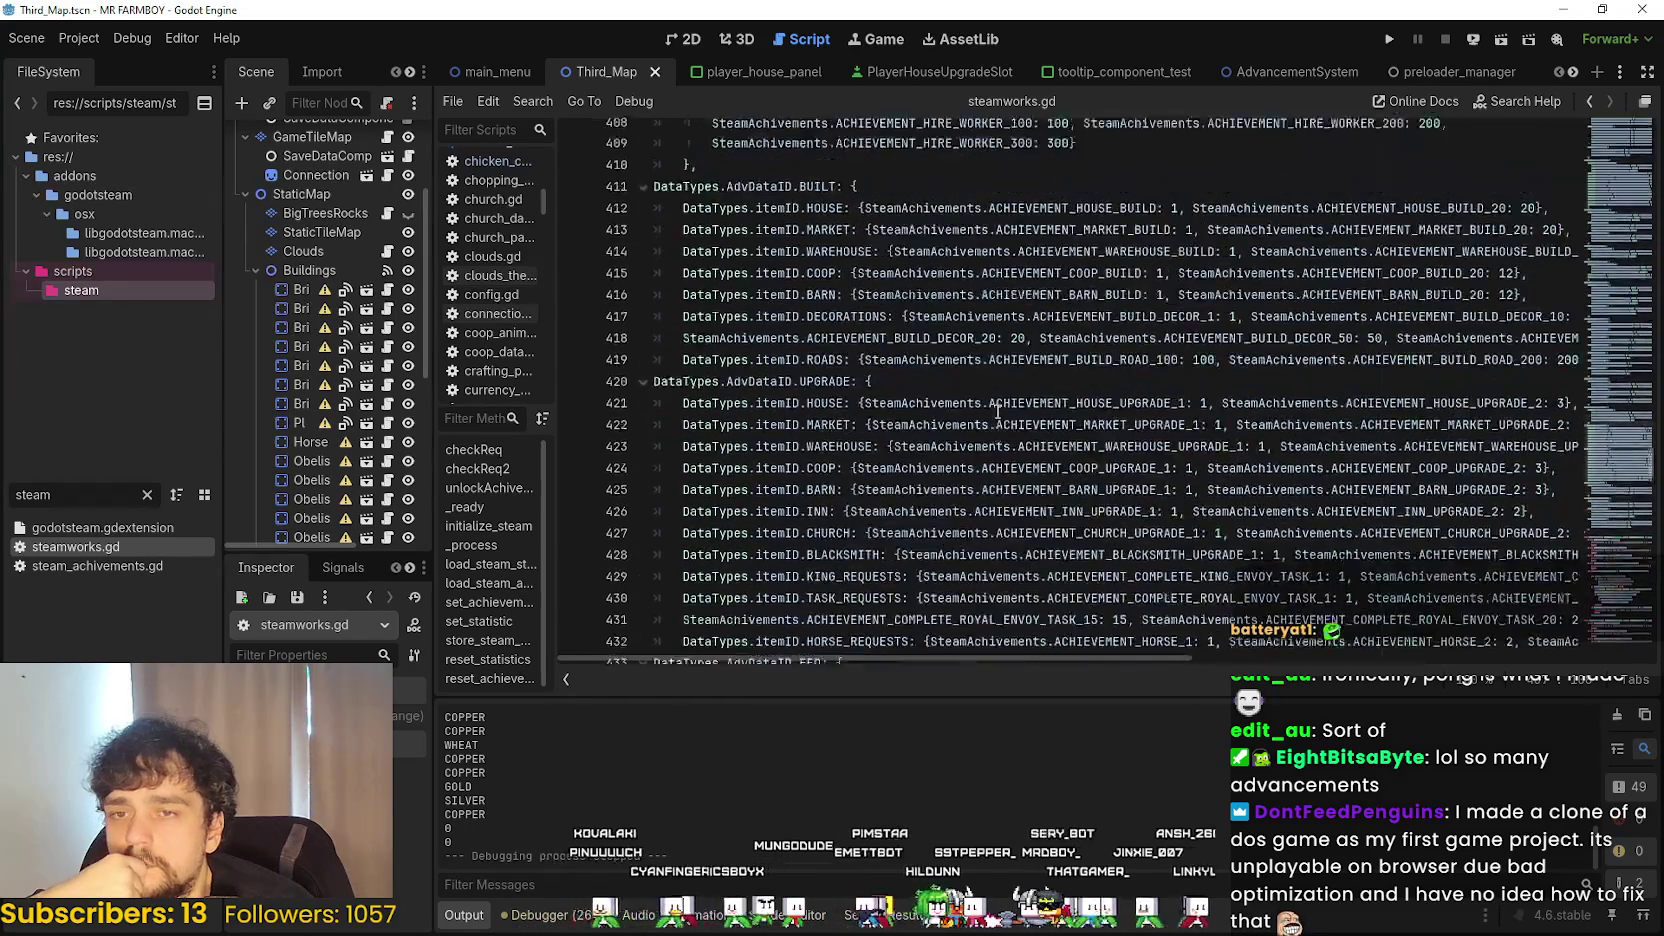
pyautogui.scroll(10, 997, 410)
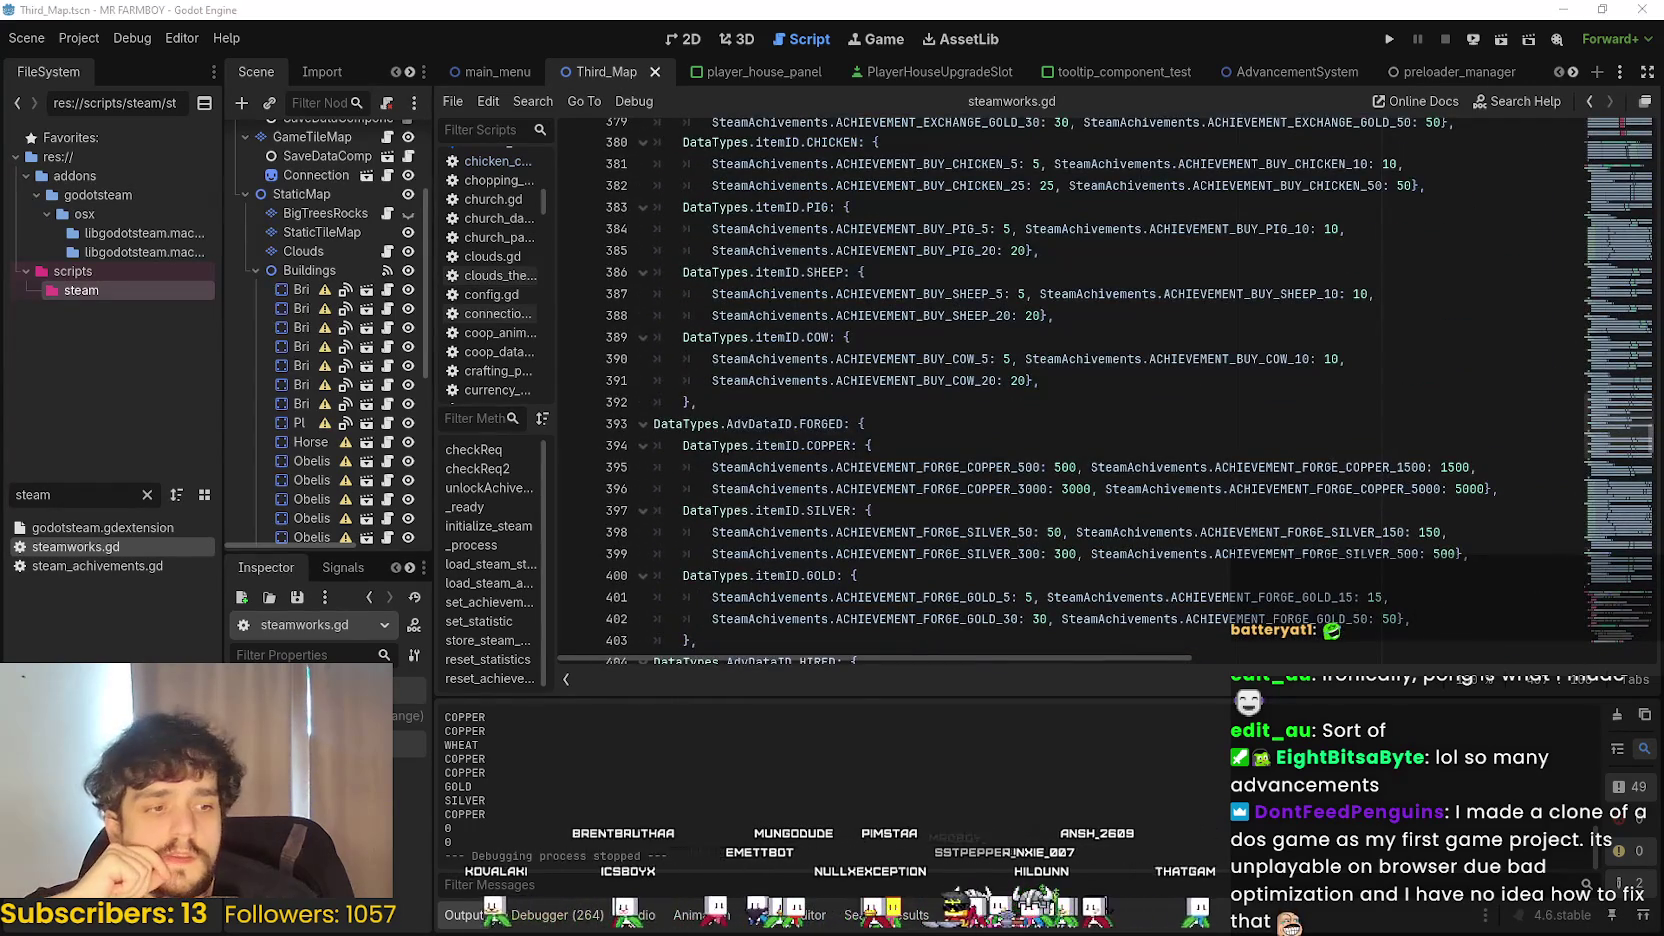
pyautogui.hotkey('alt', 'Tab')
# - Scroll through MR FARMBOY's full achievements list from the library, close it, and minimize Steam
pyautogui.click(166, 41)
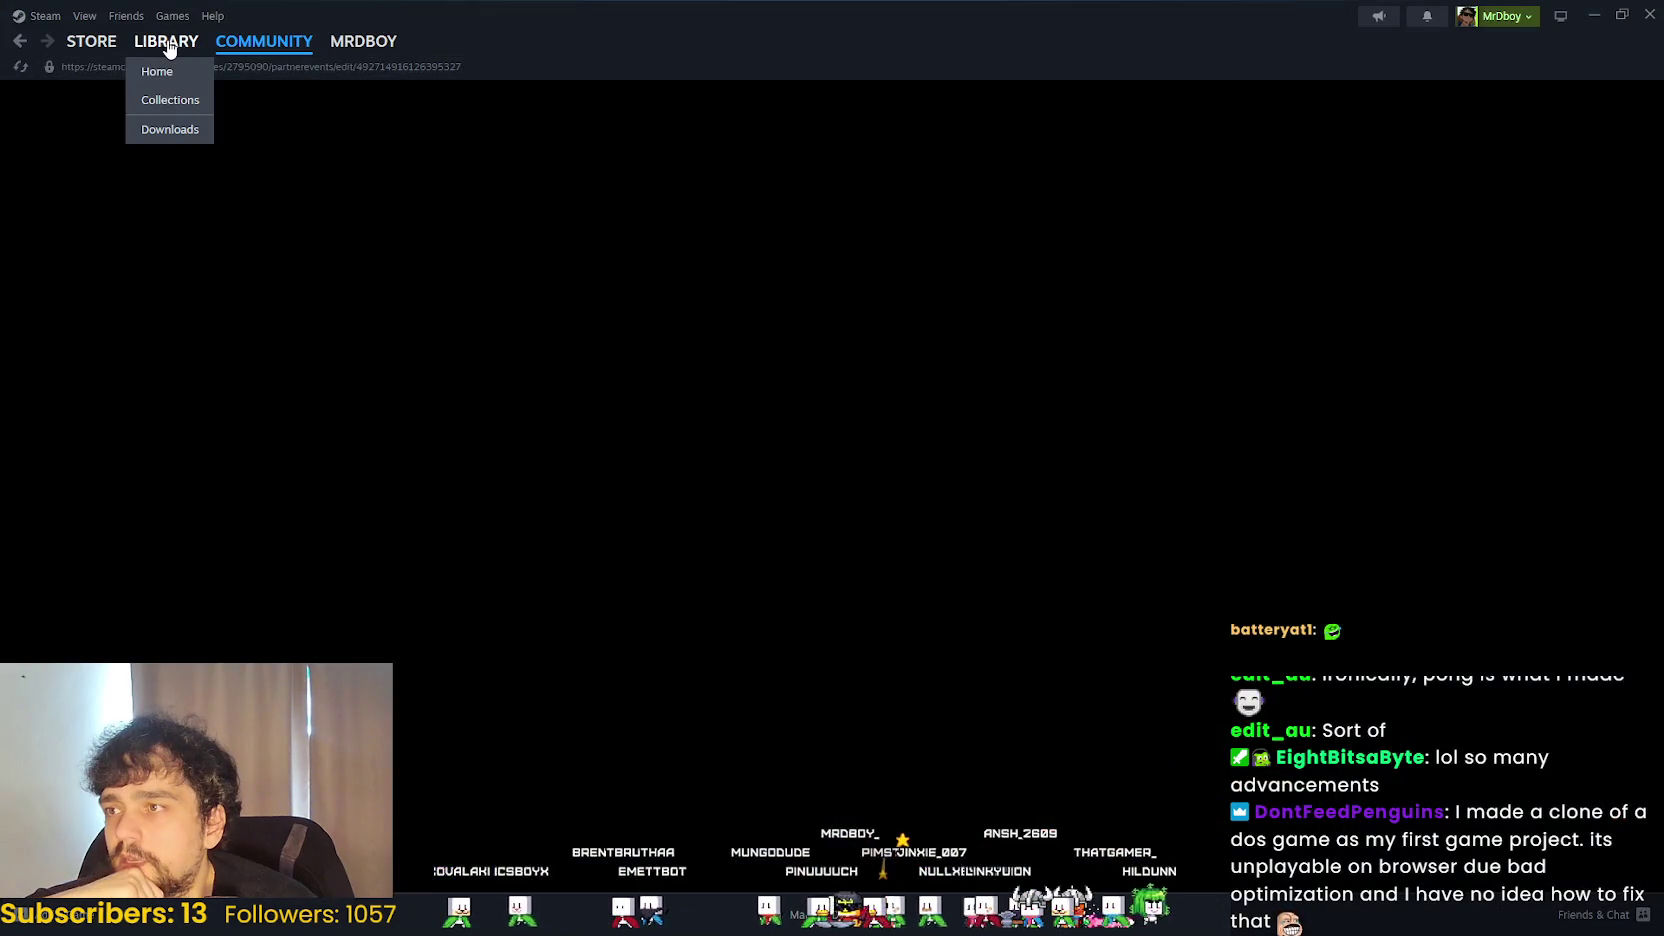
pyautogui.scroll(-4, 1470, 740)
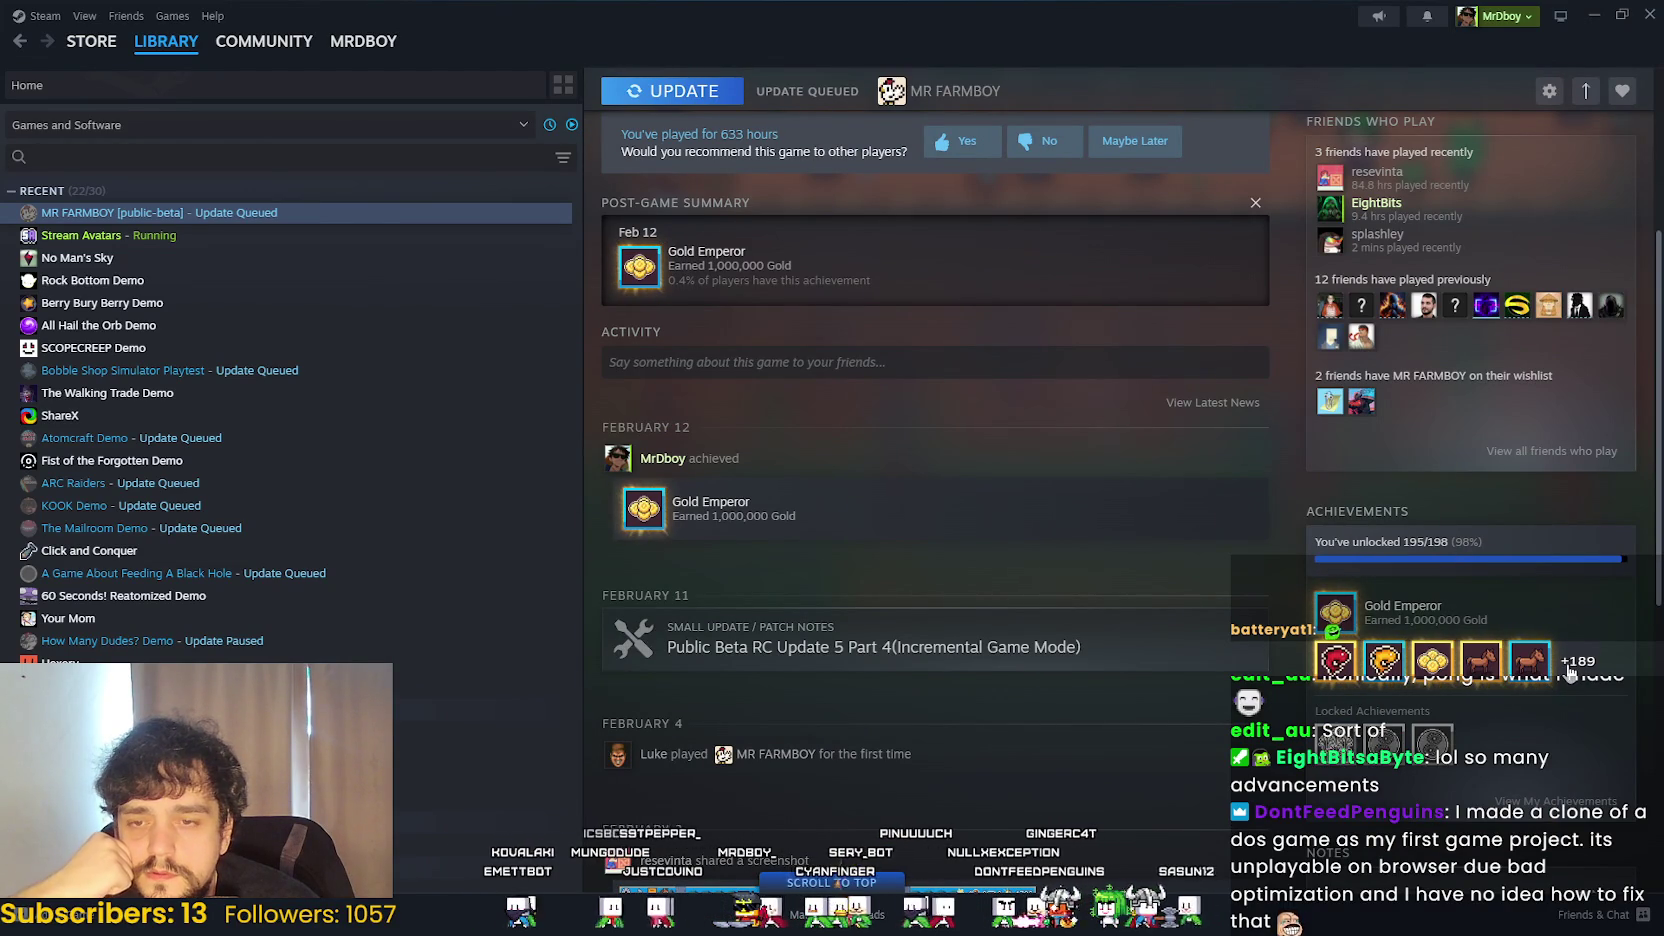
pyautogui.click(1570, 664)
pyautogui.scroll(-10, 1183, 615)
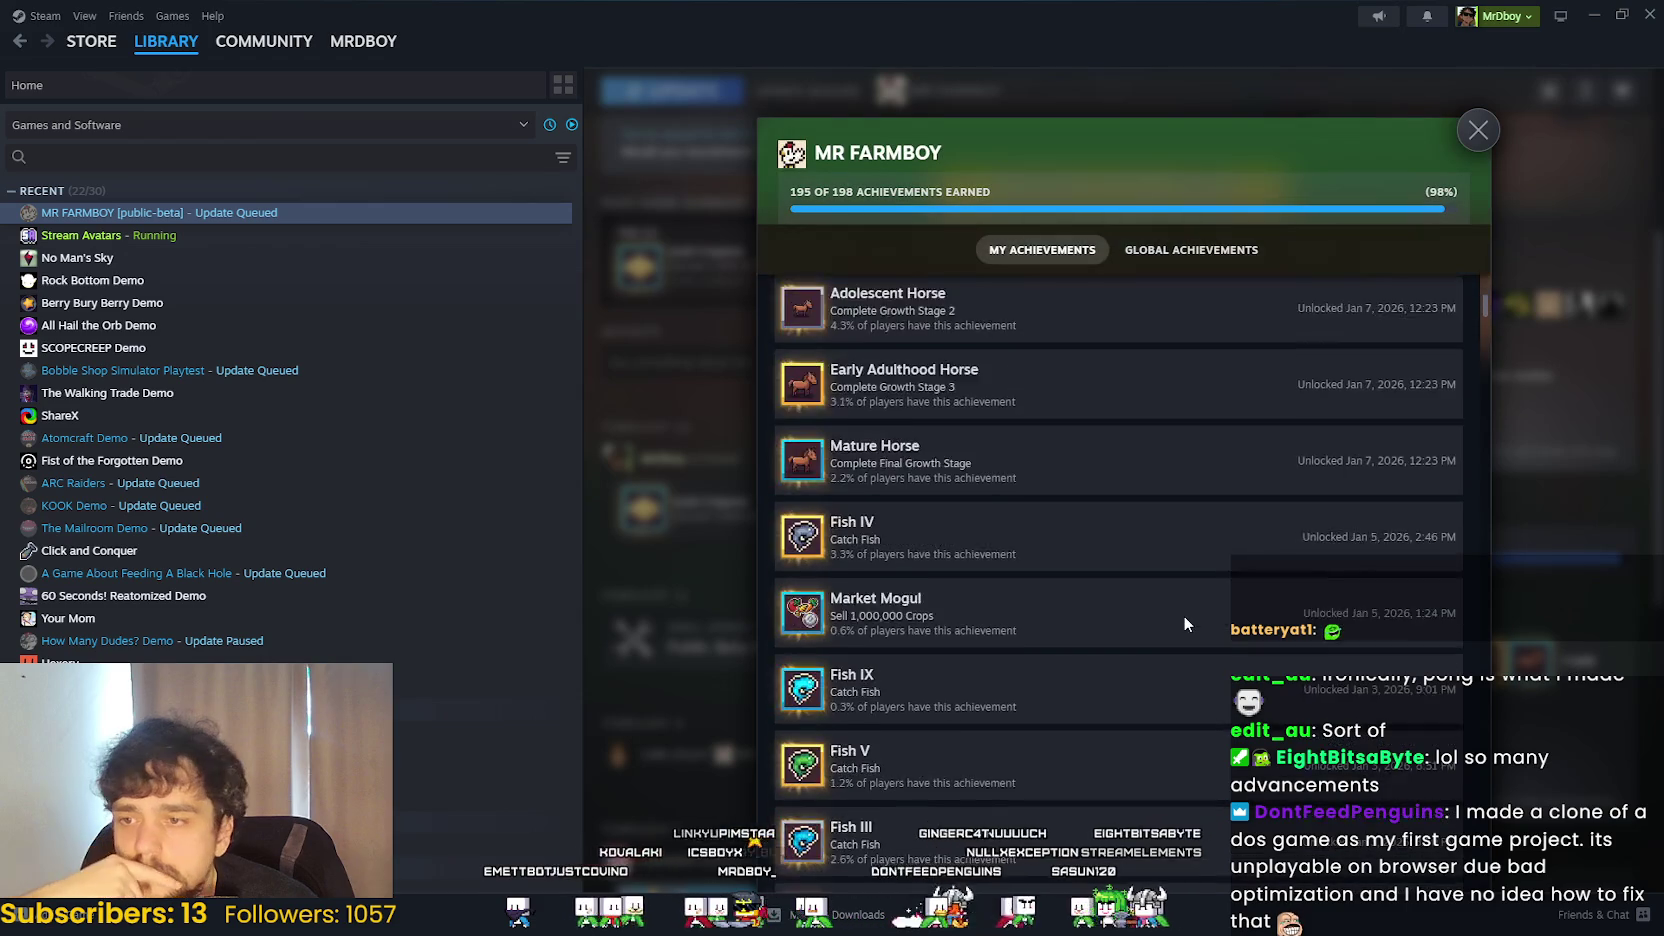
pyautogui.moveTo(1484, 341); pyautogui.dragTo(1485, 844)
pyautogui.click(1594, 465)
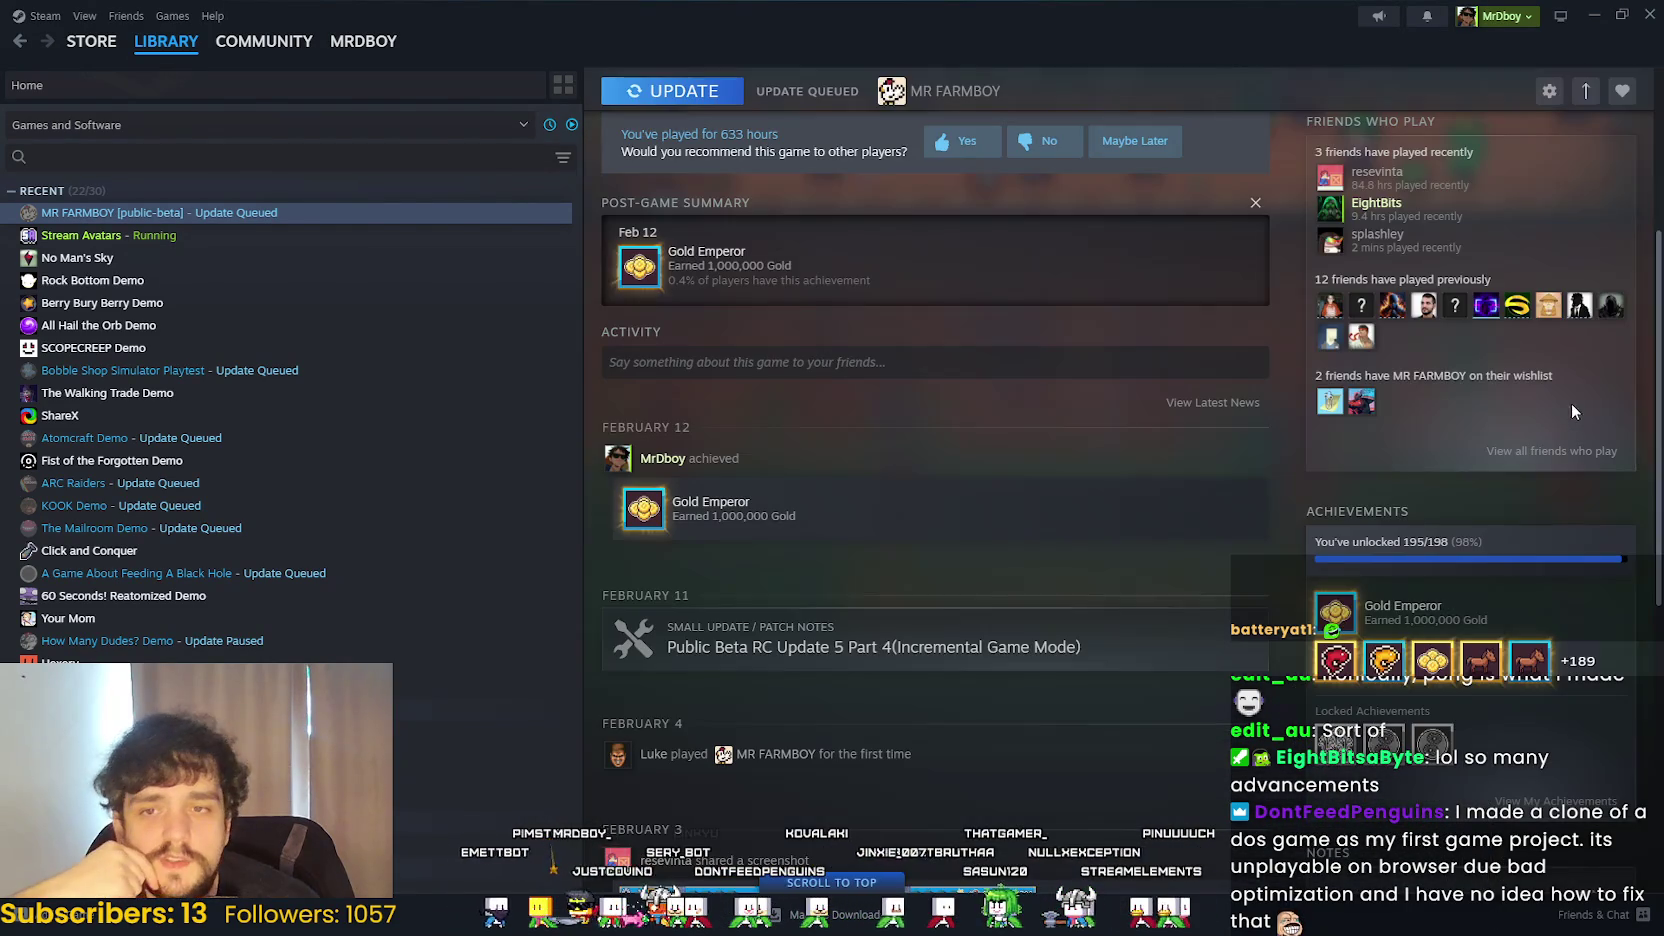
pyautogui.click(1594, 14)
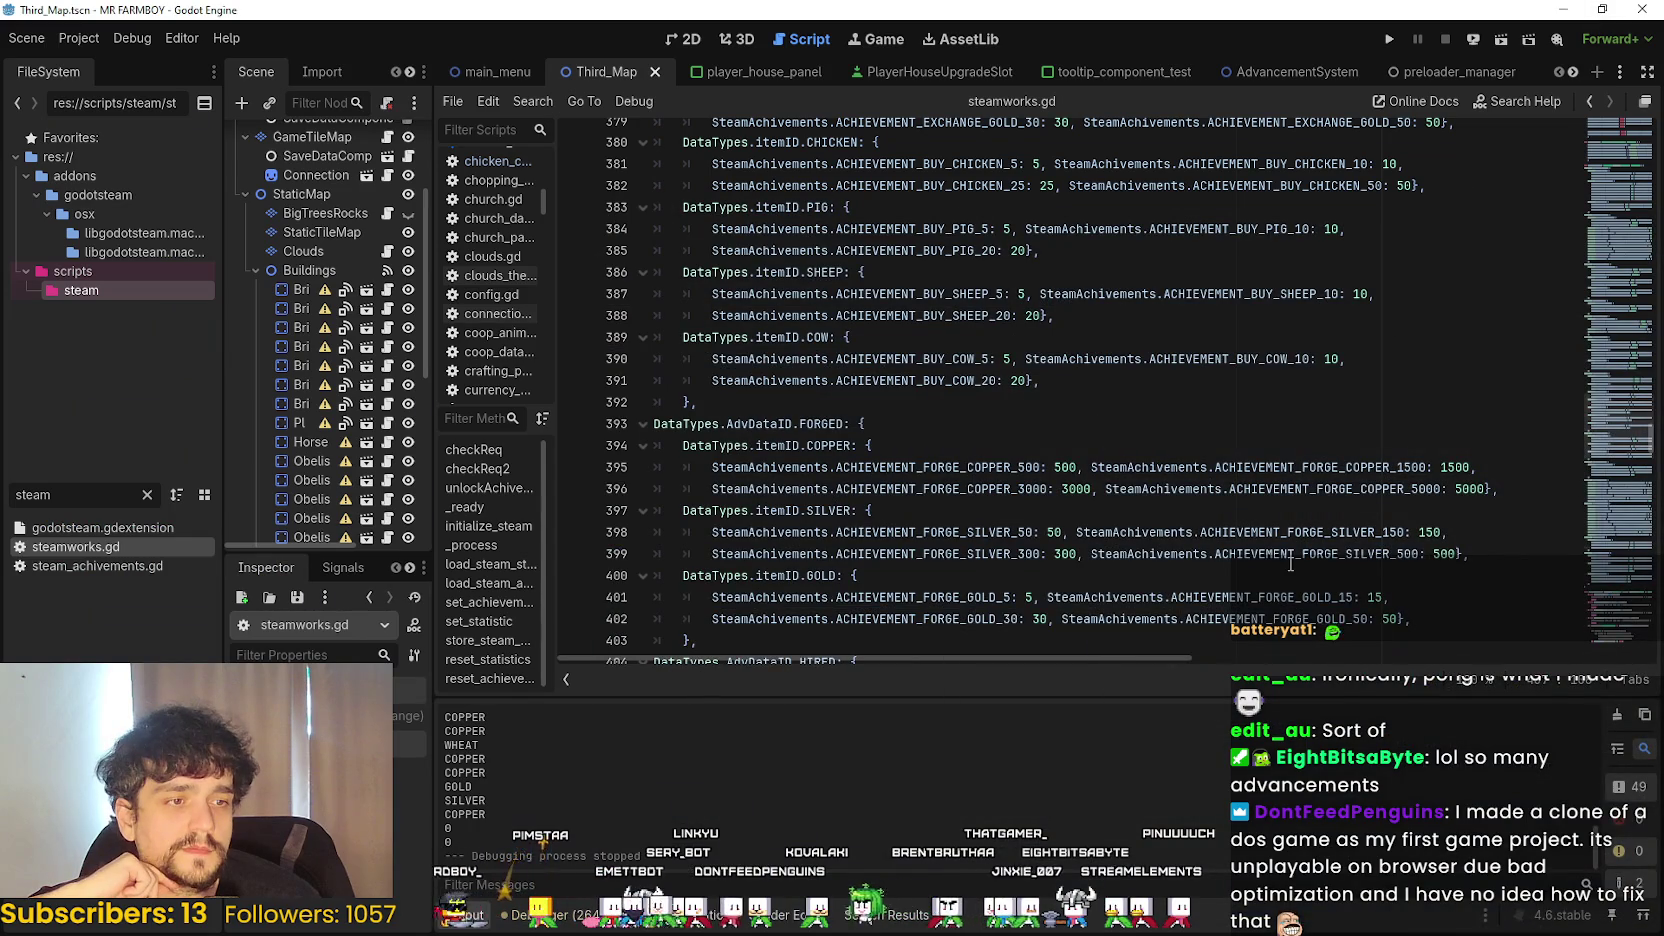
# - Review the BOUGHT and FORGED thresholds around line 392 of steamworks.gd
pyautogui.moveTo(1290, 563)
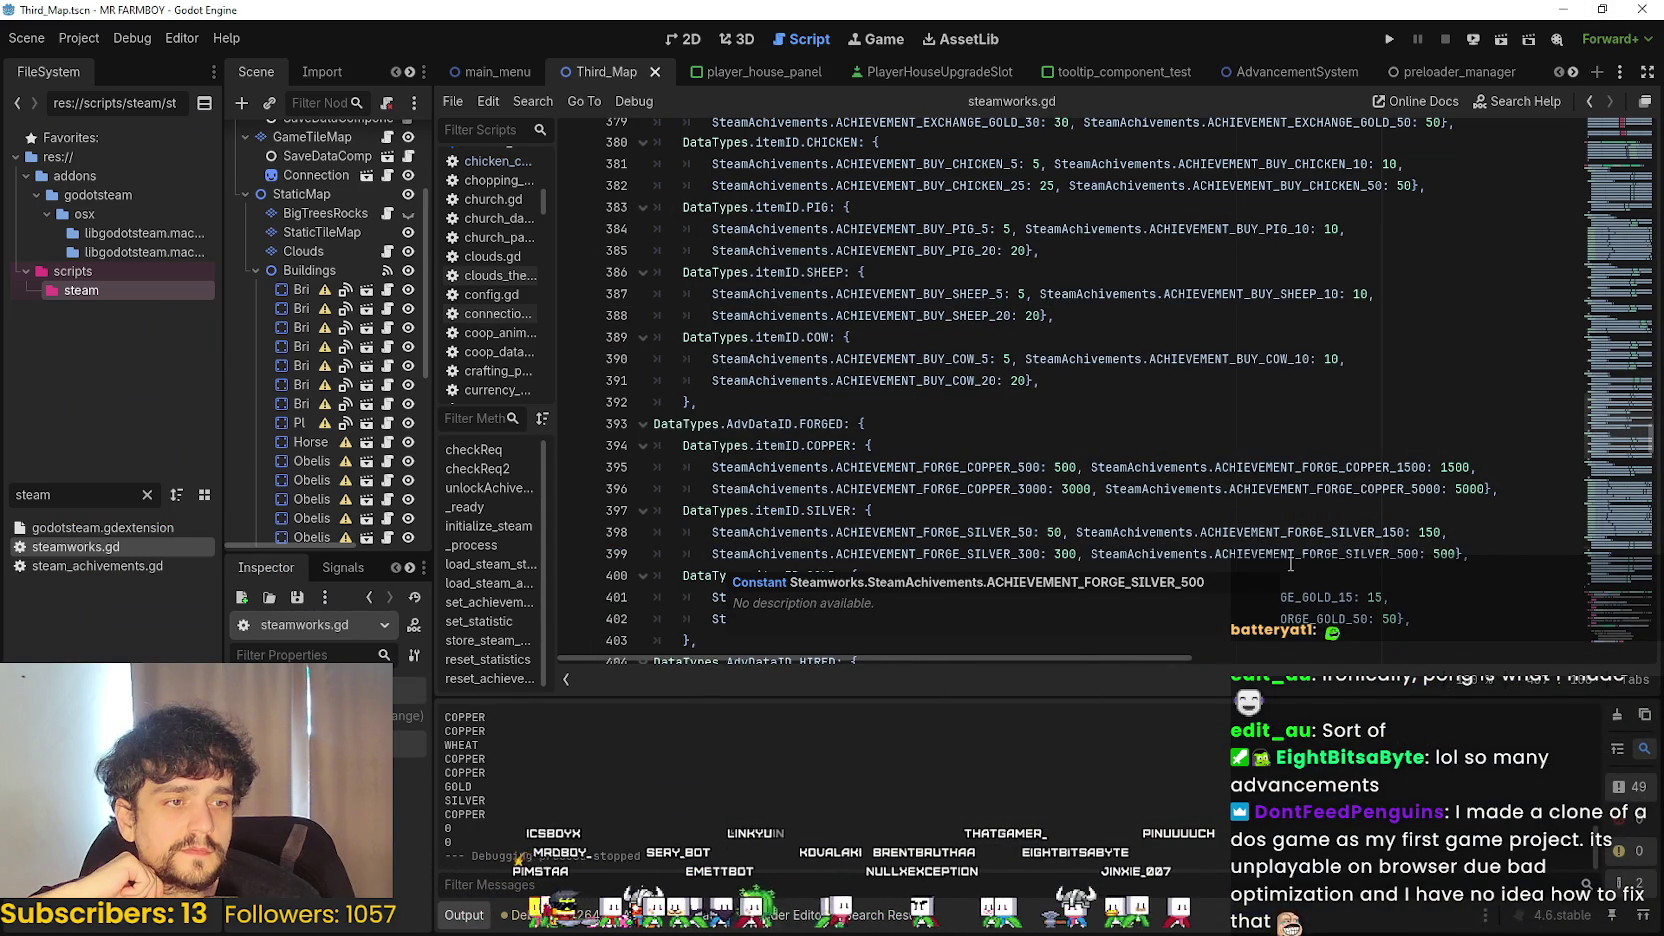
pyautogui.click(960, 443)
pyautogui.click(989, 412)
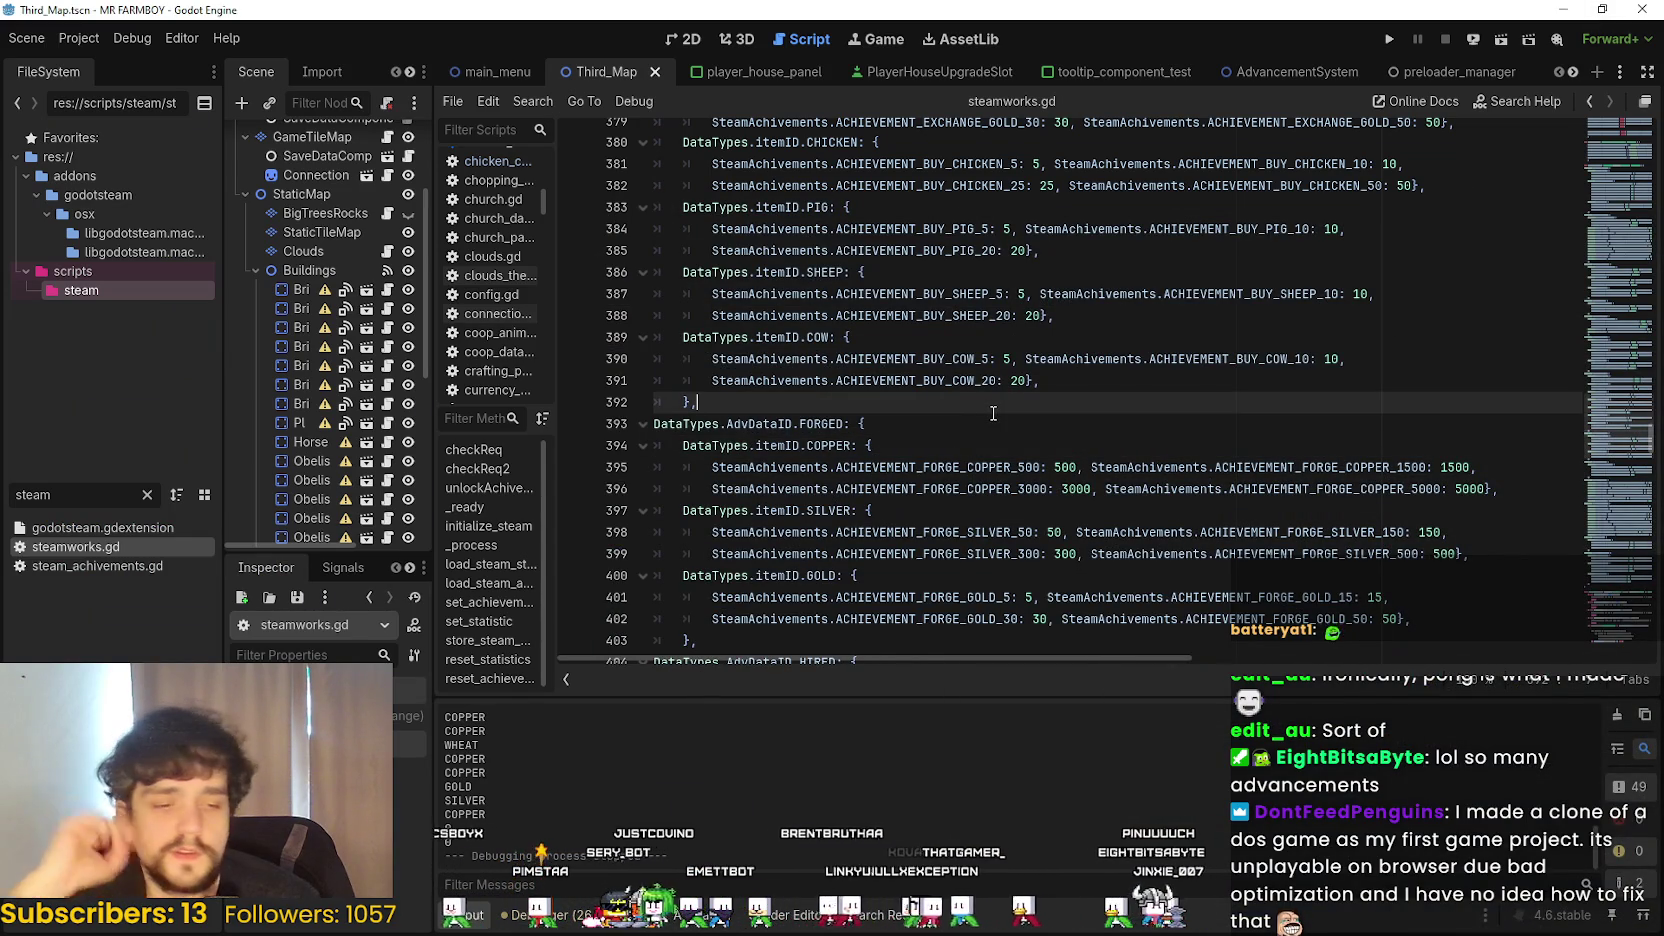
pyautogui.scroll(2, 990, 413)
pyautogui.scroll(3, 991, 416)
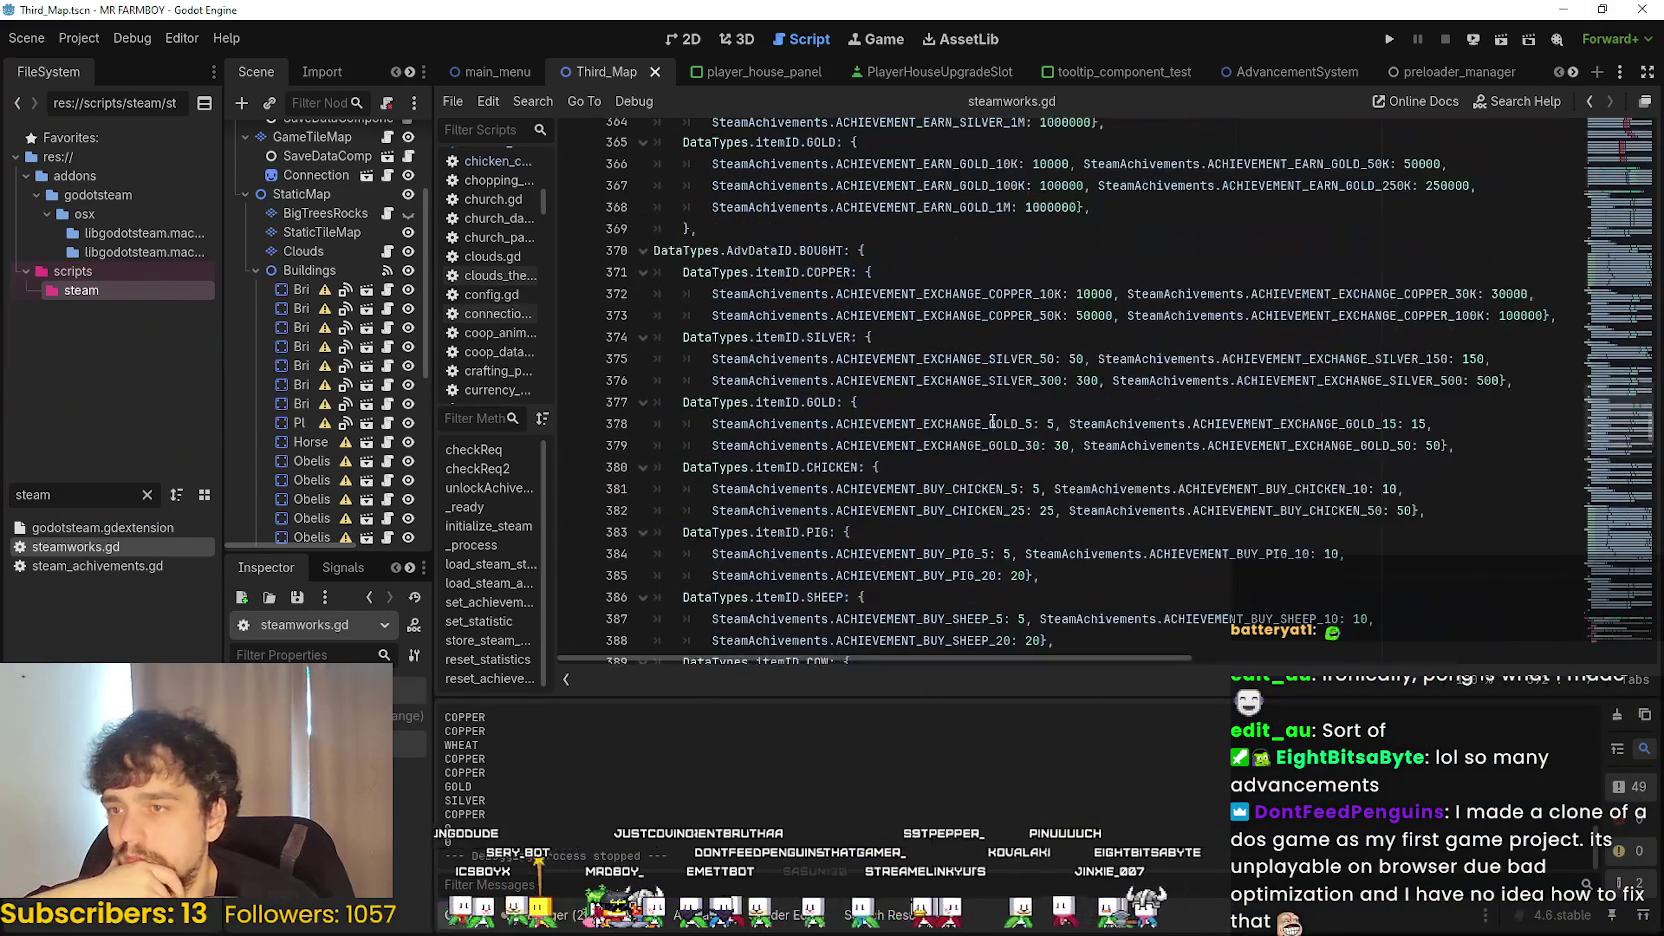
pyautogui.moveTo(992, 420)
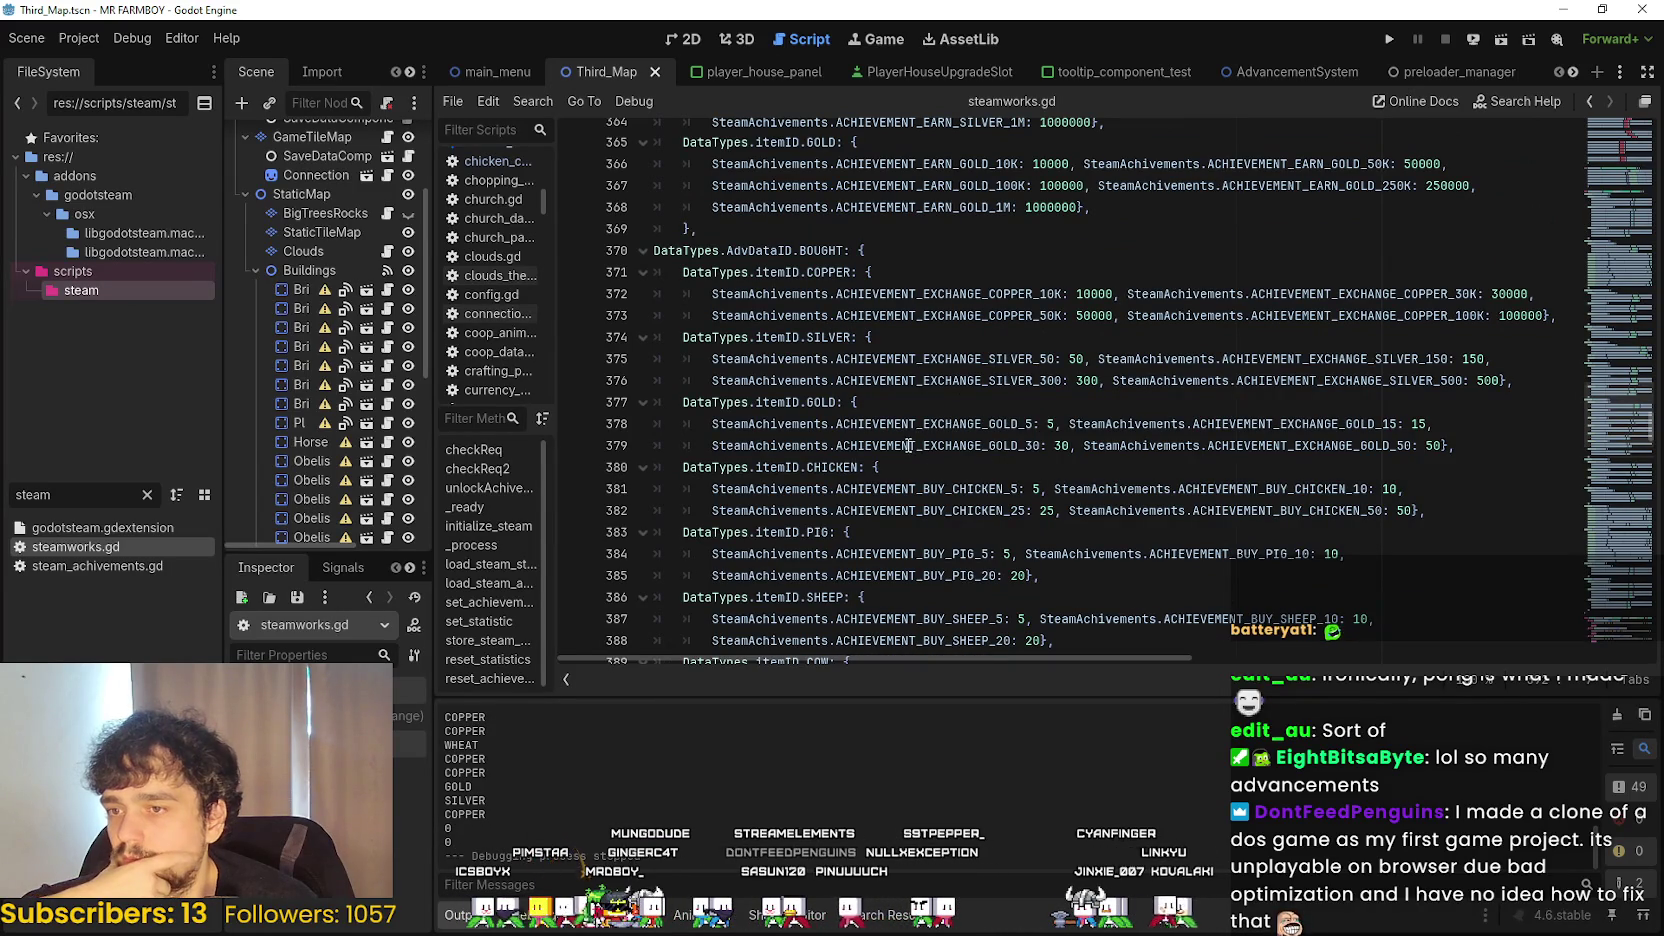
pyautogui.scroll(-5, 907, 445)
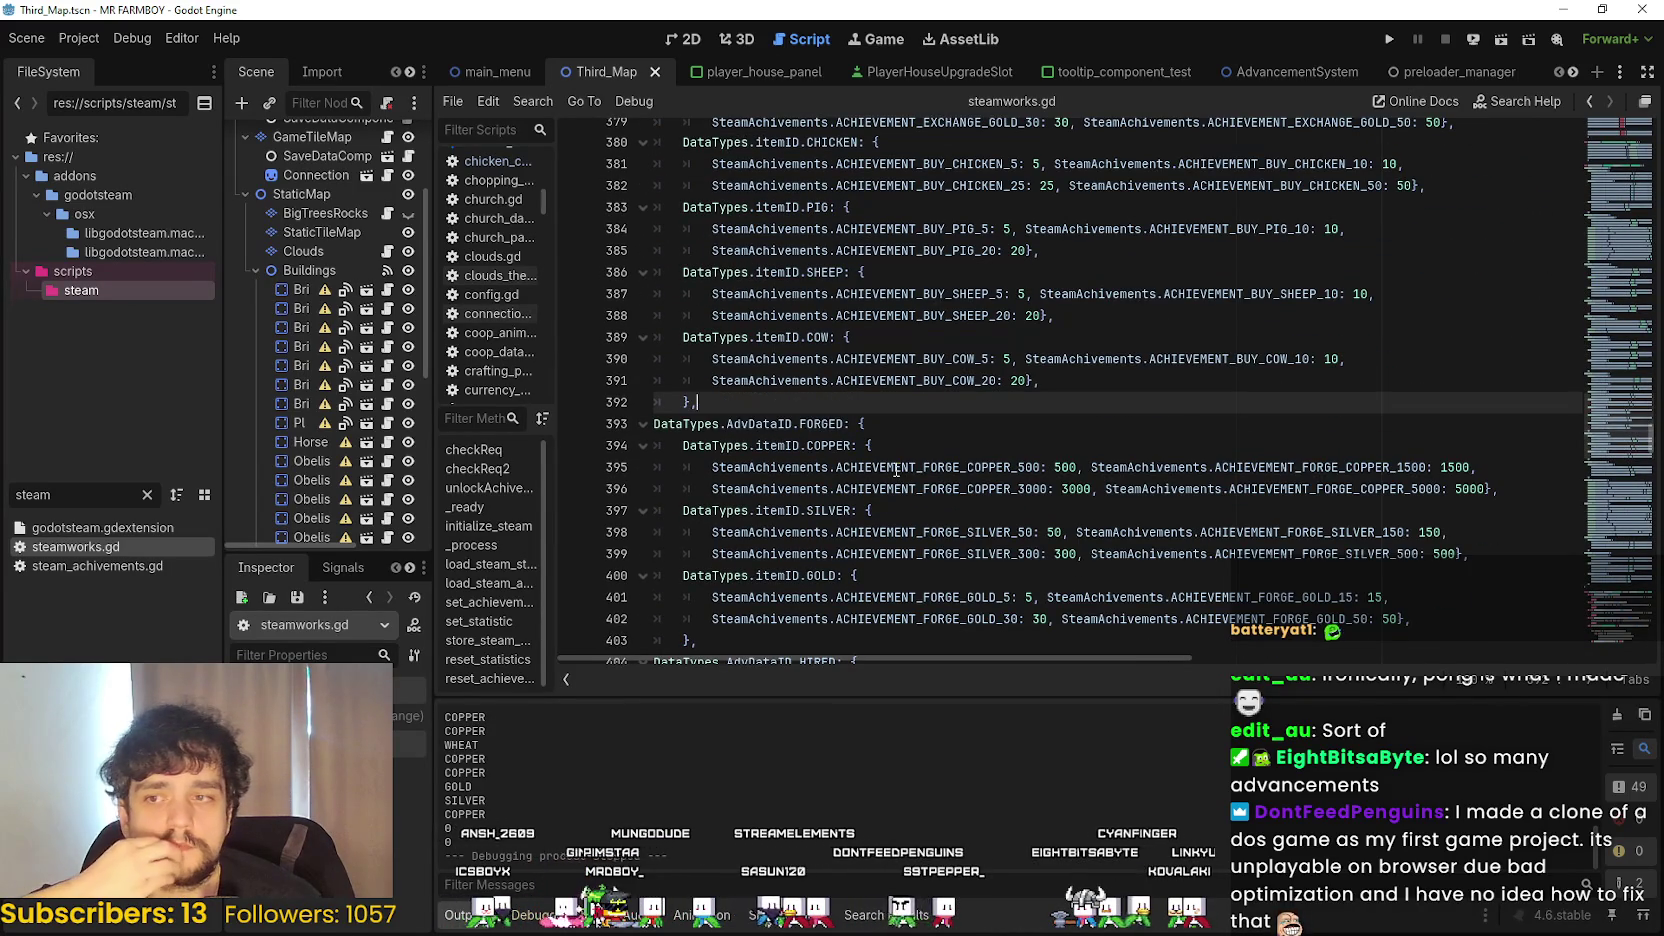
pyautogui.scroll(7, 896, 467)
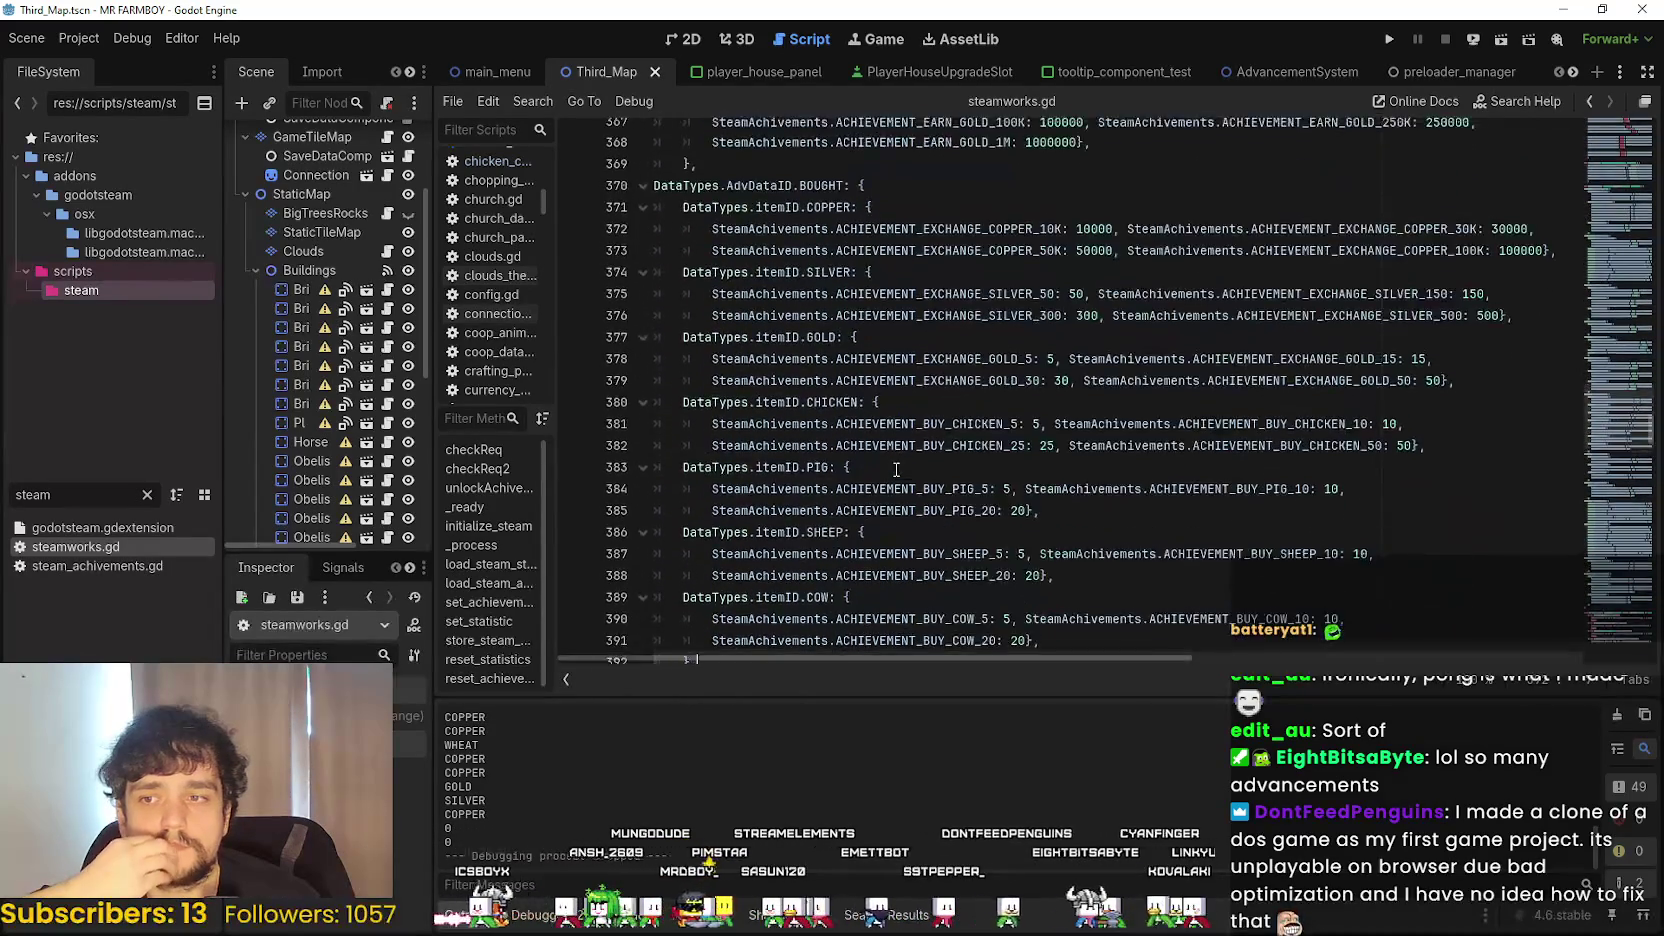
pyautogui.scroll(-10, 896, 467)
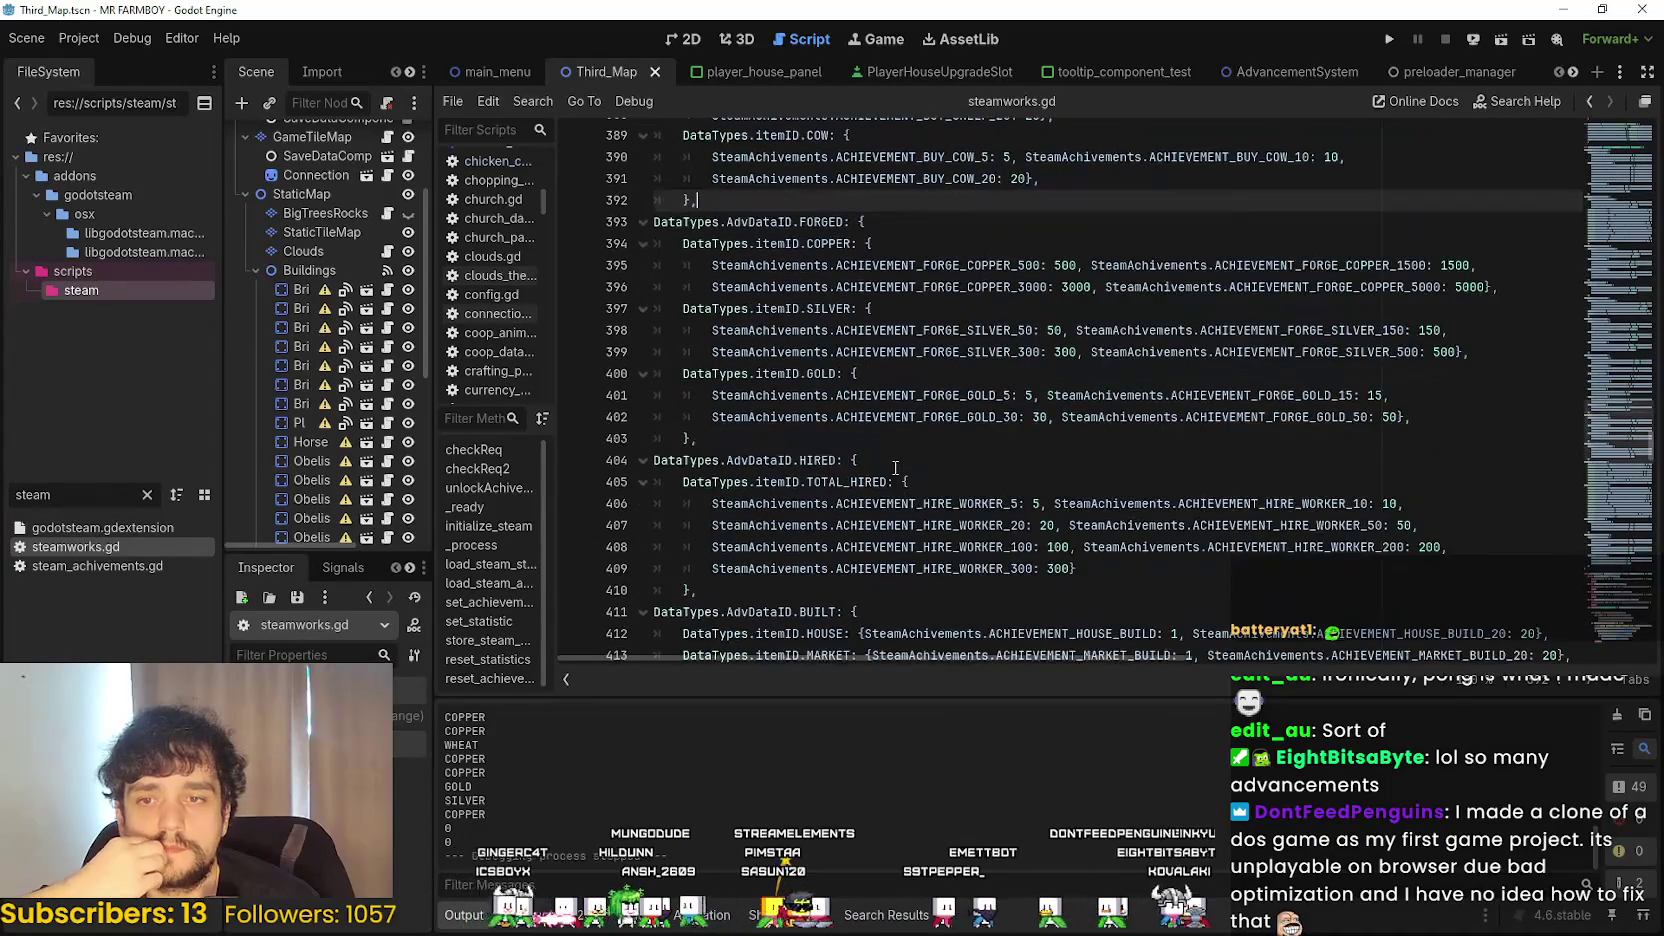
pyautogui.scroll(6, 896, 467)
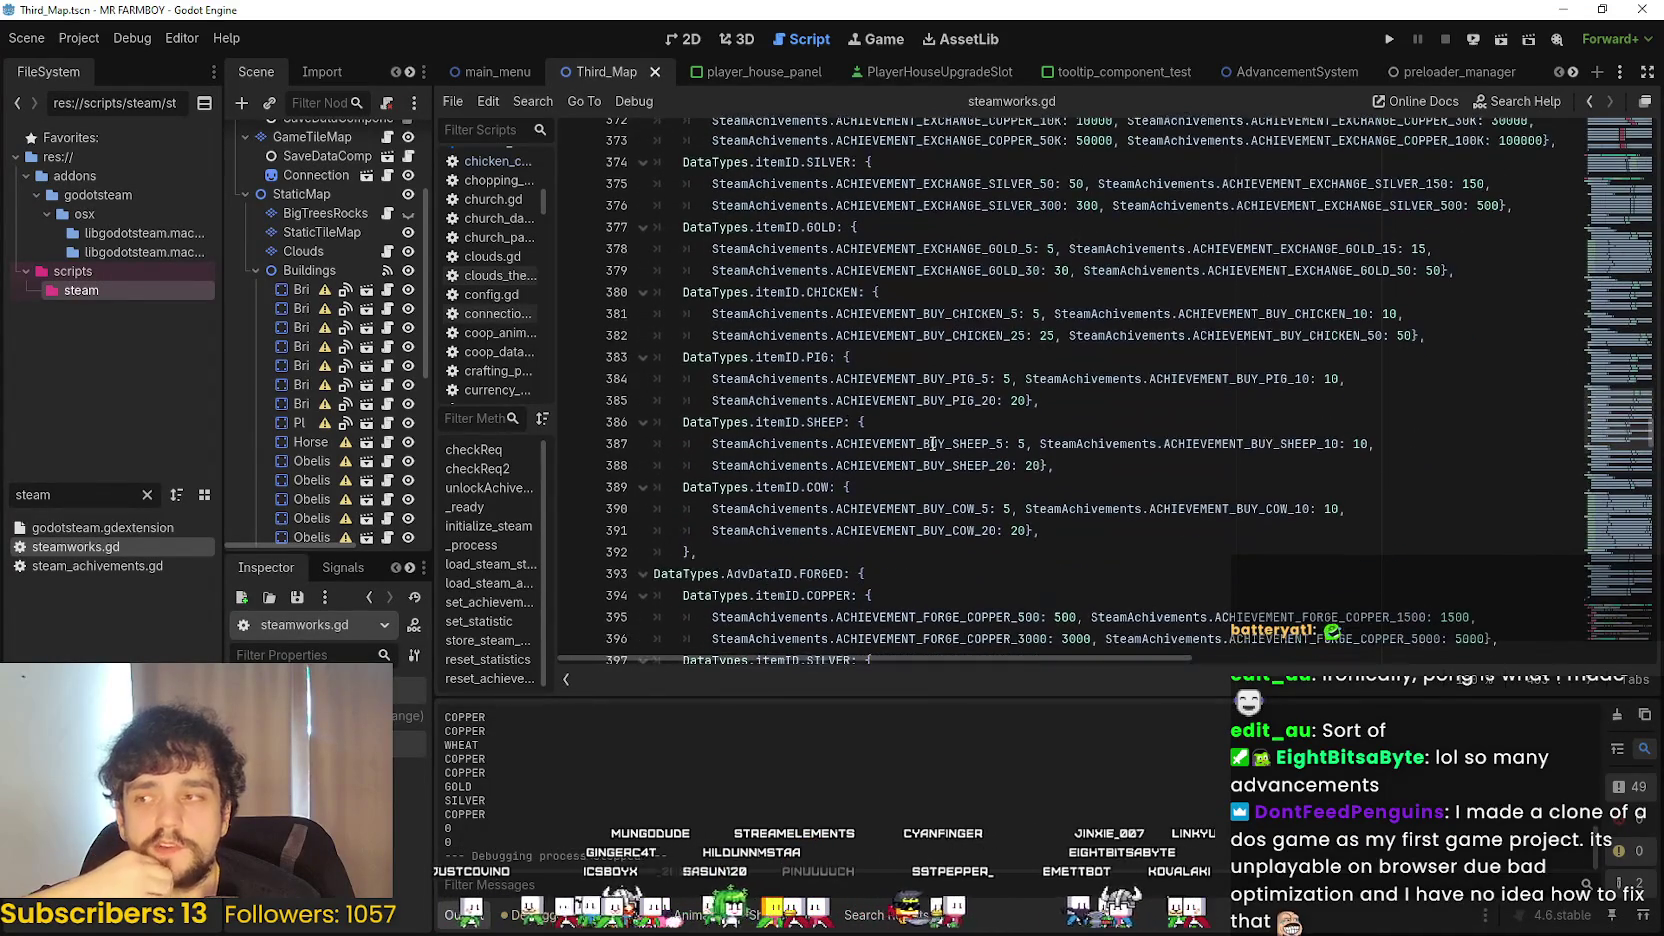
# - Widen the Scene dock, recheck lines 388 and 392, then return to Steam
pyautogui.moveTo(429, 535); pyautogui.dragTo(492, 535)
pyautogui.click(1010, 478)
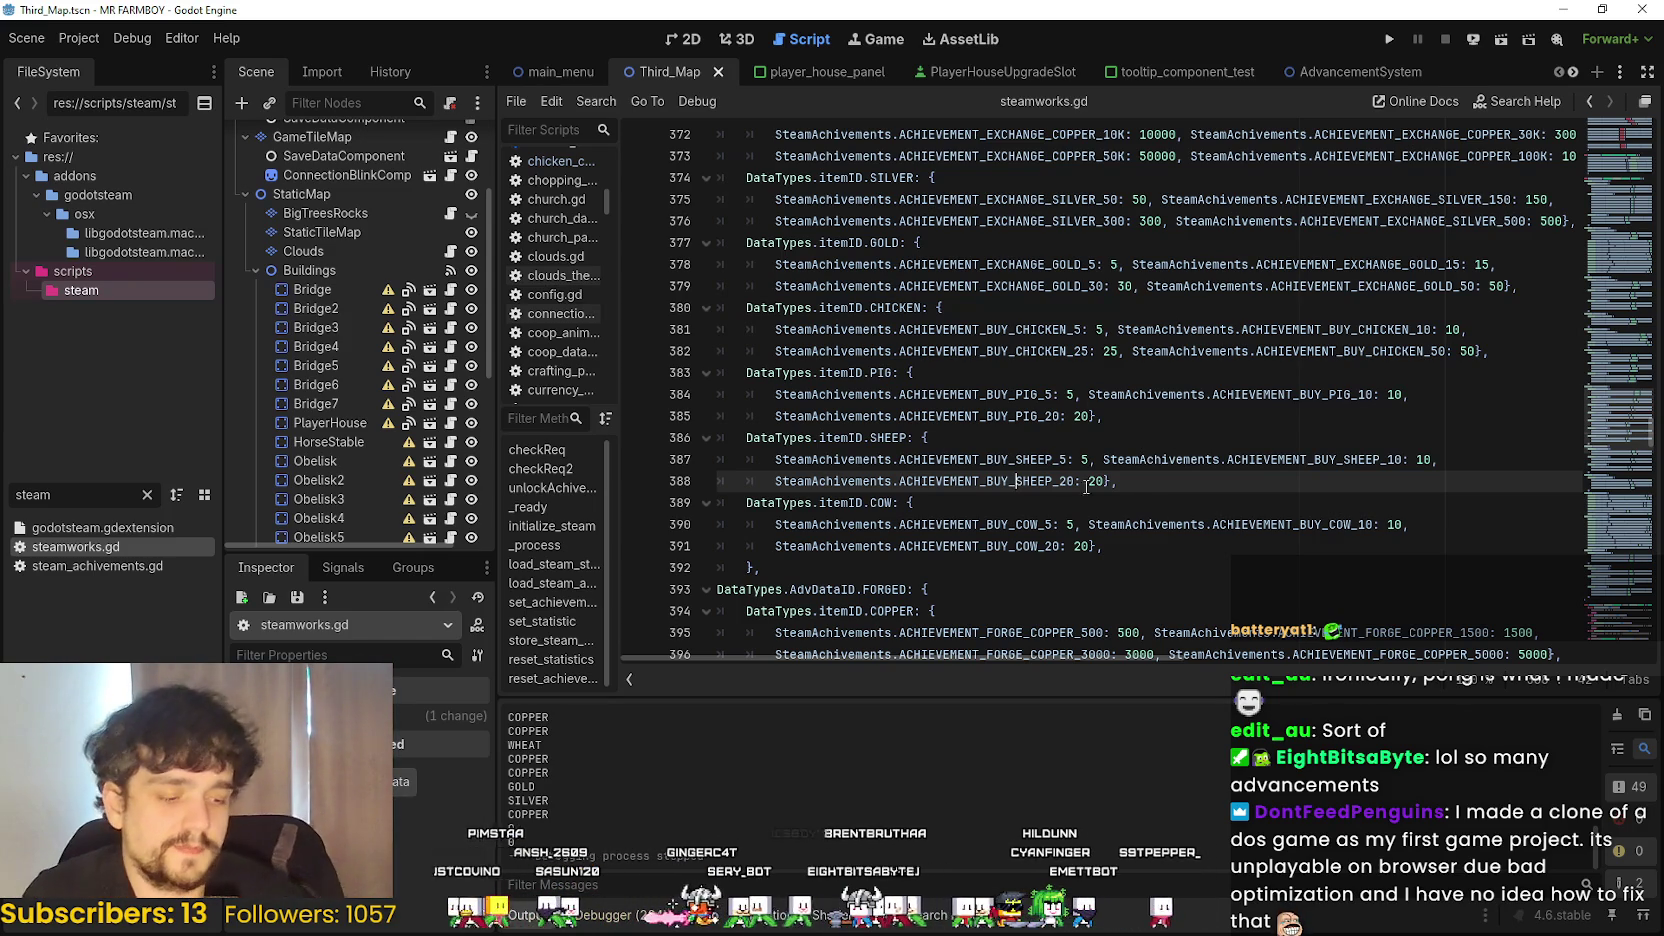
pyautogui.click(857, 567)
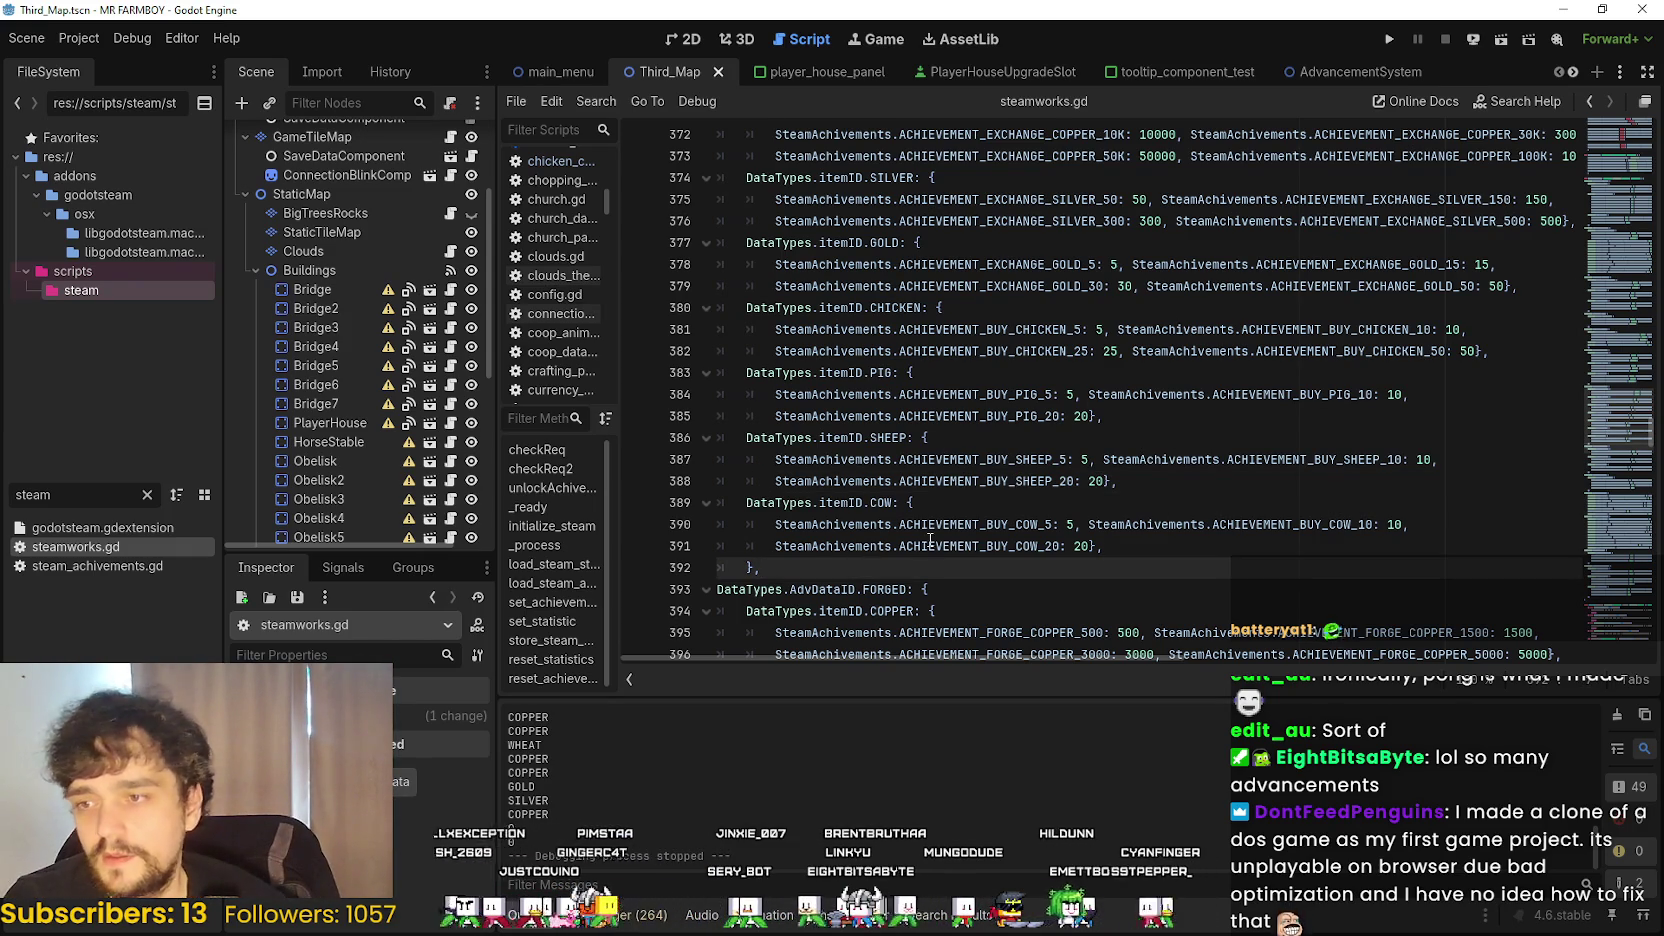
pyautogui.scroll(-1, 919, 544)
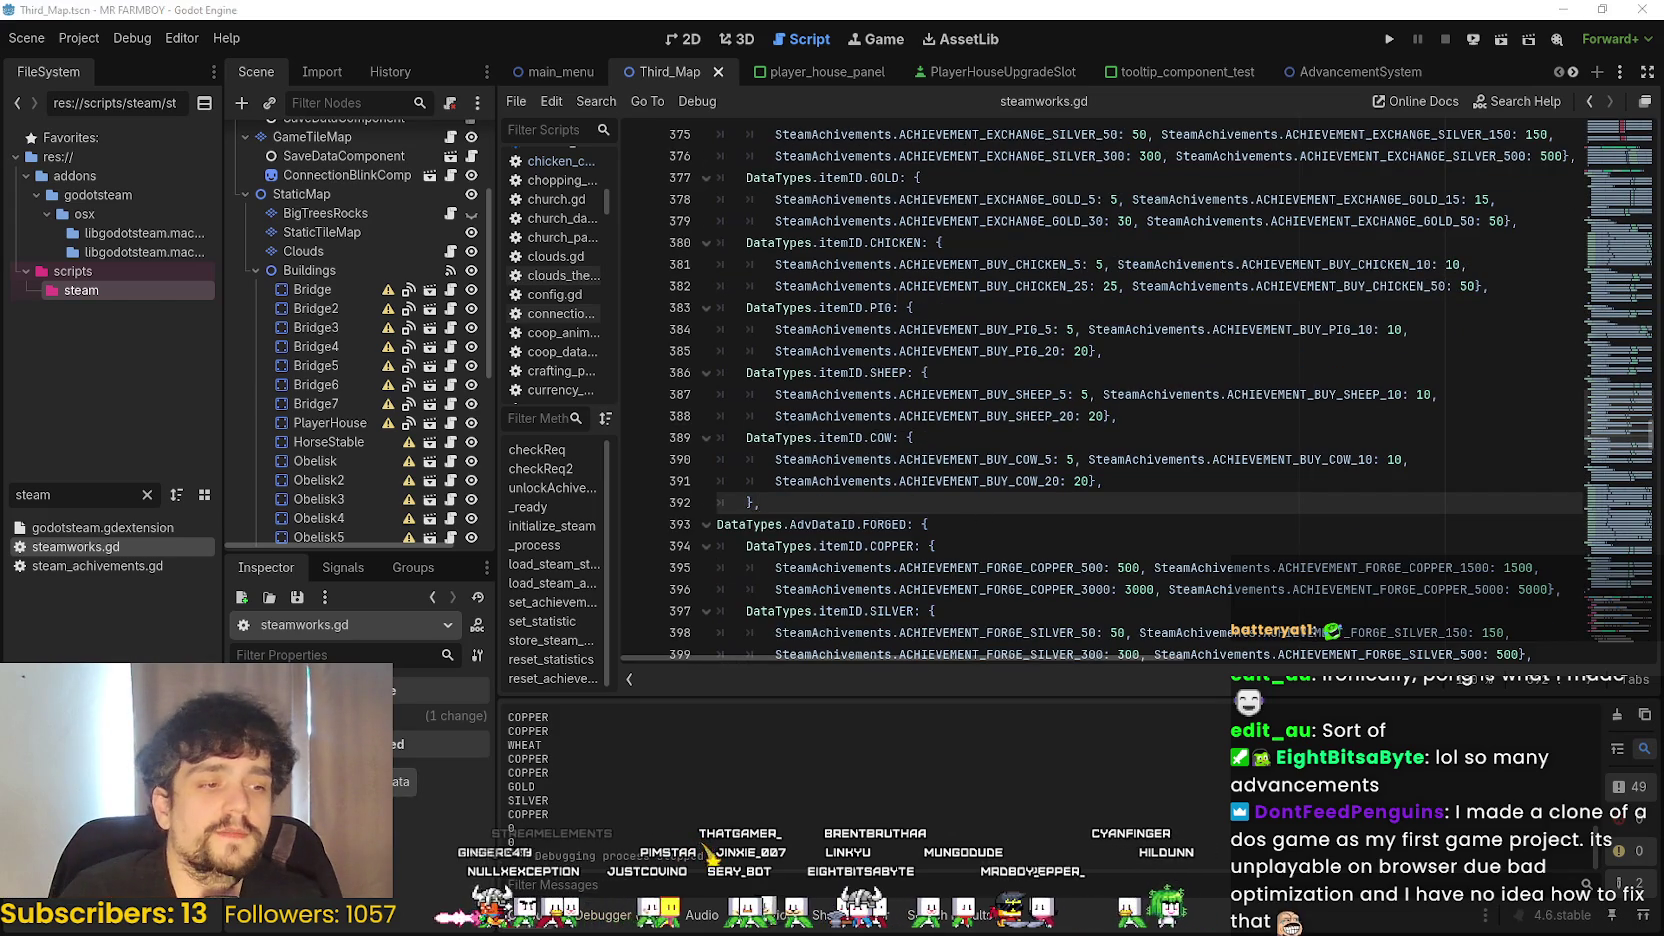
pyautogui.hotkey('alt', 'Tab')
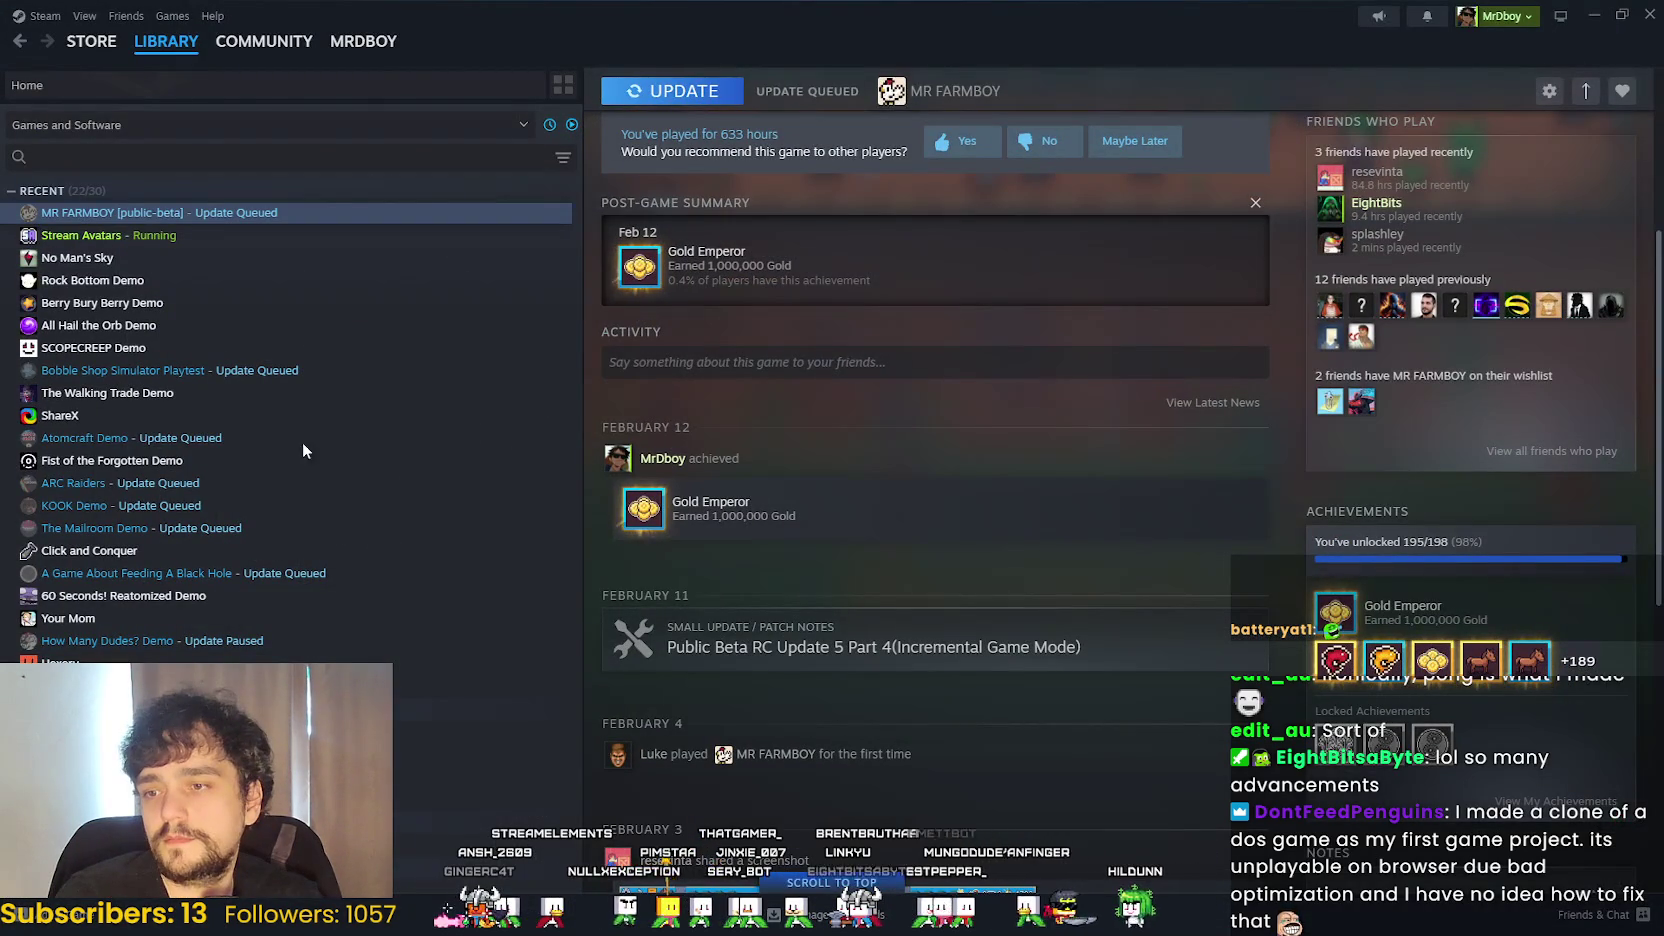
# - Go from the library page to the MR FARMBOY Steam store page and view its third screenshot
pyautogui.scroll(5, 1001, 452)
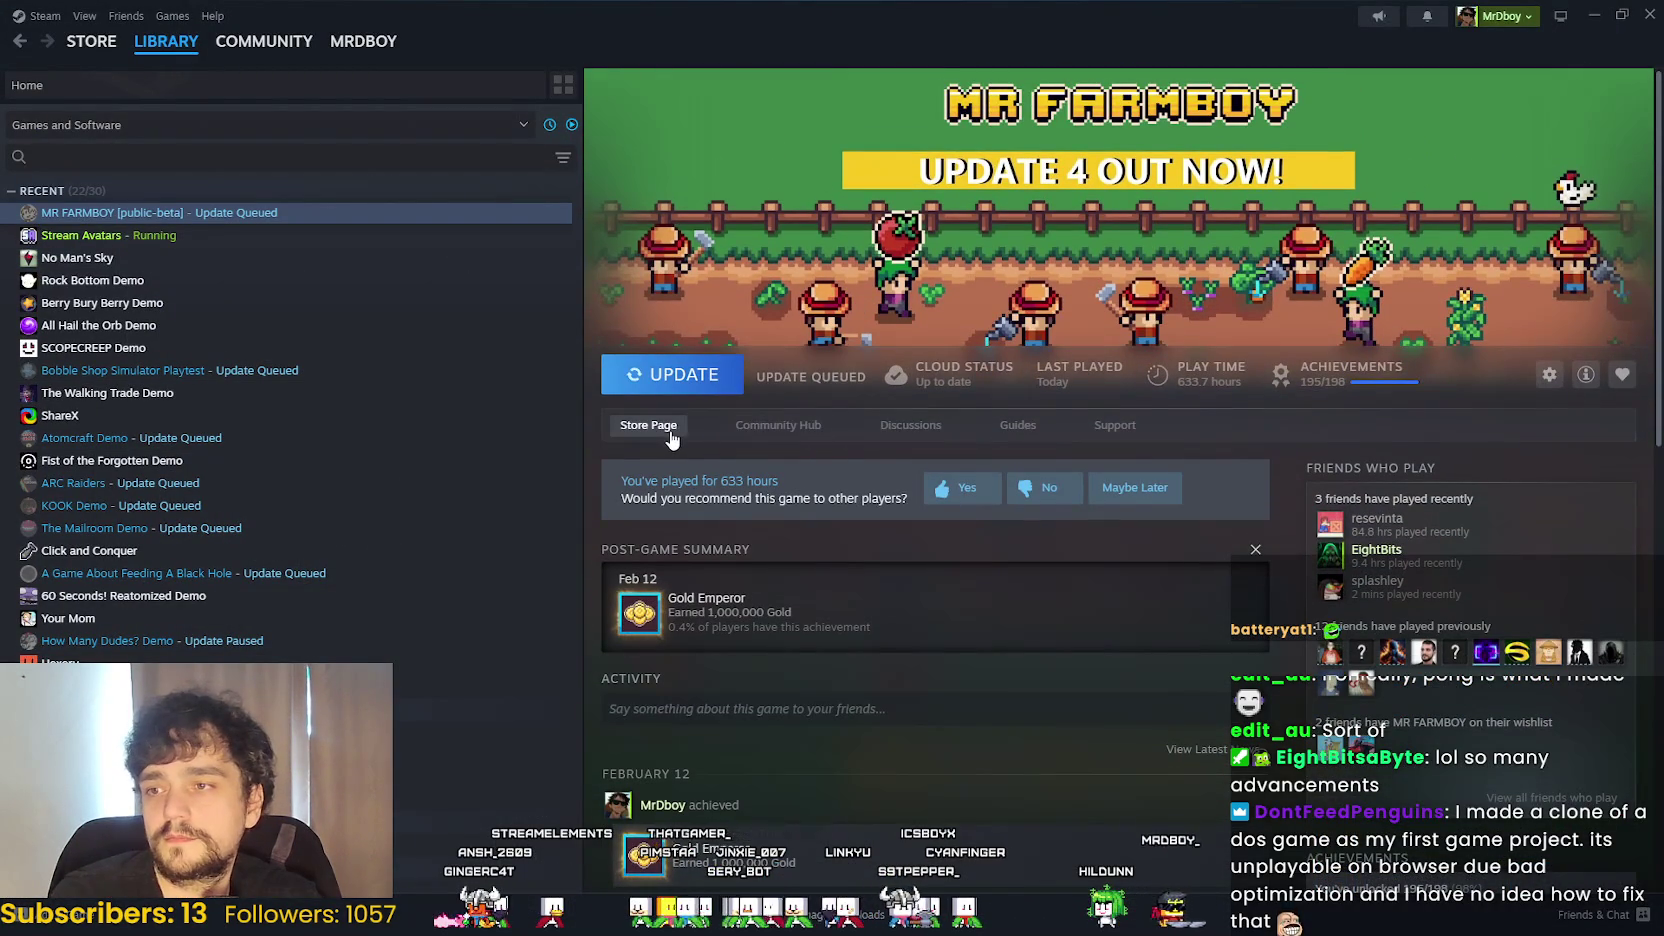
pyautogui.click(671, 436)
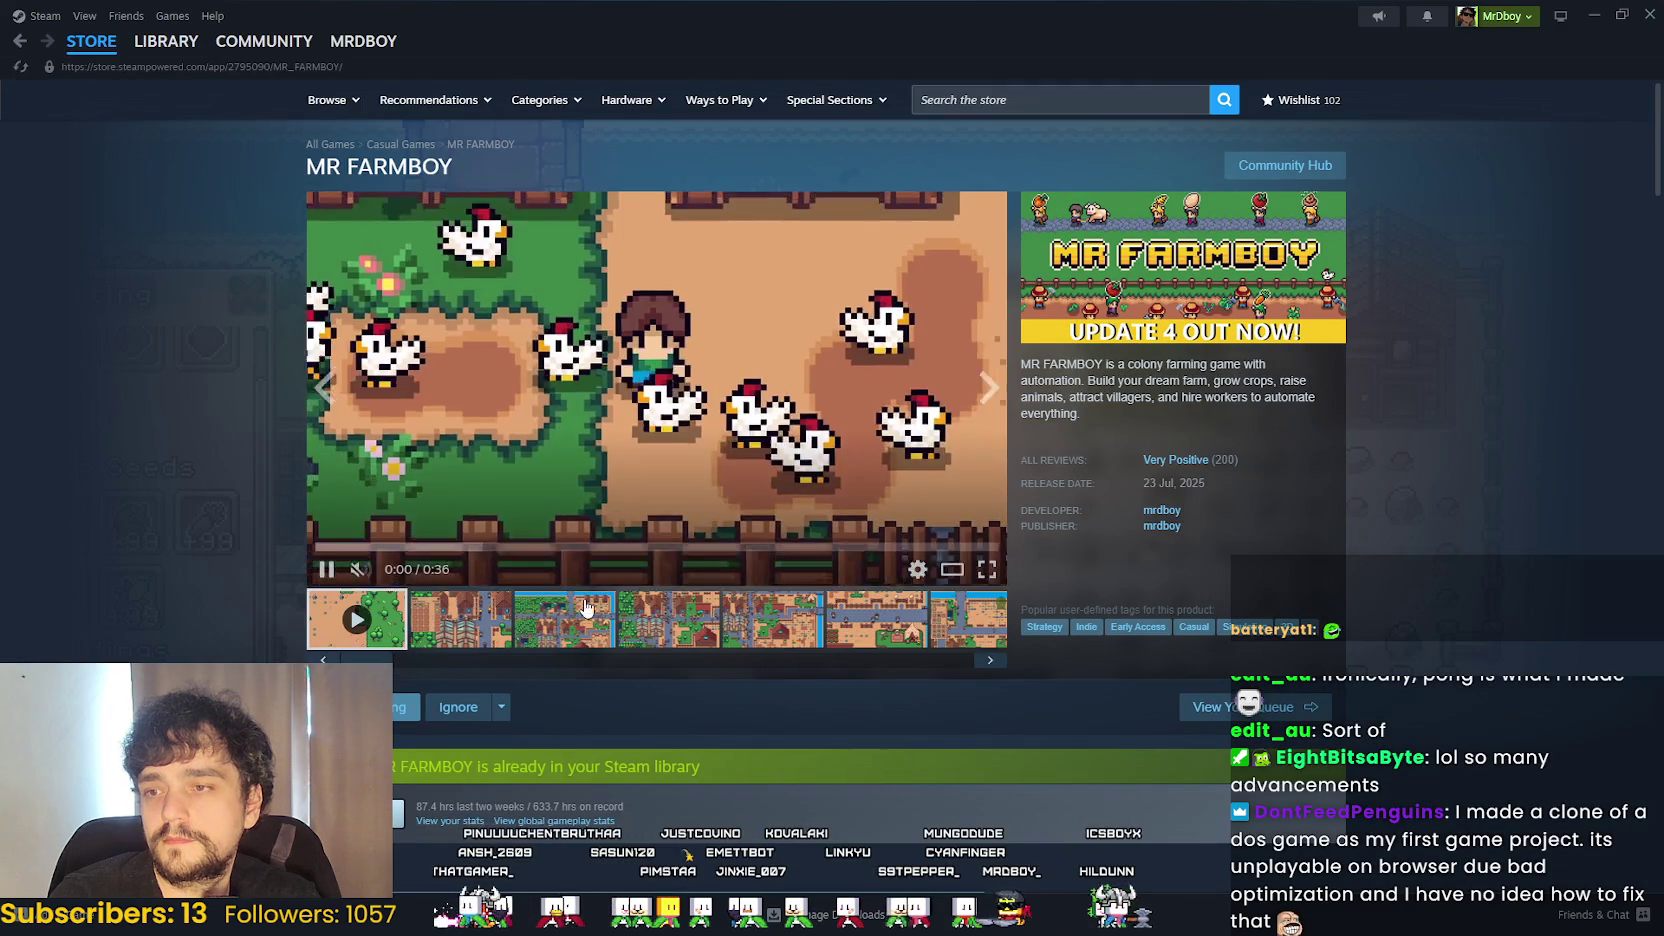
pyautogui.click(585, 615)
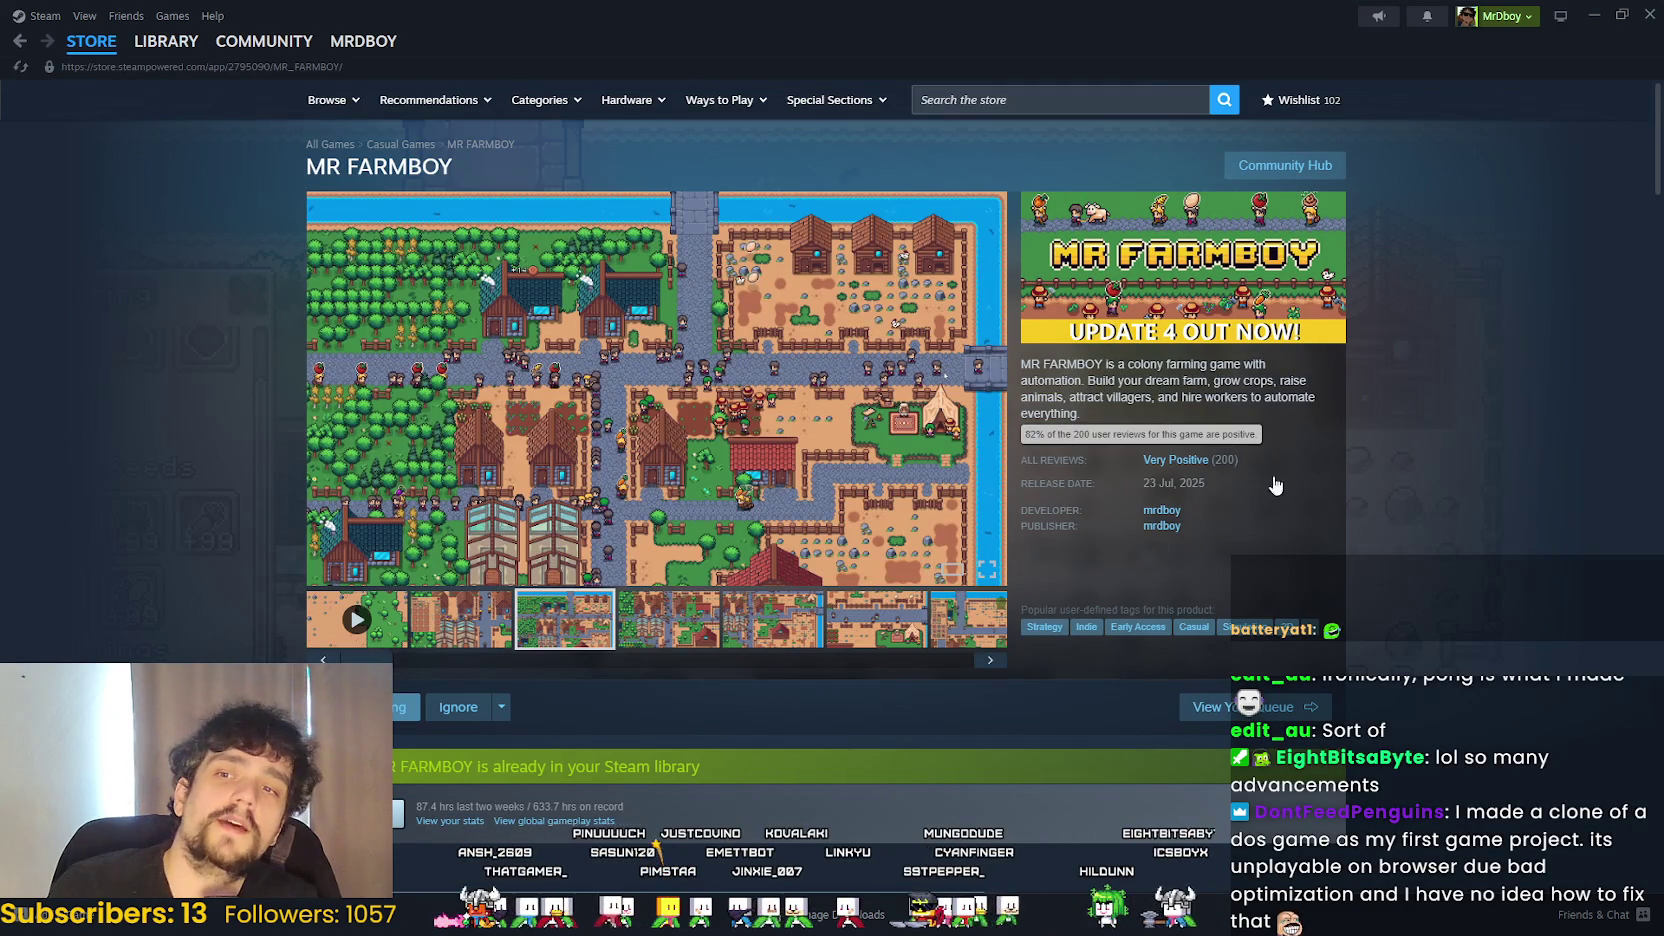
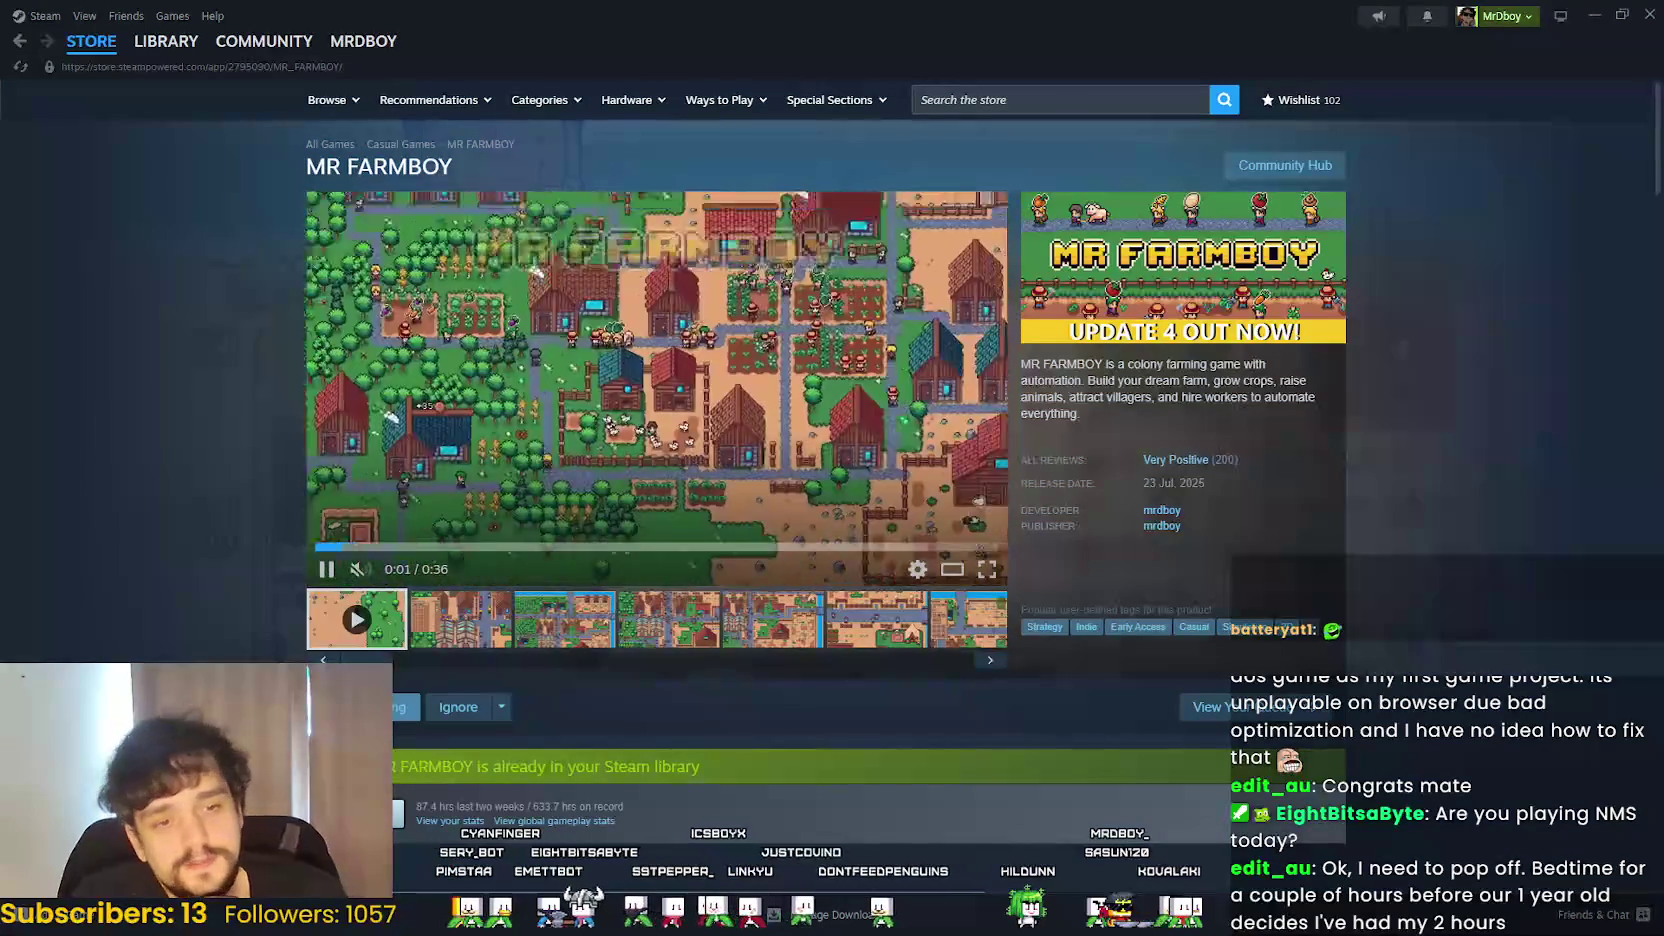
# - Read through the Soulframe forum post in the browser, then hide the browser to return to Steam
pyautogui.hotkey('alt', 'Tab')
pyautogui.scroll(5, 1049, 494)
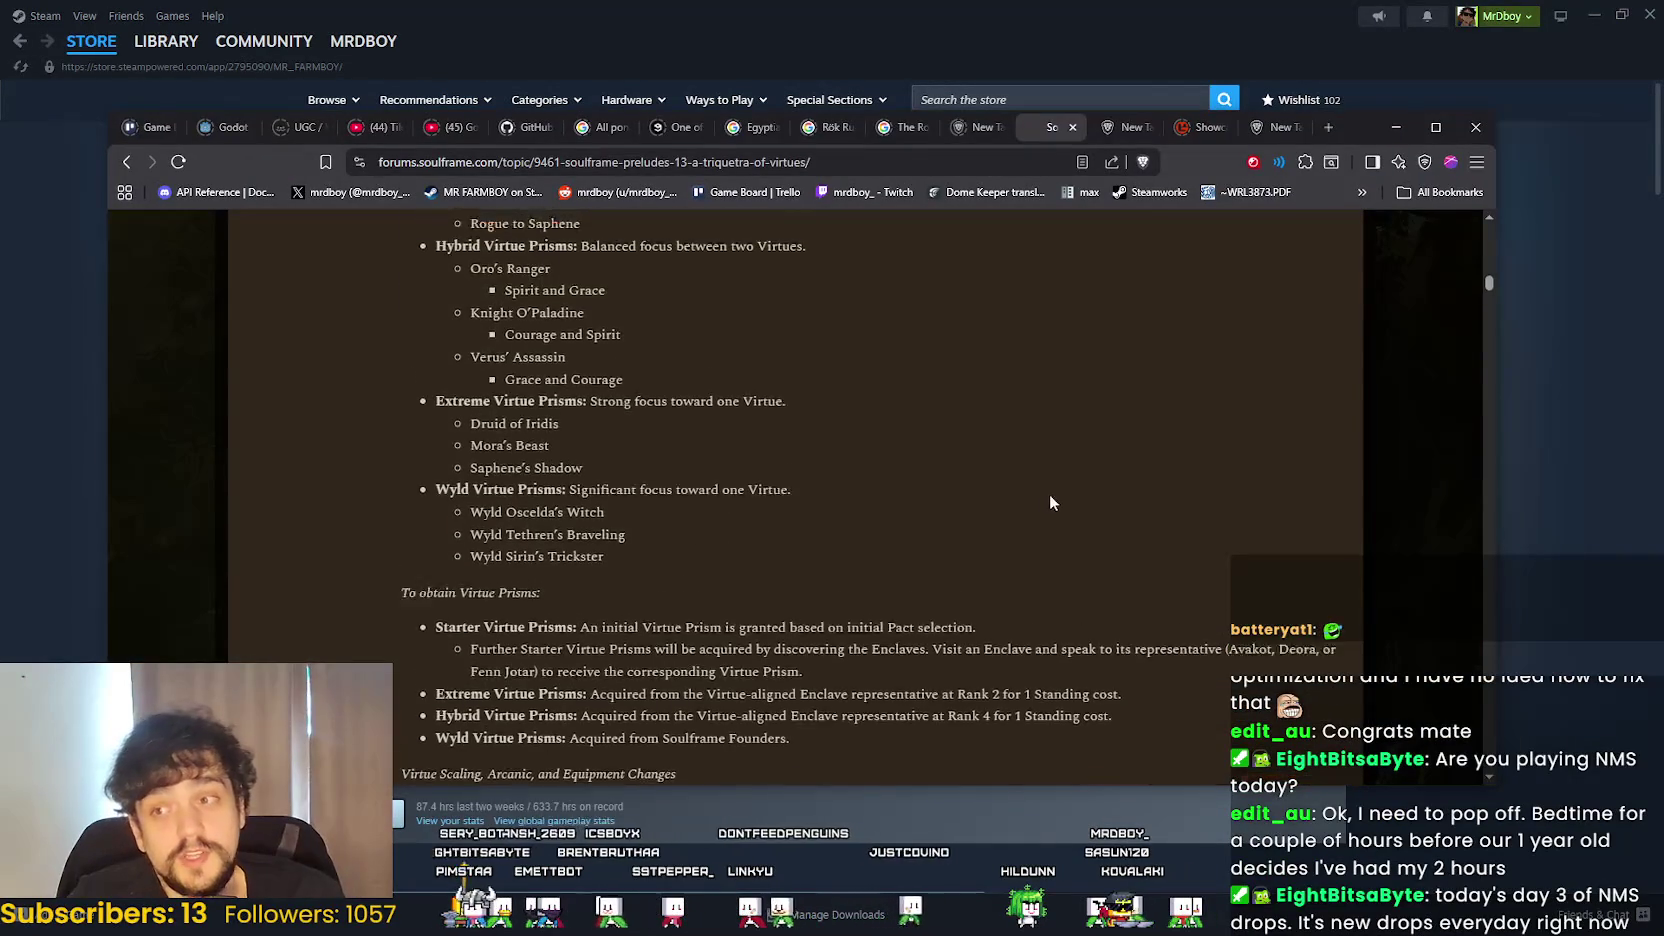
pyautogui.scroll(10, 1059, 518)
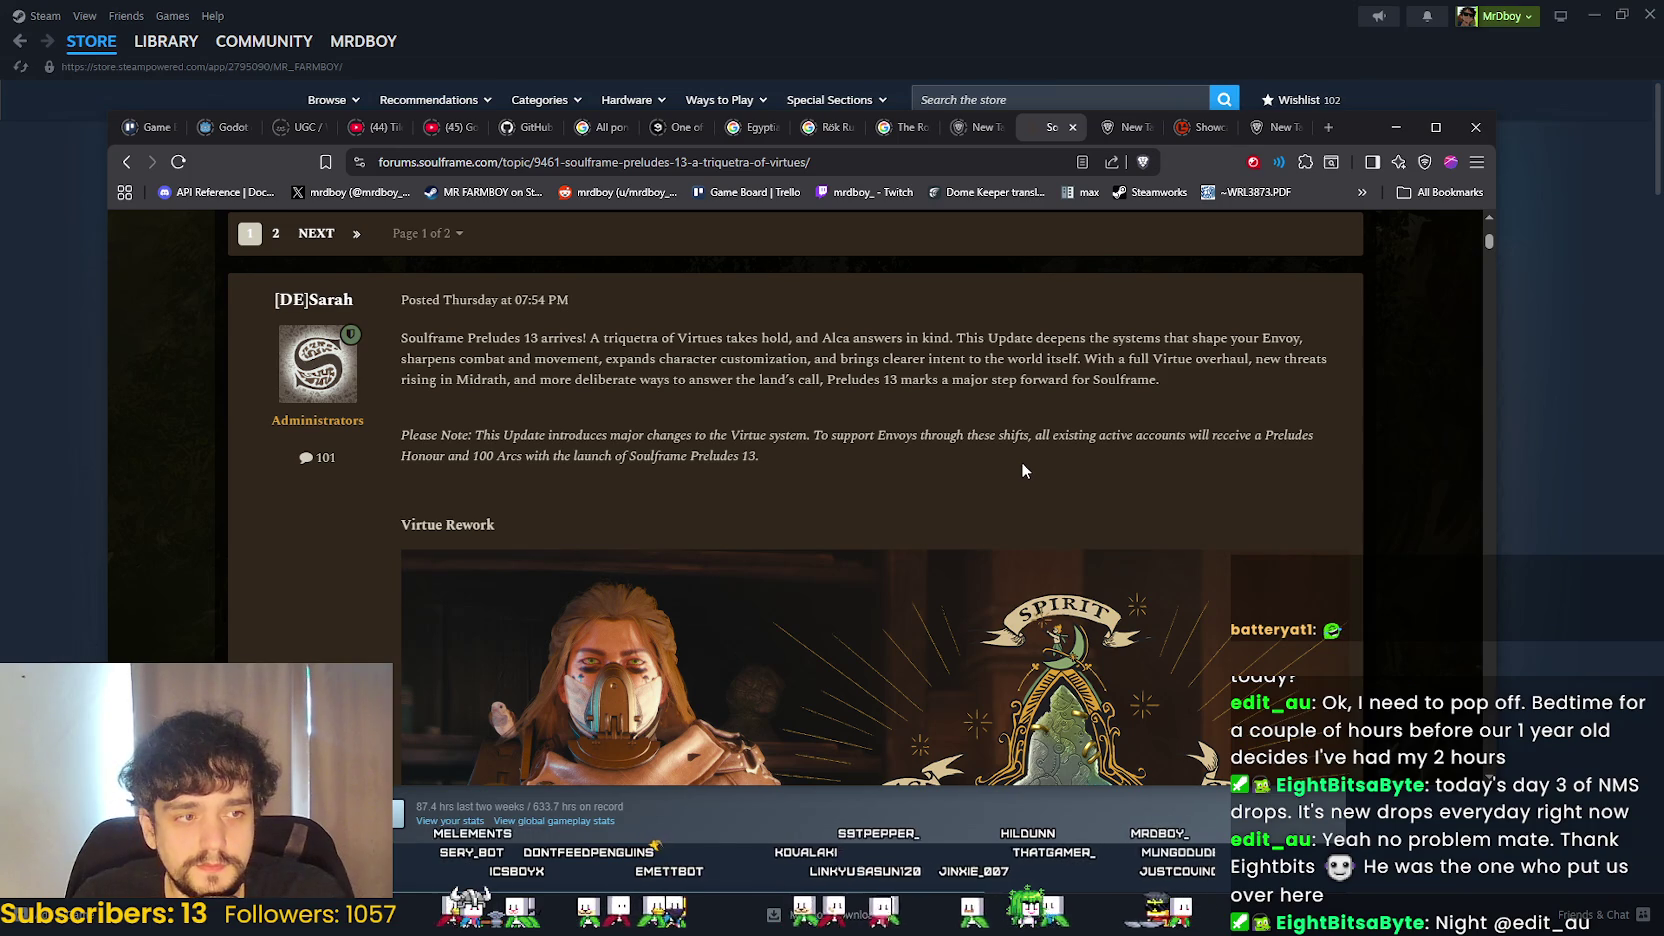
pyautogui.scroll(3, 1022, 468)
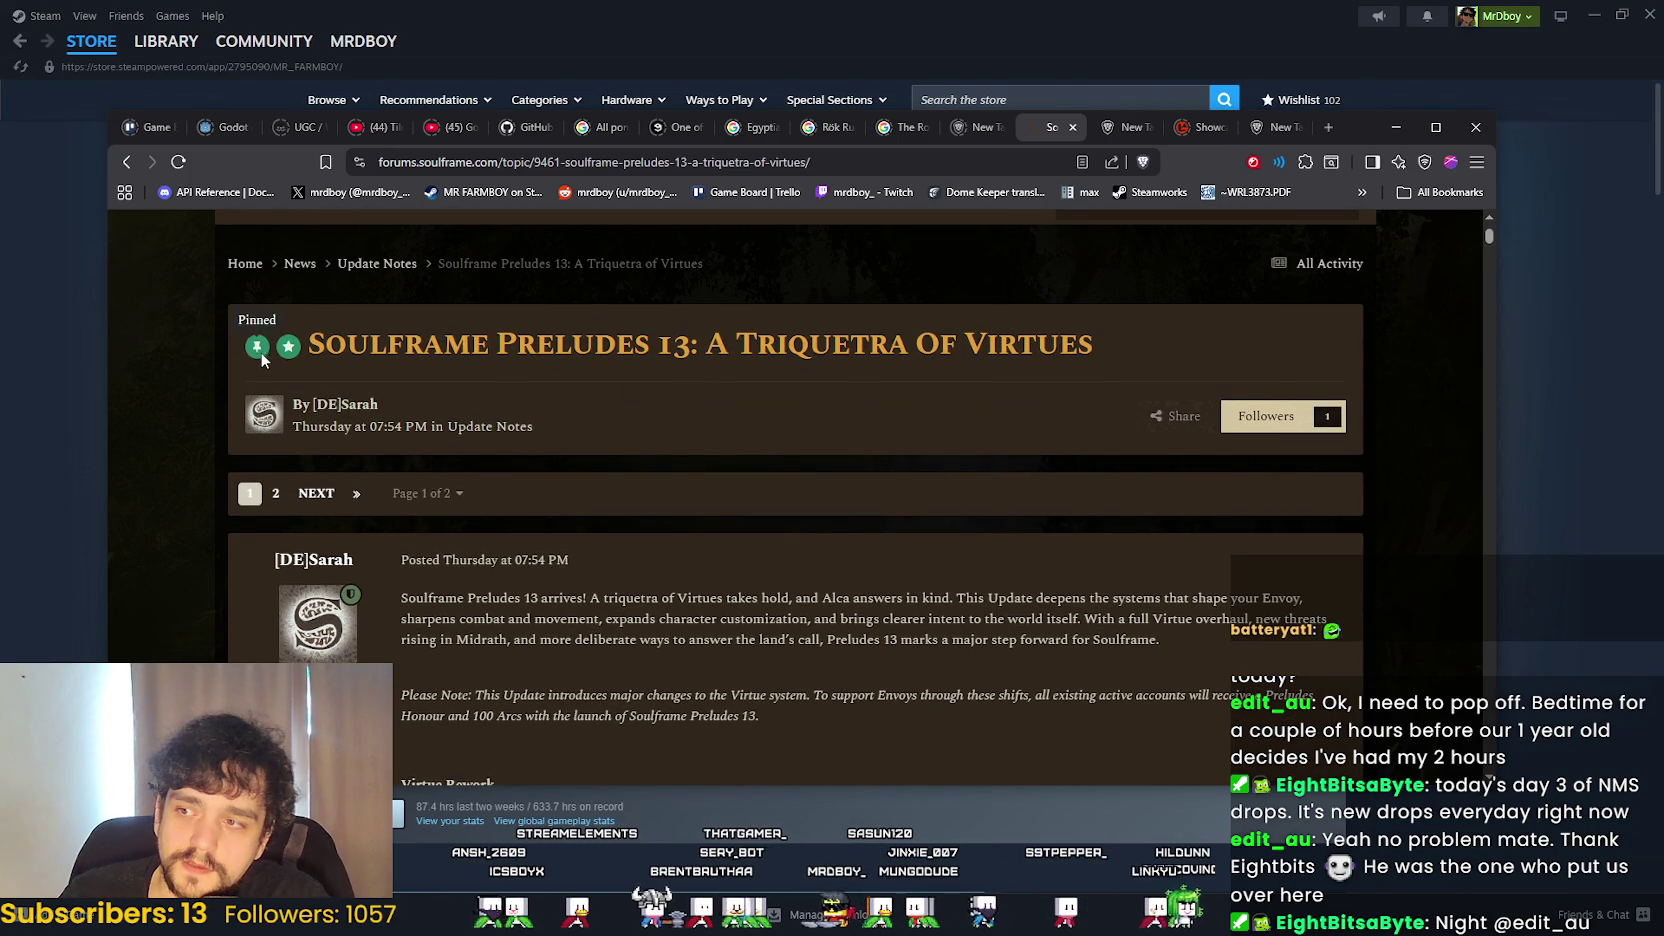
pyautogui.scroll(-3, 543, 580)
pyautogui.scroll(3, 543, 580)
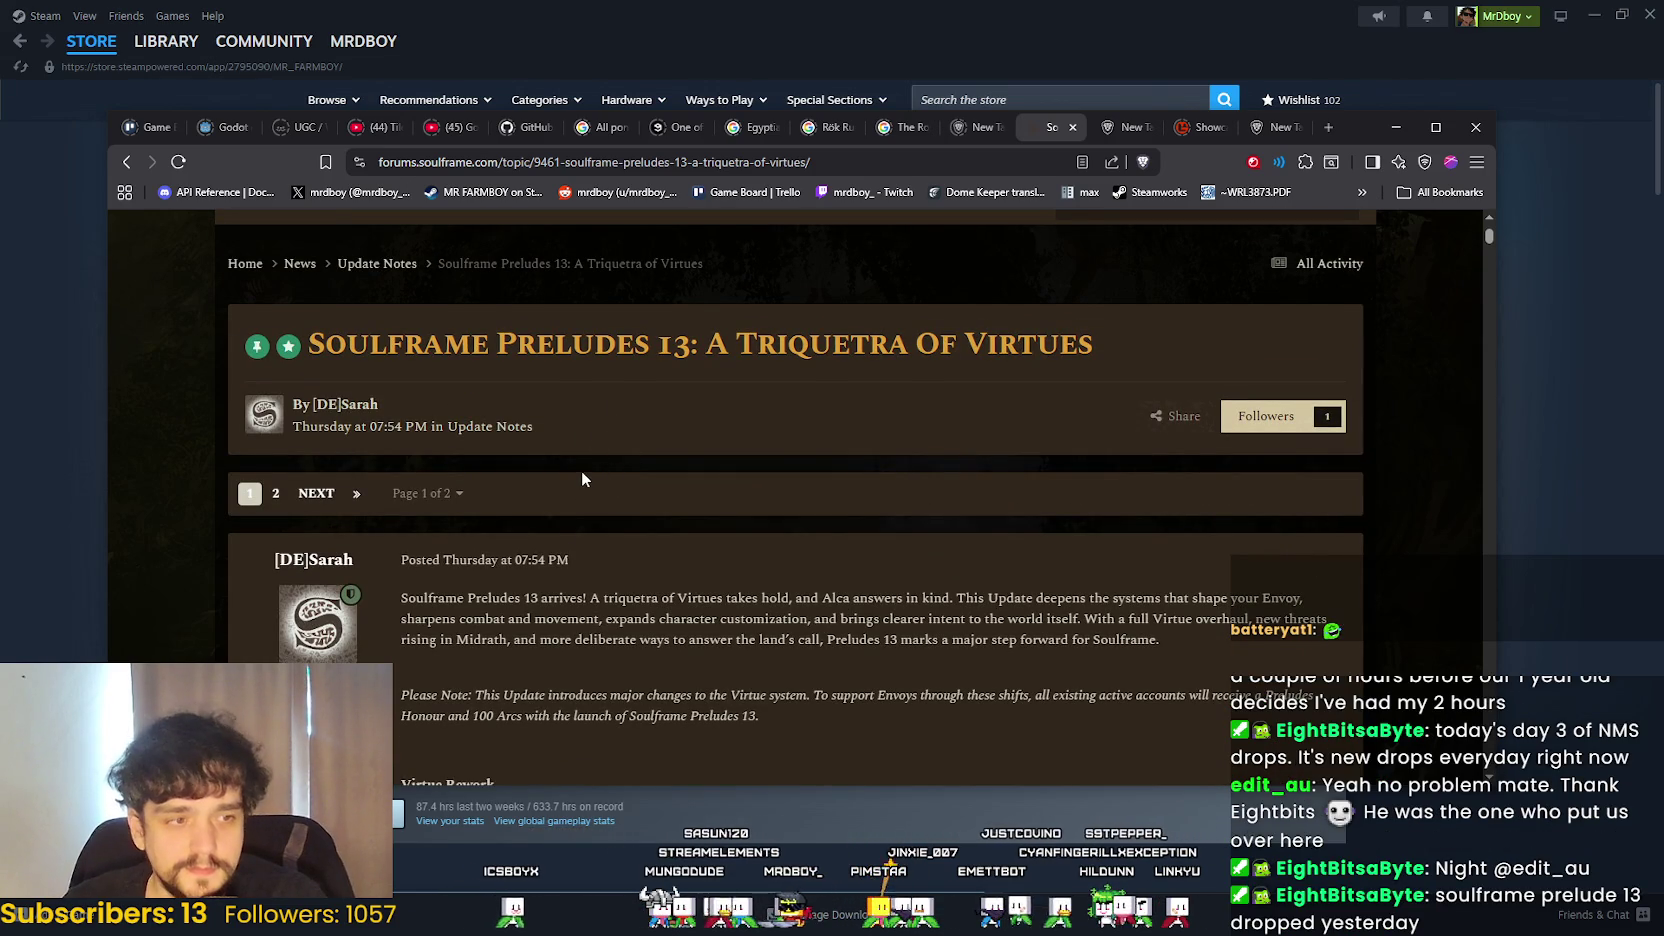
pyautogui.scroll(-9, 592, 420)
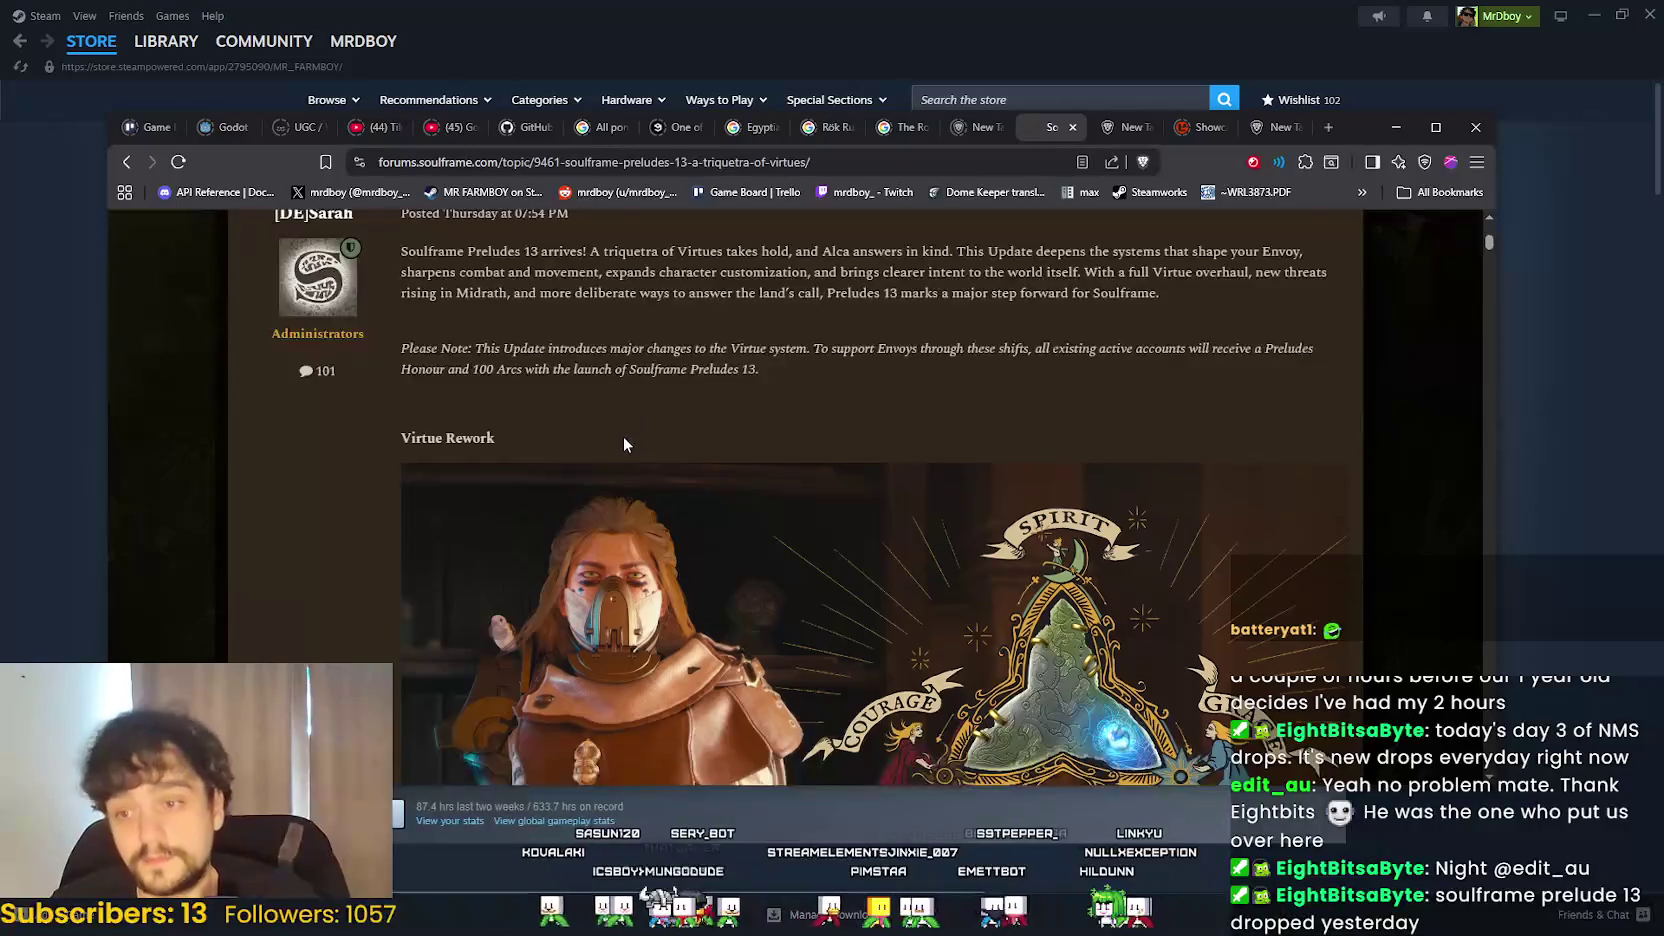
pyautogui.scroll(-10, 640, 449)
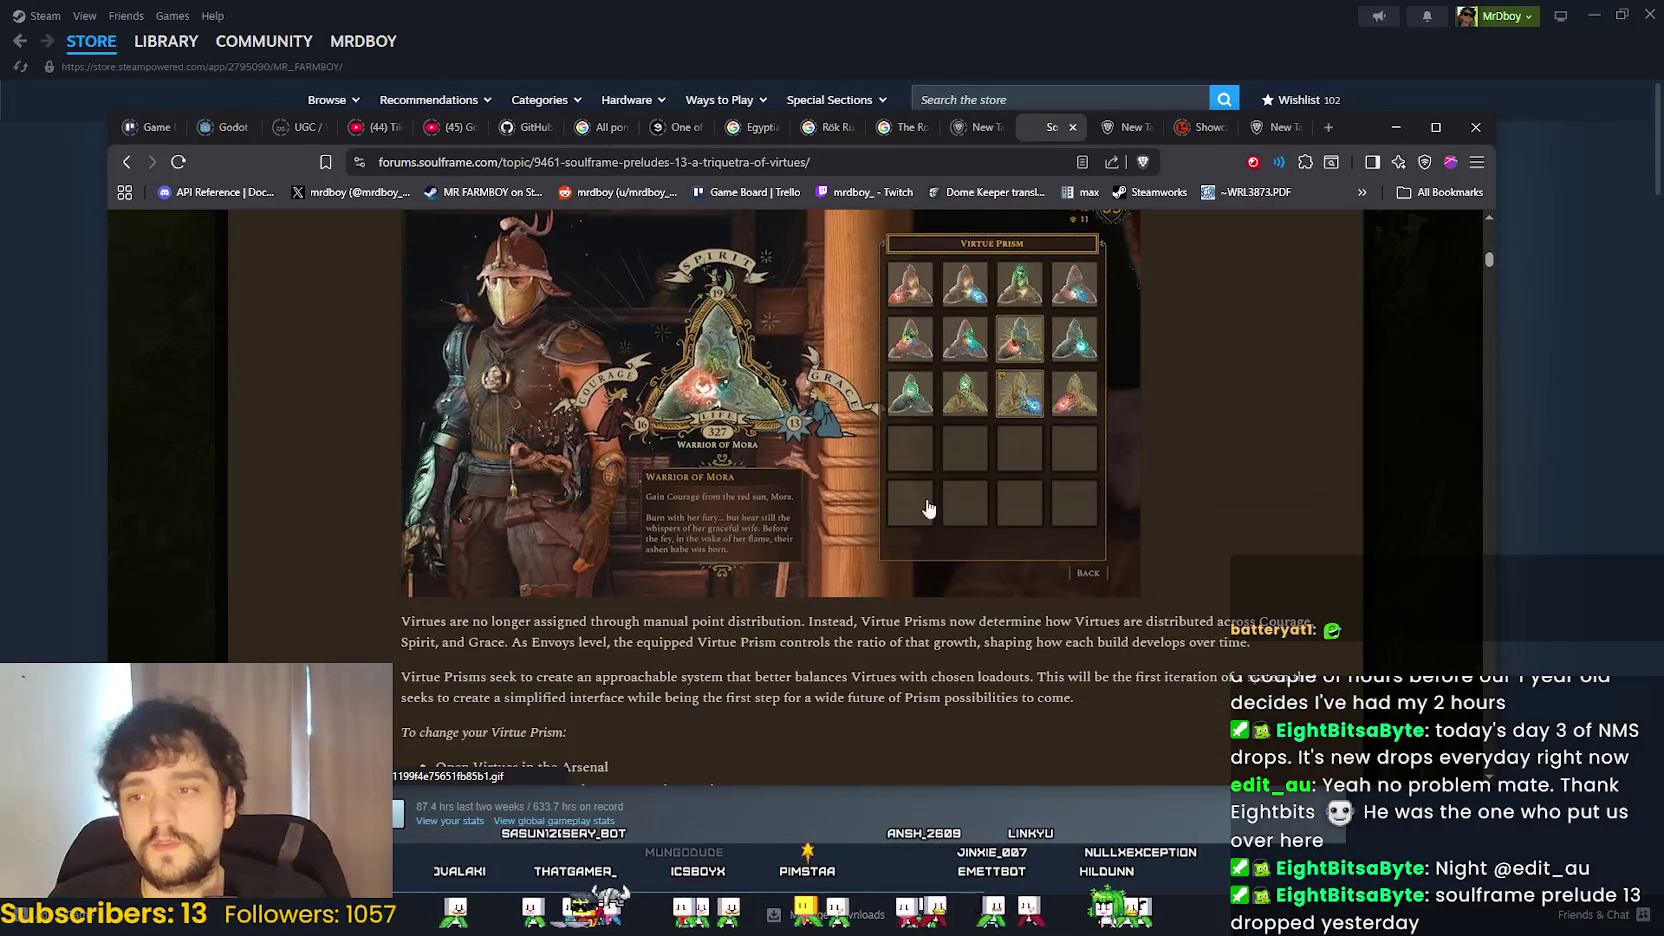
pyautogui.scroll(-5, 1034, 716)
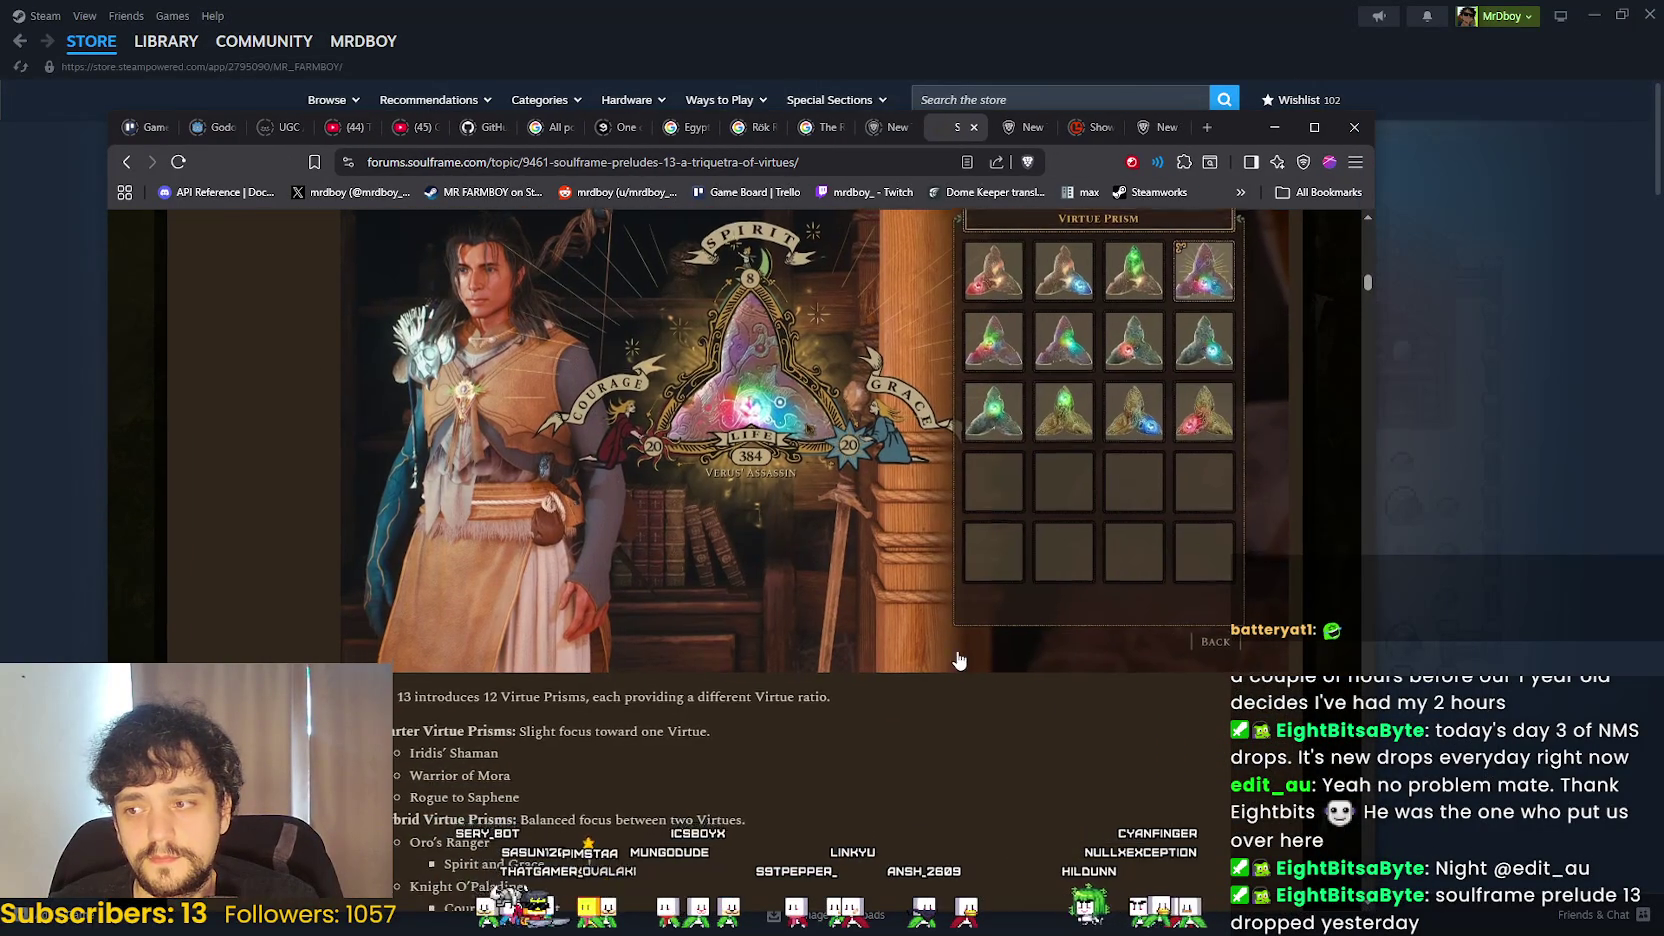
pyautogui.scroll(-8, 977, 664)
pyautogui.scroll(-8, 977, 664)
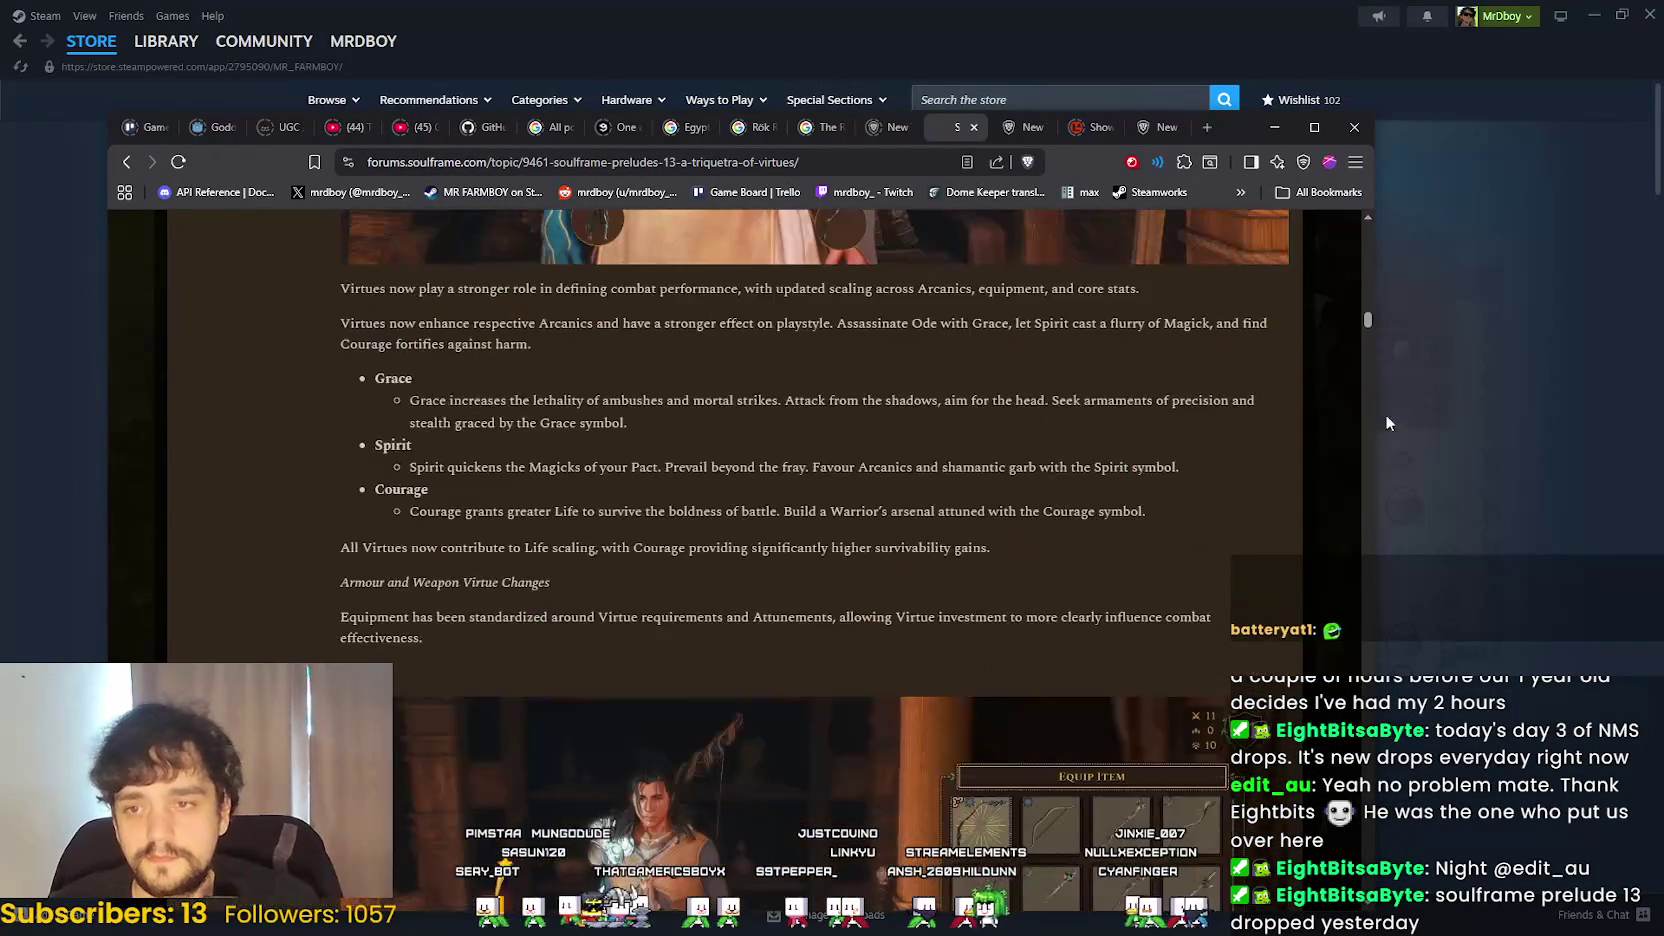
pyautogui.moveTo(1368, 316); pyautogui.dragTo(1386, 534)
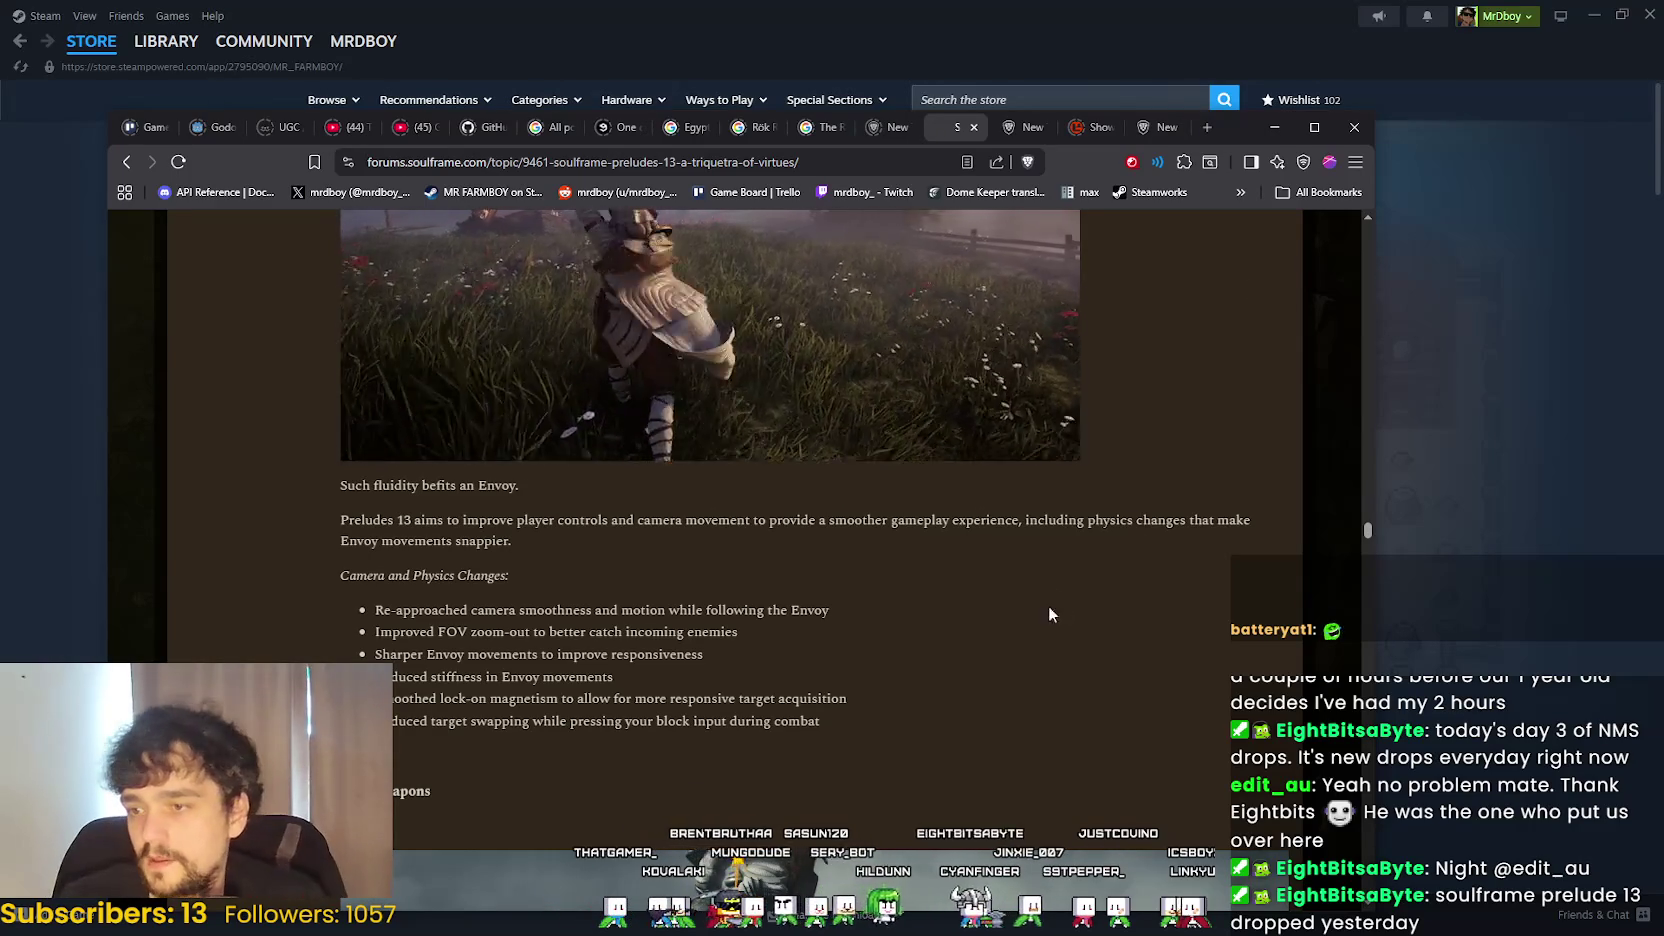
pyautogui.scroll(5, 1040, 643)
pyautogui.scroll(3, 1344, 416)
pyautogui.click(1277, 129)
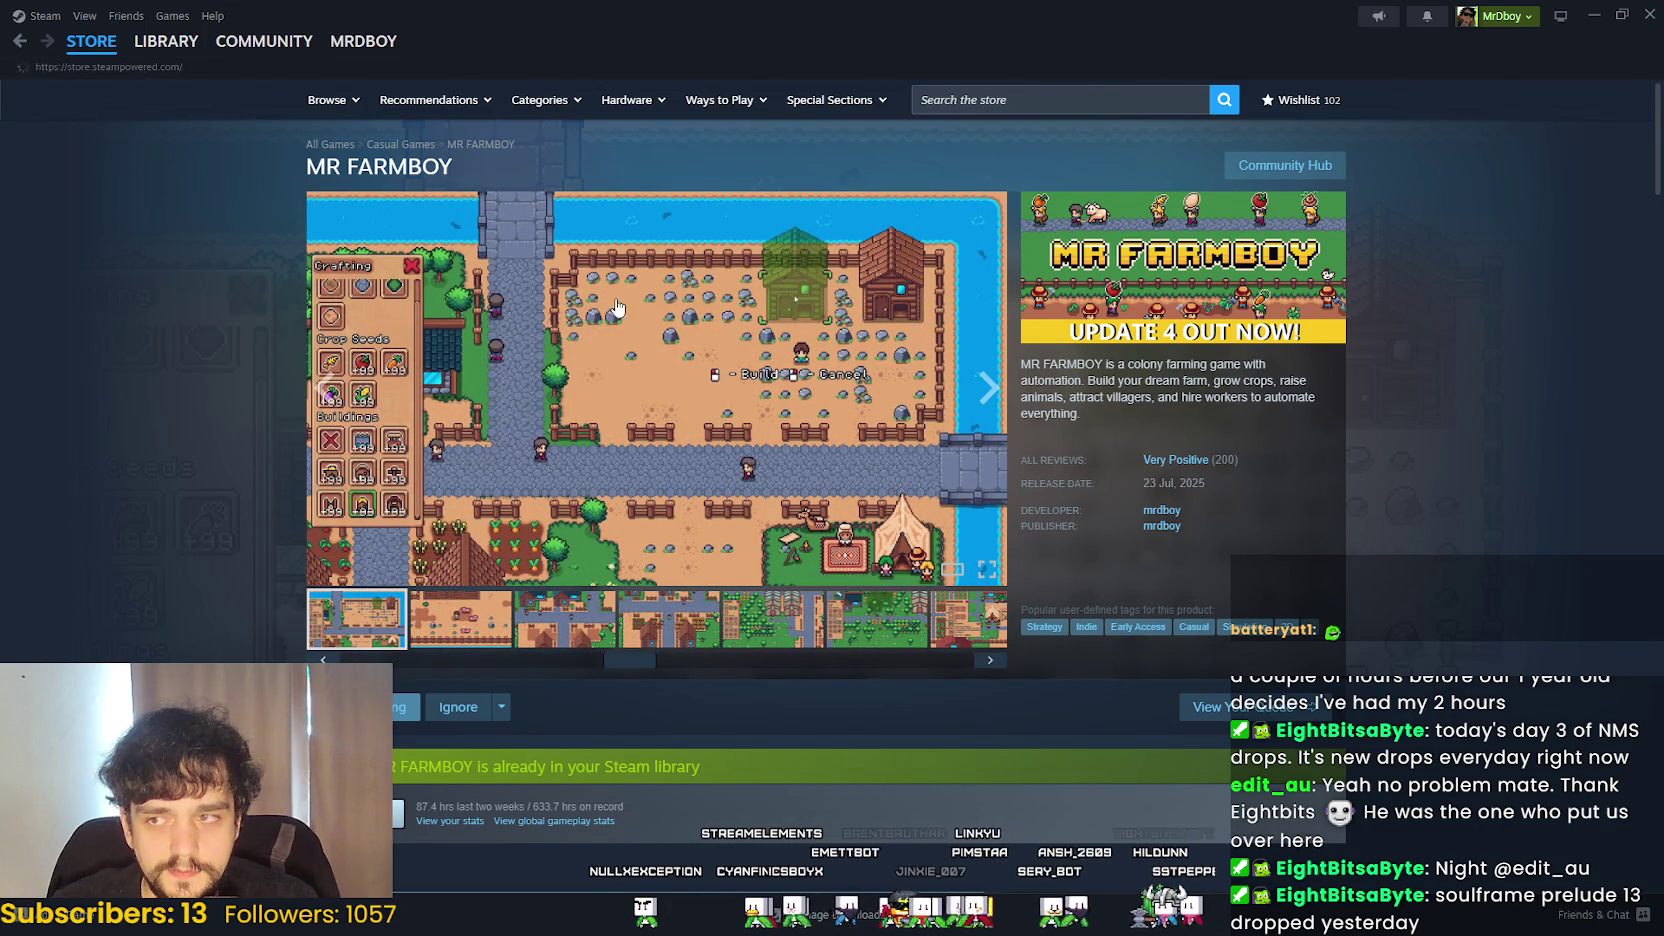
# - Go from the library to No Man's Sky's community hub and open the Not Recommended review (373.3 hrs)
pyautogui.click(166, 41)
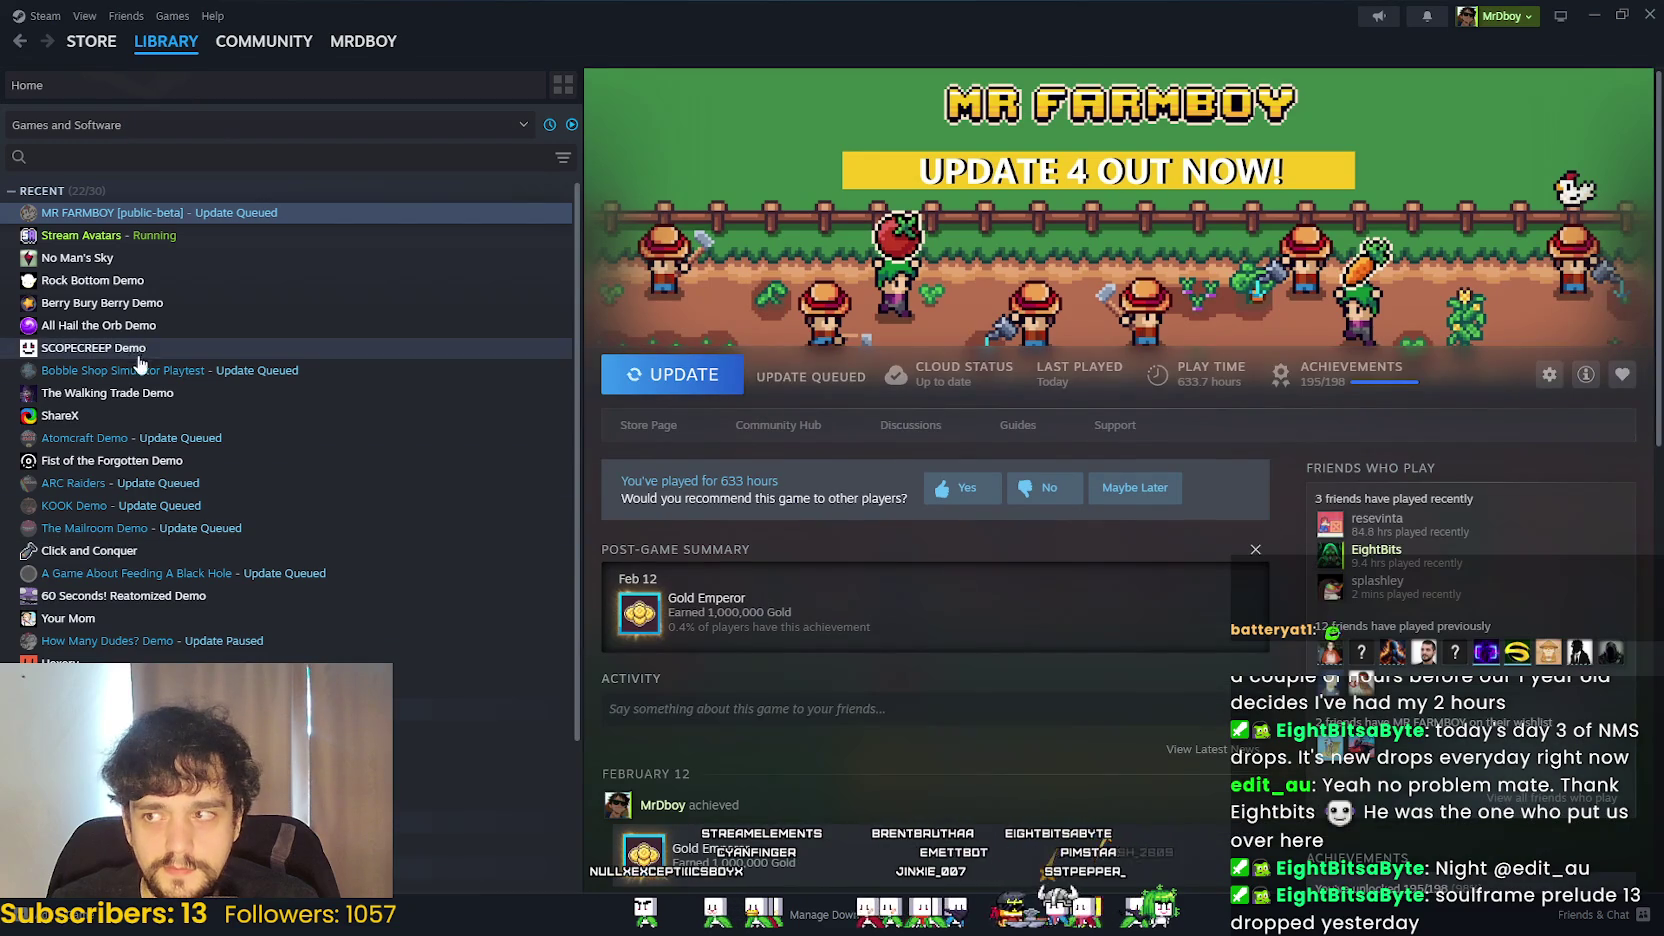
pyautogui.click(124, 262)
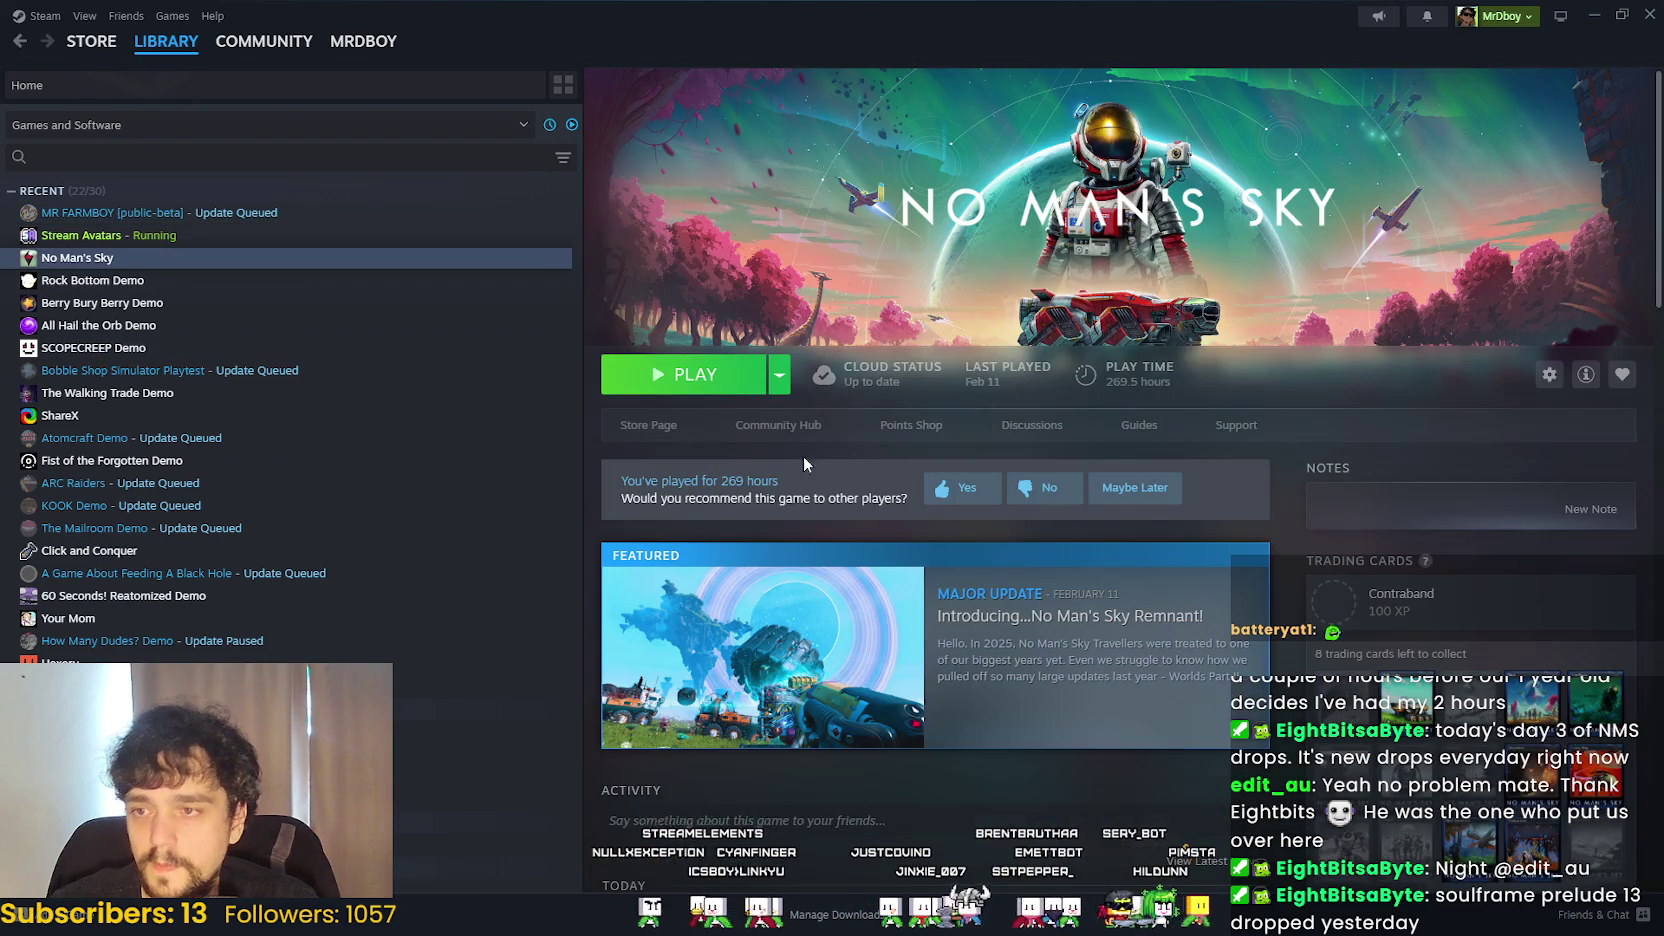
pyautogui.click(772, 424)
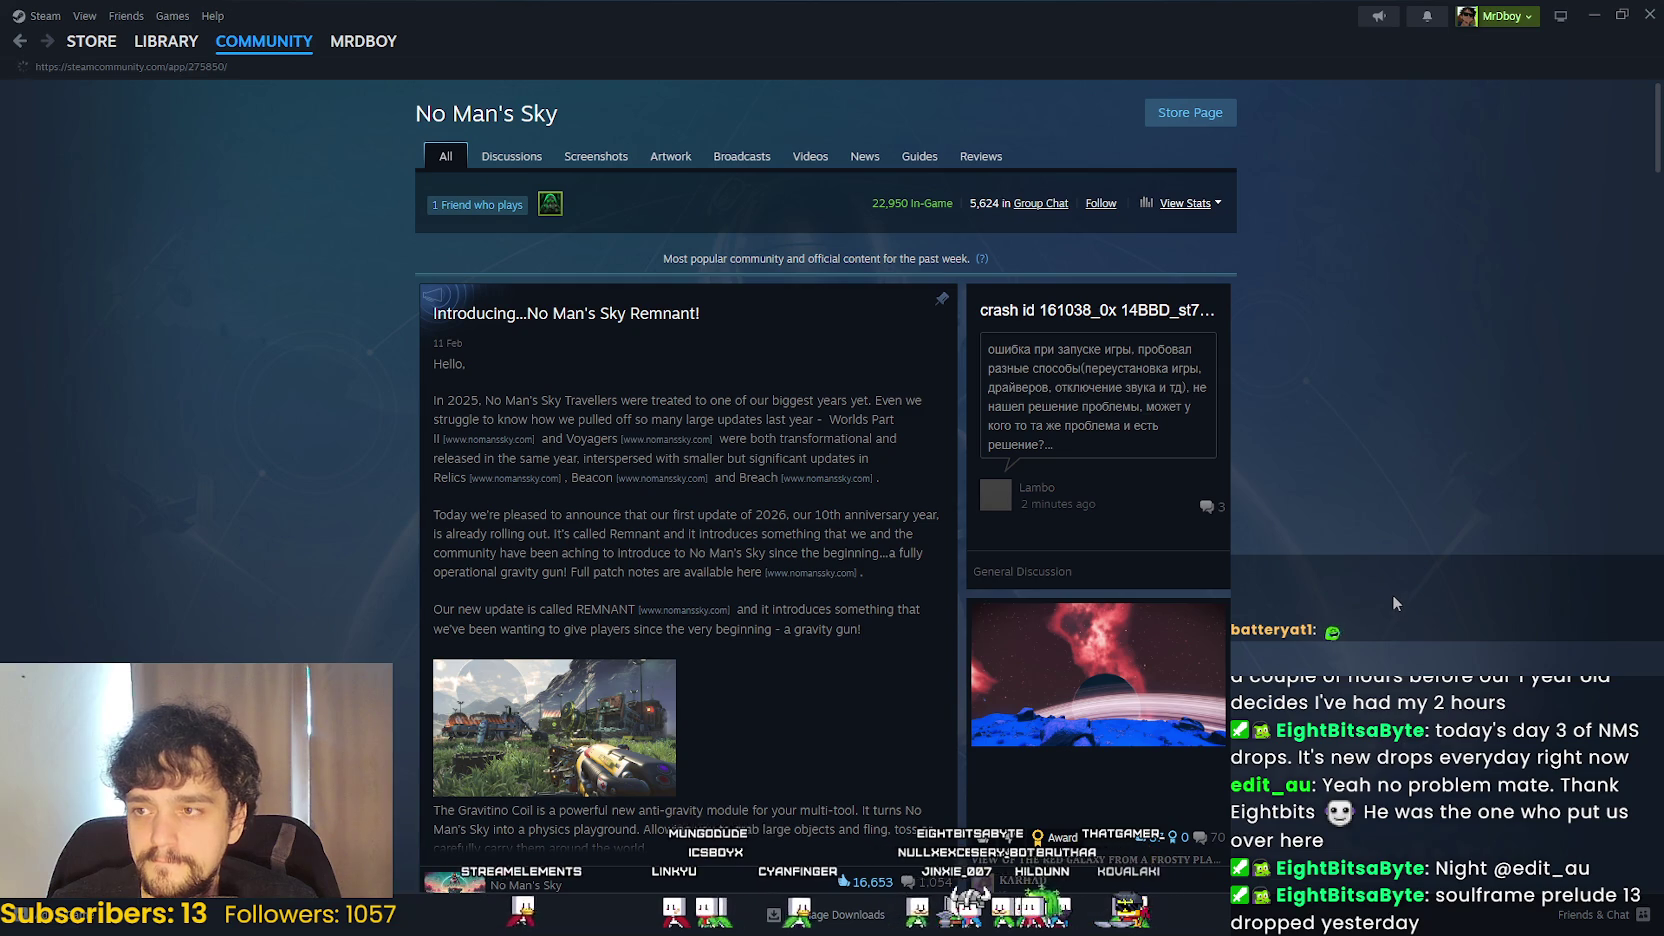
pyautogui.scroll(-4, 1391, 594)
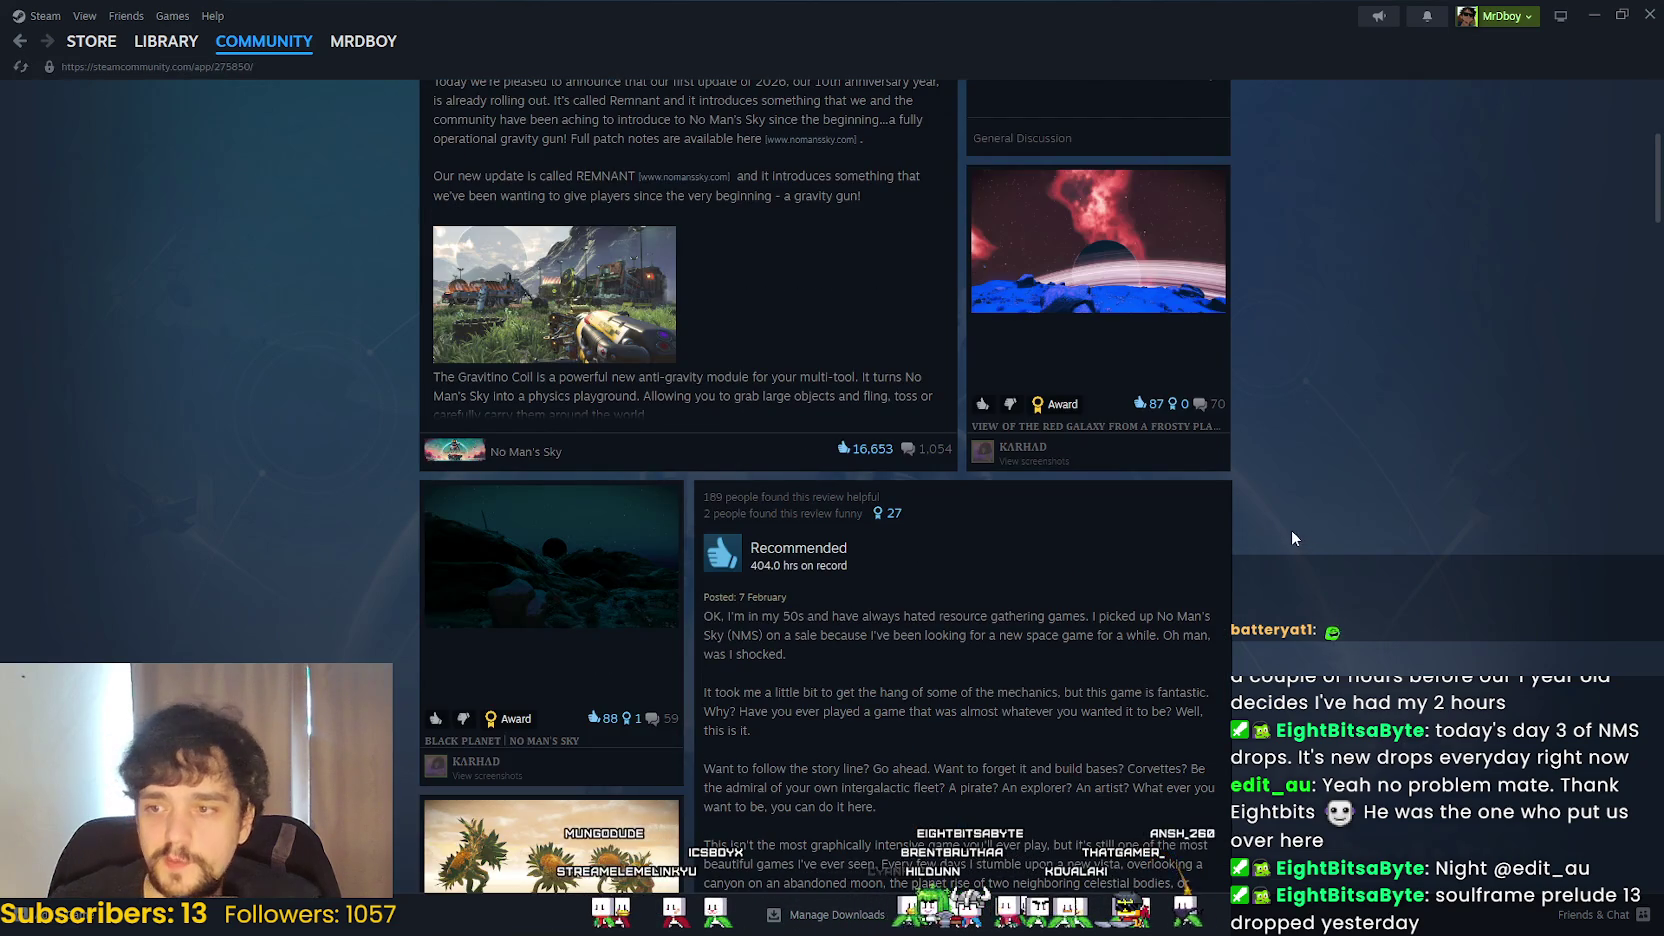
pyautogui.scroll(4, 1285, 533)
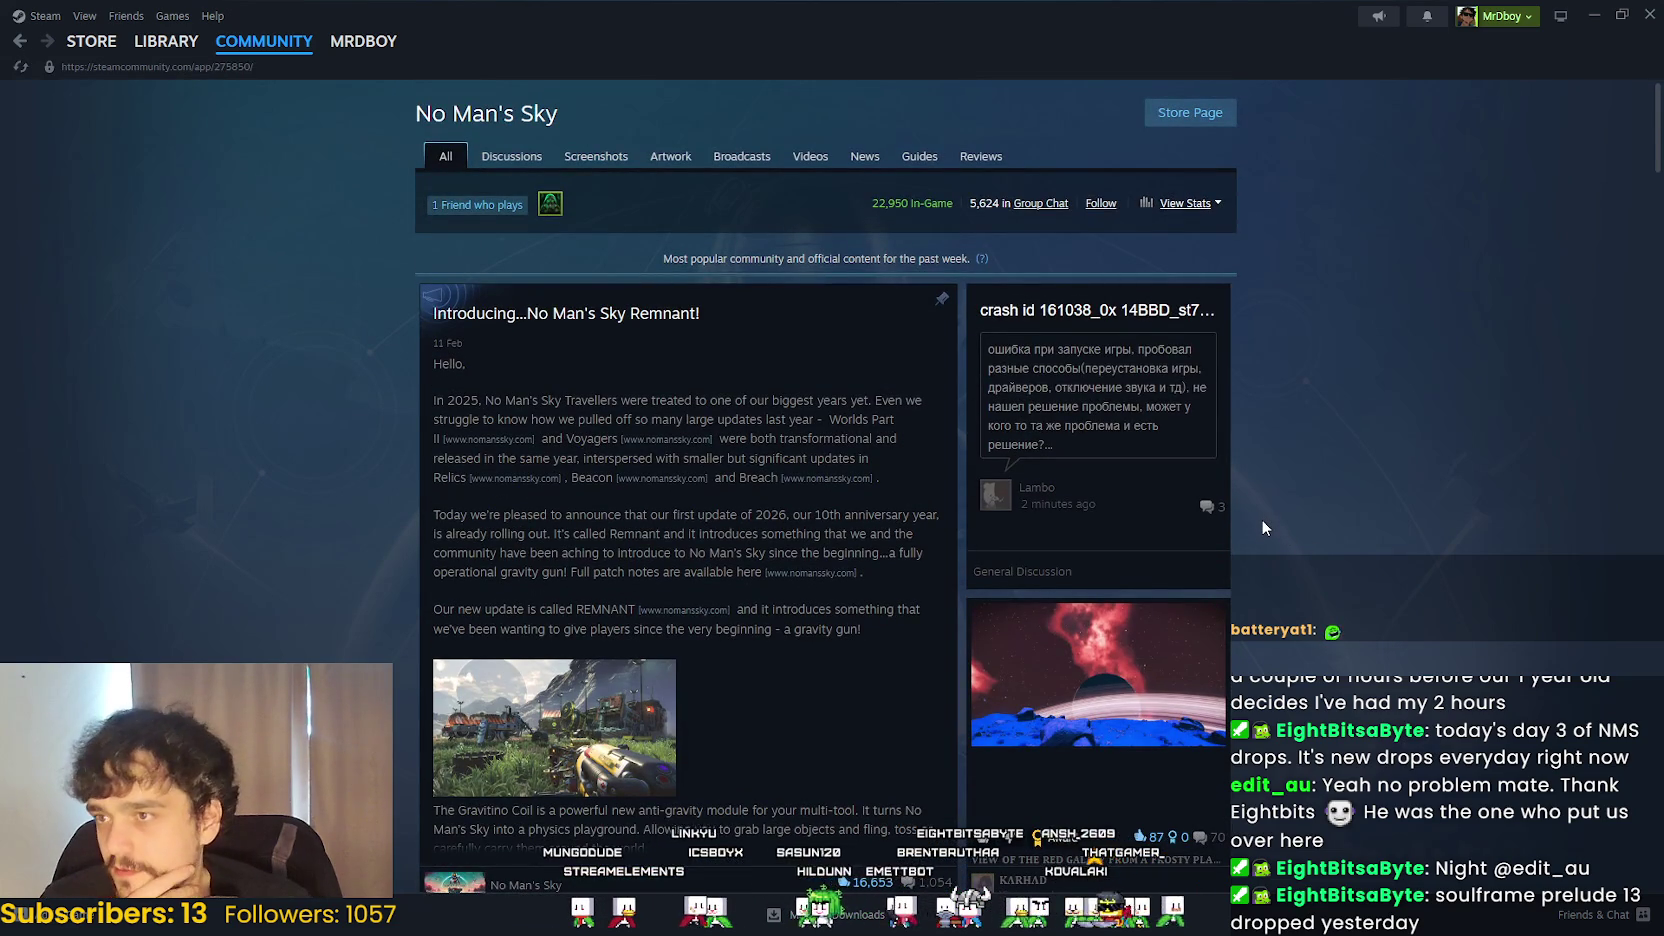
pyautogui.scroll(-8, 1262, 527)
pyautogui.scroll(-14, 1256, 537)
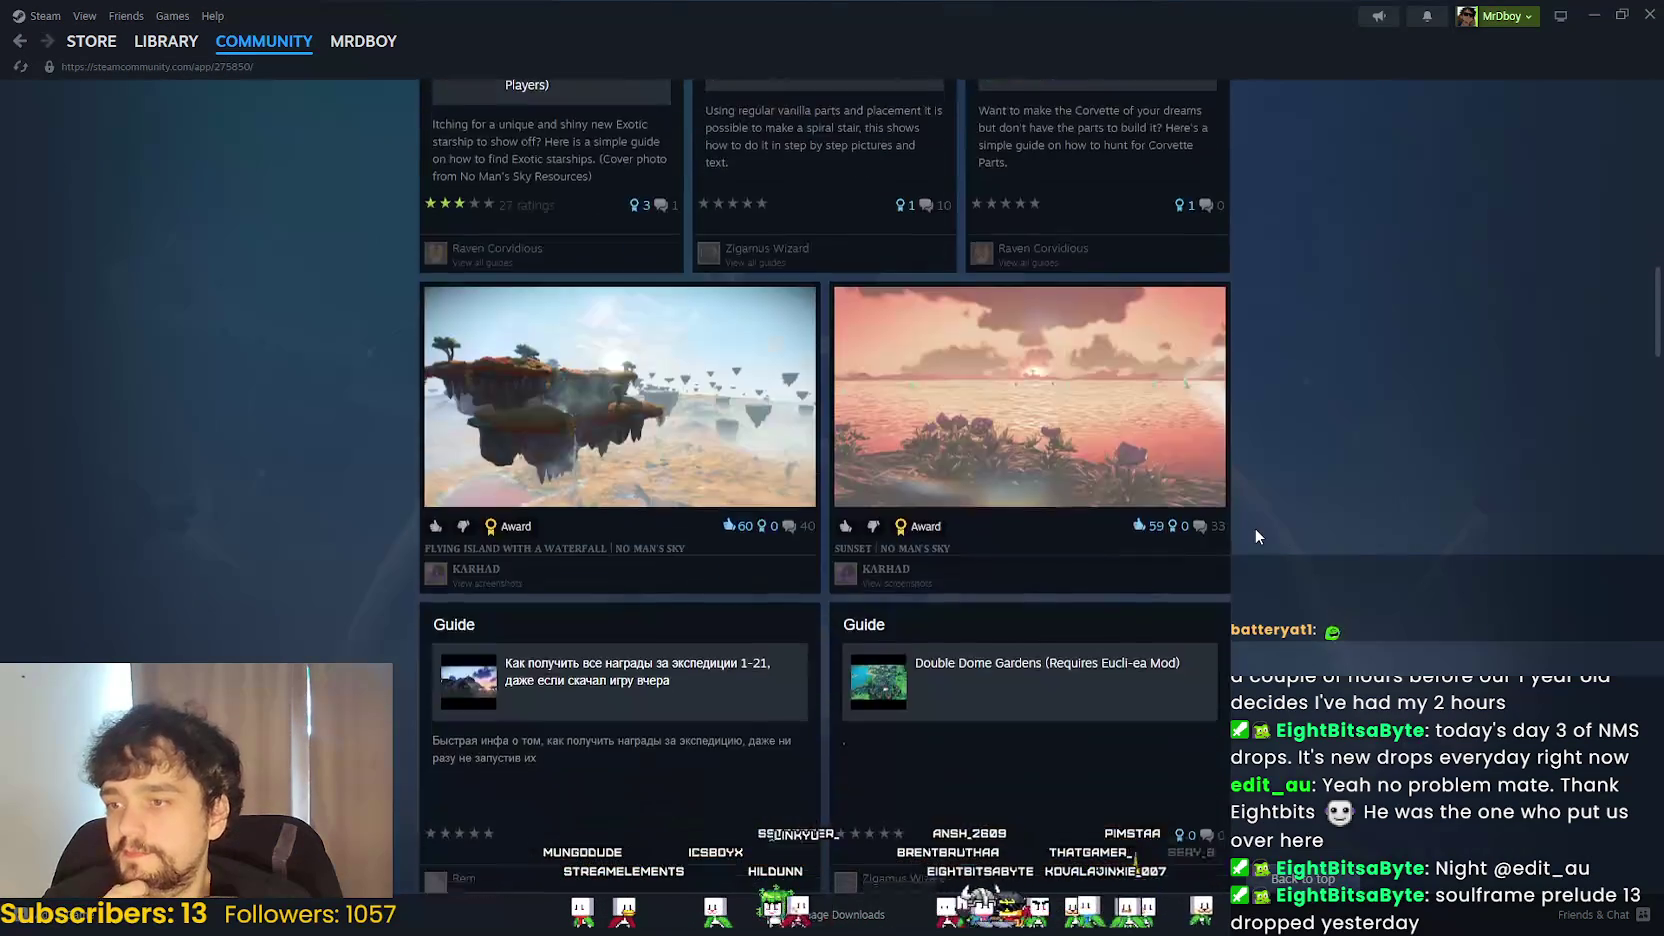
pyautogui.scroll(-10, 1247, 512)
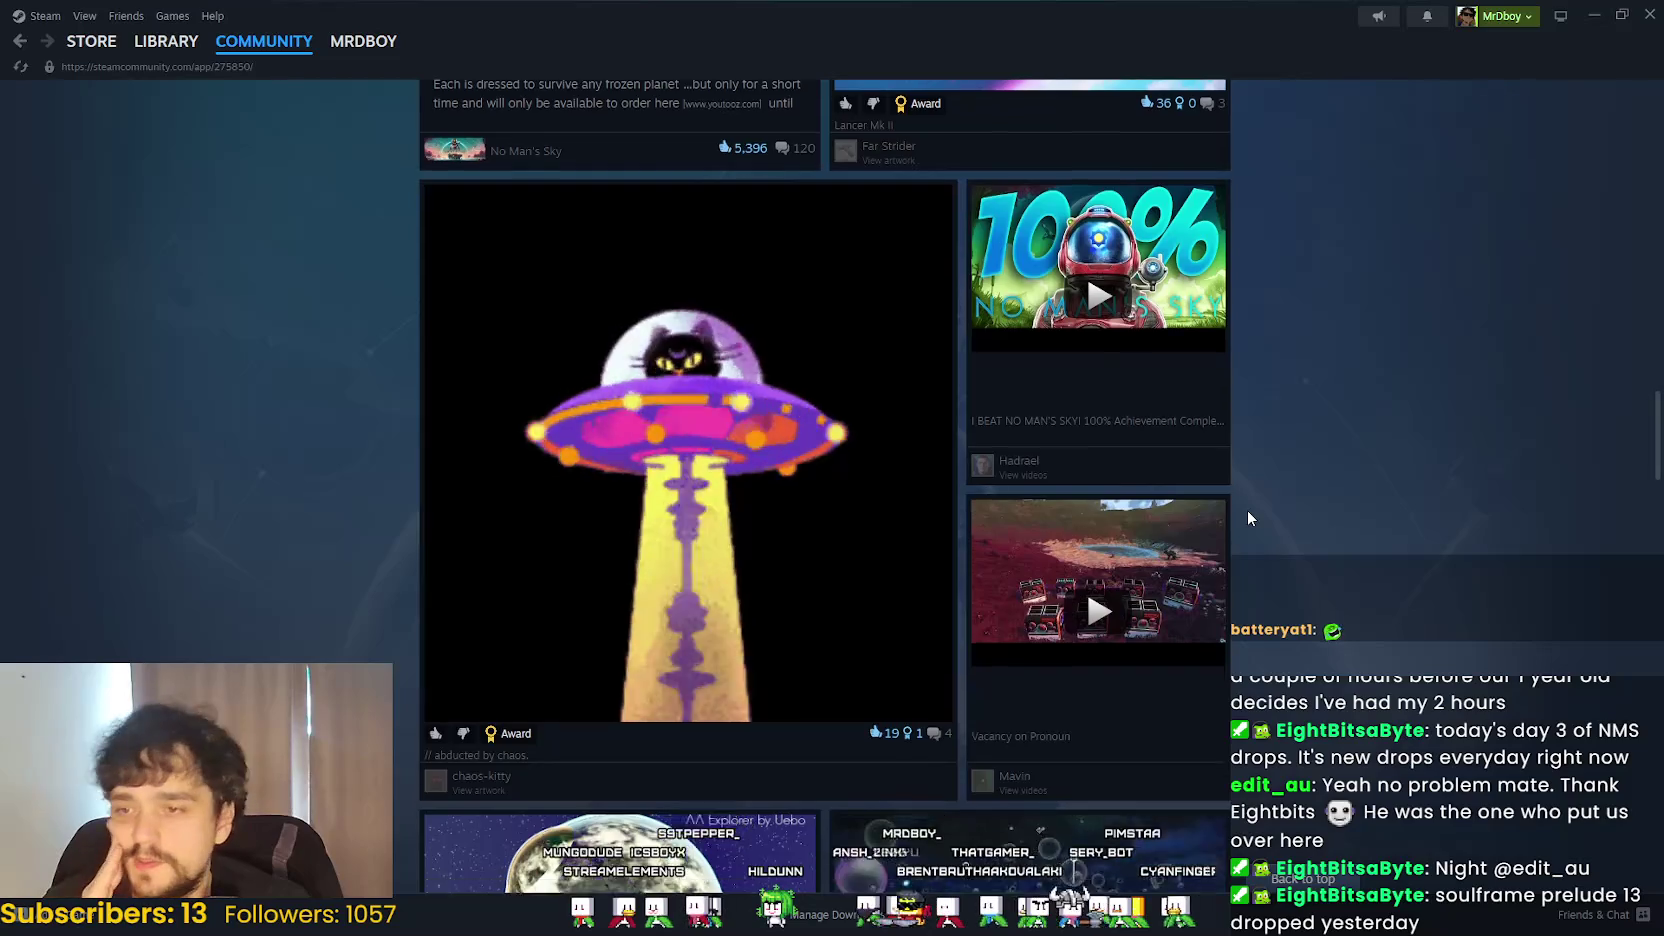
pyautogui.scroll(-1, 1248, 511)
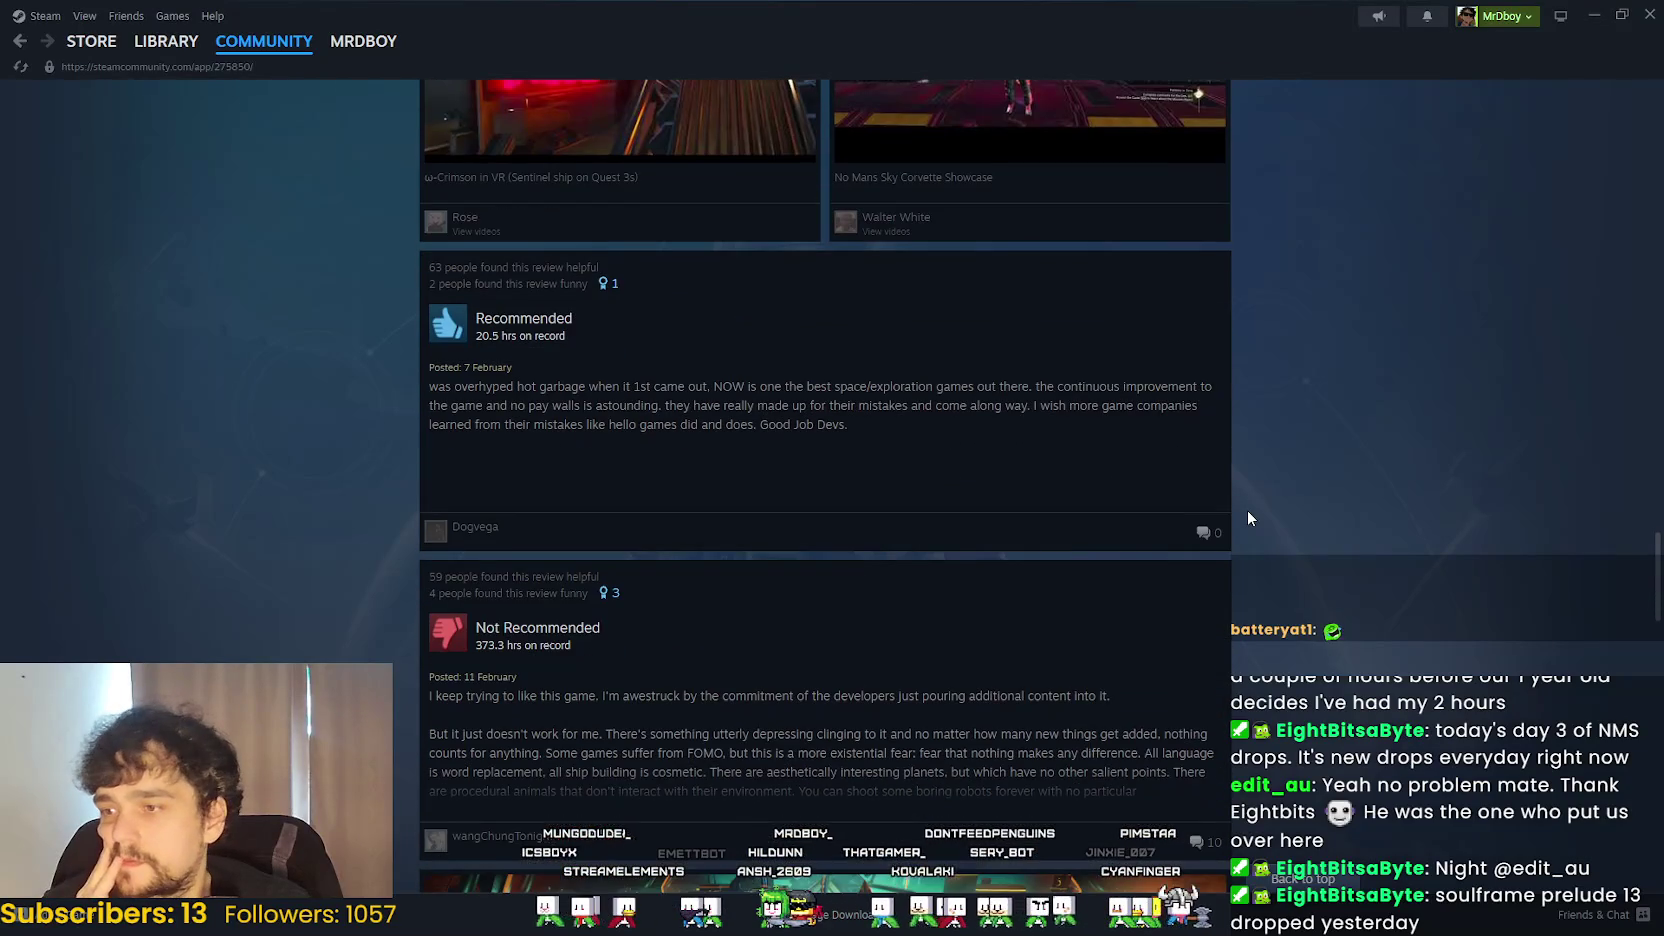
pyautogui.scroll(-1, 1246, 509)
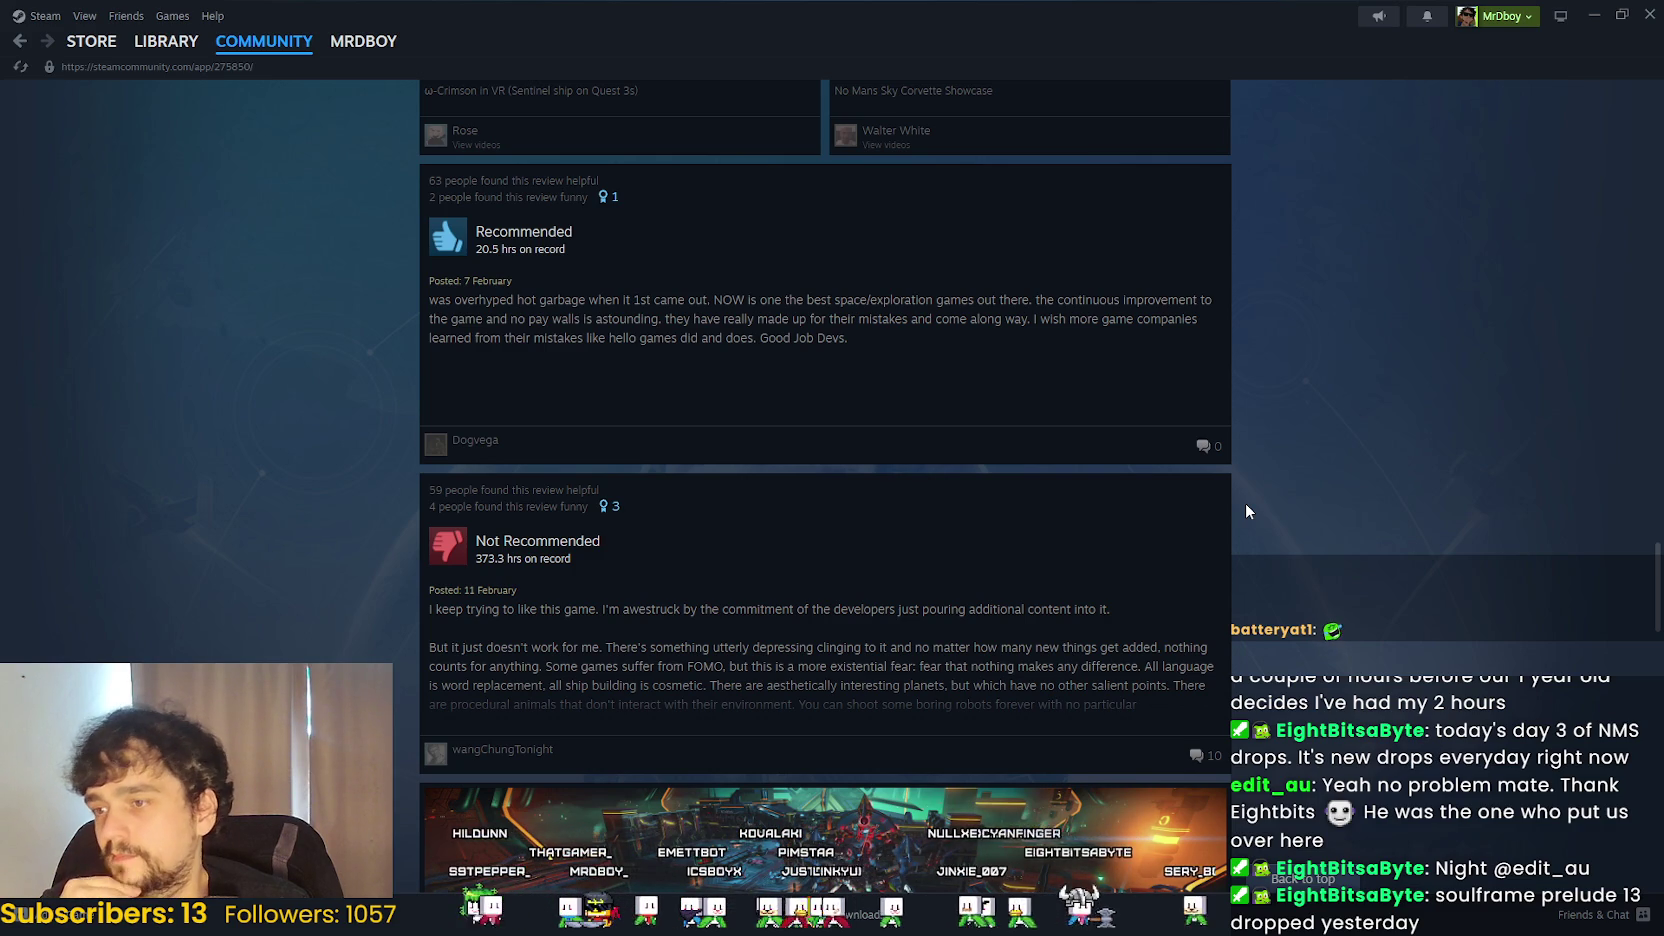
pyautogui.scroll(-1, 831, 485)
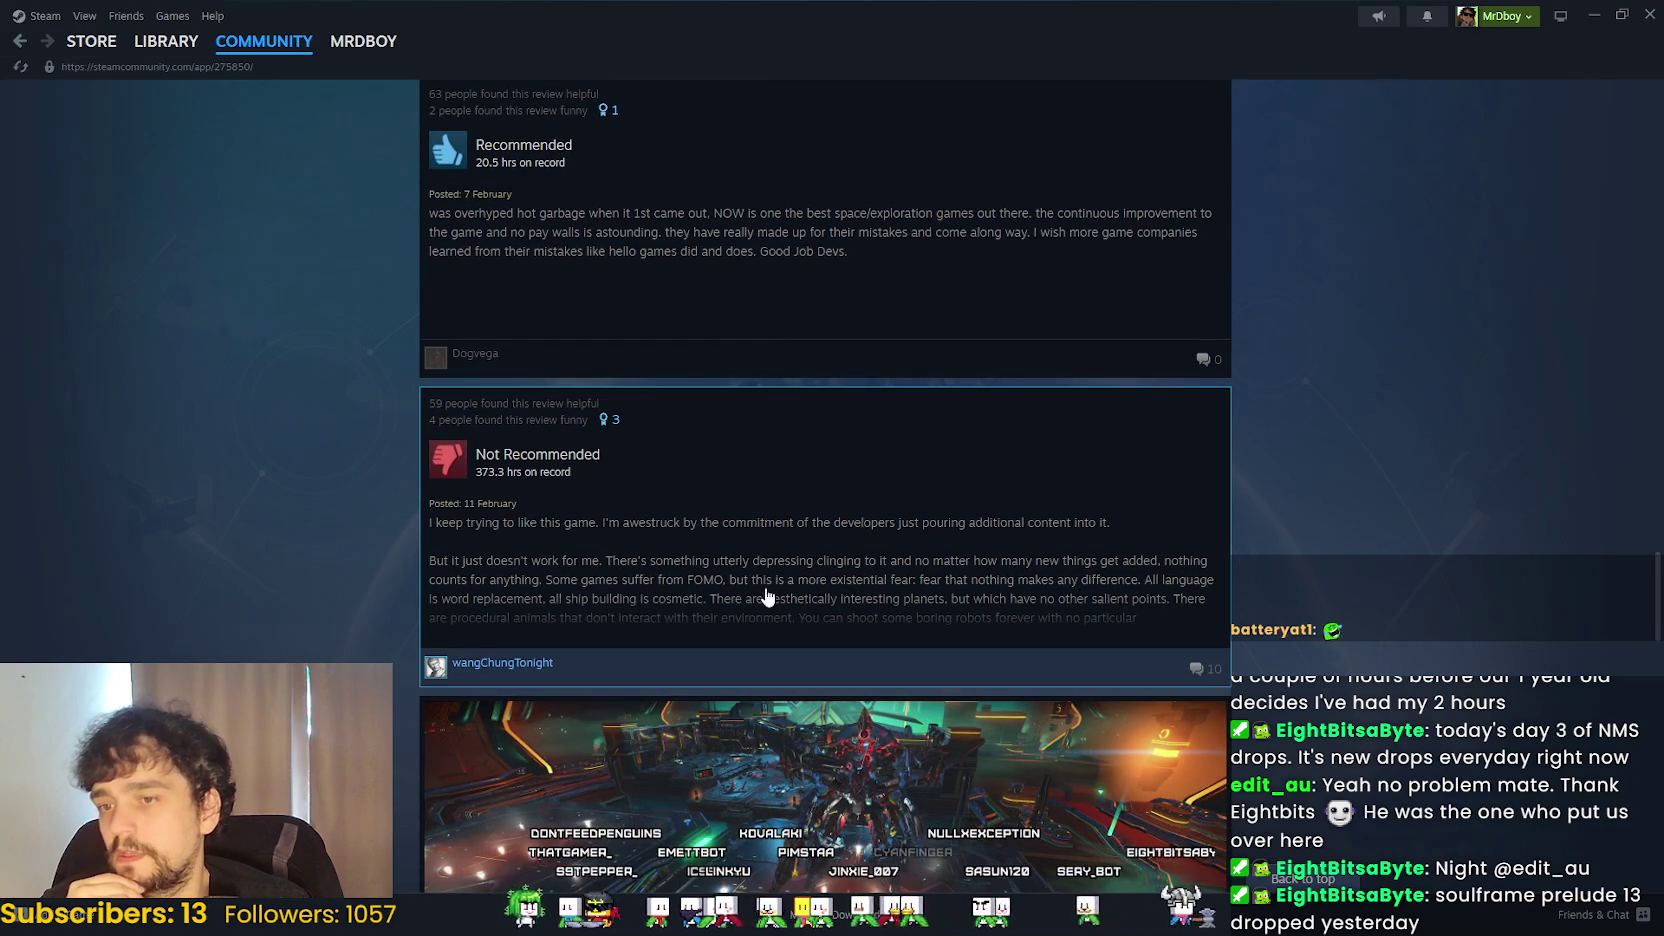
pyautogui.click(665, 541)
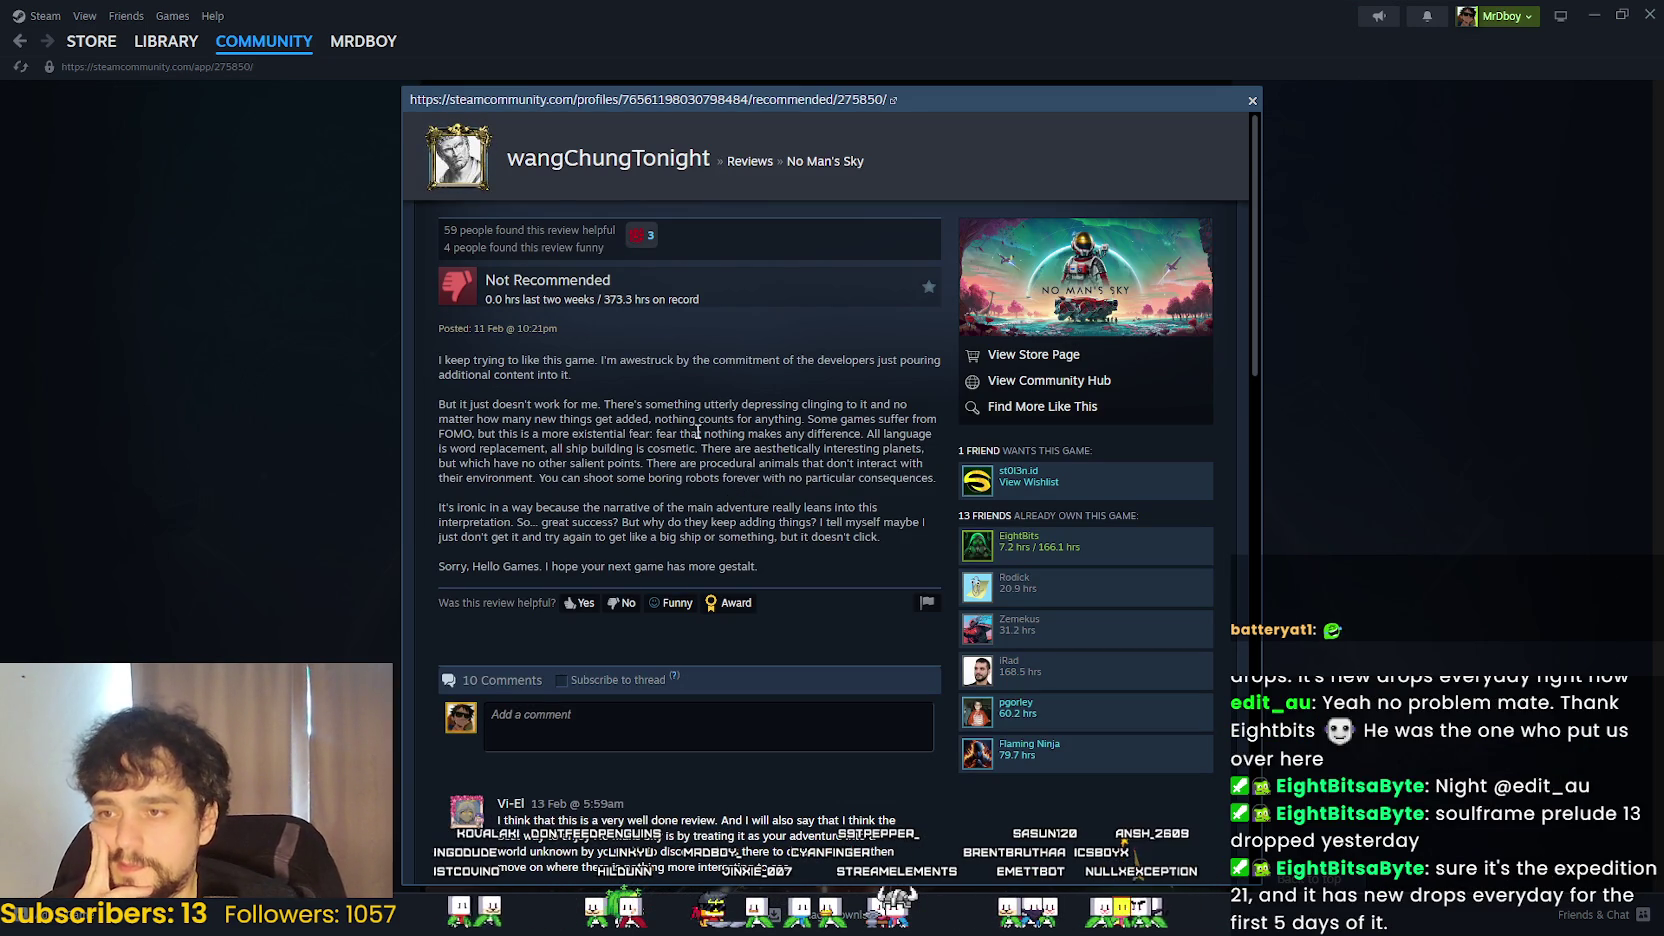
# - Highlight review paragraphs while reading, clear the selection, and close the review overlay
pyautogui.moveTo(430, 394)
pyautogui.mouseDown()
pyautogui.moveTo(575, 420)
pyautogui.moveTo(610, 245)
pyautogui.moveTo(700, 450)
pyautogui.moveTo(927, 440)
pyautogui.mouseUp()
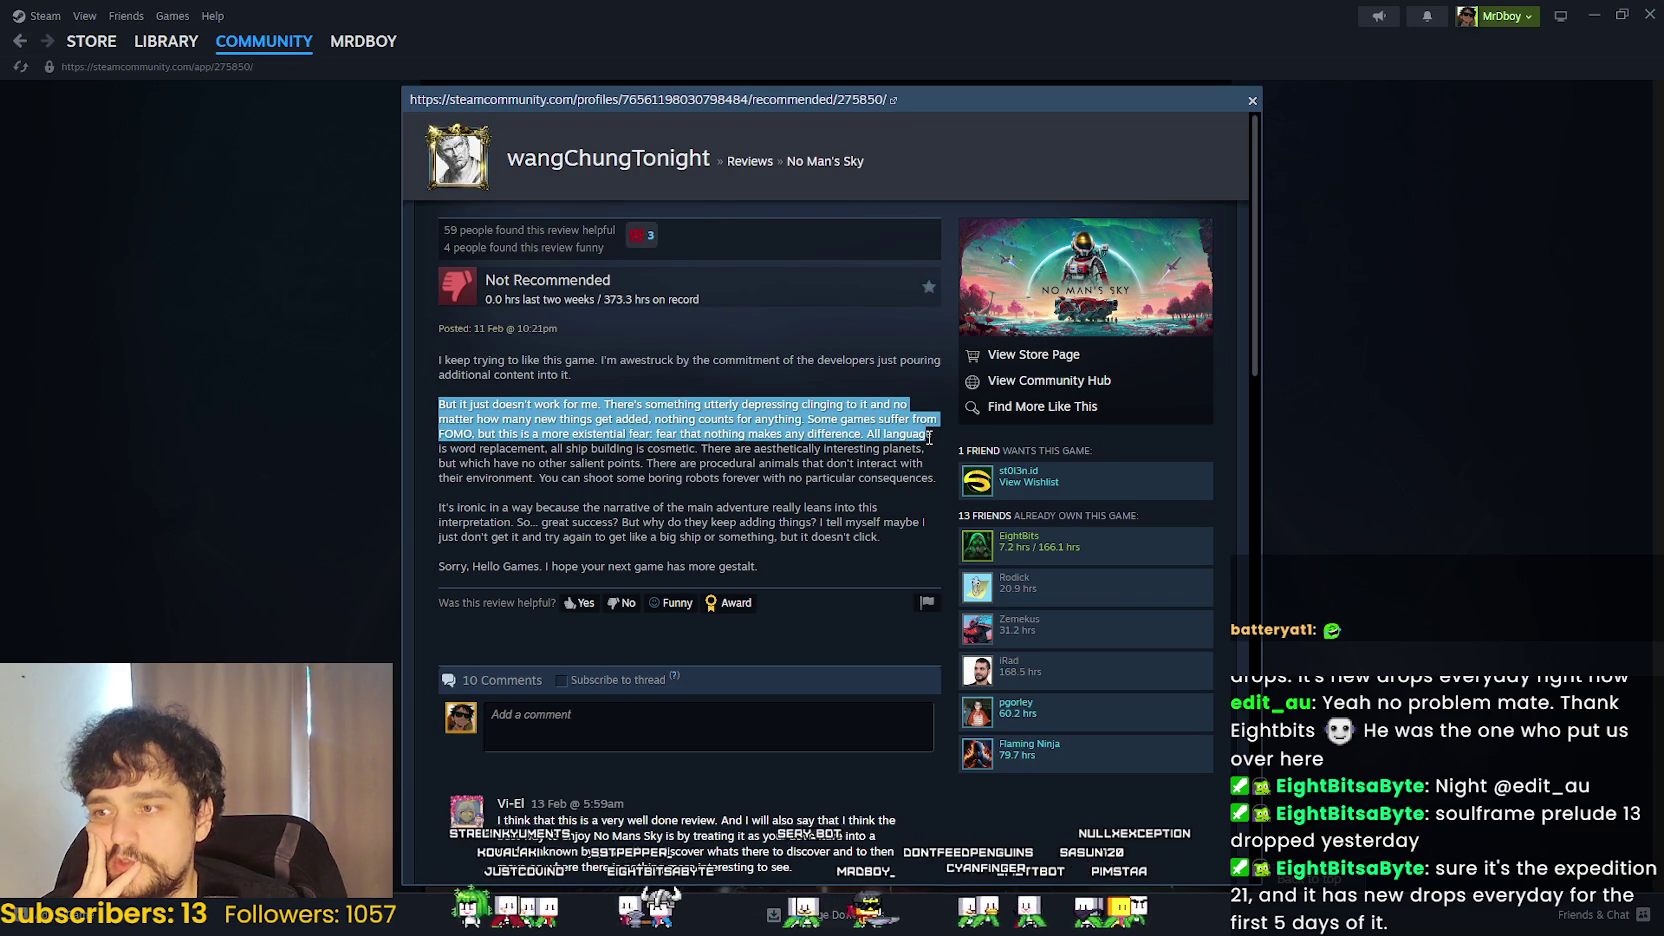
pyautogui.moveTo(929, 437)
pyautogui.mouseDown()
pyautogui.moveTo(665, 420)
pyautogui.moveTo(523, 435)
pyautogui.moveTo(880, 540)
pyautogui.moveTo(796, 614)
pyautogui.moveTo(645, 575)
pyautogui.moveTo(776, 552)
pyautogui.mouseUp()
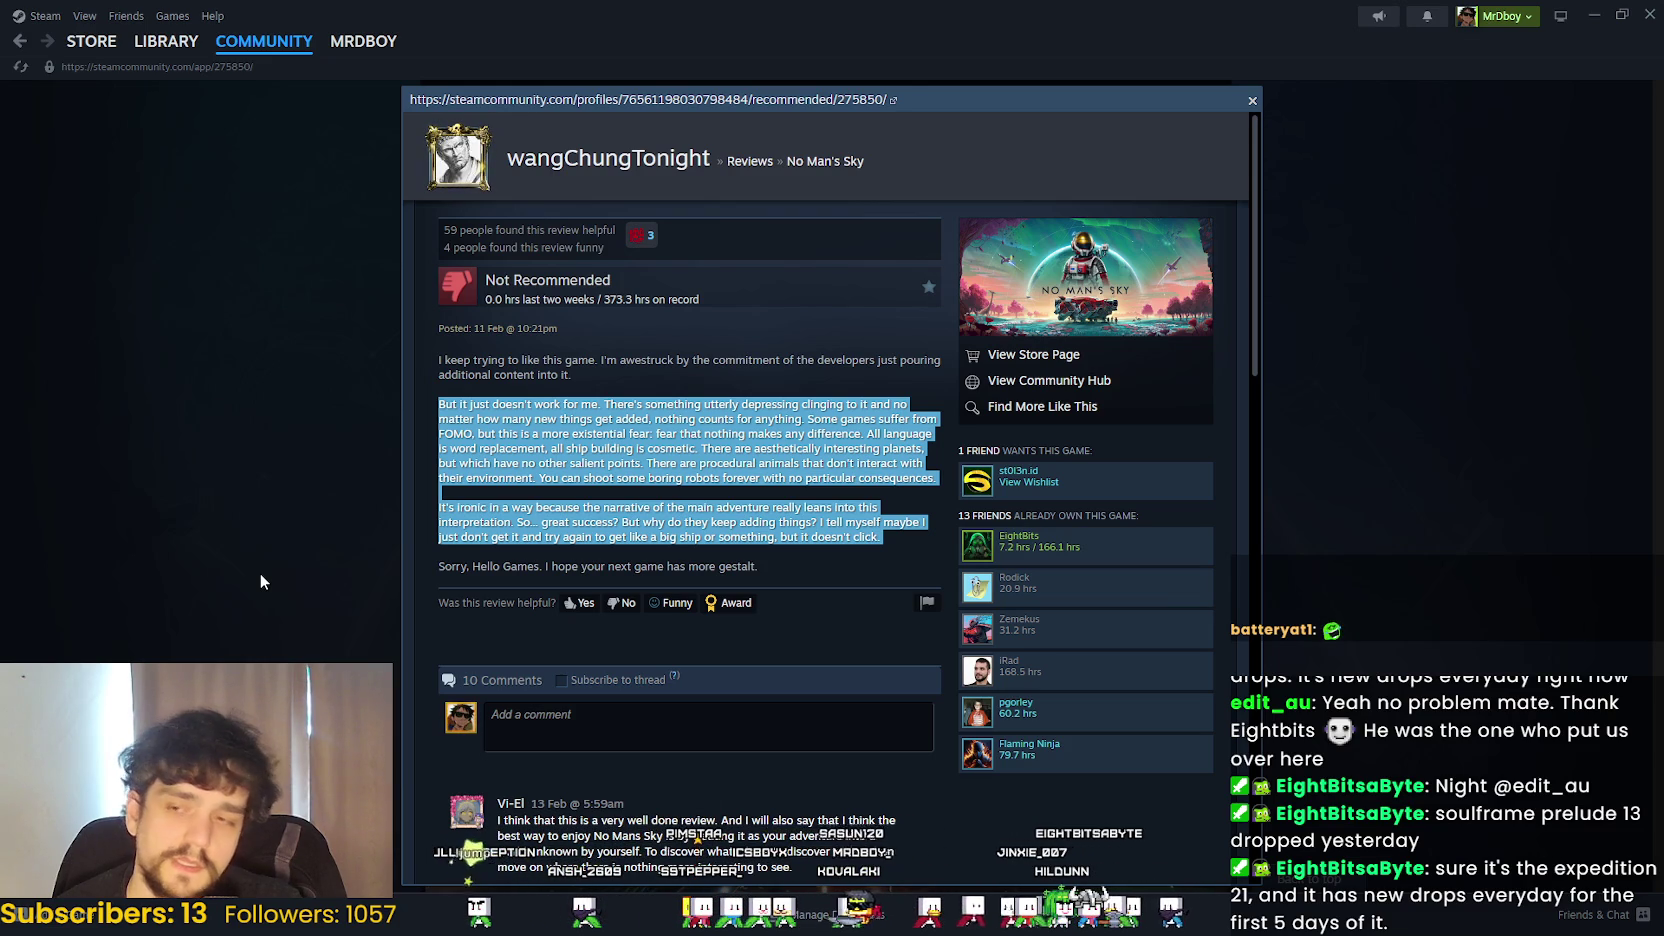
pyautogui.click(408, 358)
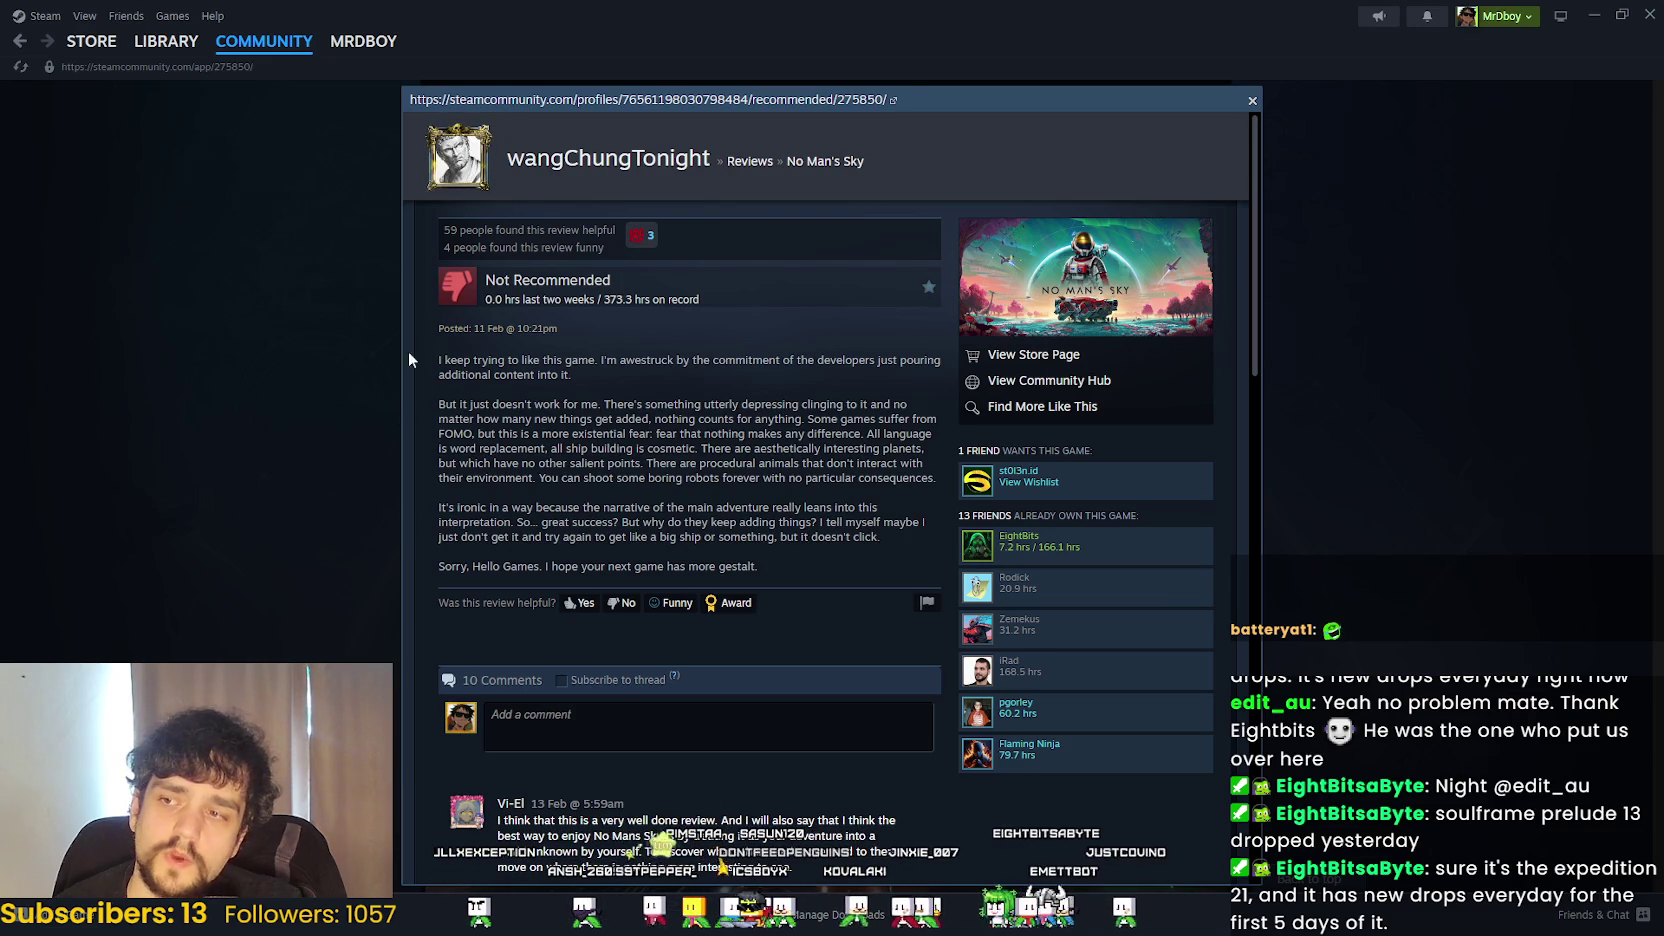
pyautogui.click(240, 337)
# - Glance at the Discussions list, return to All, and open the 'Introducing...No Man's Sky Remnant!' post
pyautogui.scroll(-5, 354, 386)
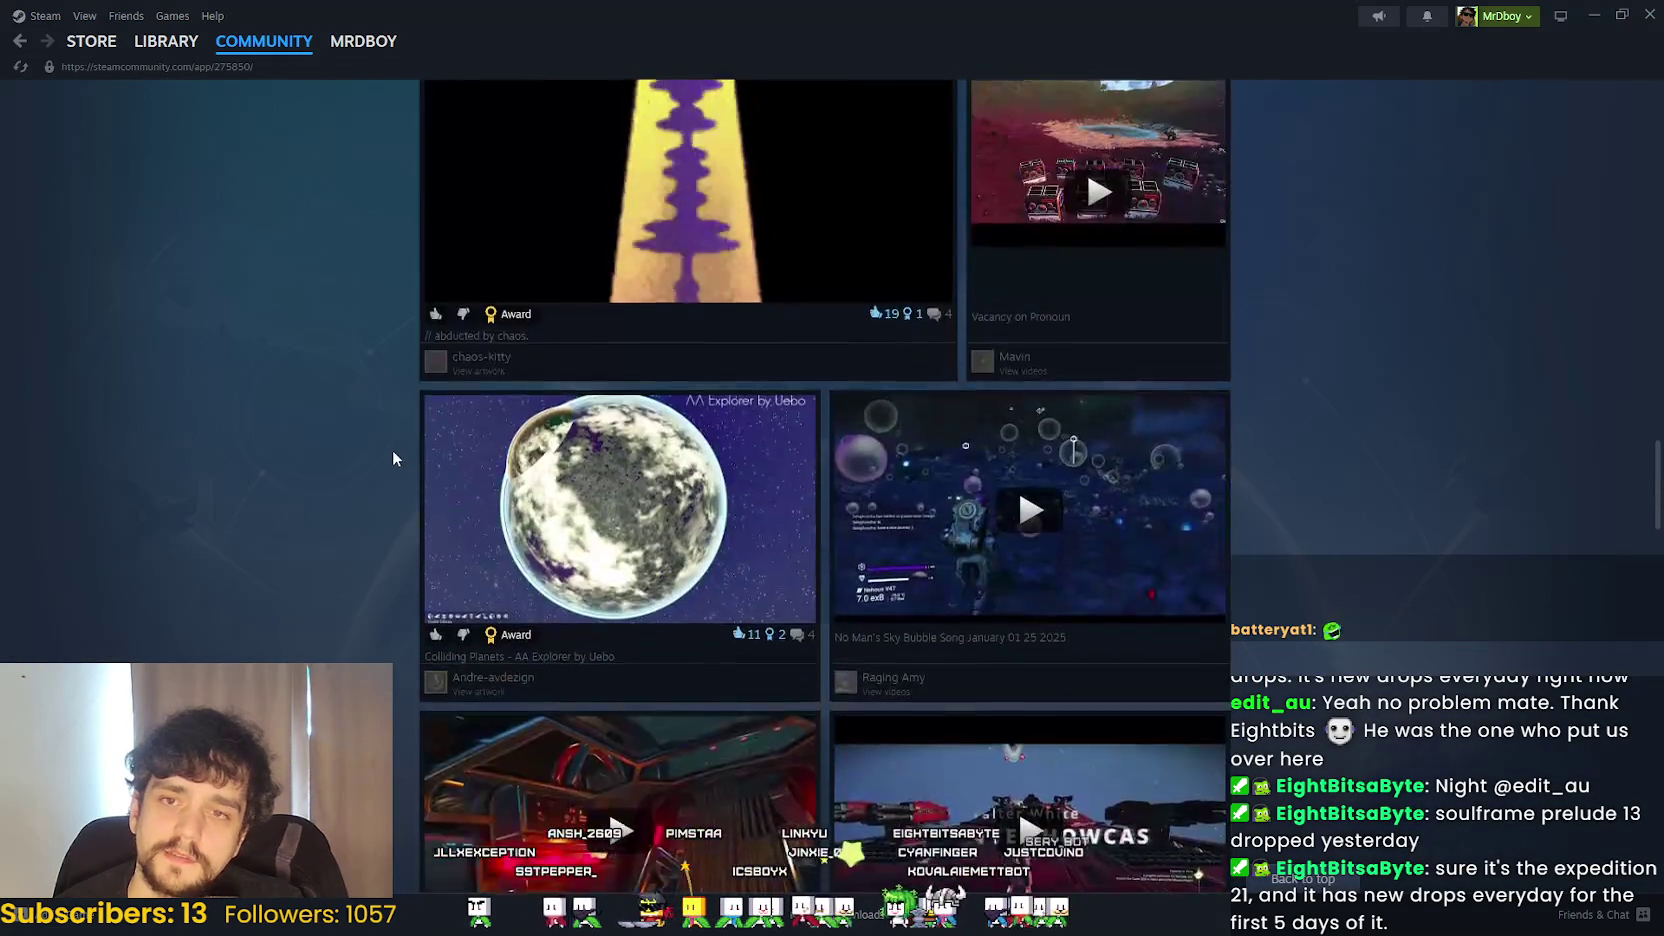
pyautogui.scroll(3, 393, 451)
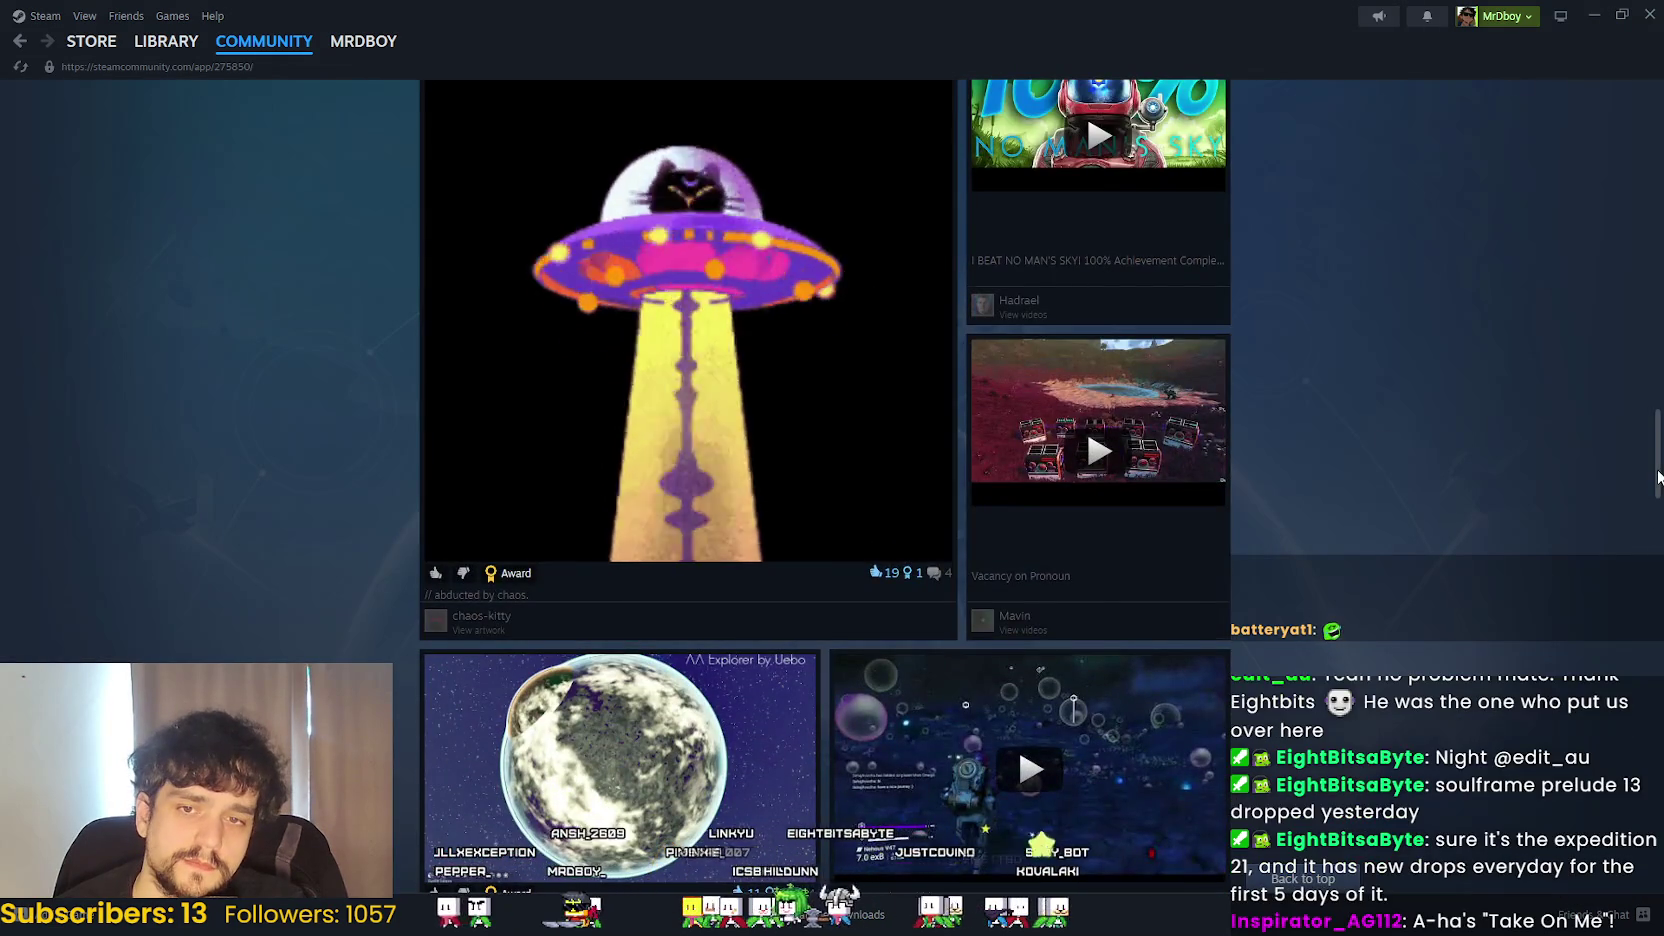
pyautogui.moveTo(1657, 477); pyautogui.dragTo(1634, 104)
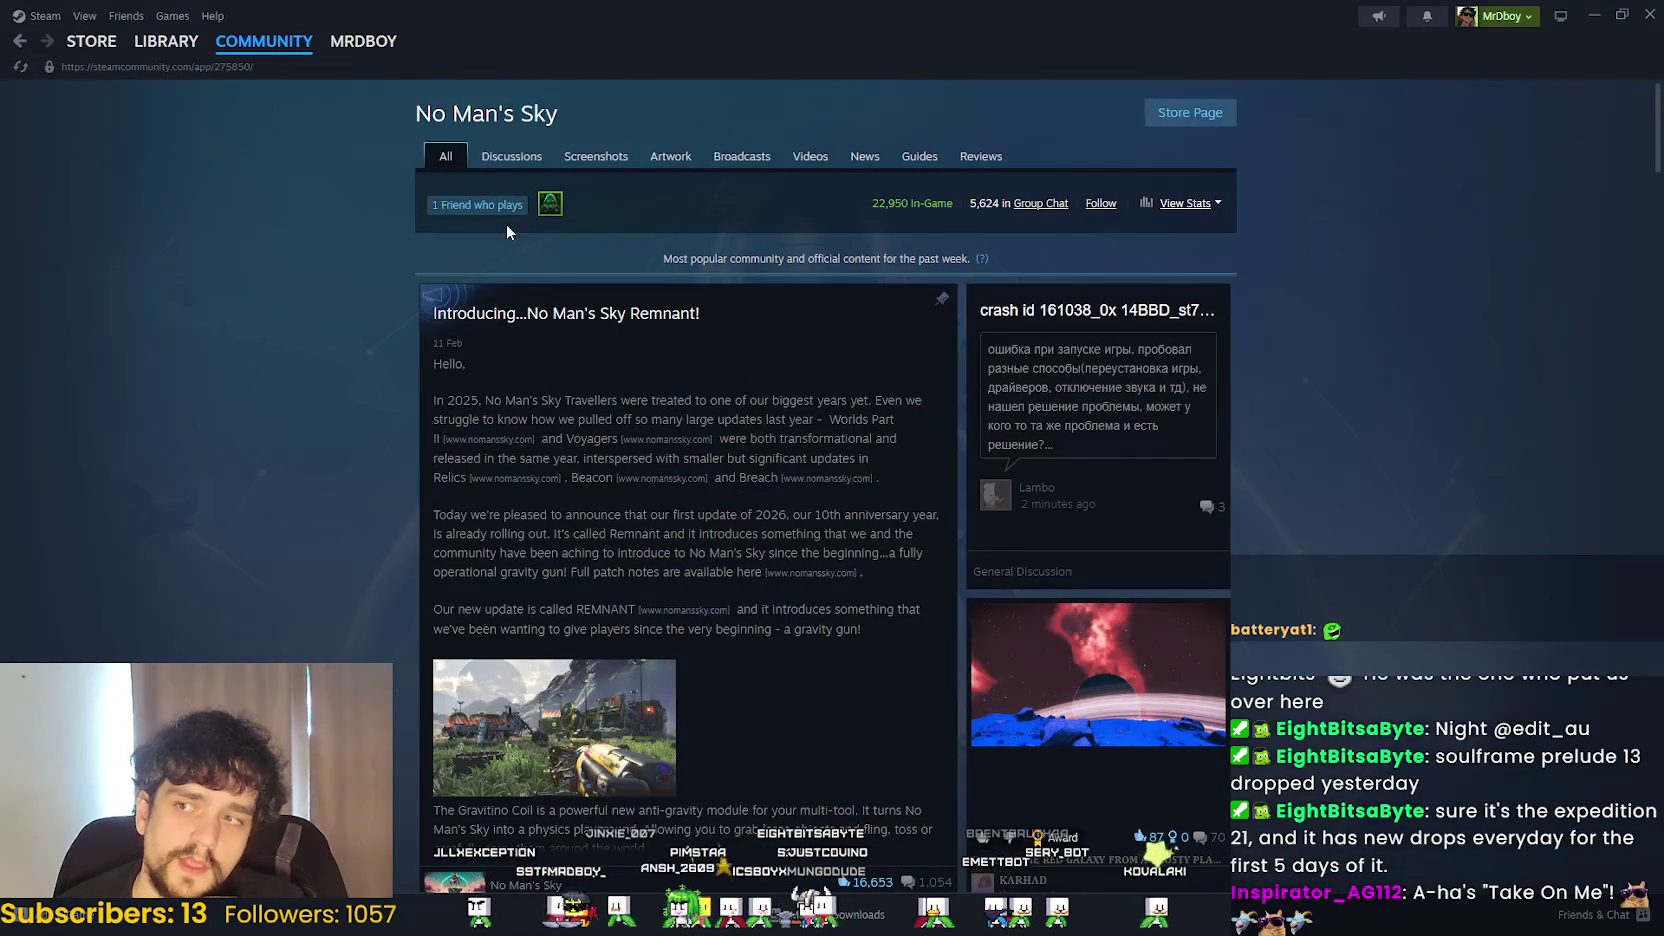
pyautogui.click(492, 161)
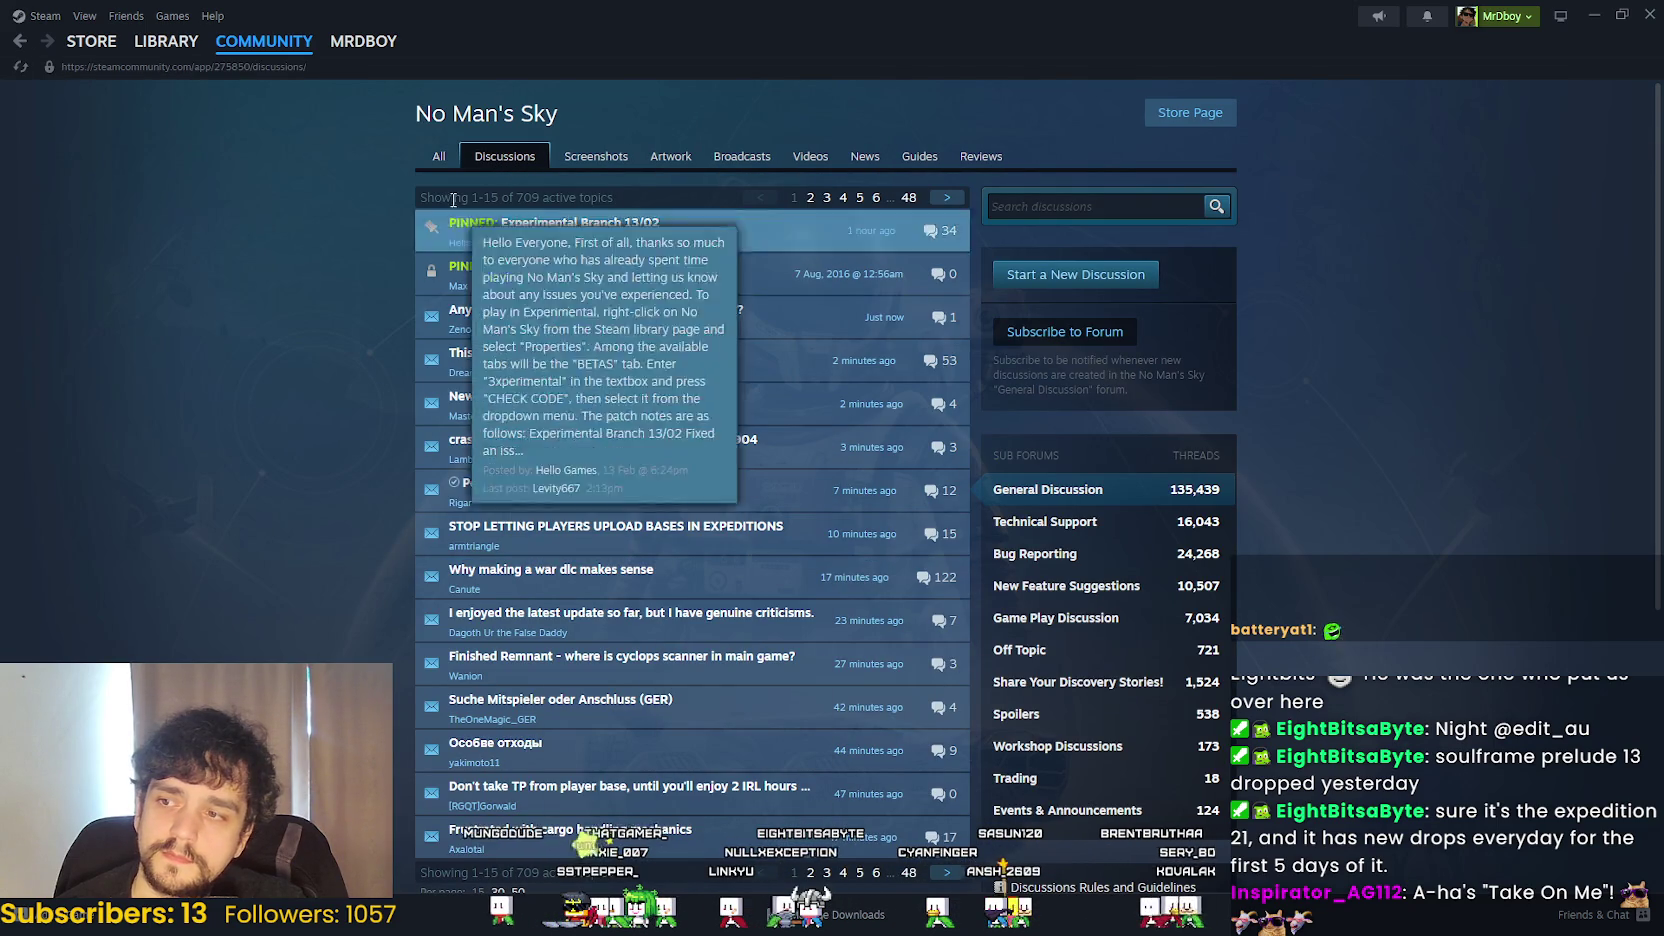
pyautogui.click(434, 160)
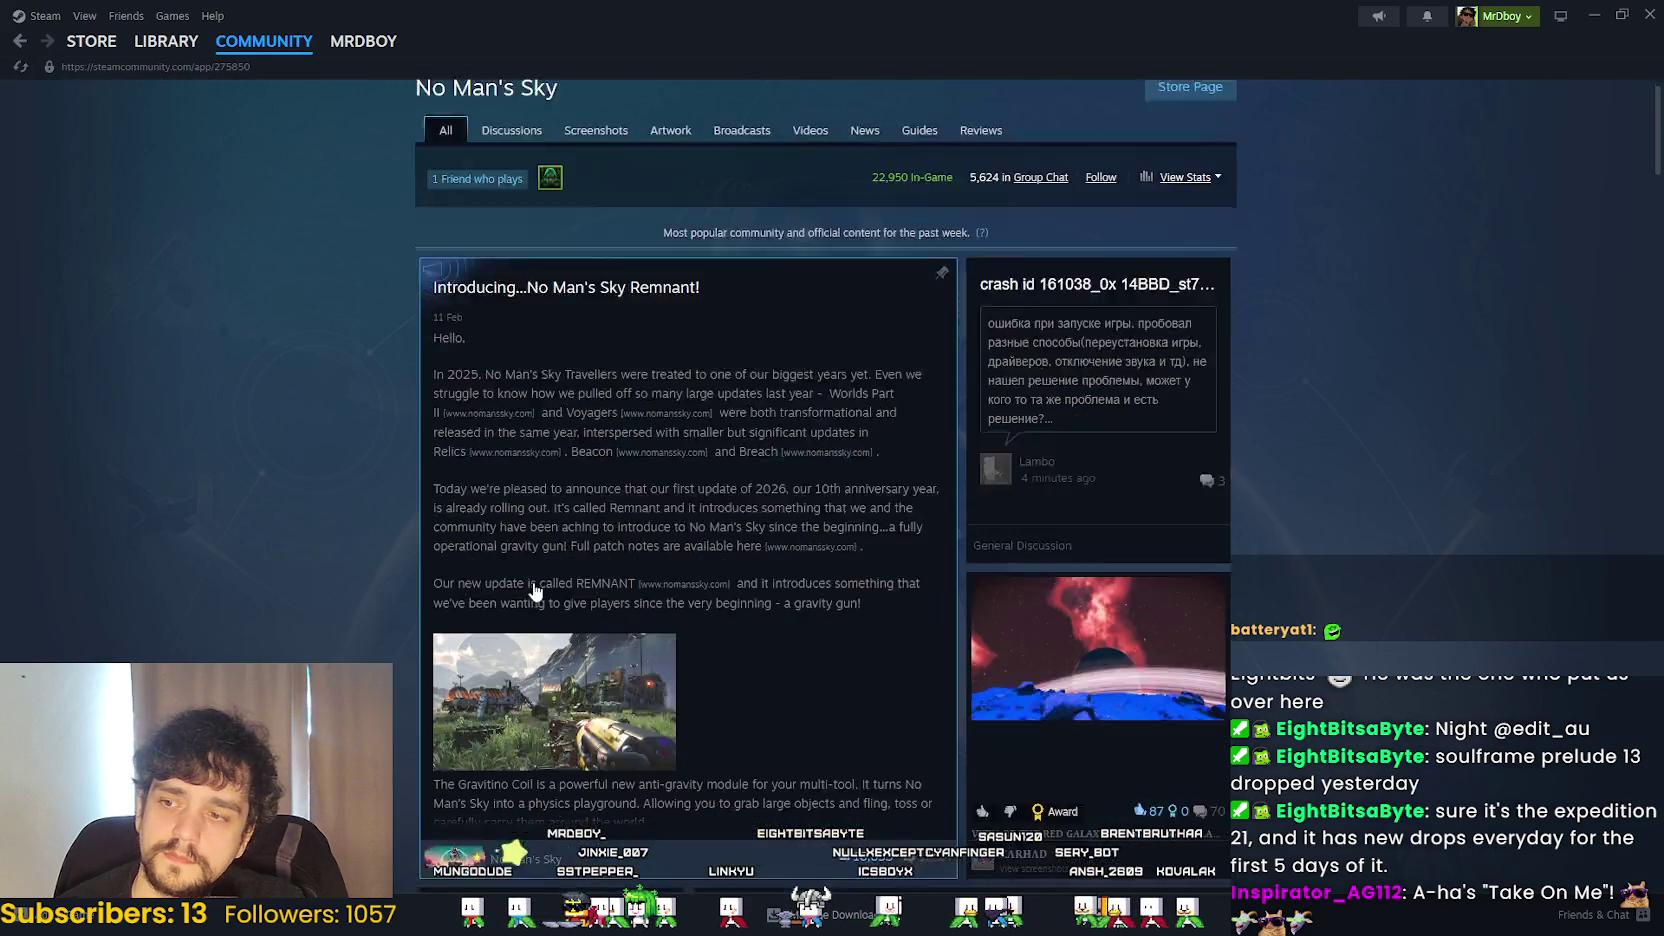
pyautogui.scroll(-2, 733, 511)
pyautogui.click(733, 511)
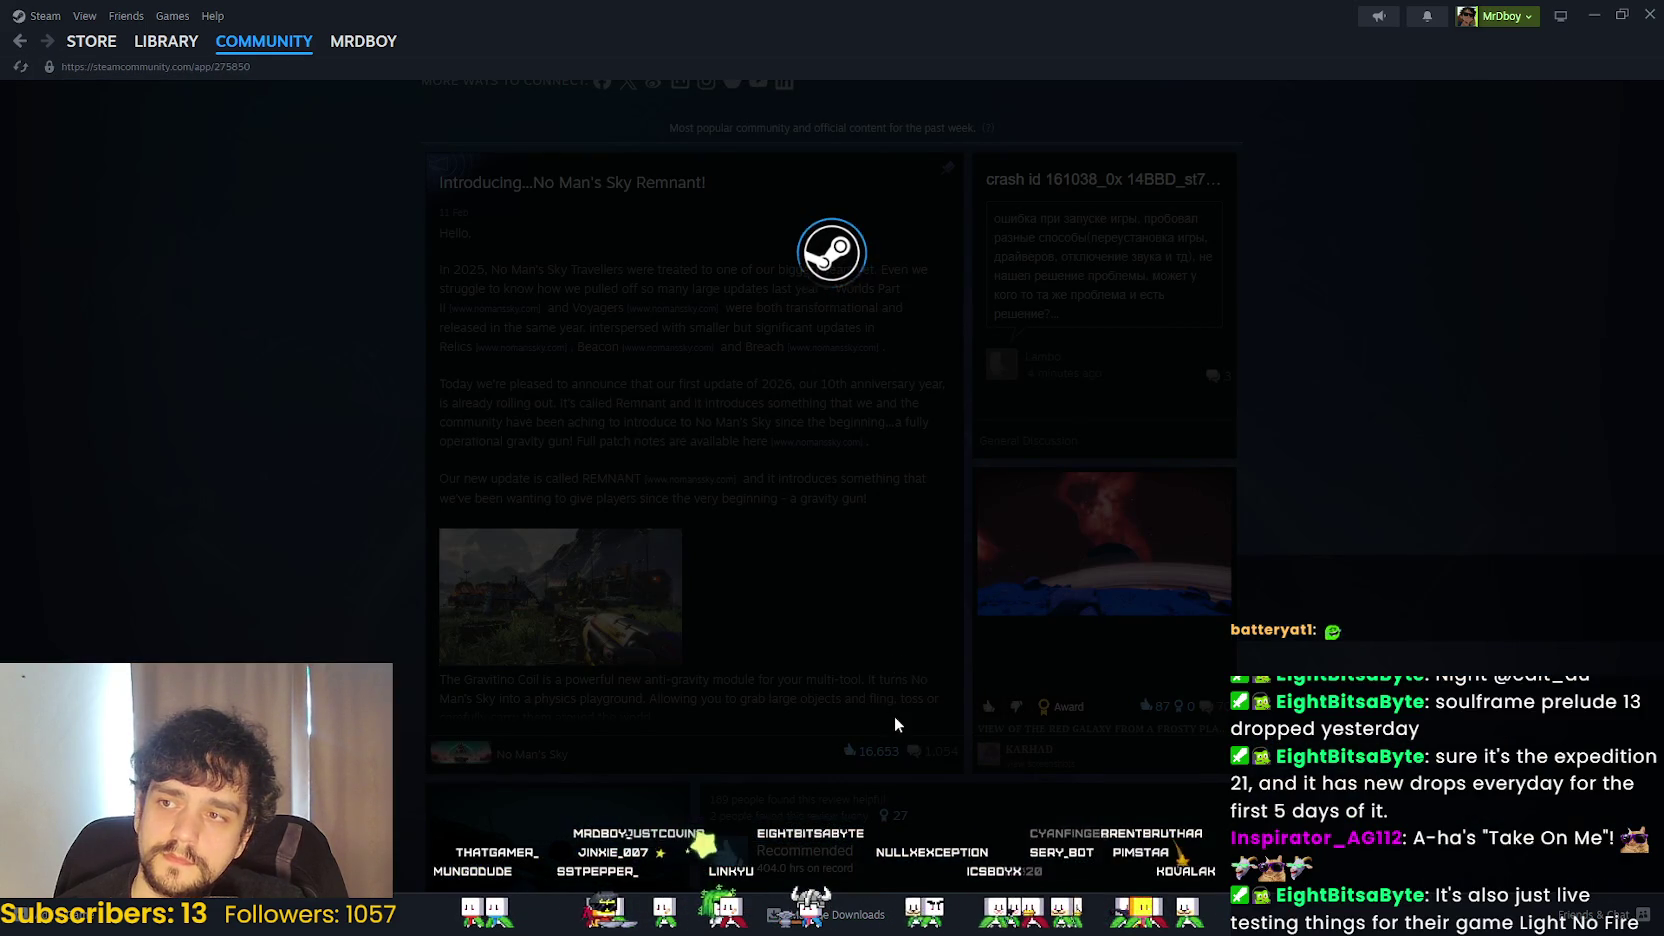
pyautogui.scroll(-5, 862, 653)
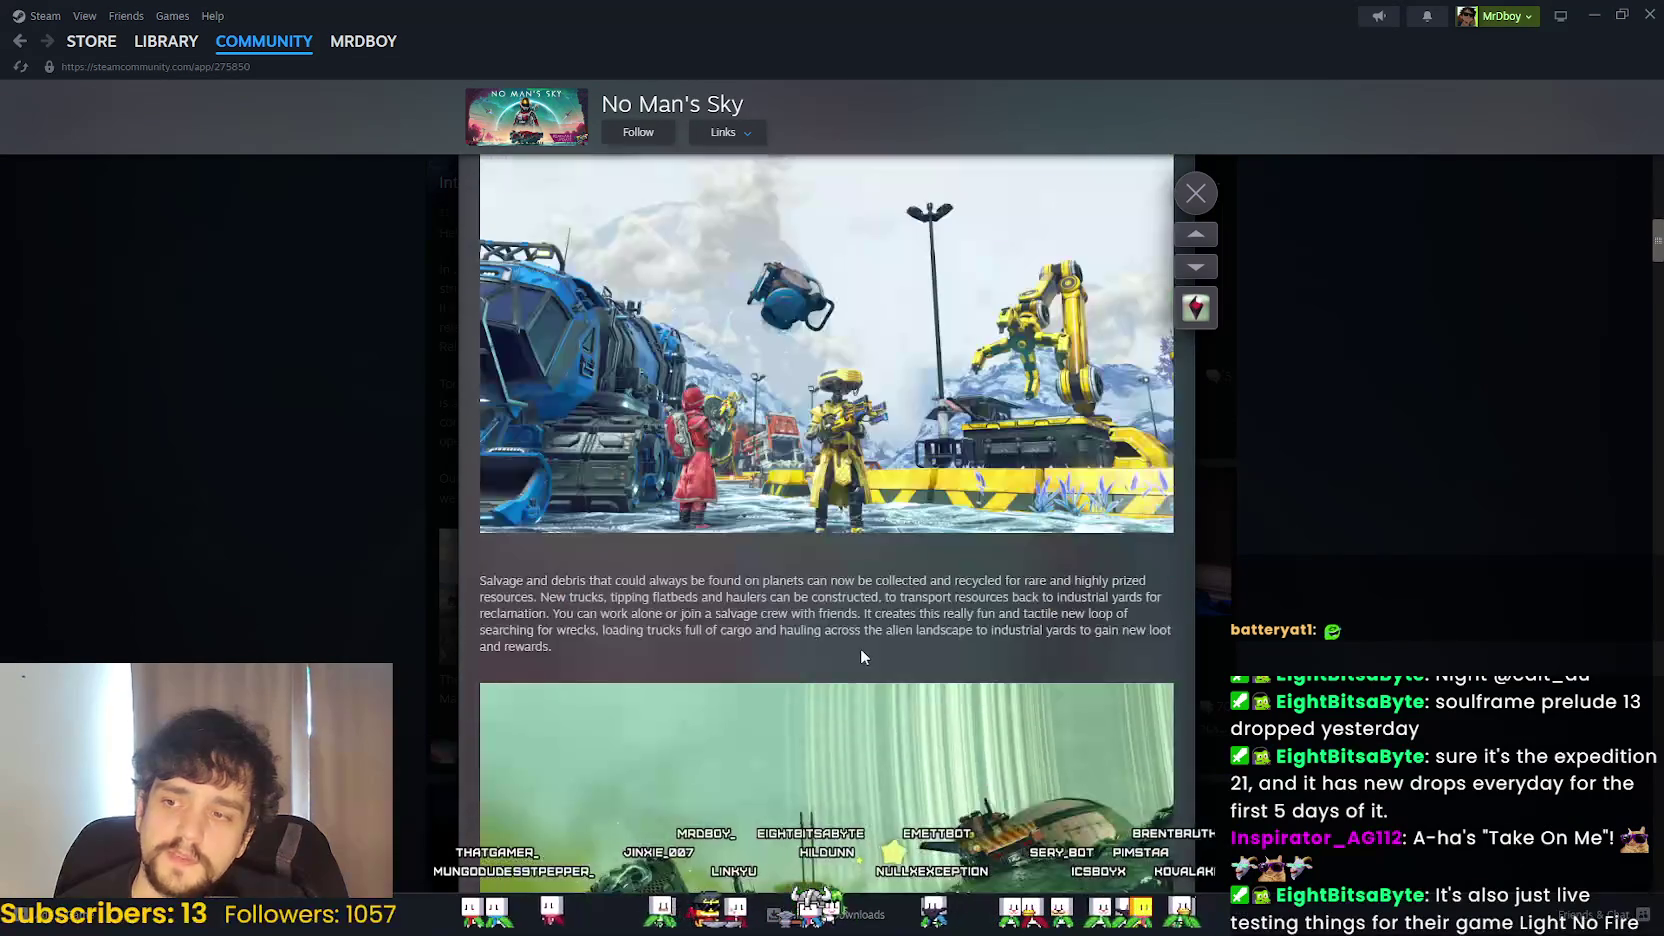
pyautogui.scroll(2, 856, 655)
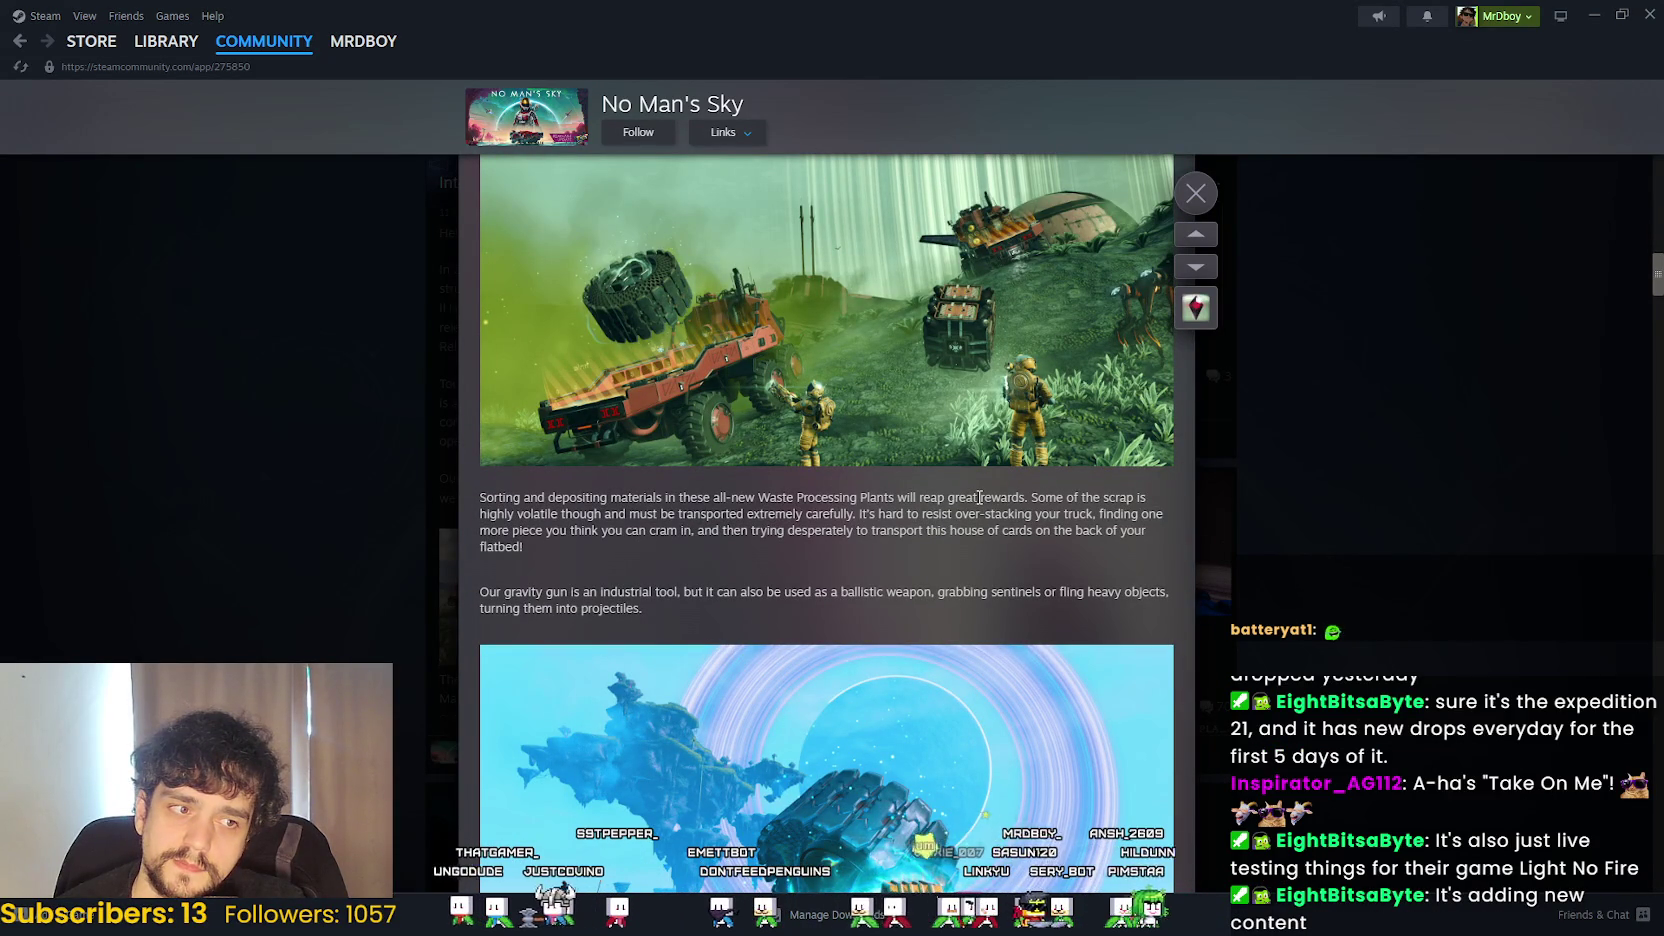
pyautogui.scroll(-3, 1024, 657)
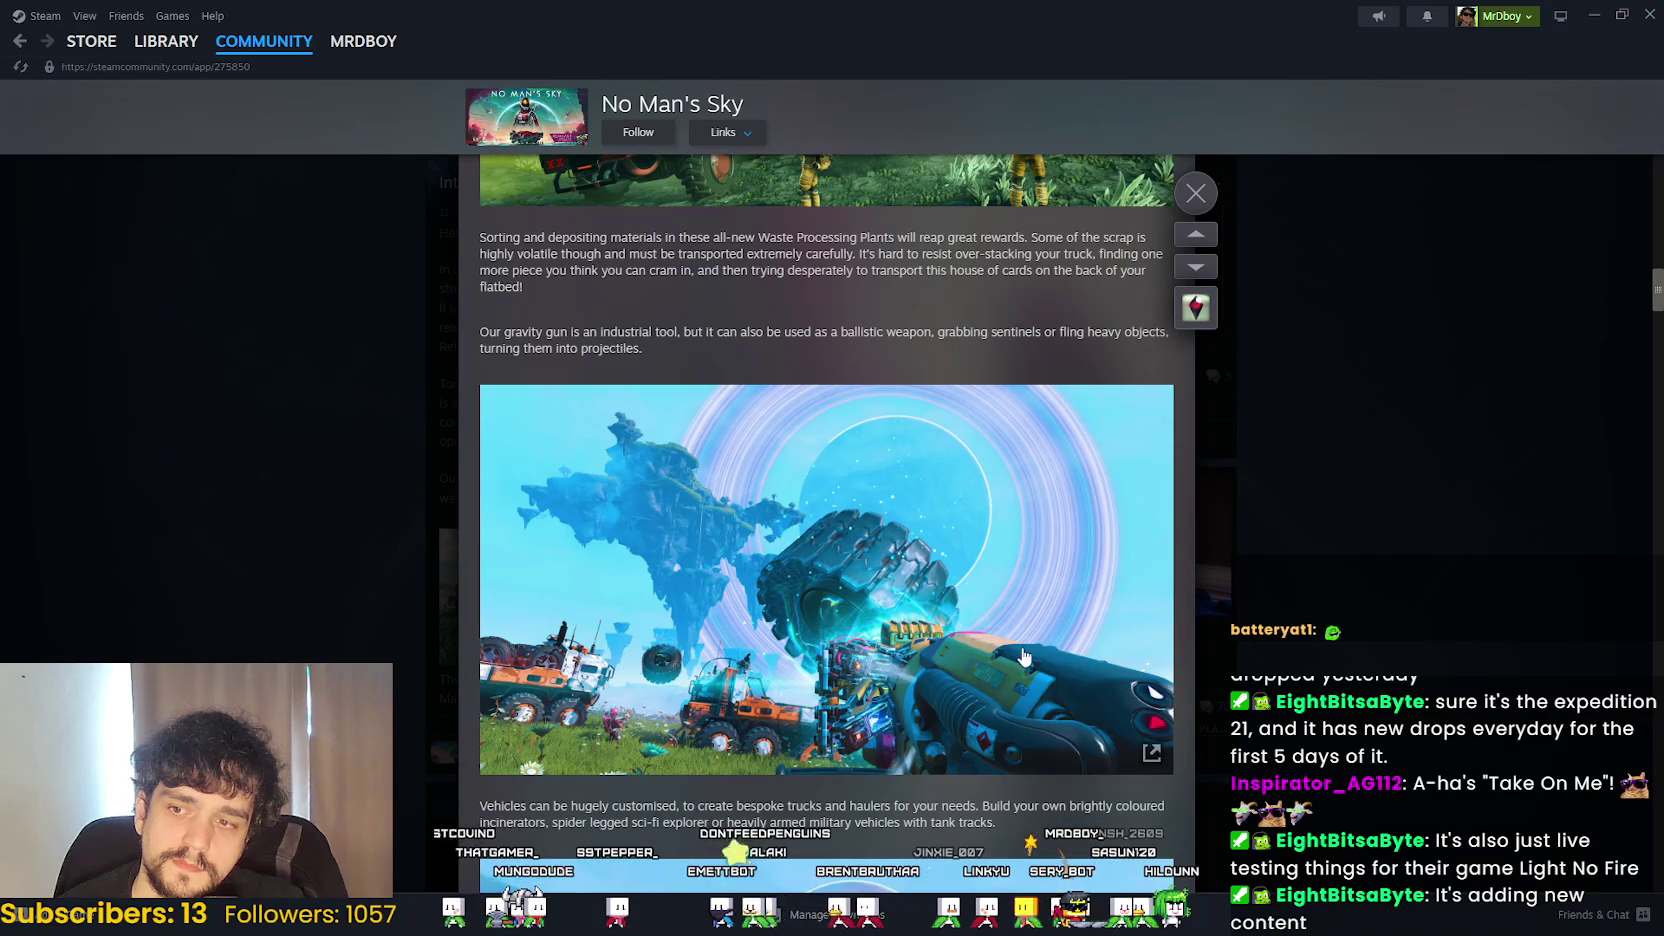
pyautogui.scroll(-3, 1024, 657)
pyautogui.scroll(-3, 1020, 640)
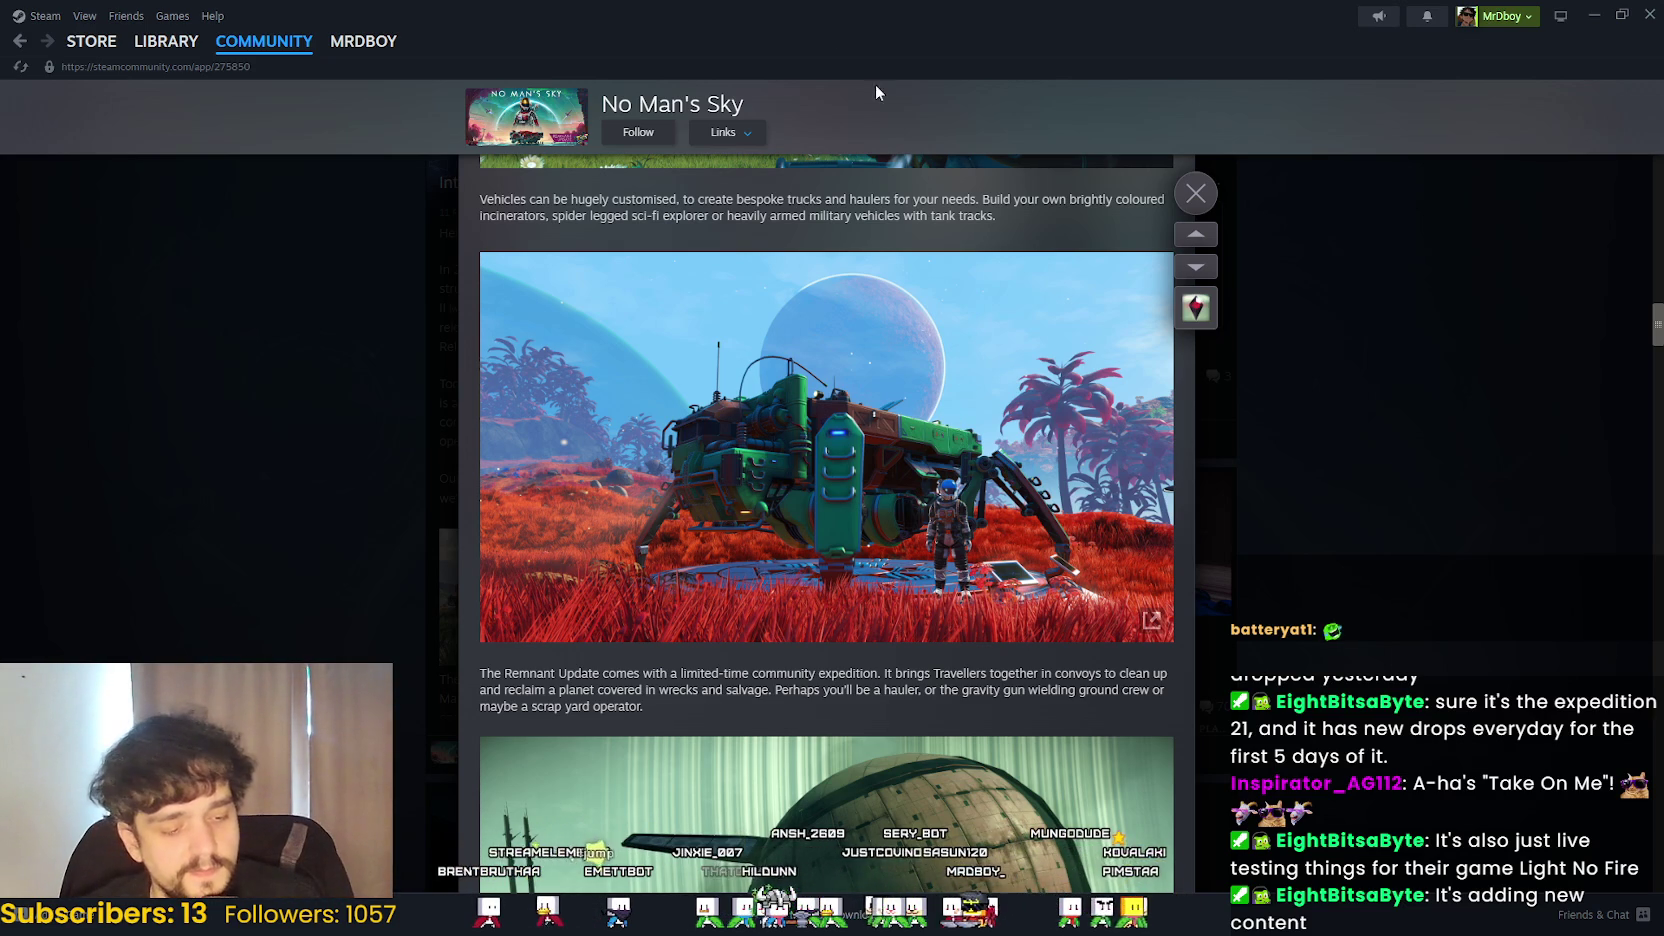
pyautogui.scroll(-5, 697, 571)
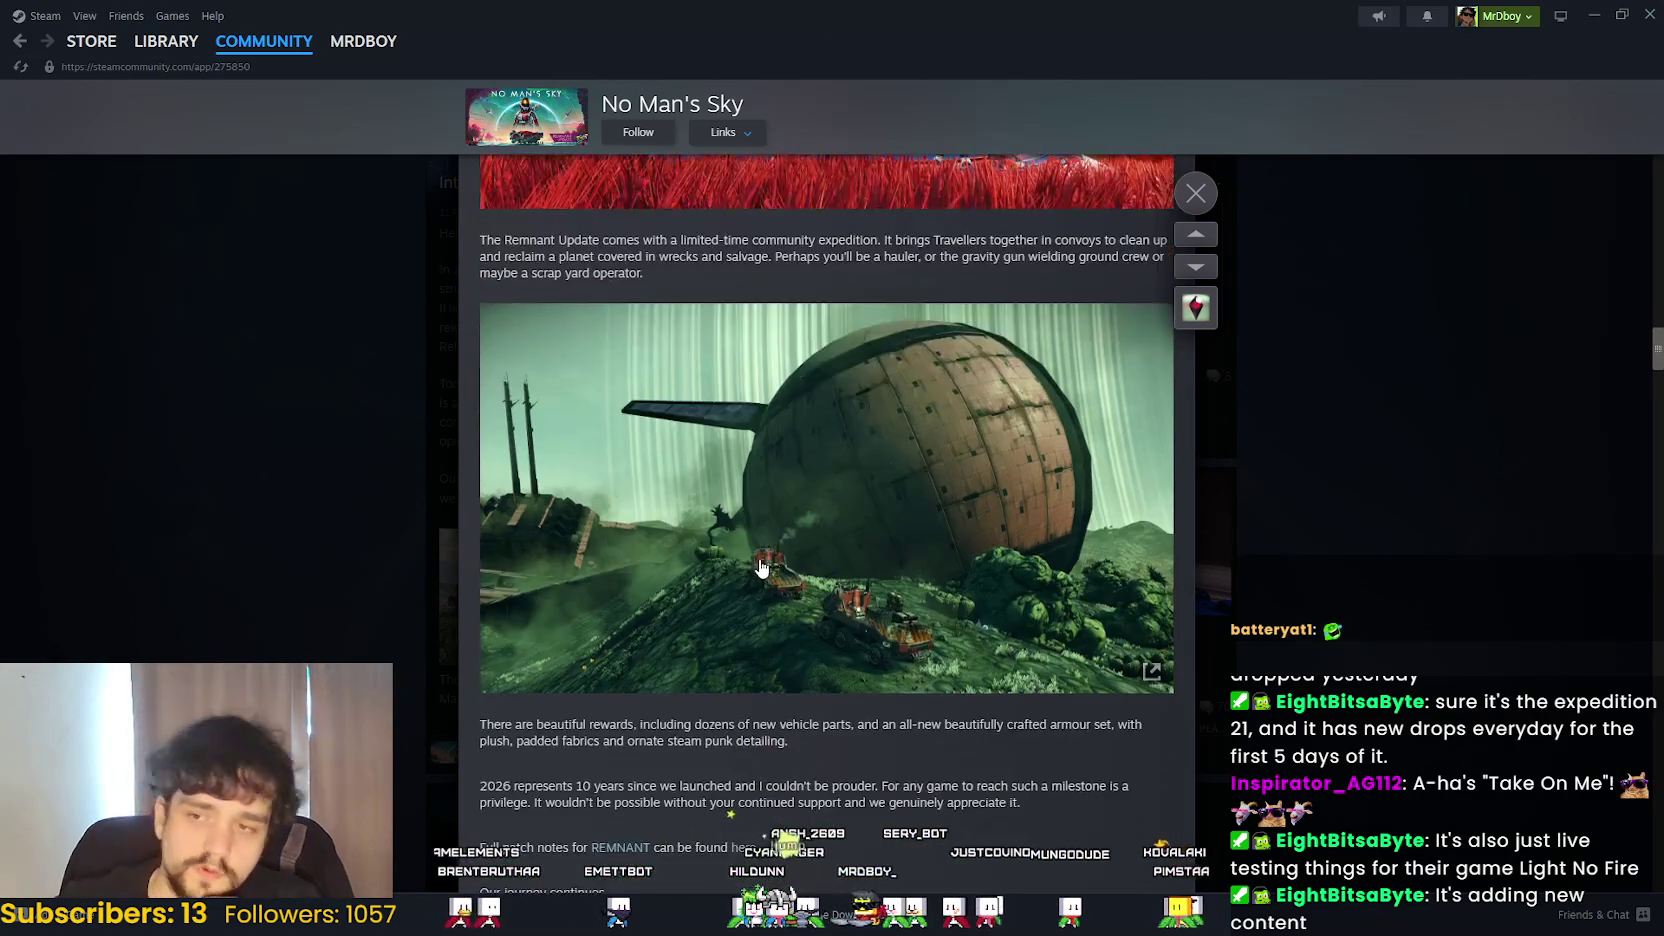
pyautogui.scroll(1, 894, 437)
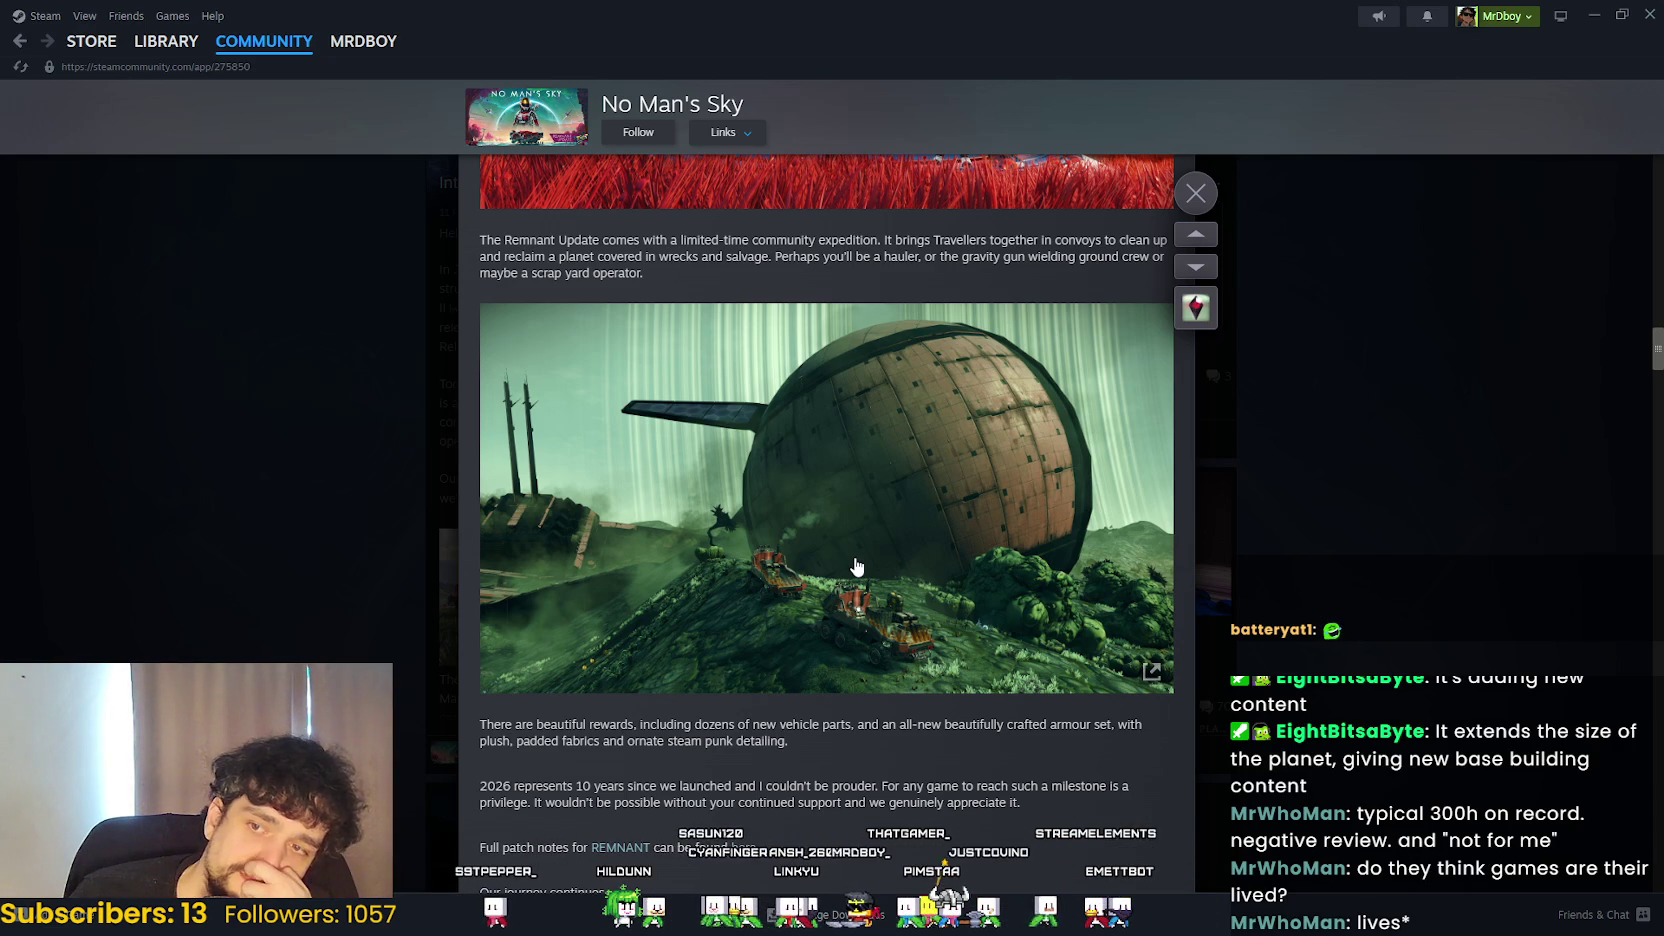
pyautogui.scroll(-2, 815, 660)
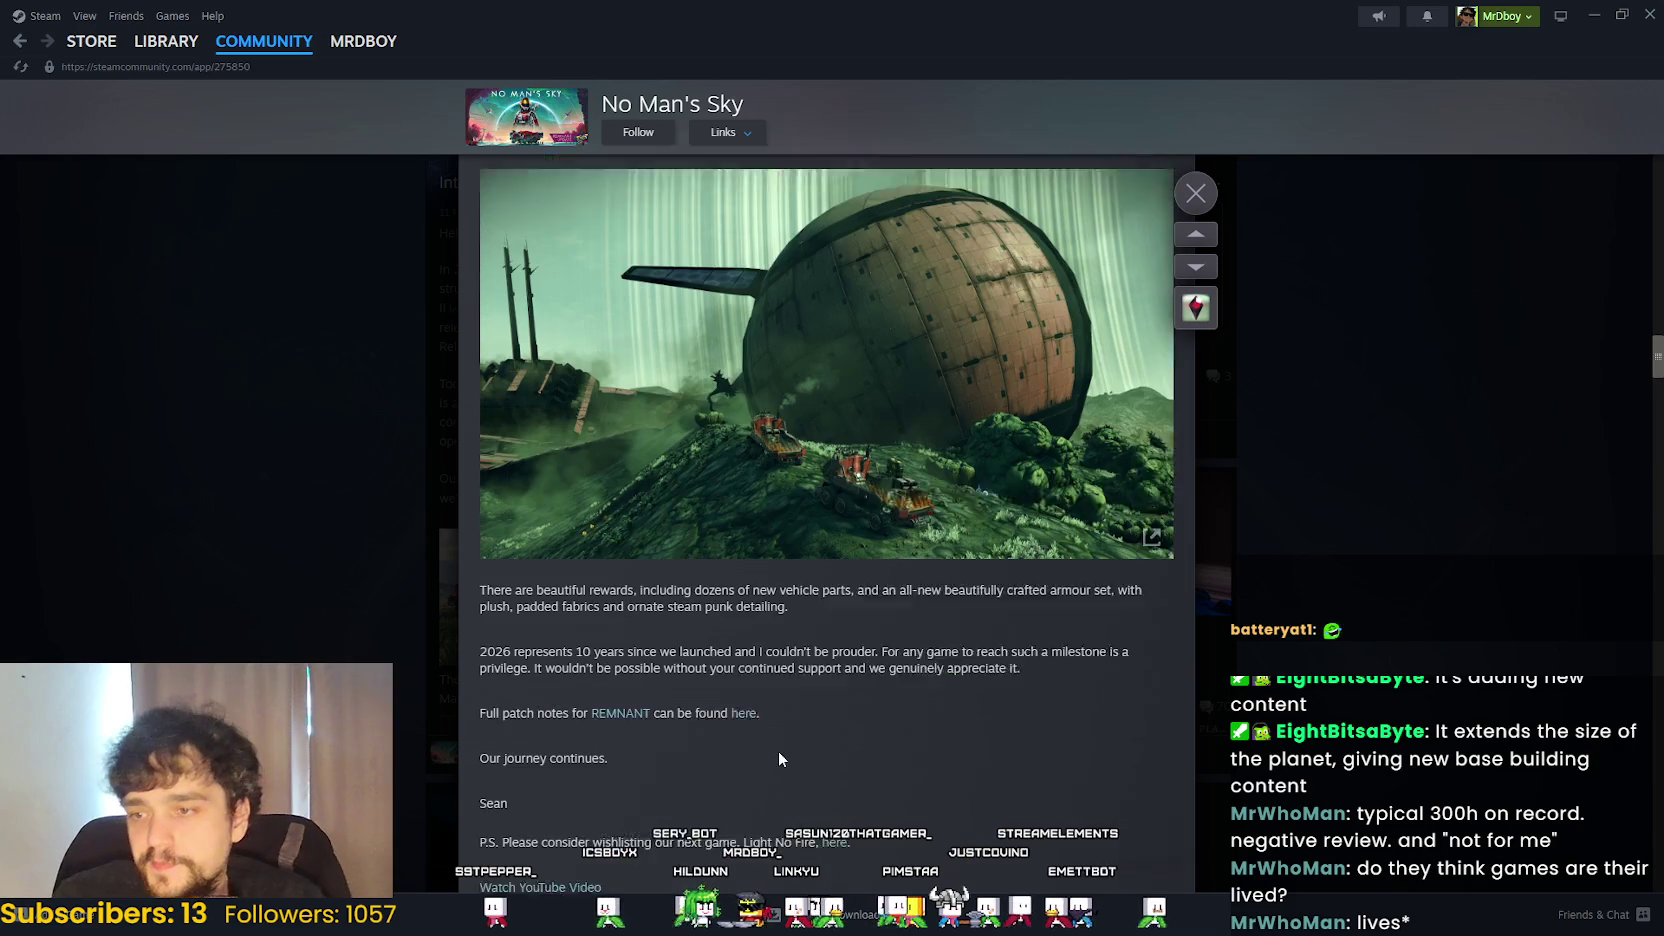
pyautogui.scroll(3, 810, 740)
pyautogui.scroll(4, 842, 740)
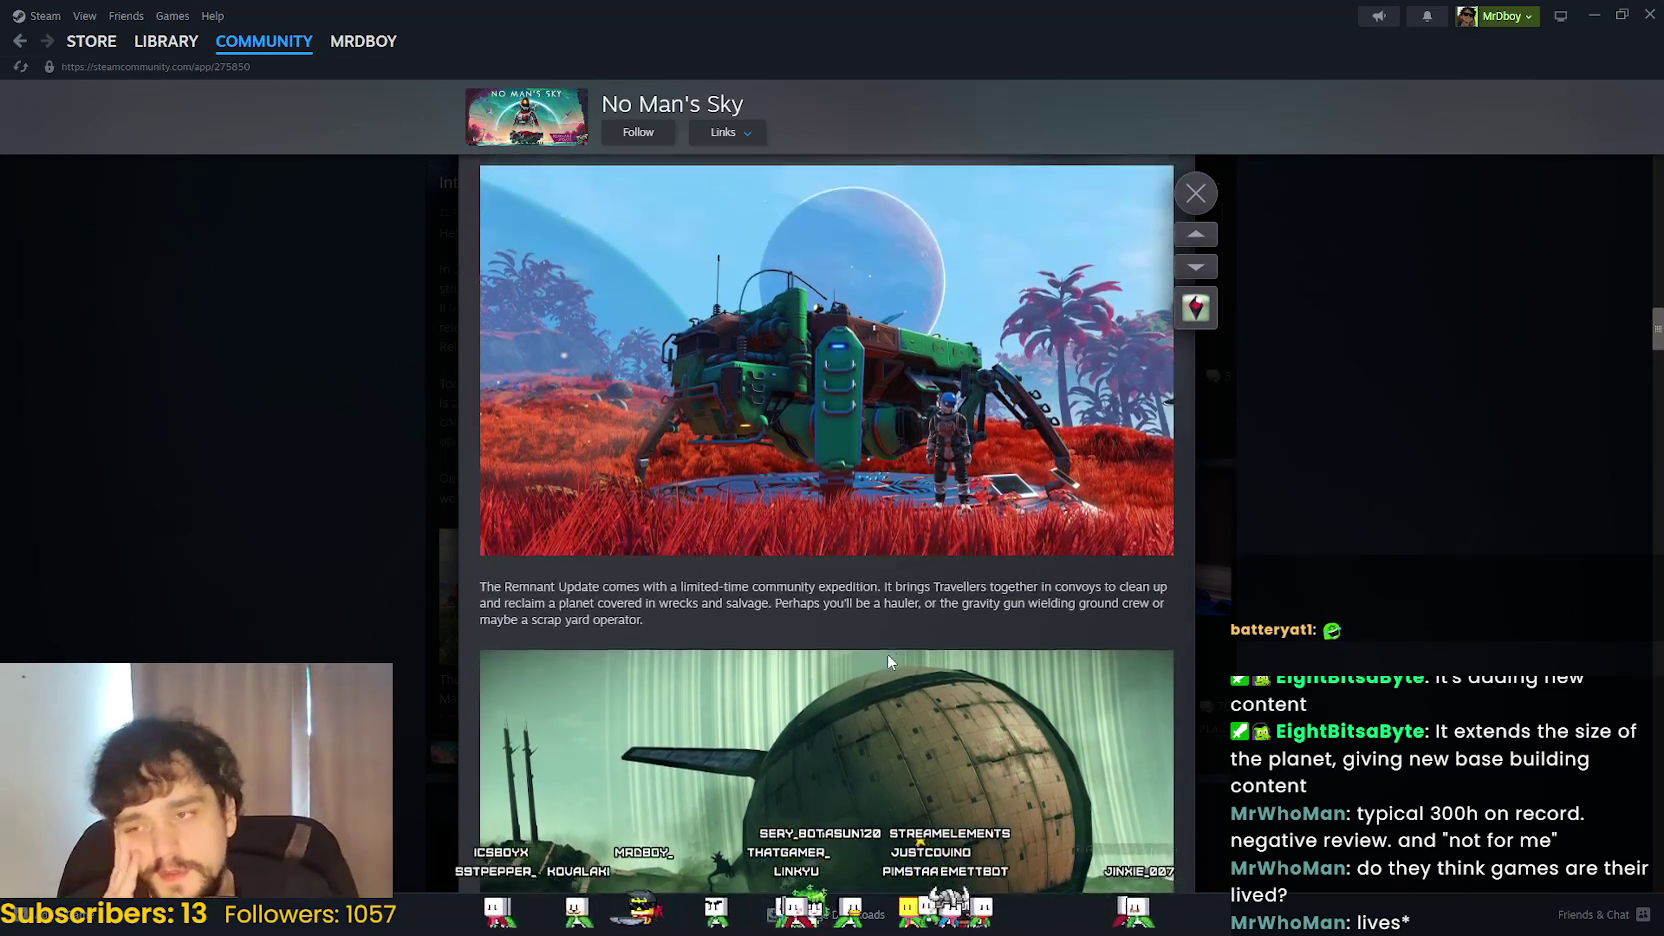
pyautogui.scroll(2, 850, 760)
pyautogui.scroll(-2, 810, 822)
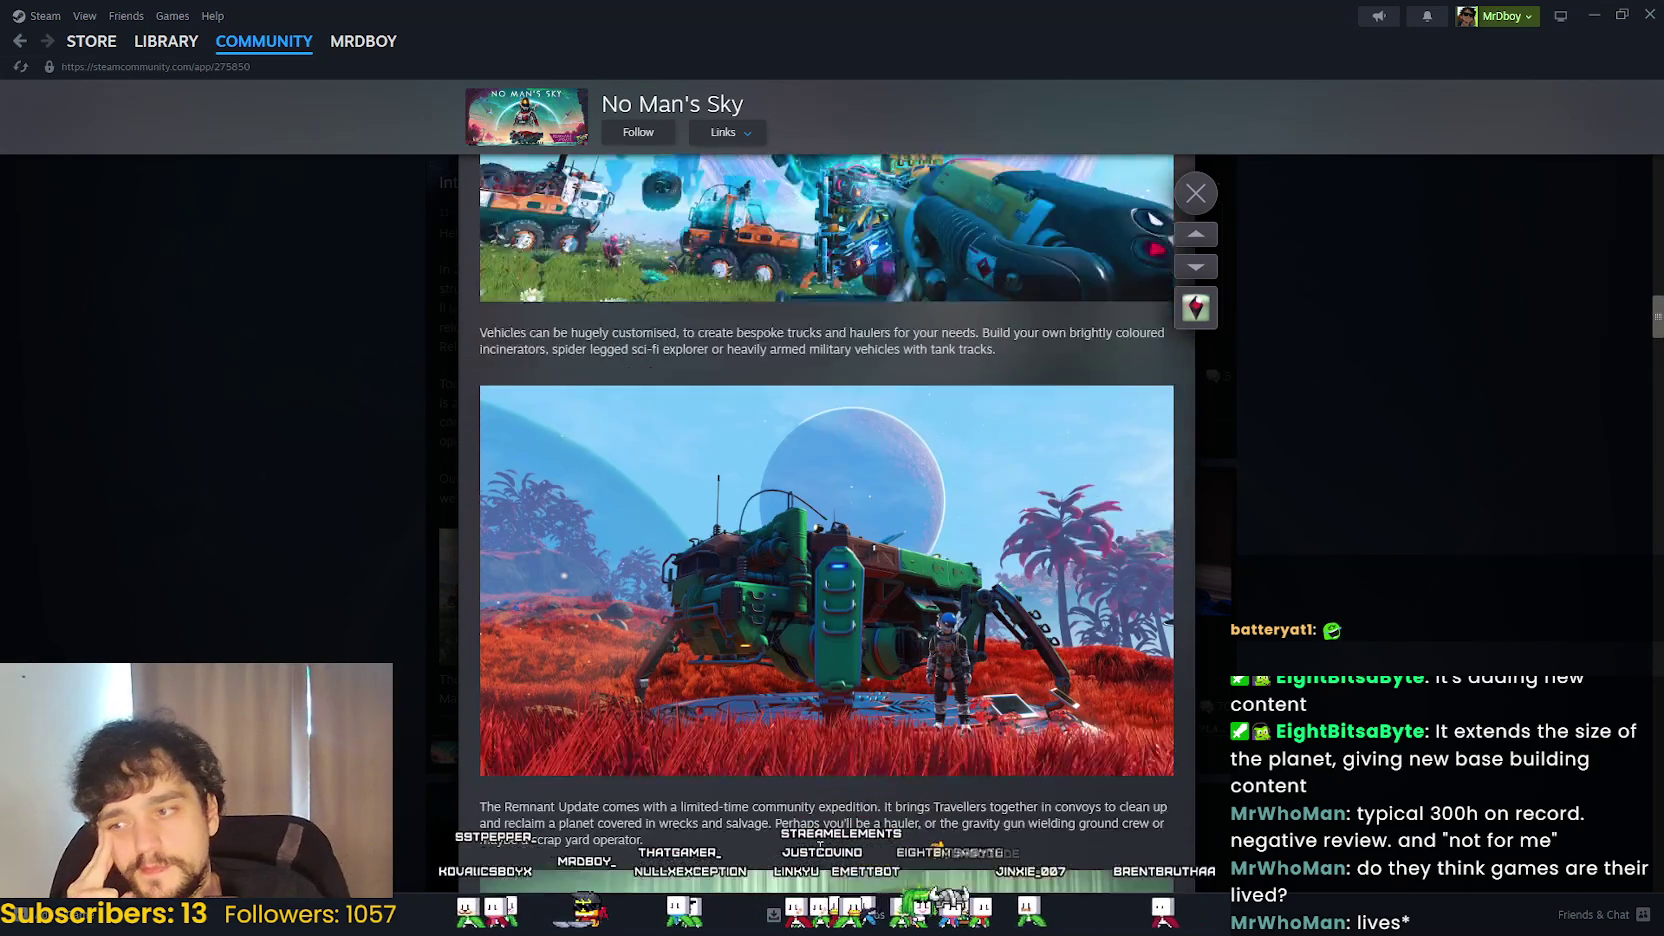
pyautogui.scroll(-2, 810, 822)
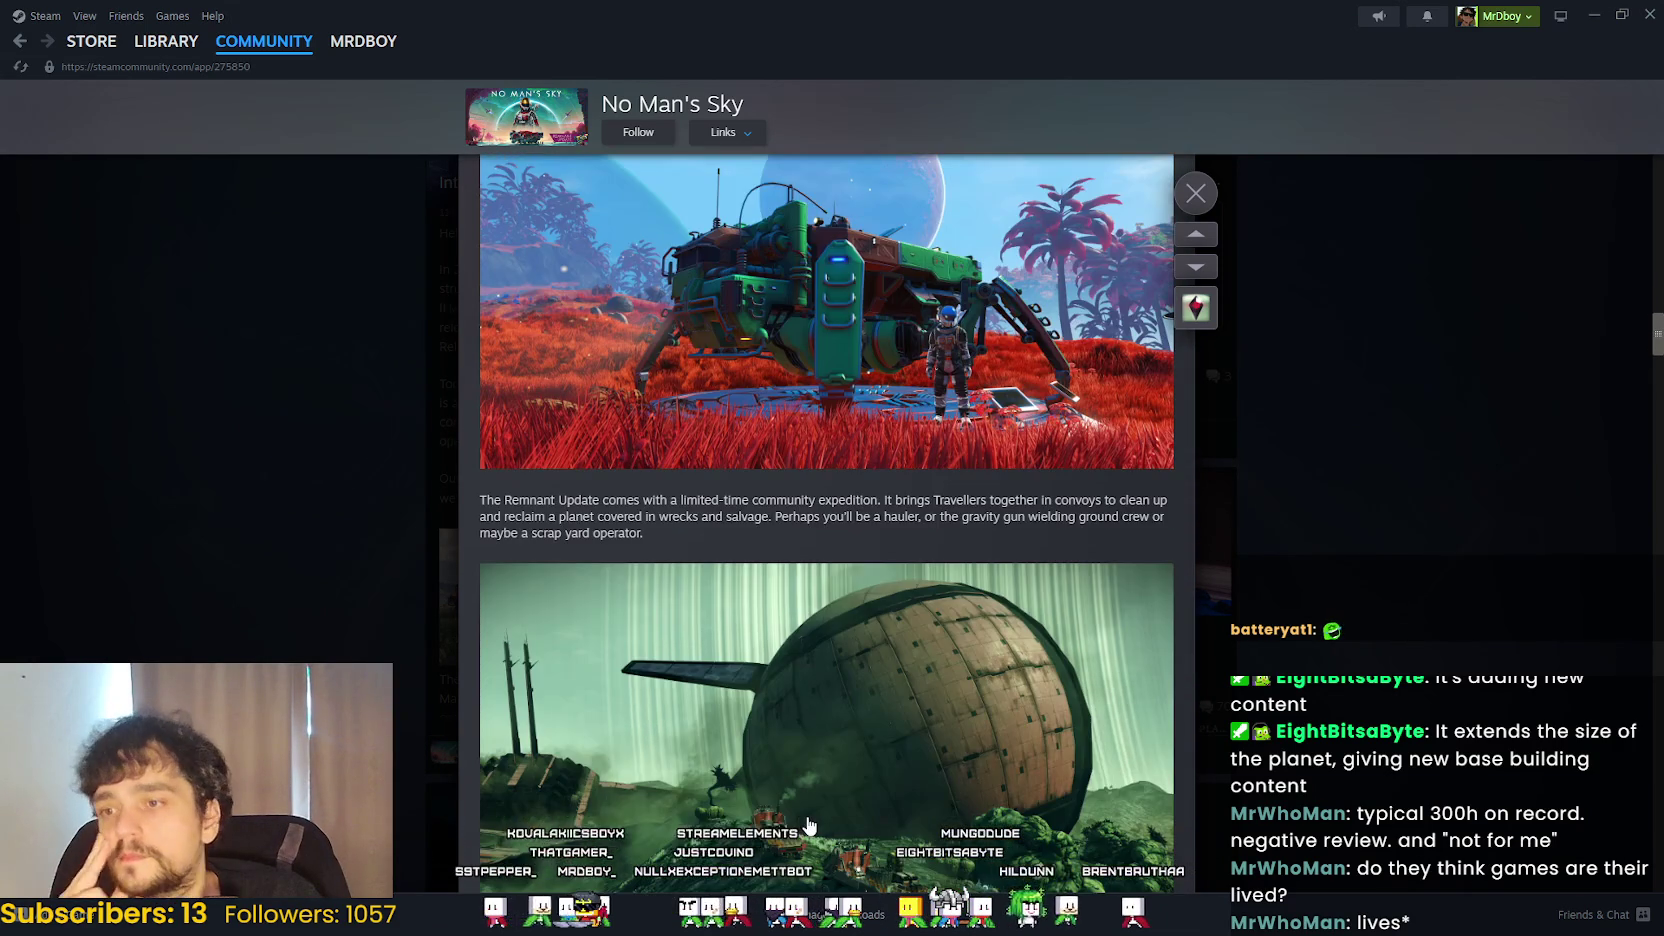
pyautogui.scroll(-6, 810, 824)
pyautogui.scroll(-5, 808, 822)
pyautogui.scroll(16, 815, 820)
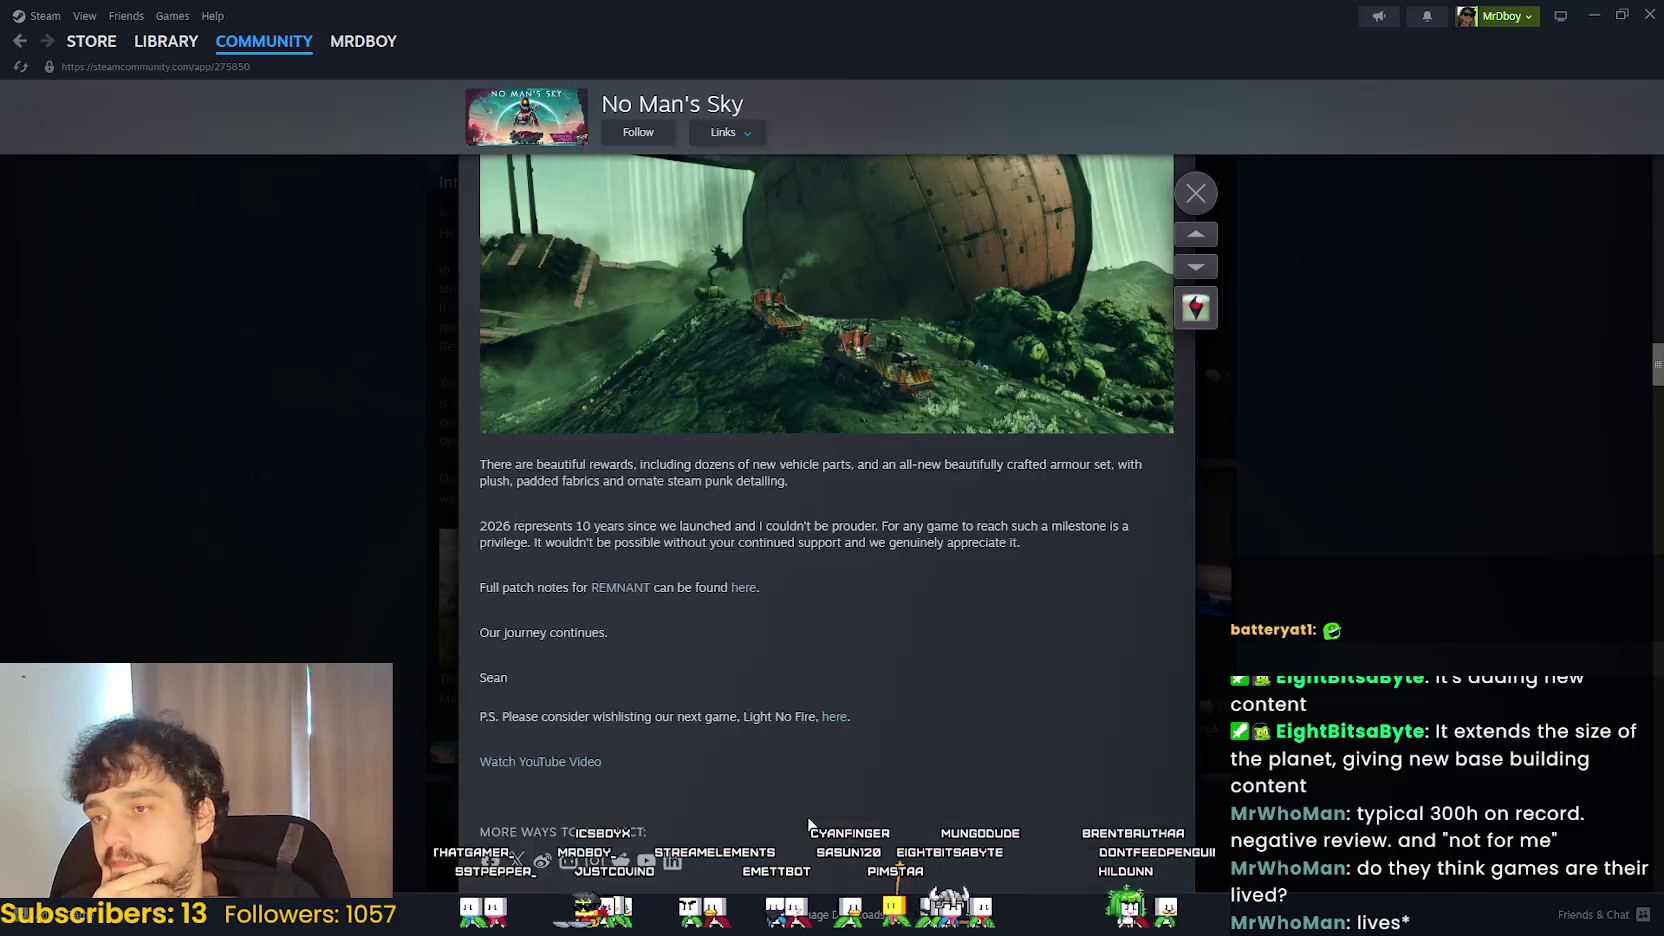
pyautogui.scroll(4, 820, 820)
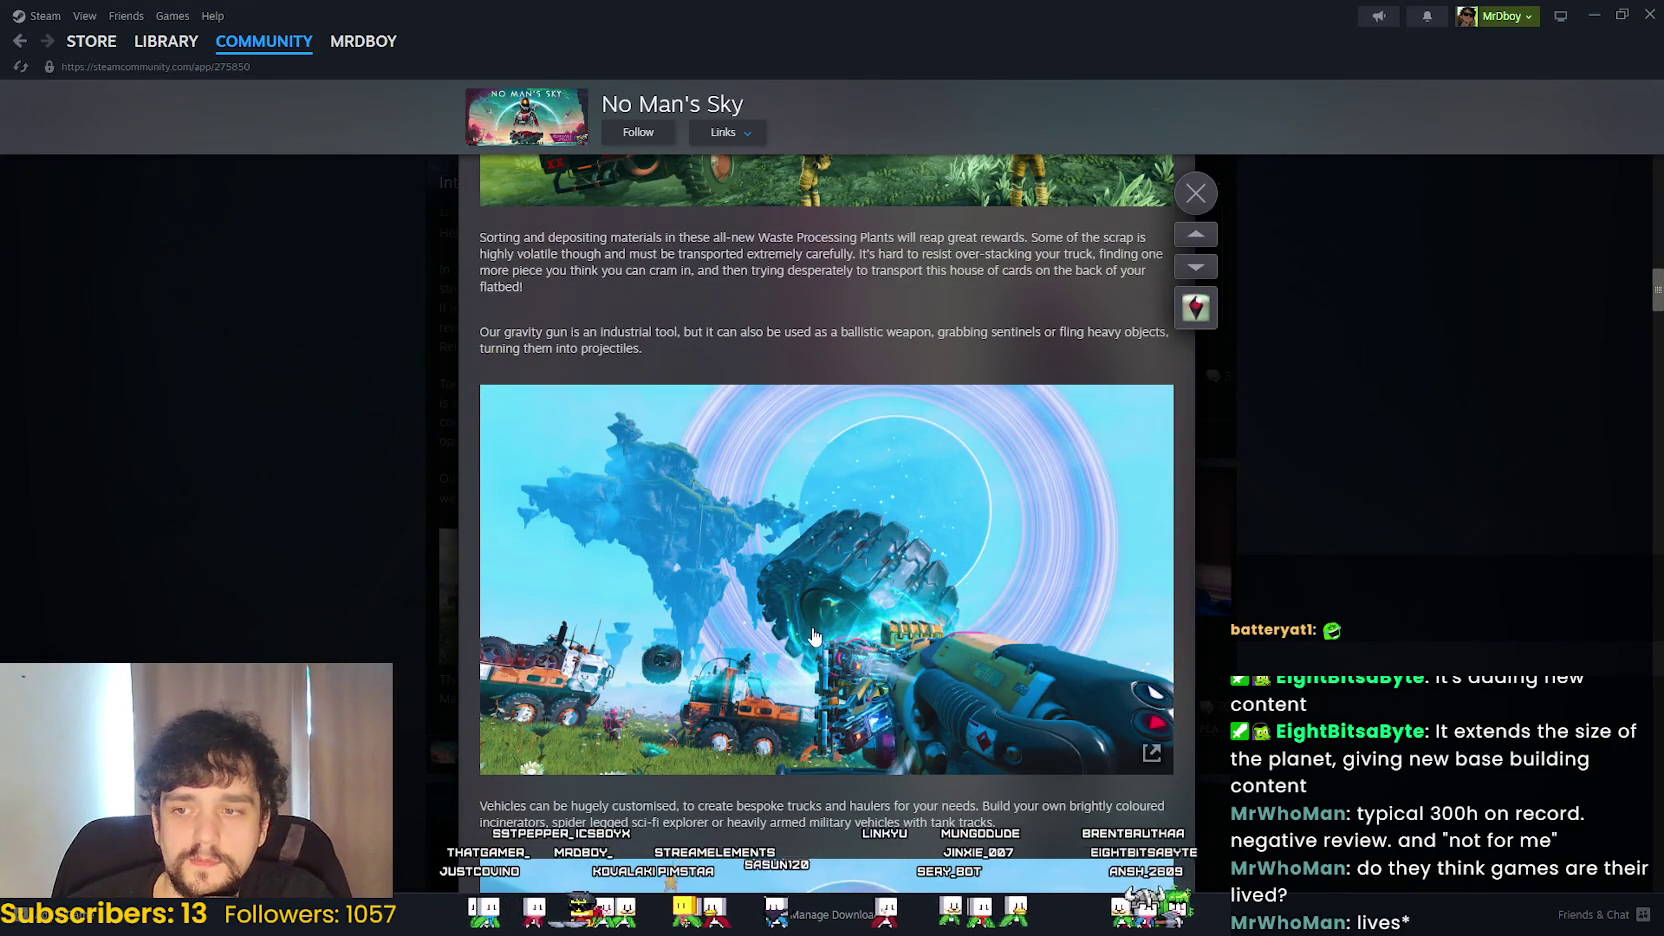
pyautogui.scroll(3, 812, 635)
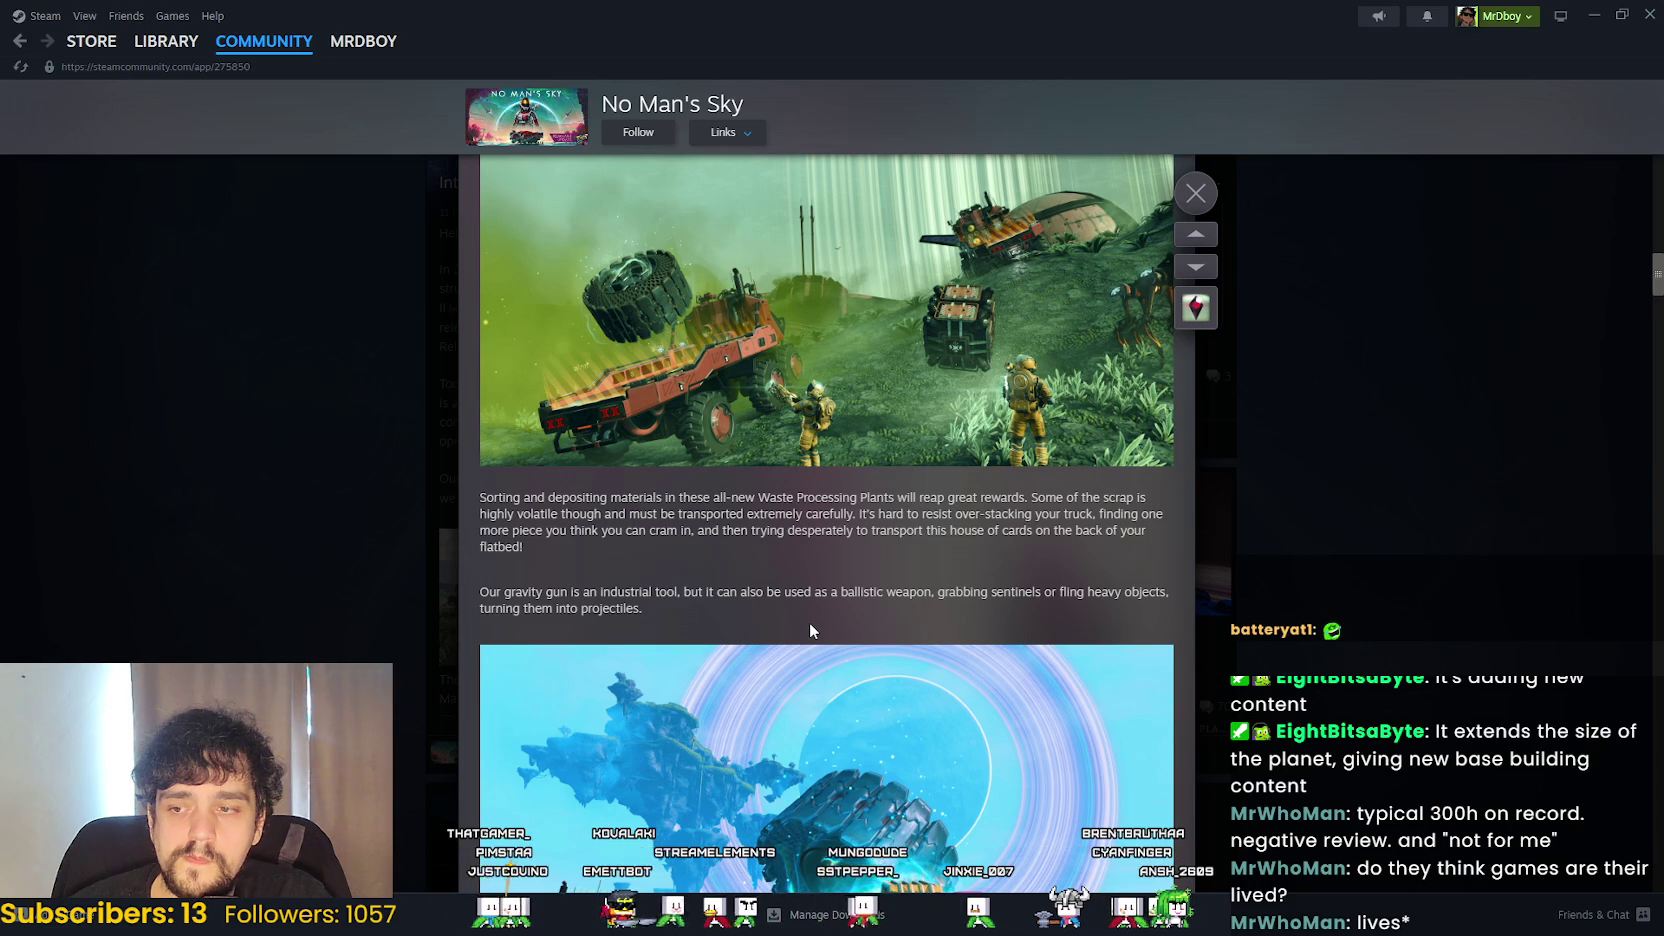
pyautogui.scroll(-3, 811, 628)
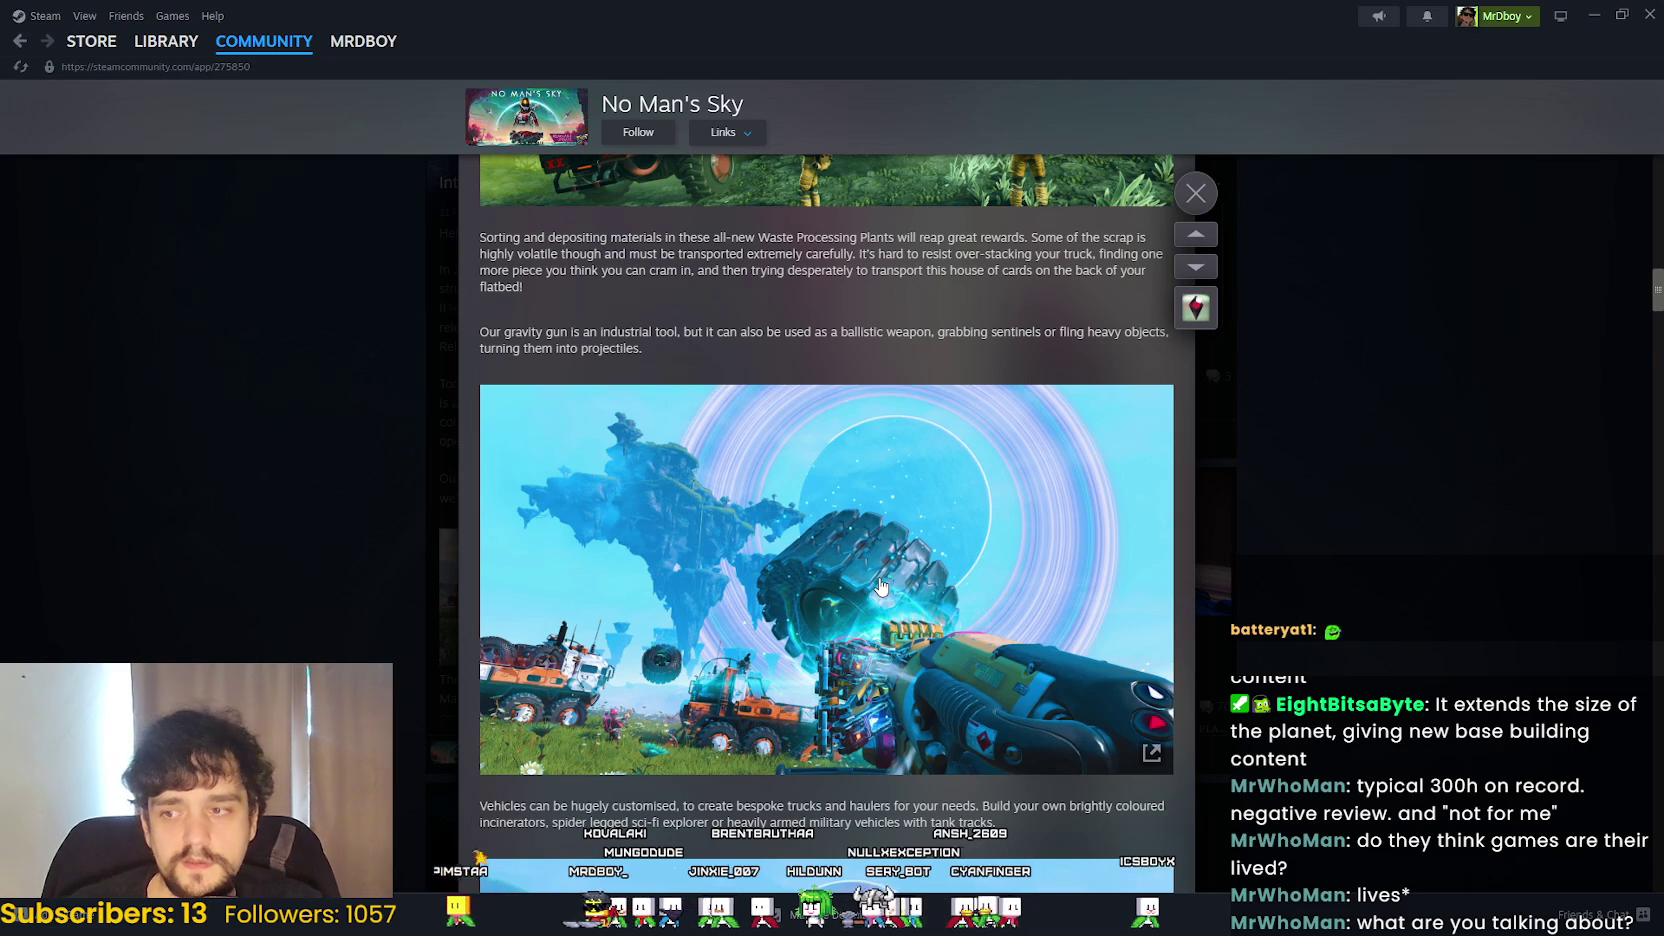
pyautogui.scroll(2, 884, 578)
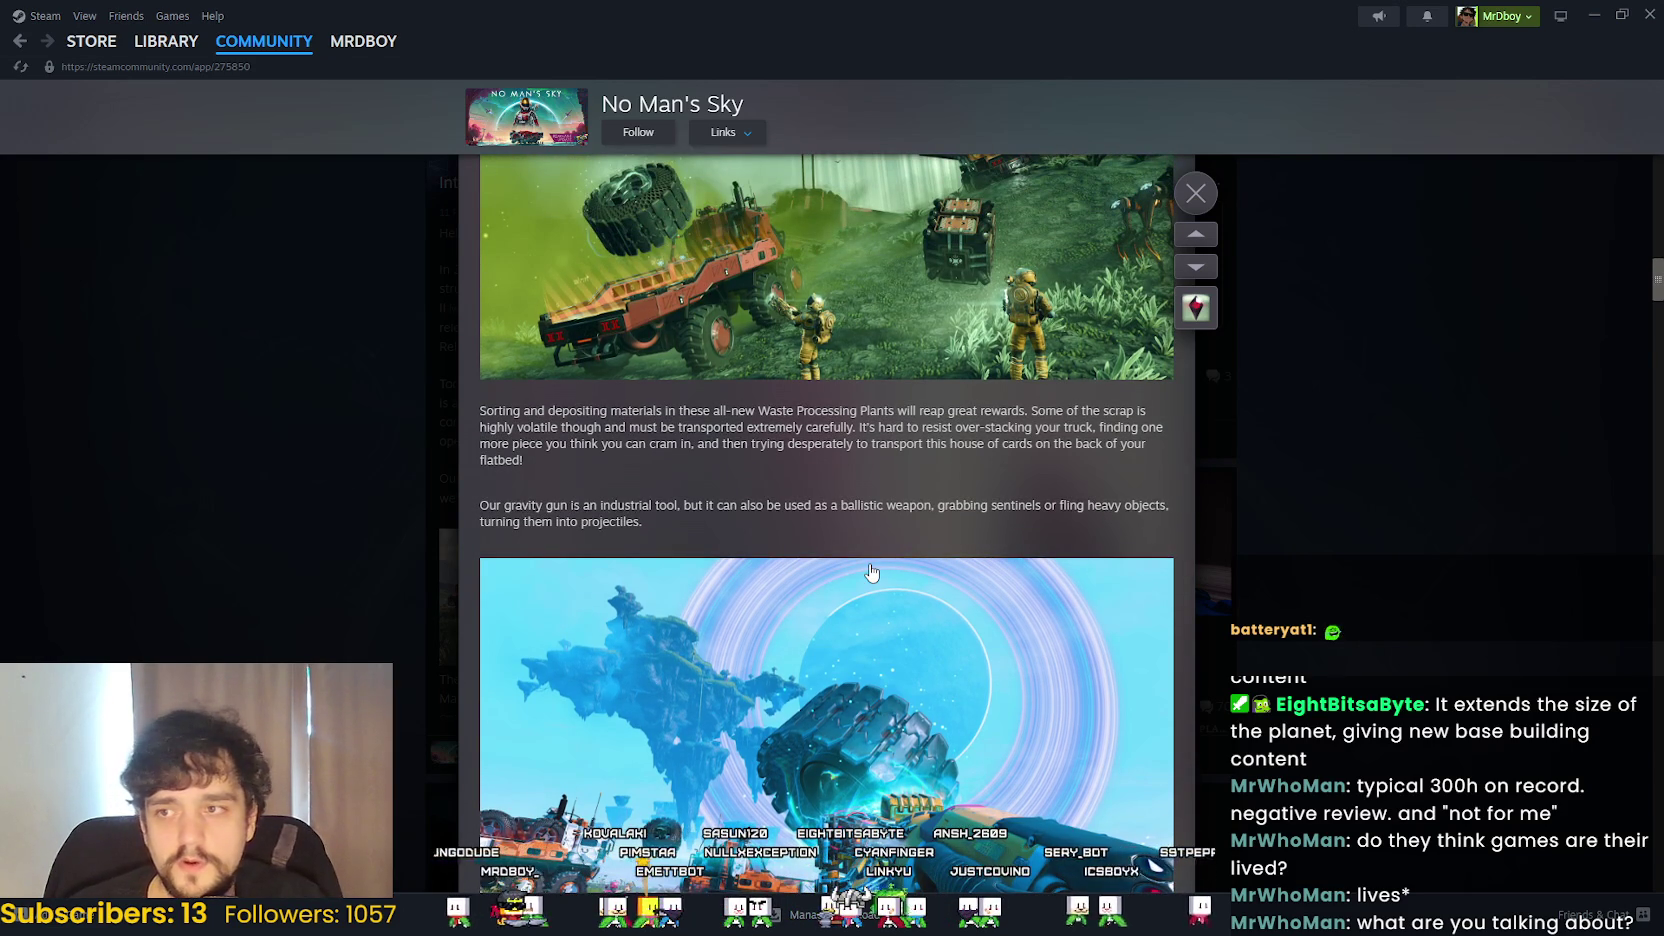
pyautogui.scroll(2, 871, 572)
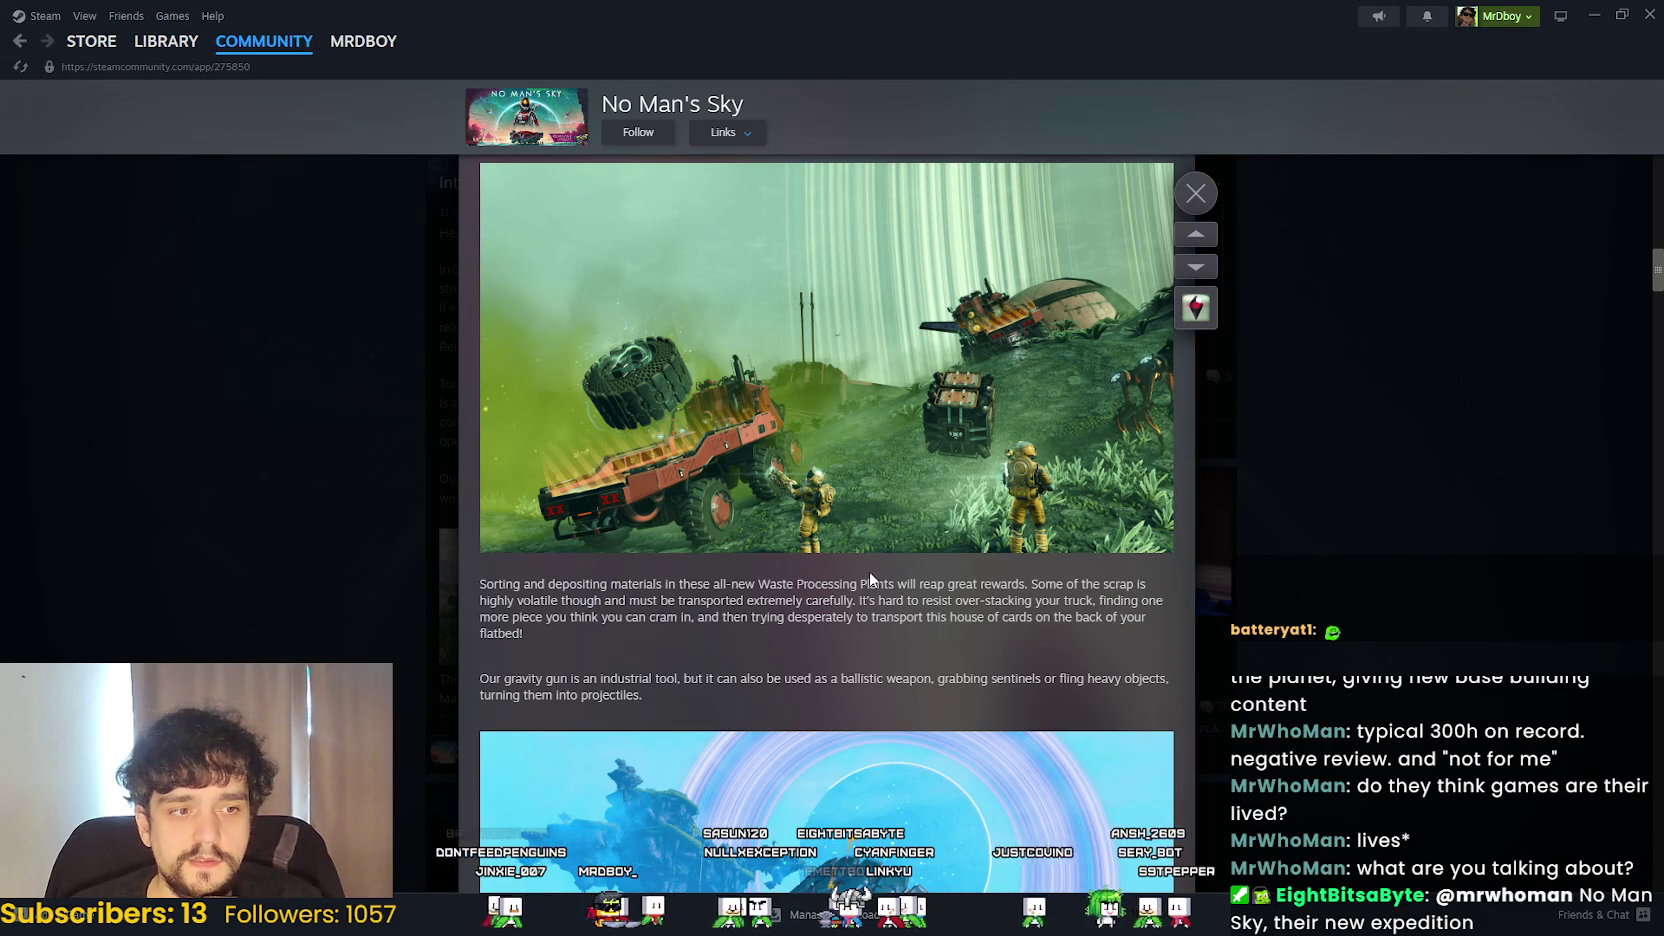
pyautogui.scroll(-3, 945, 445)
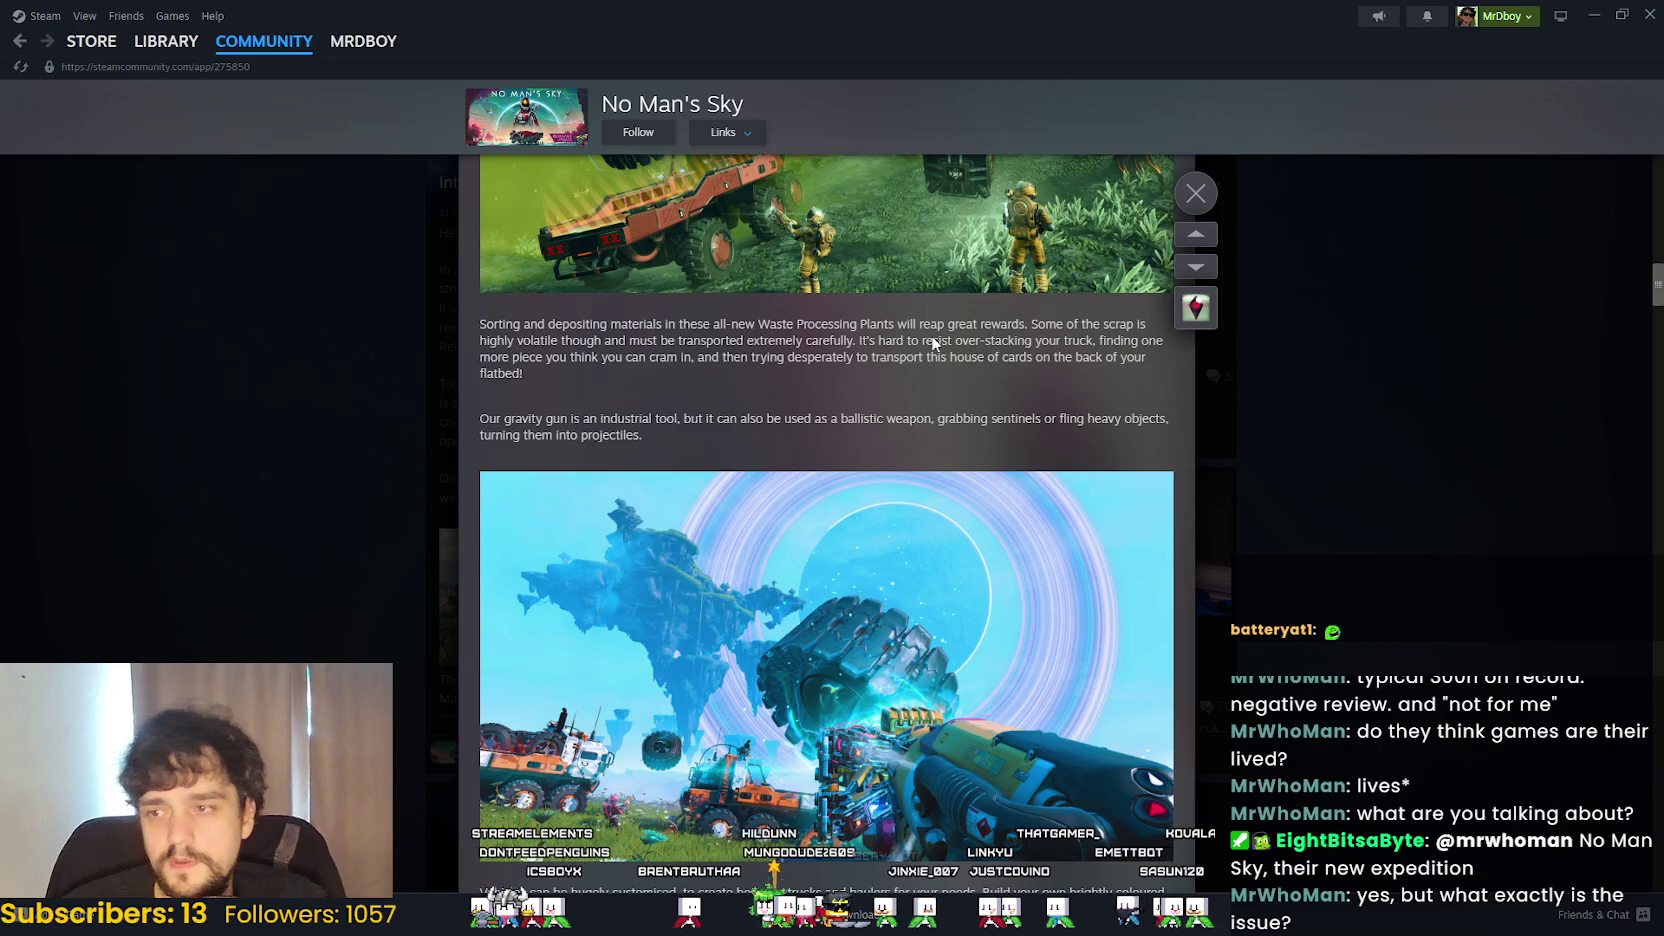
pyautogui.scroll(-4, 931, 335)
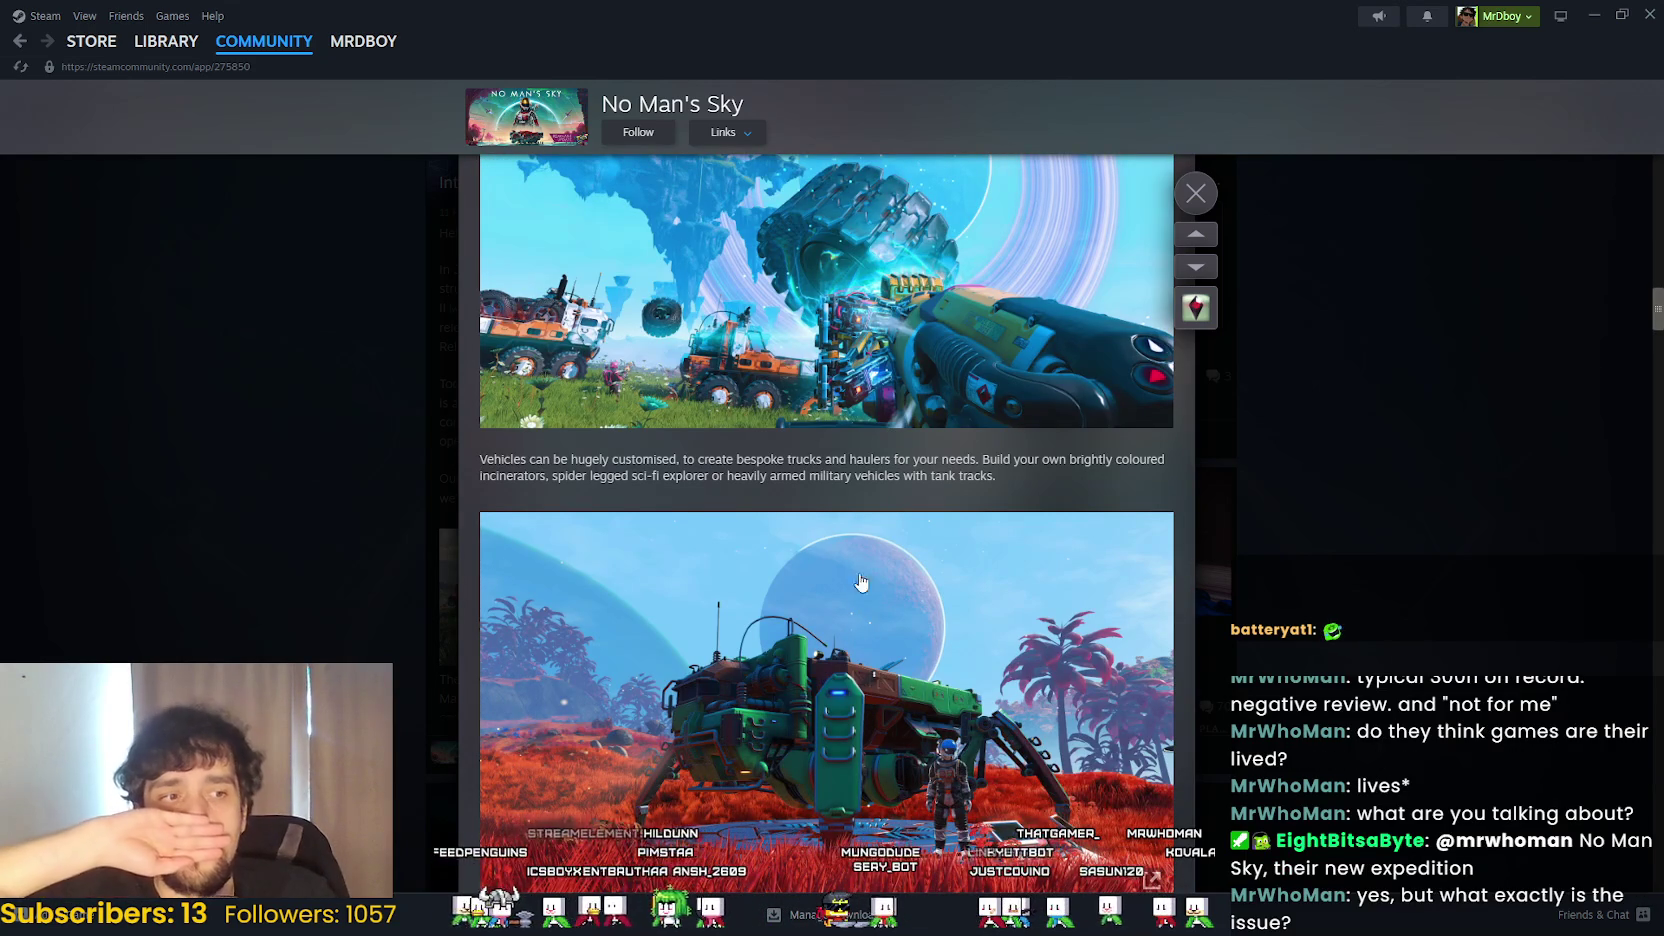
pyautogui.scroll(4, 860, 620)
pyautogui.scroll(1, 877, 585)
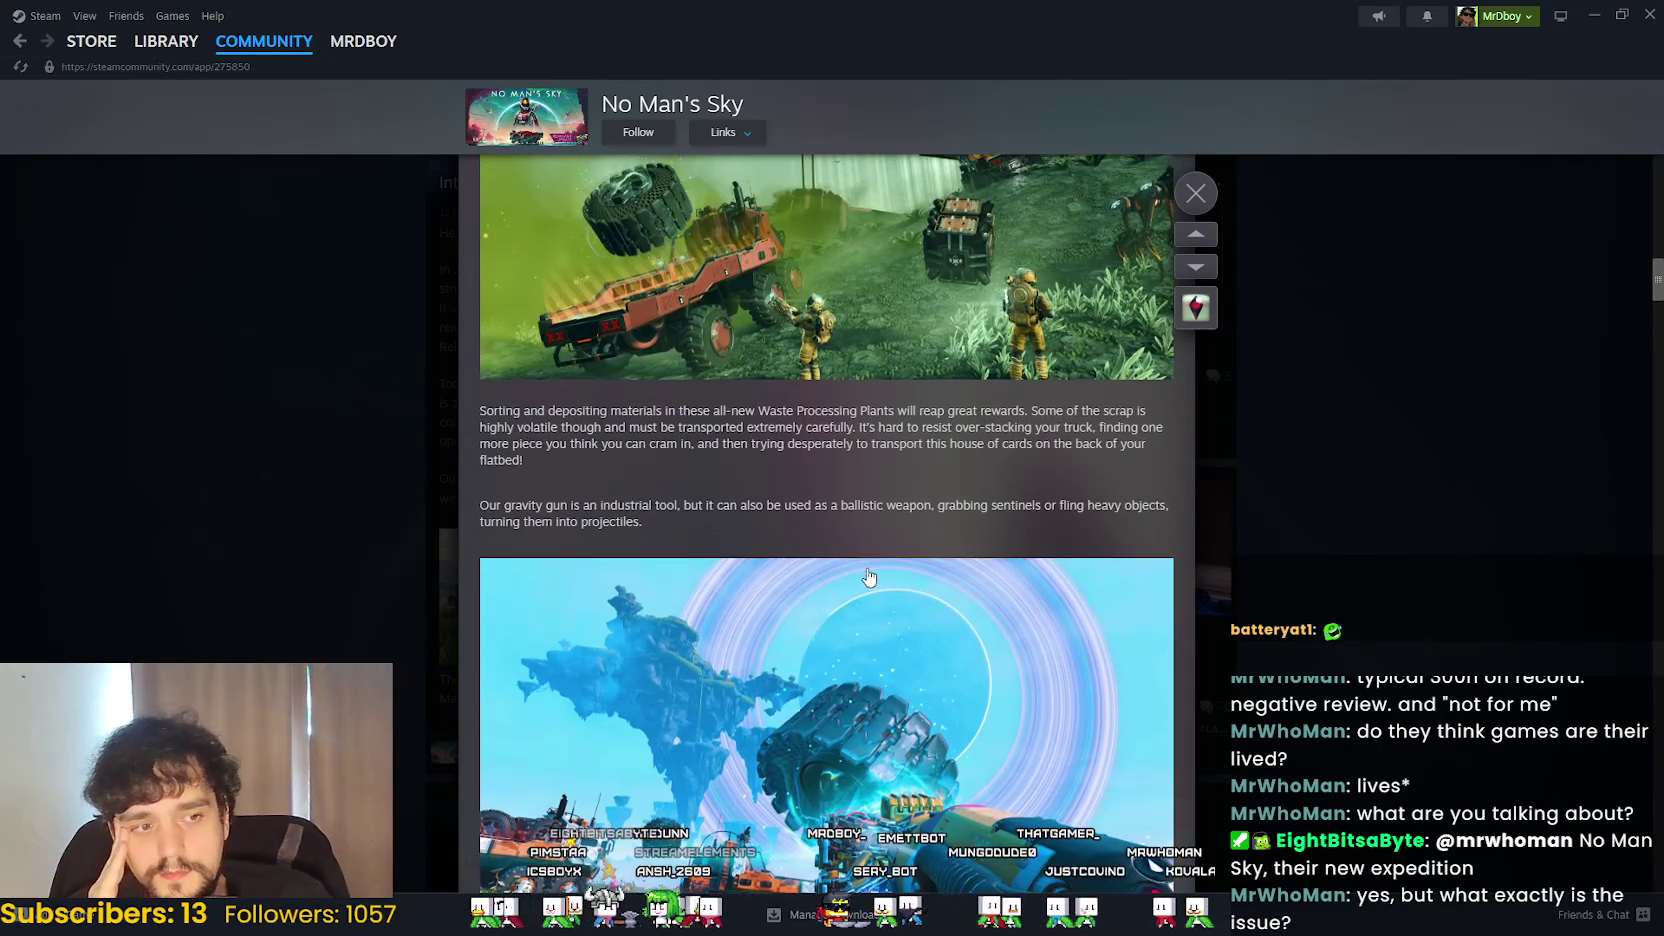
pyautogui.scroll(1, 846, 566)
pyautogui.scroll(4, 838, 577)
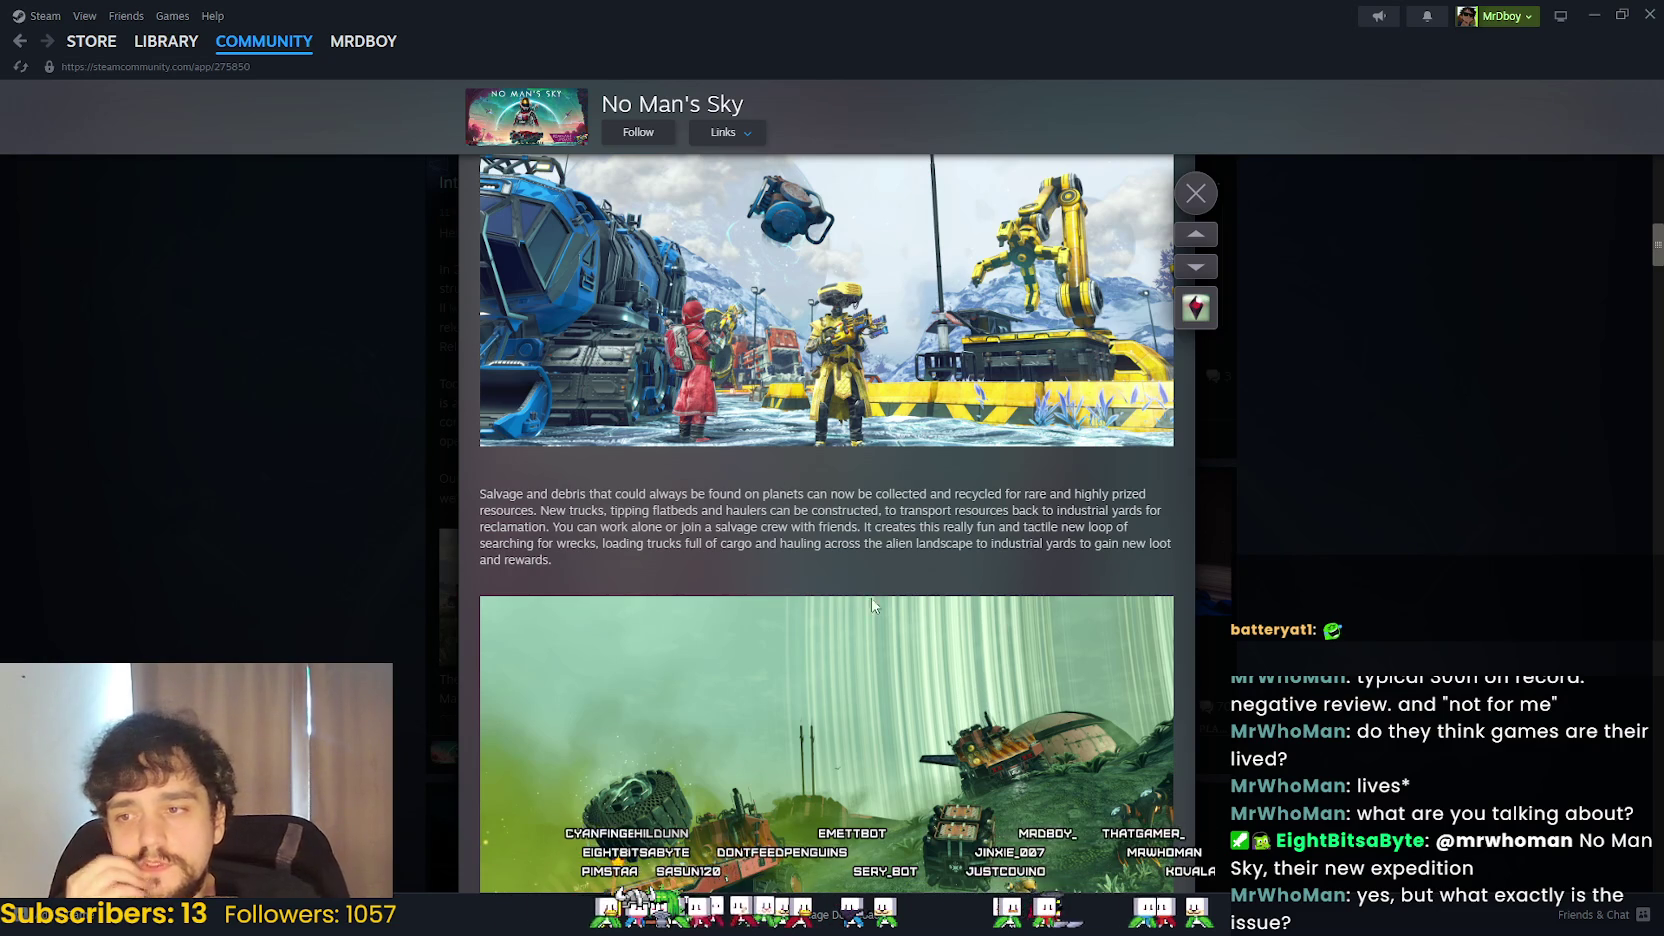
pyautogui.scroll(1, 930, 650)
pyautogui.scroll(3, 917, 637)
pyautogui.scroll(1, 917, 637)
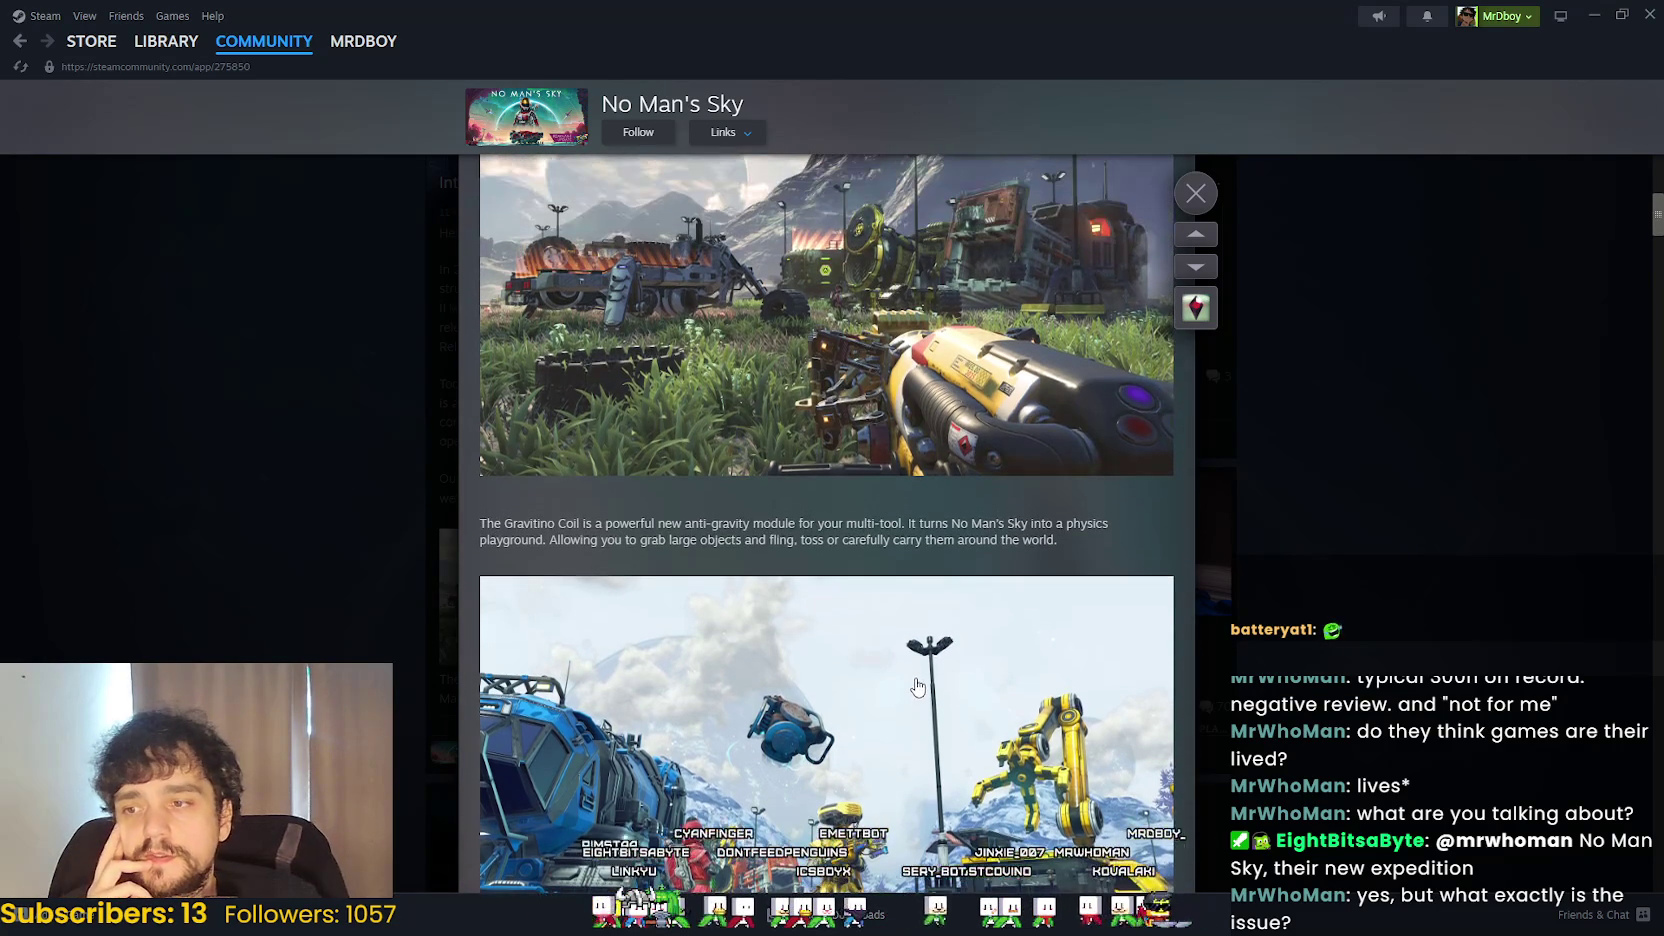
pyautogui.moveTo(1077, 510); pyautogui.dragTo(1144, 549)
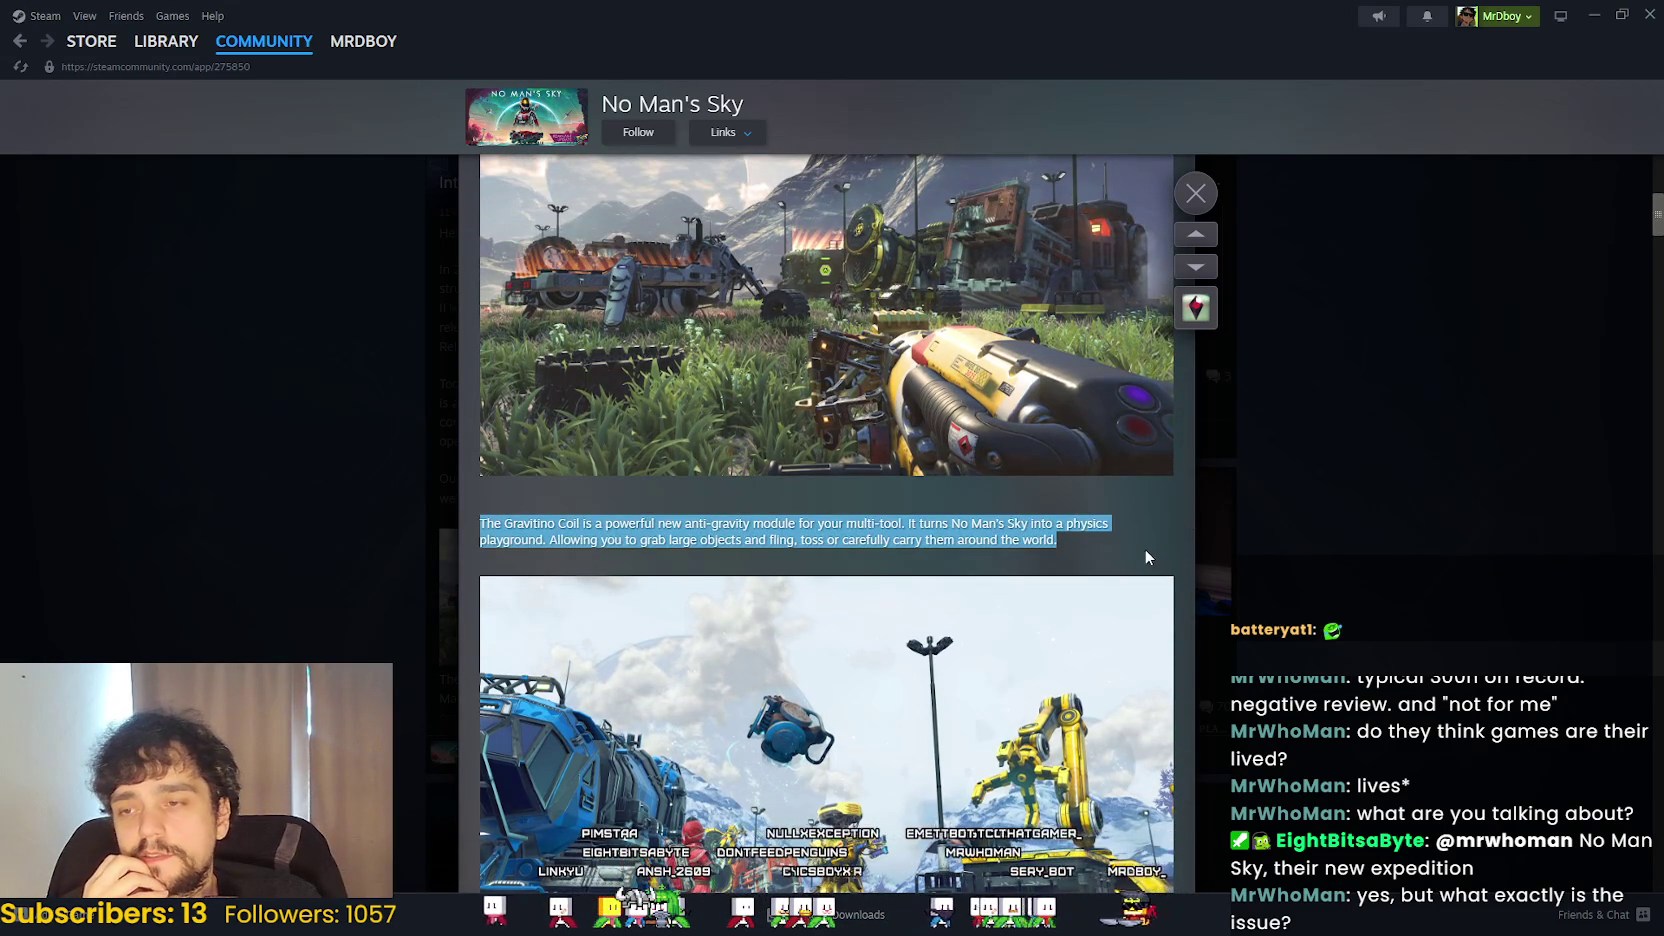
pyautogui.scroll(3, 1144, 549)
pyautogui.moveTo(1073, 805); pyautogui.dragTo(488, 764)
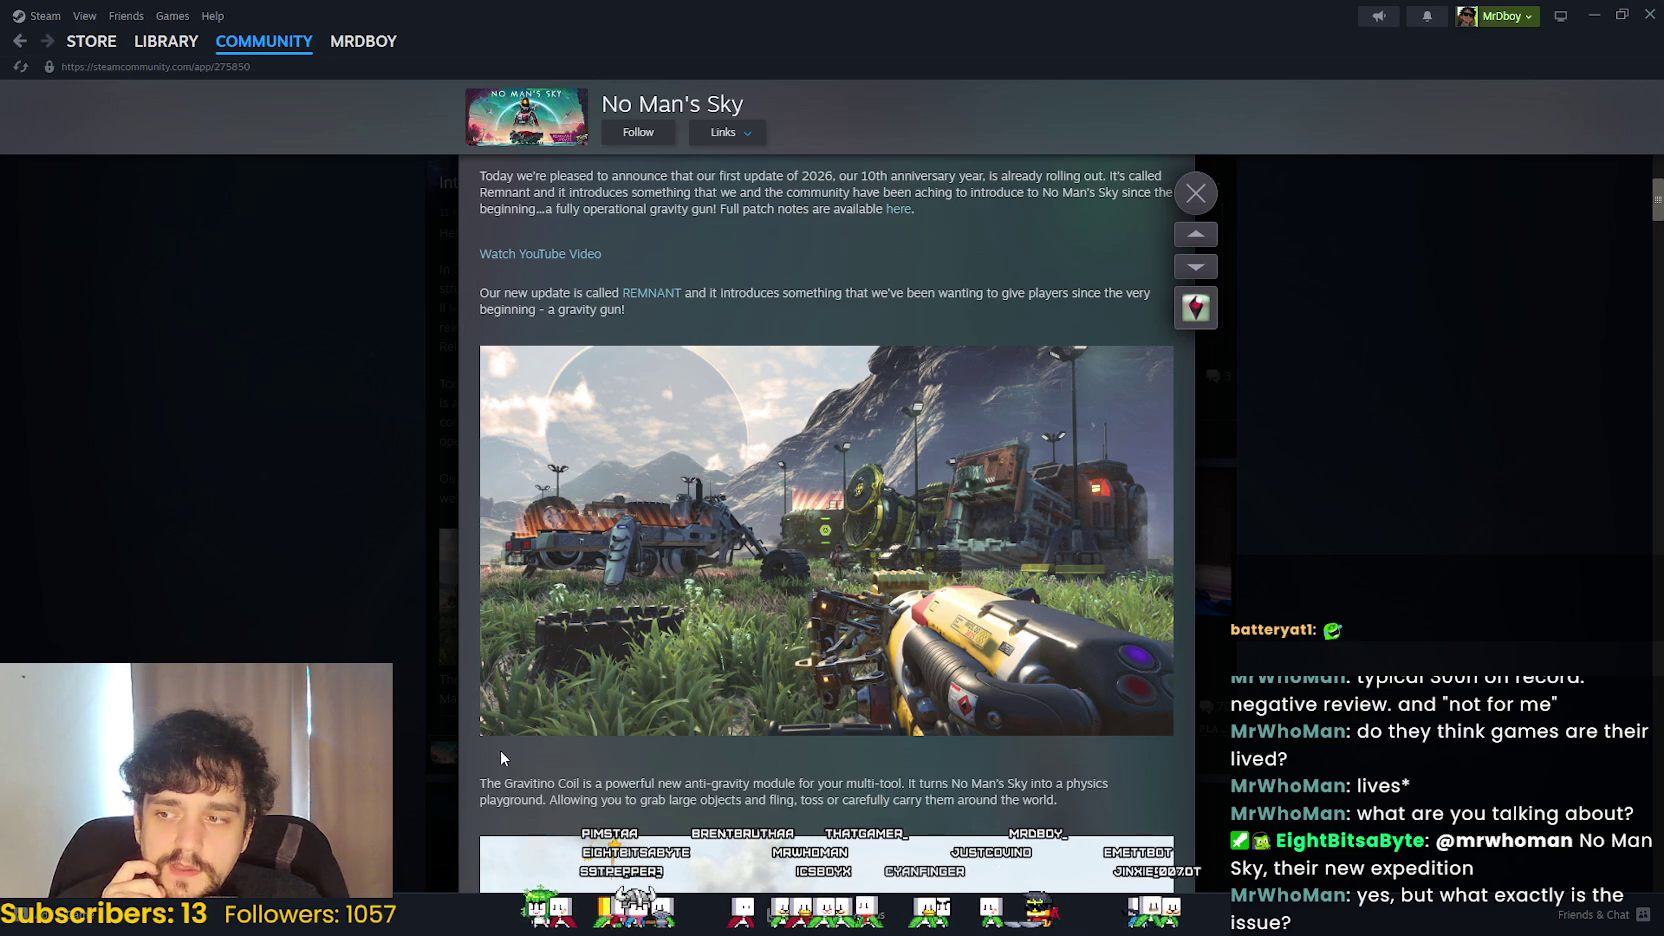
pyautogui.click(493, 832)
pyautogui.moveTo(493, 832)
pyautogui.mouseDown()
pyautogui.moveTo(475, 775)
pyautogui.moveTo(530, 390)
pyautogui.mouseUp()
pyautogui.scroll(2, 777, 391)
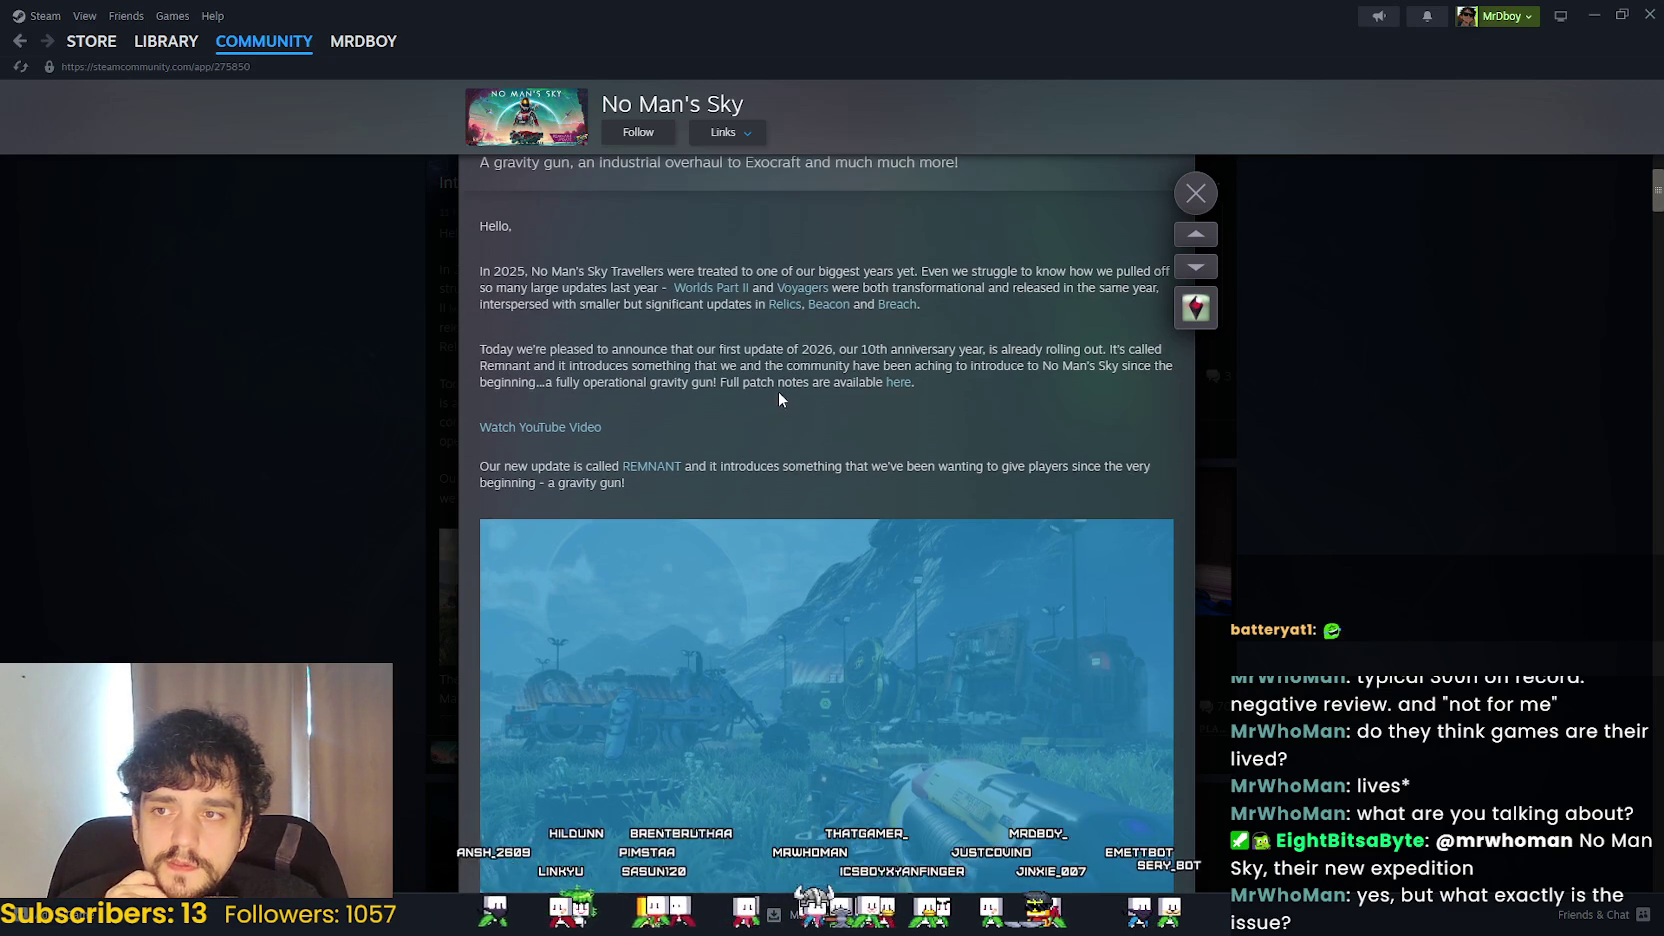
pyautogui.moveTo(551, 270)
pyautogui.mouseDown()
pyautogui.moveTo(1116, 310)
pyautogui.moveTo(1141, 419)
pyautogui.moveTo(1017, 356)
pyautogui.moveTo(1040, 391)
pyautogui.mouseUp()
pyautogui.click(1010, 420)
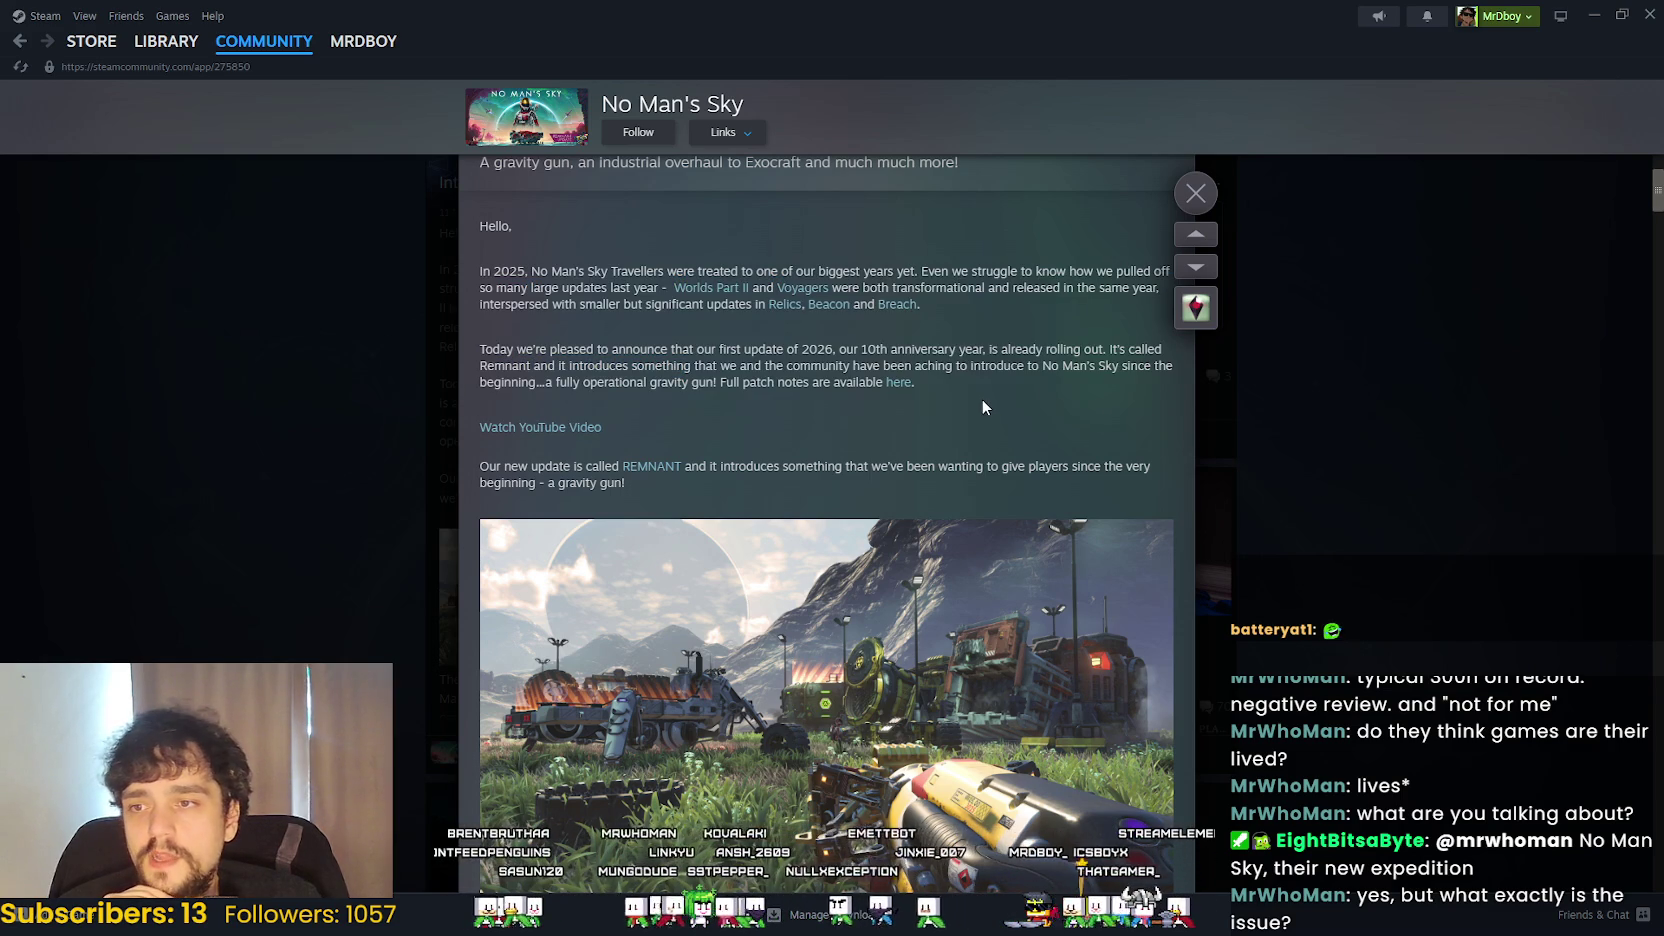
pyautogui.scroll(-3, 931, 374)
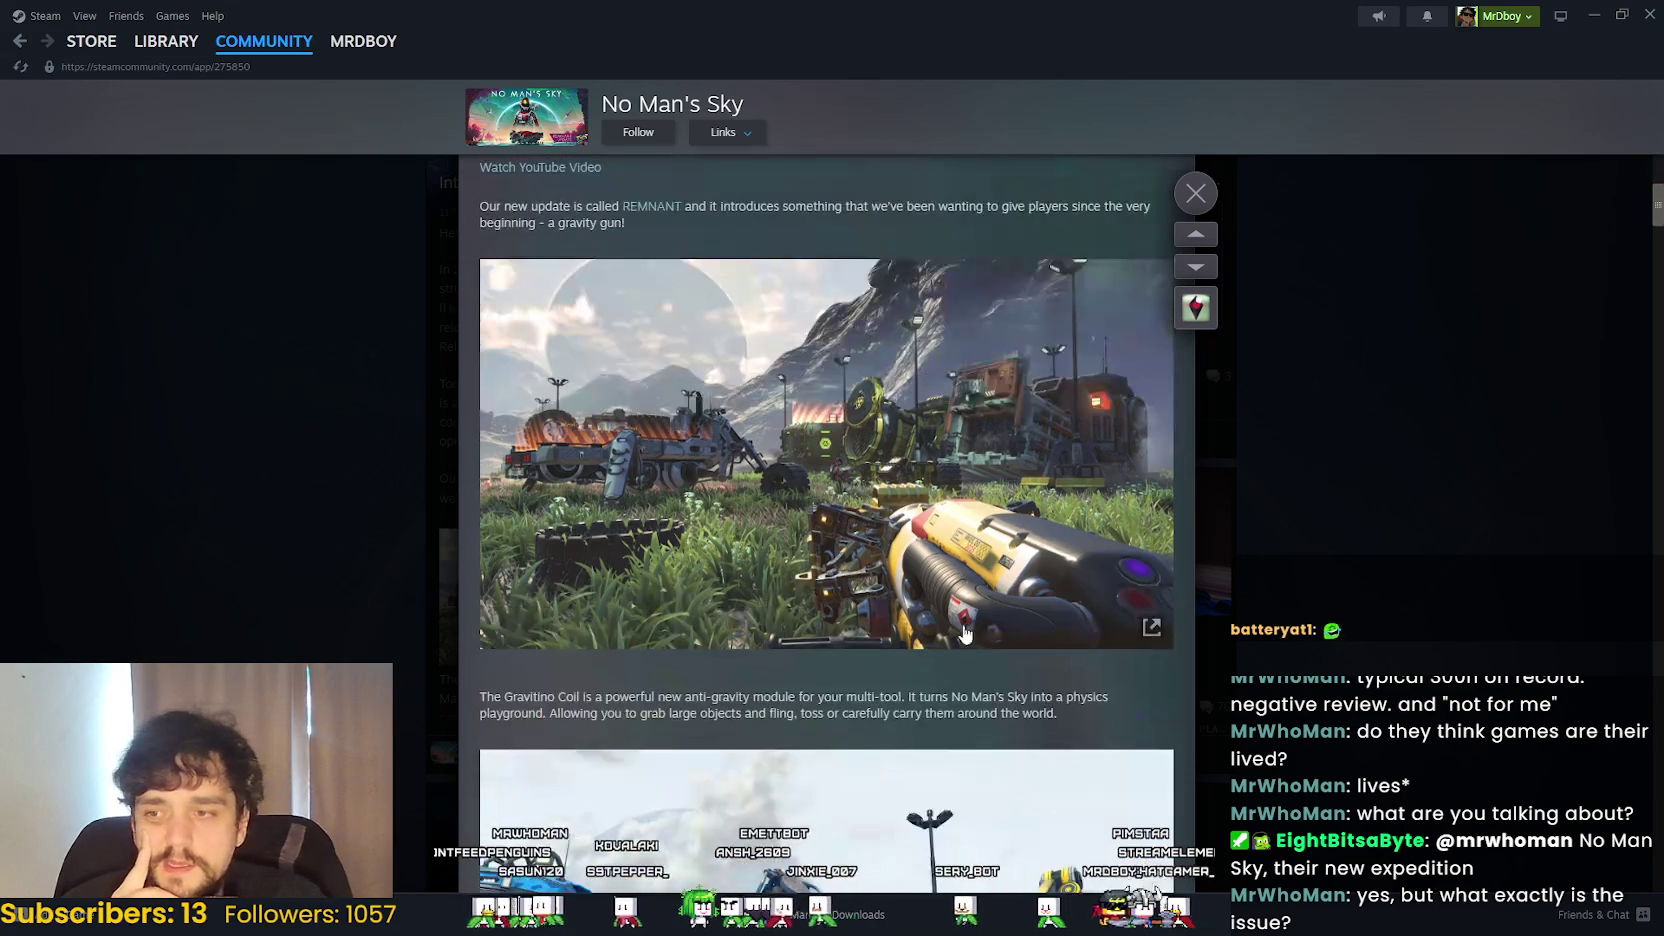
pyautogui.moveTo(1019, 710)
pyautogui.mouseDown()
pyautogui.moveTo(480, 697)
pyautogui.moveTo(1078, 717)
pyautogui.moveTo(411, 690)
pyautogui.mouseUp()
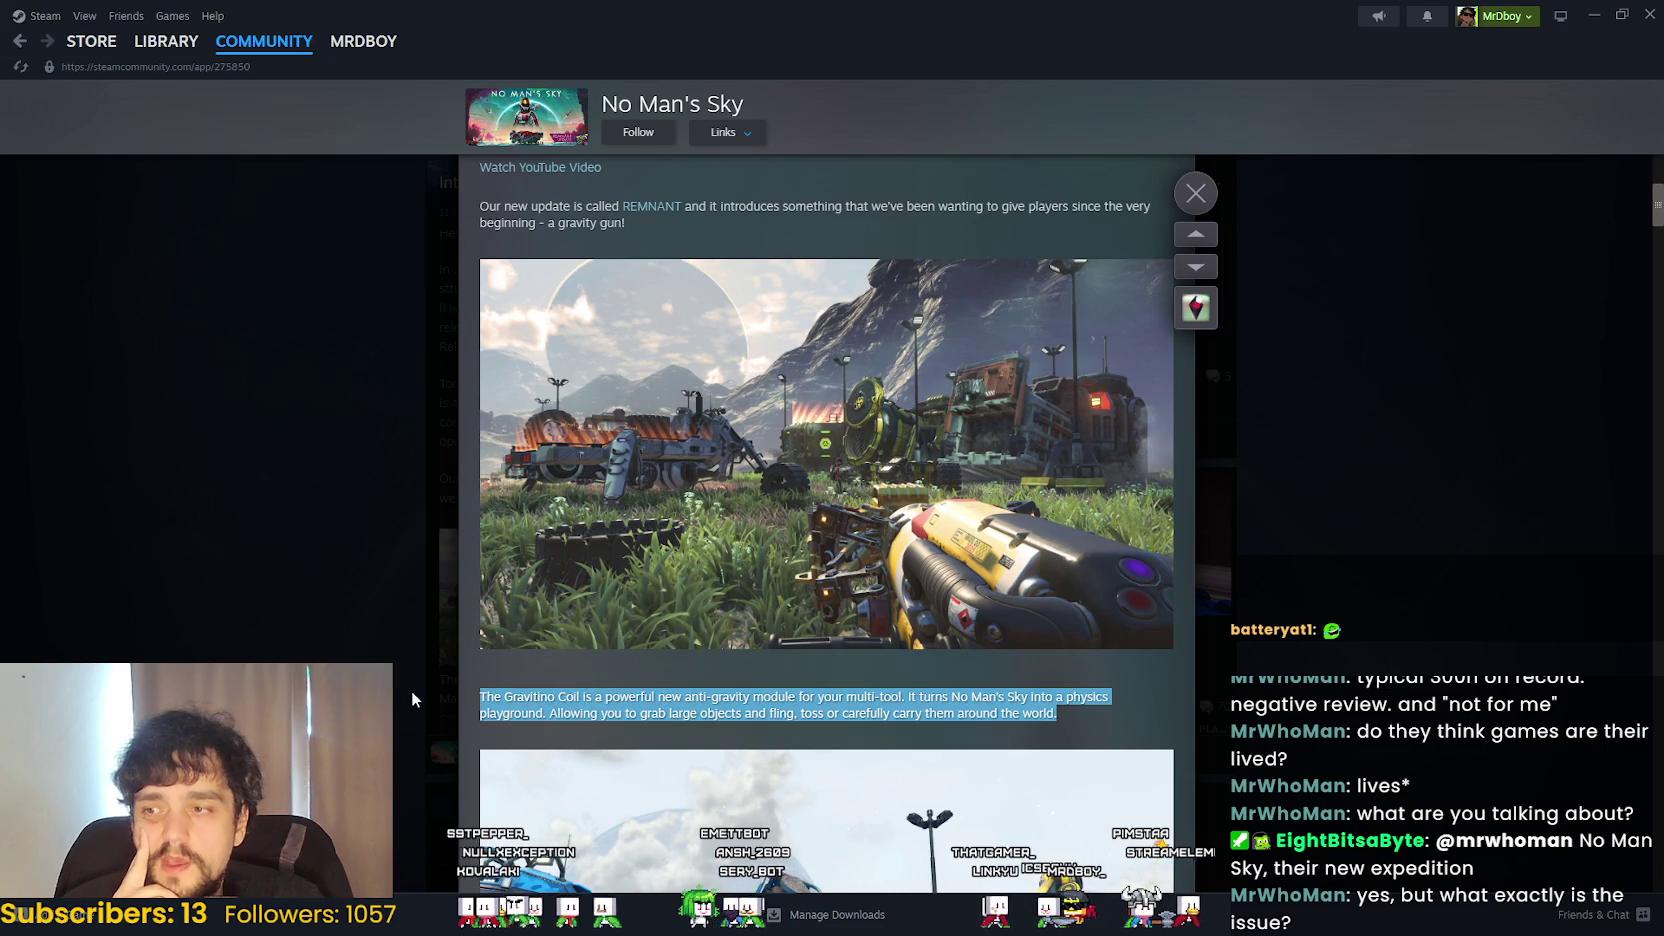
pyautogui.click(411, 690)
pyautogui.click(712, 567)
pyautogui.scroll(-3, 871, 735)
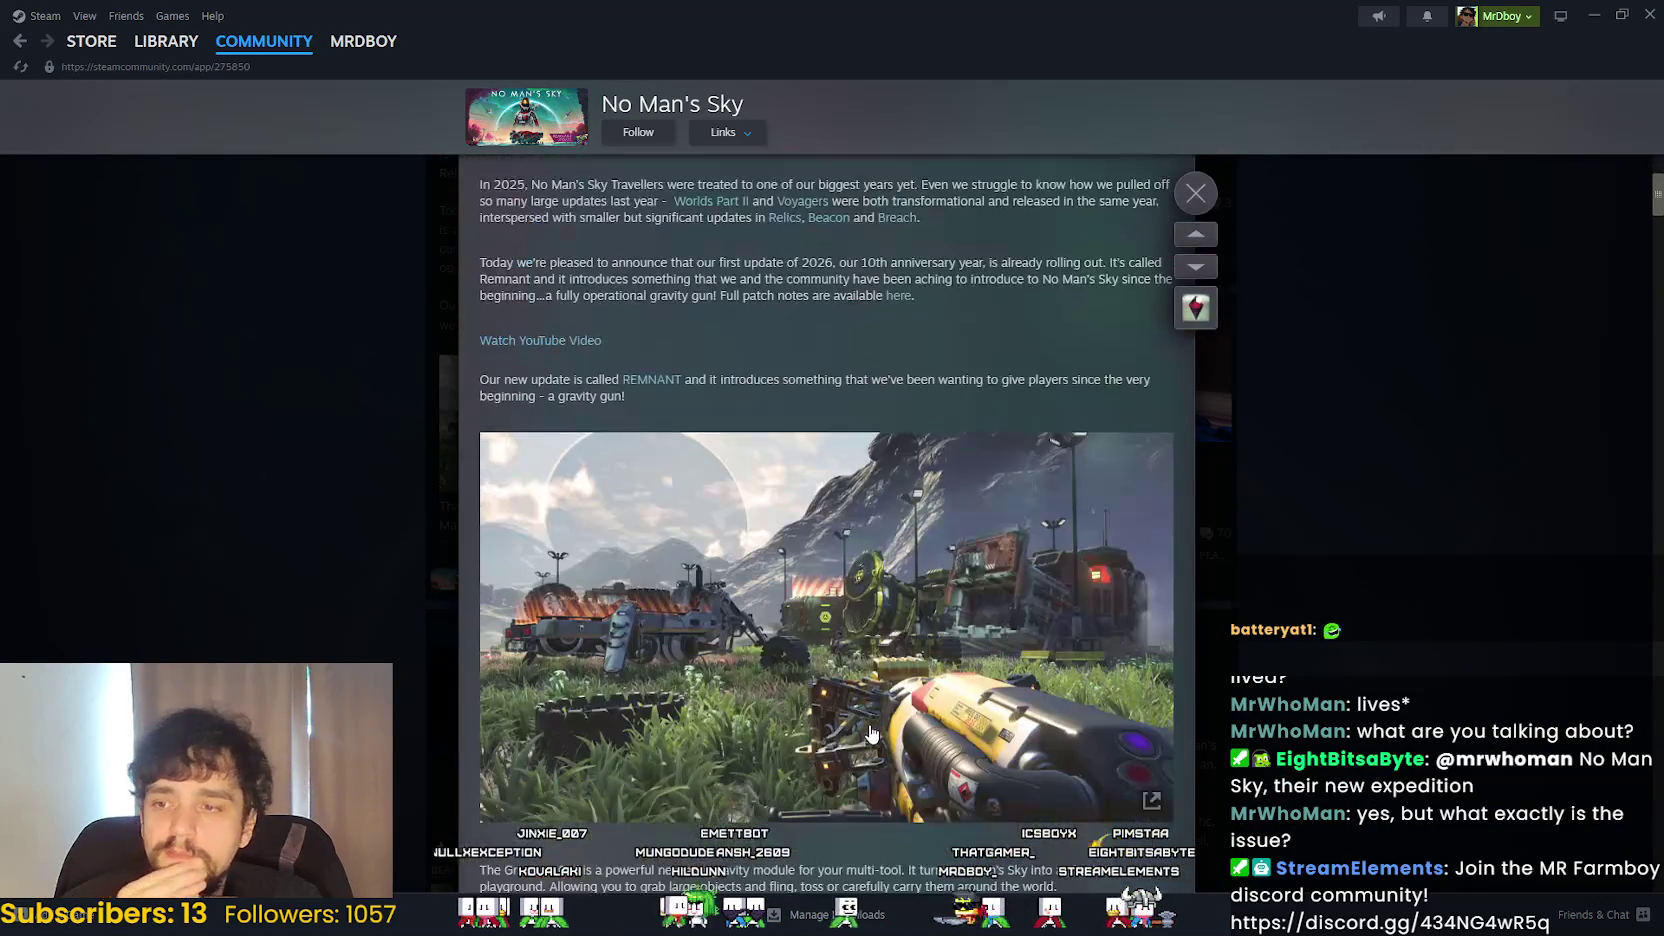
pyautogui.scroll(-3, 868, 727)
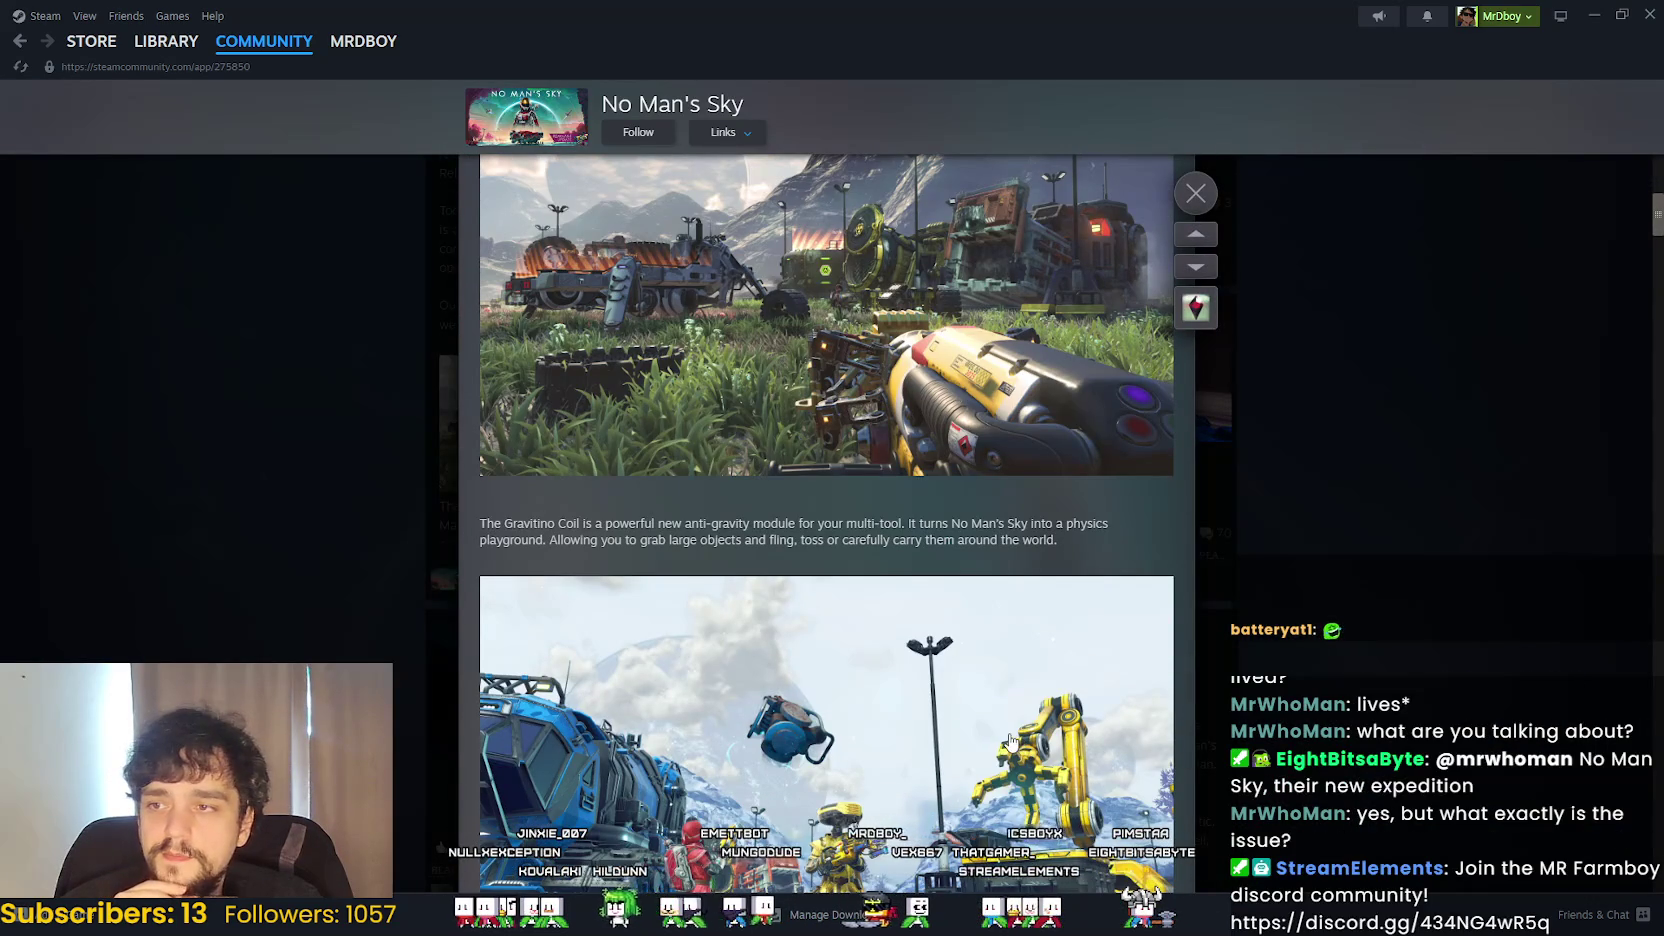
pyautogui.scroll(-2, 945, 650)
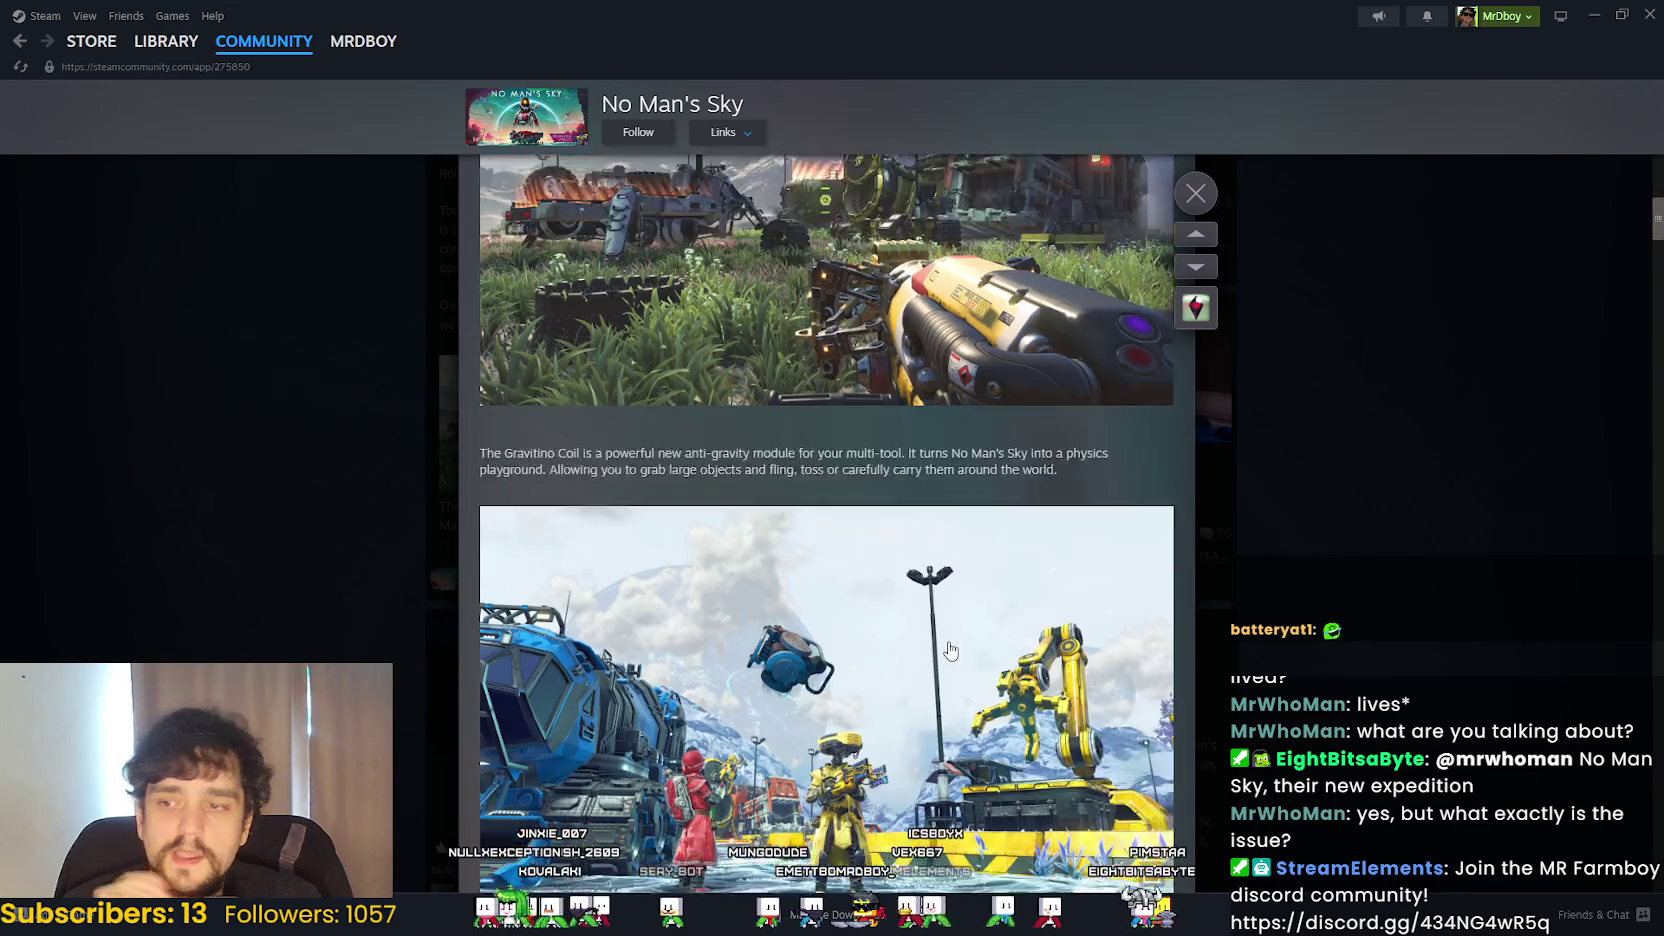
pyautogui.scroll(3, 930, 600)
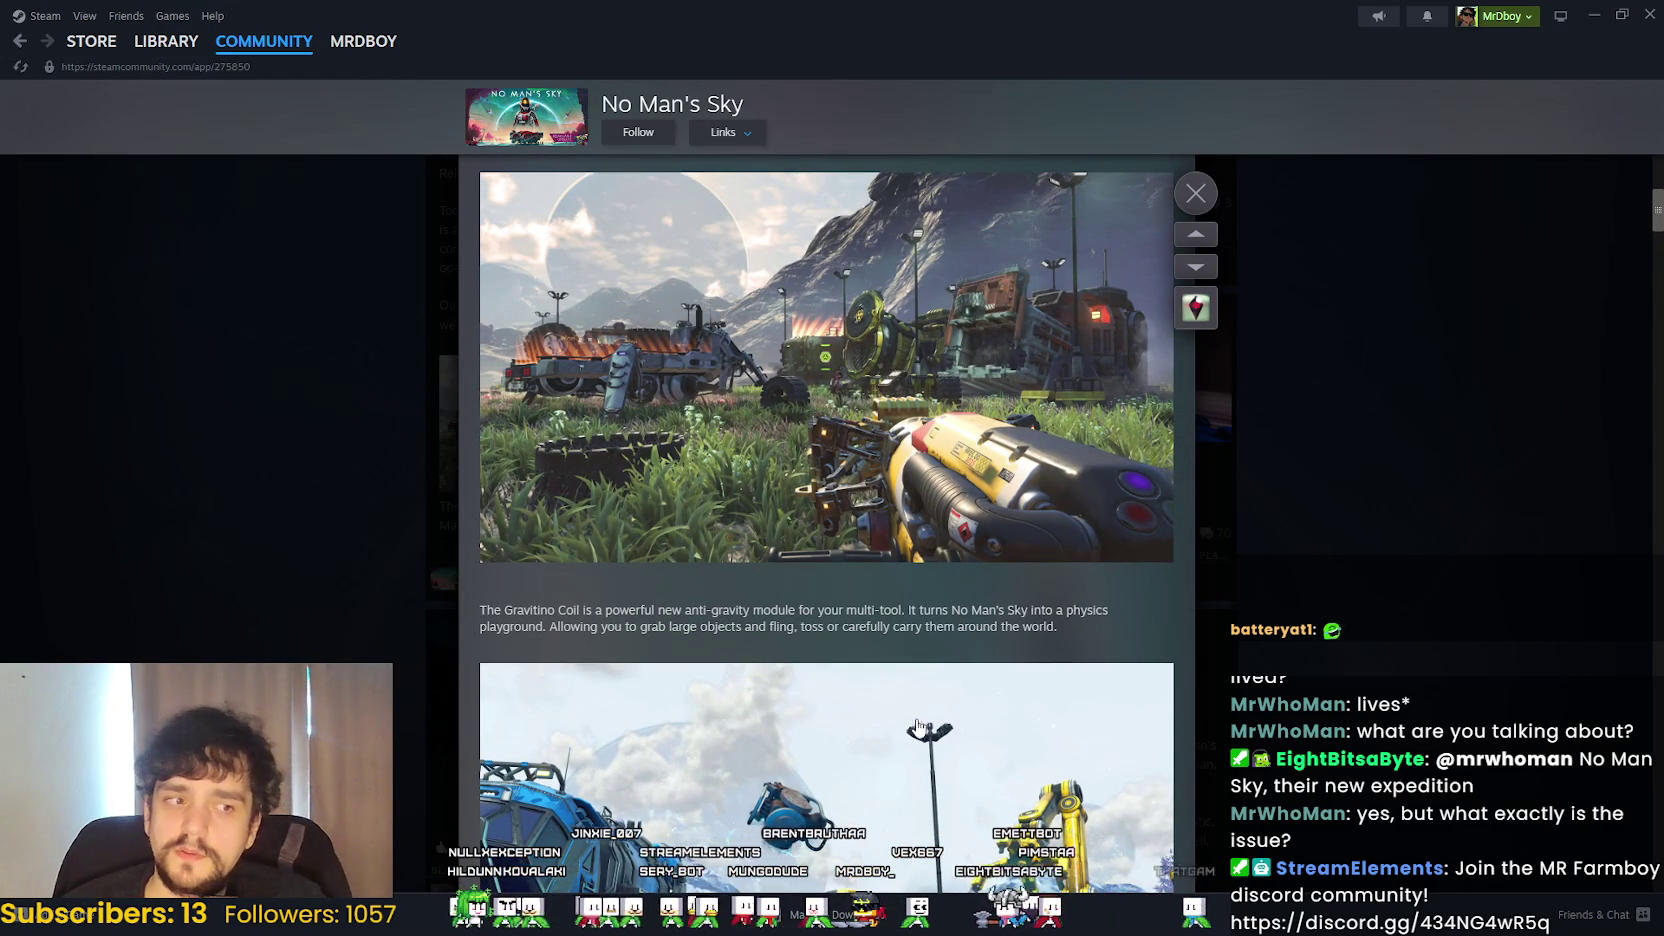
pyautogui.scroll(3, 915, 710)
pyautogui.scroll(-3, 915, 700)
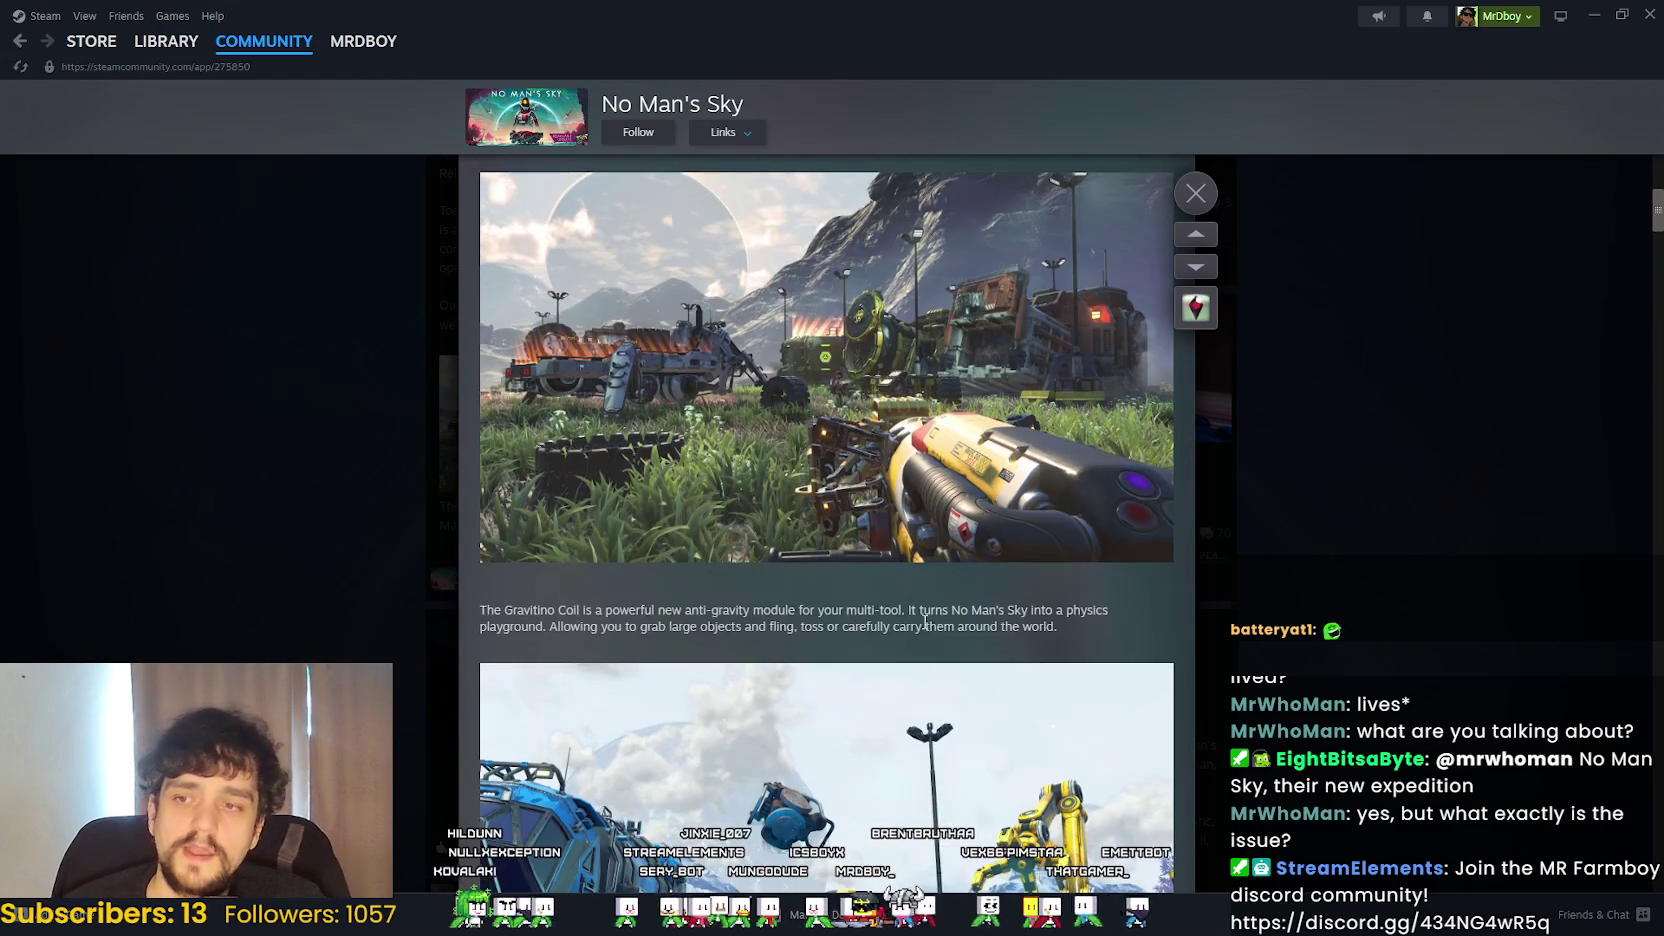
pyautogui.moveTo(566, 656); pyautogui.dragTo(438, 613)
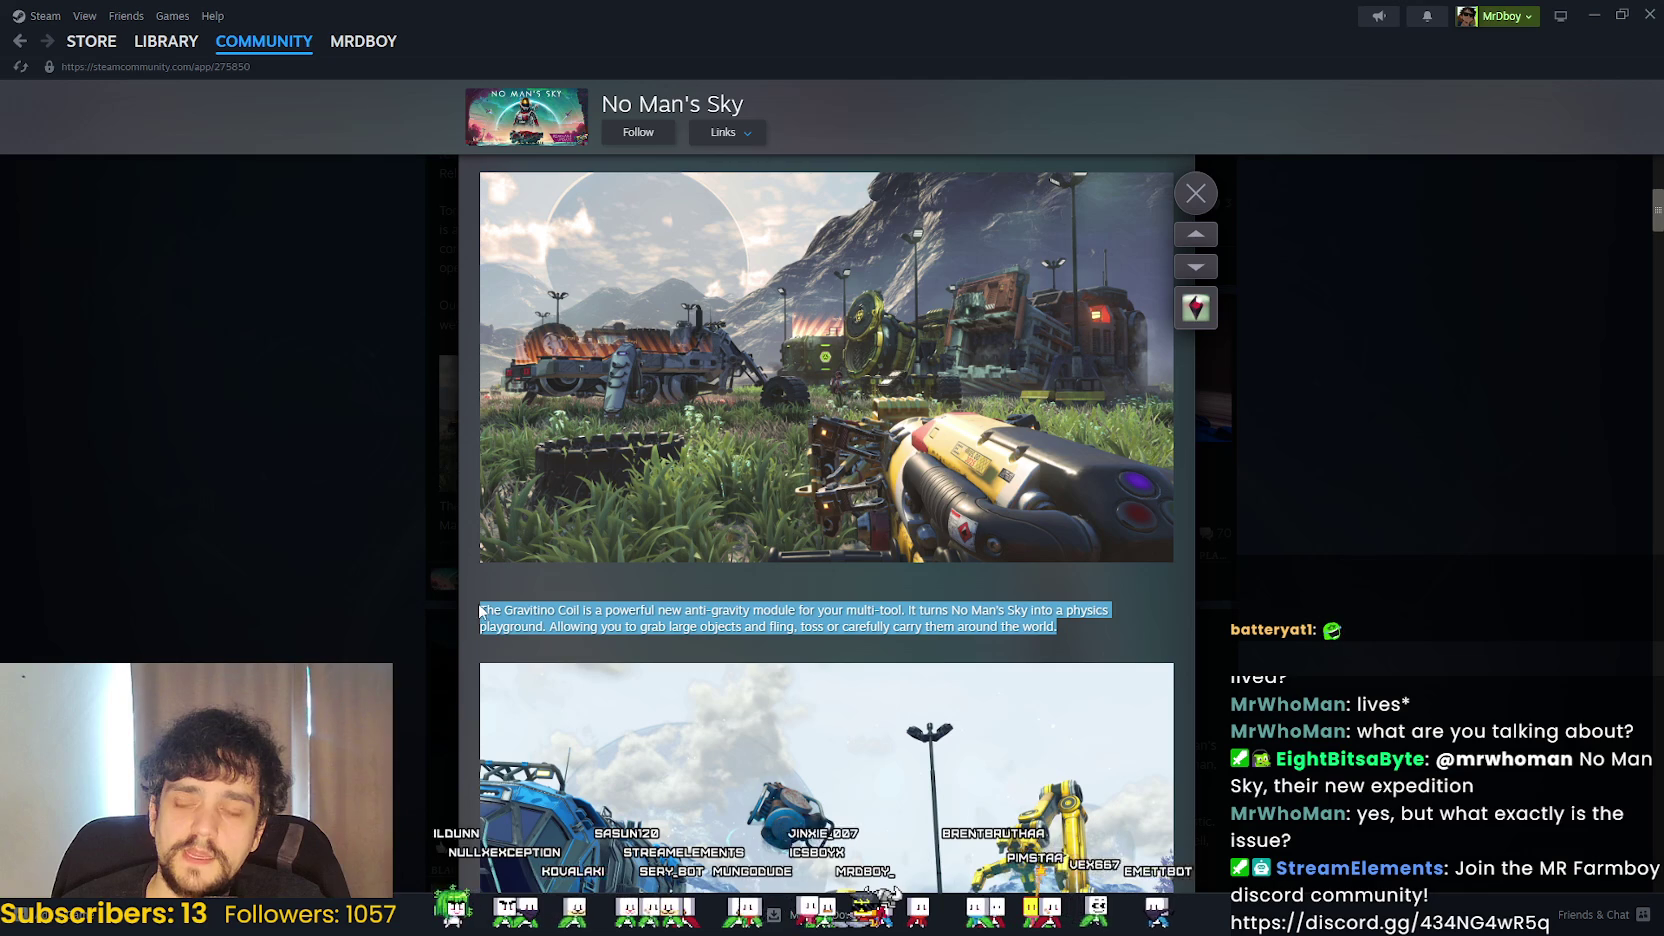
pyautogui.scroll(5, 695, 690)
pyautogui.scroll(-4, 763, 601)
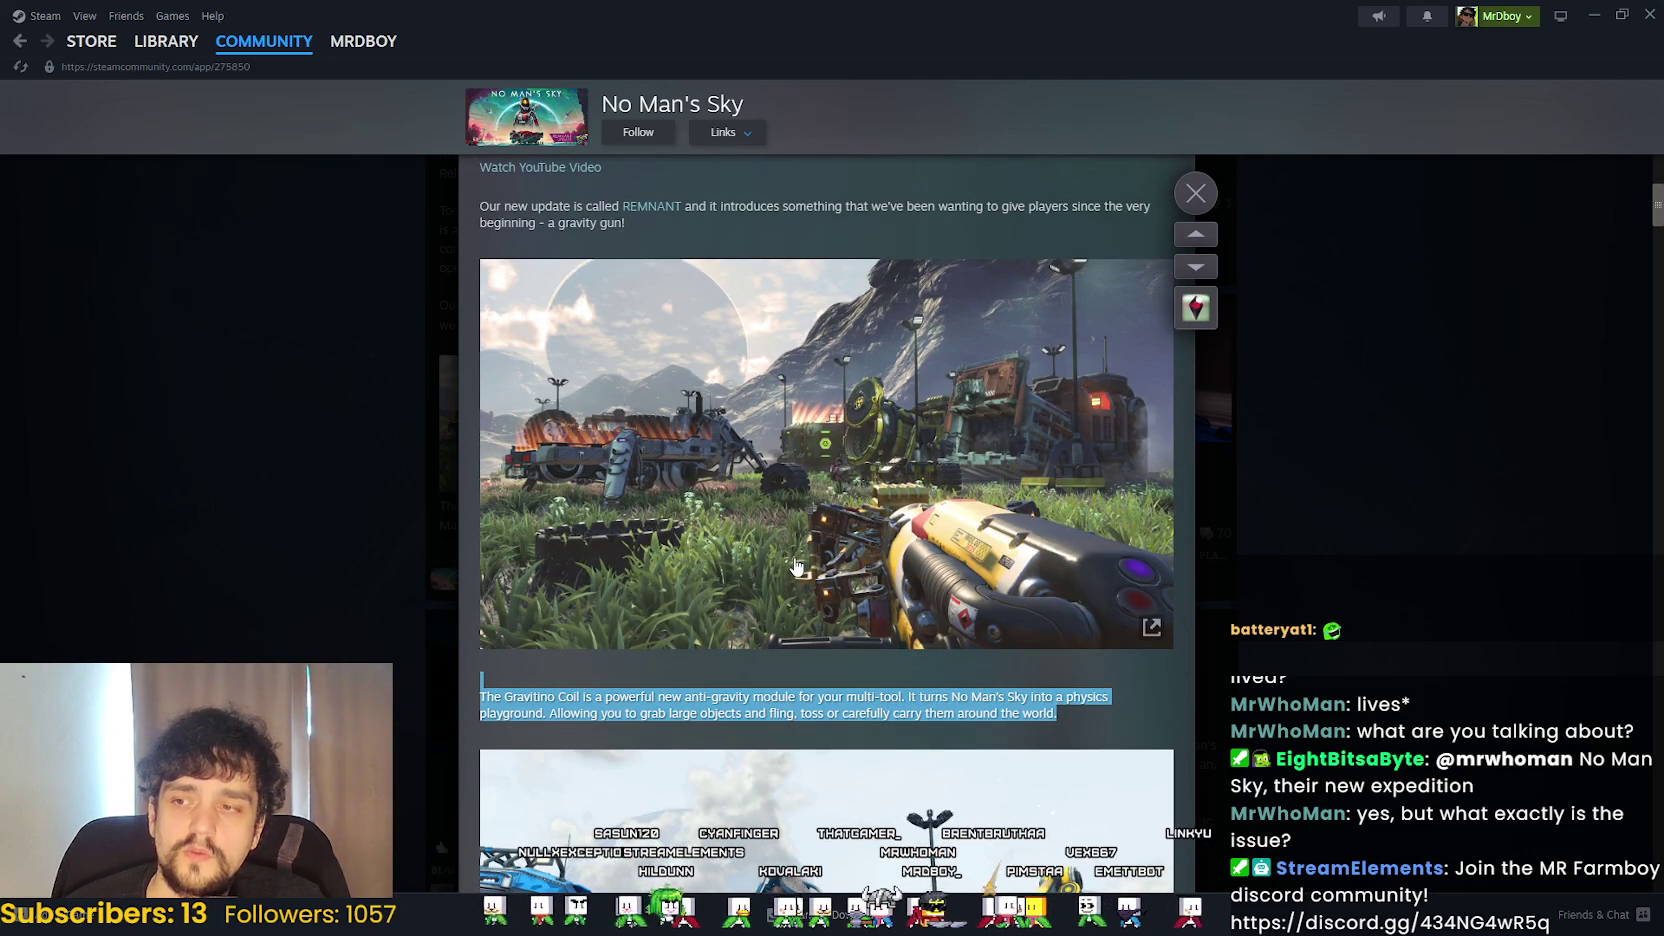
pyautogui.scroll(-3, 780, 584)
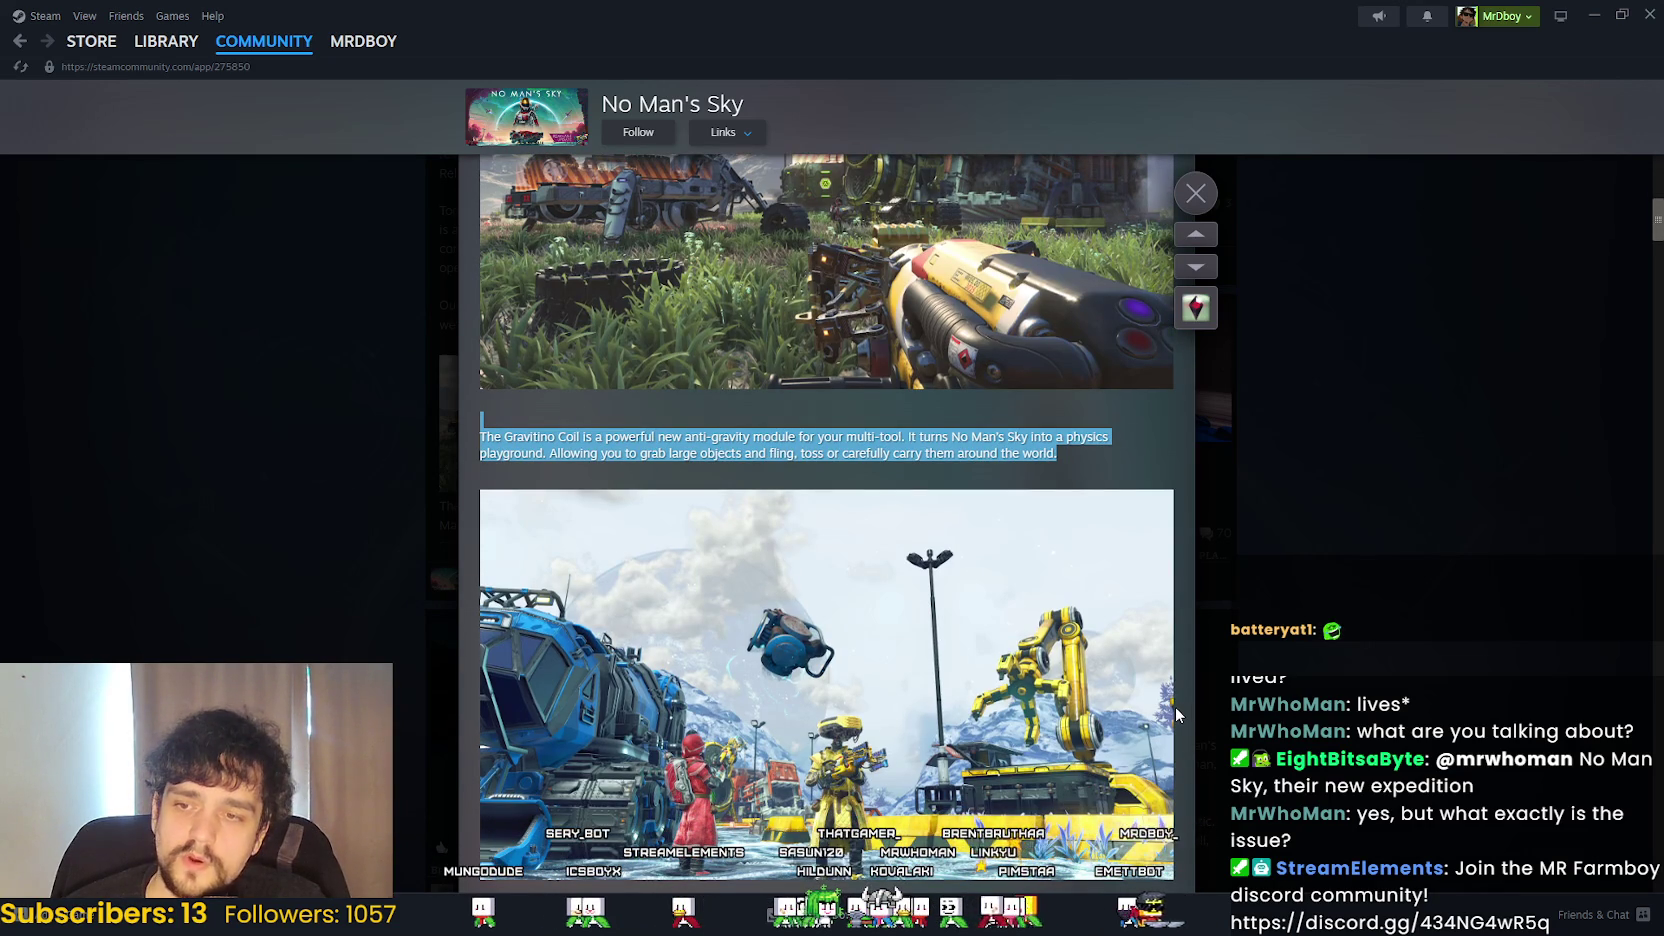
pyautogui.scroll(-2, 1170, 712)
pyautogui.scroll(-2, 1165, 705)
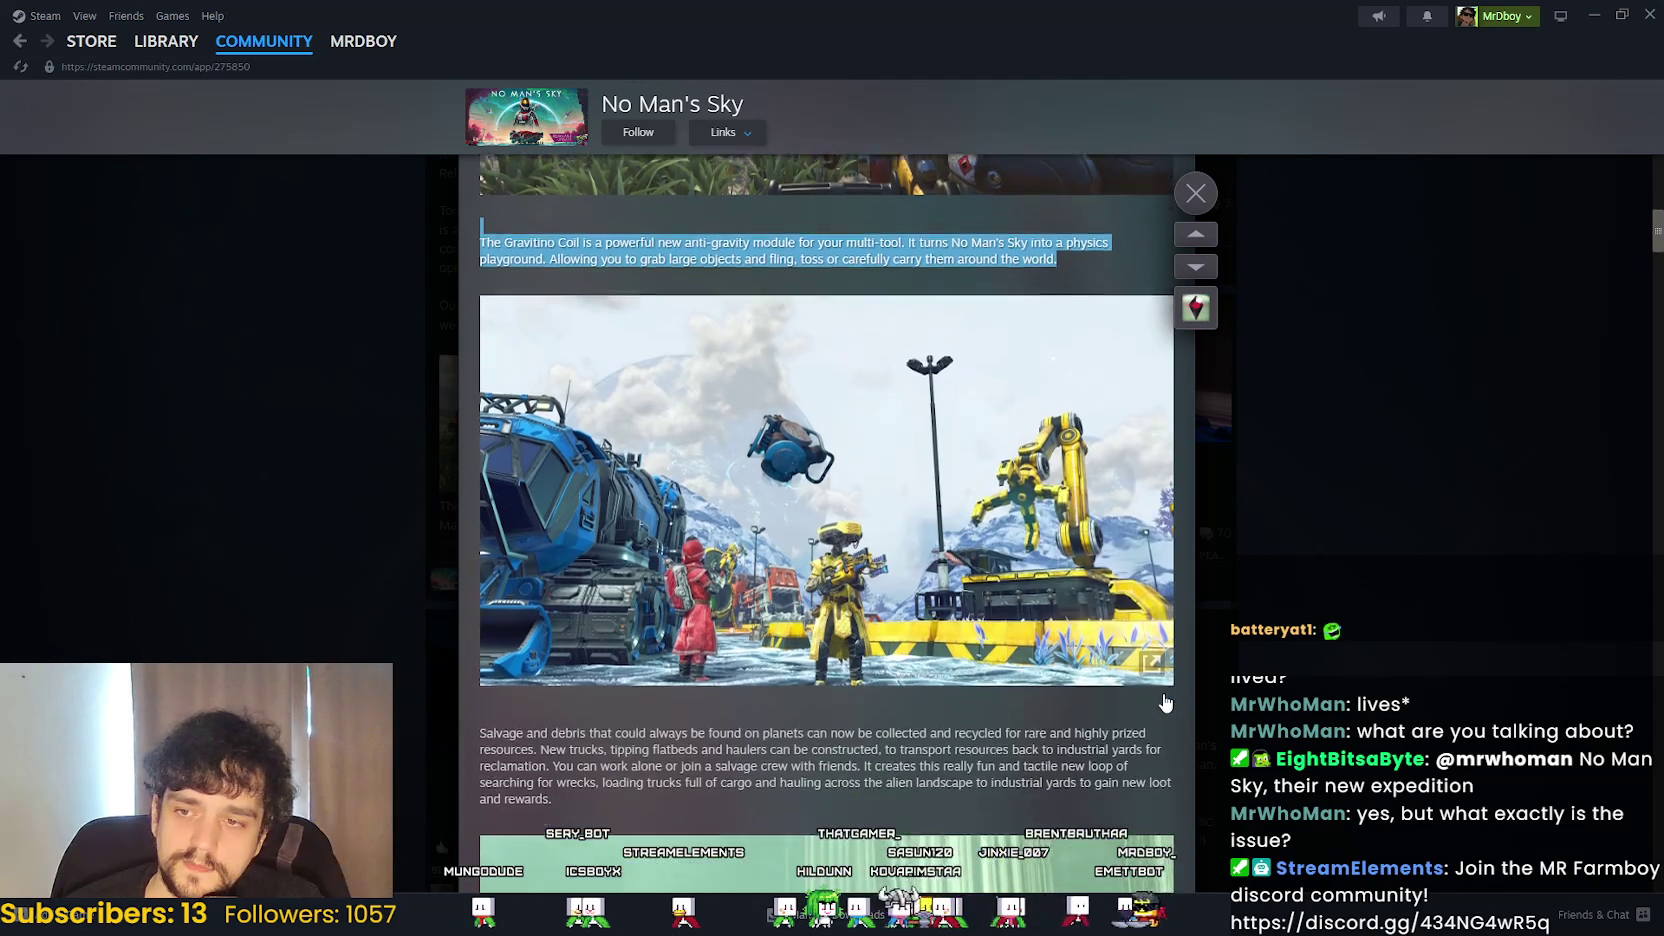
pyautogui.scroll(8, 1163, 703)
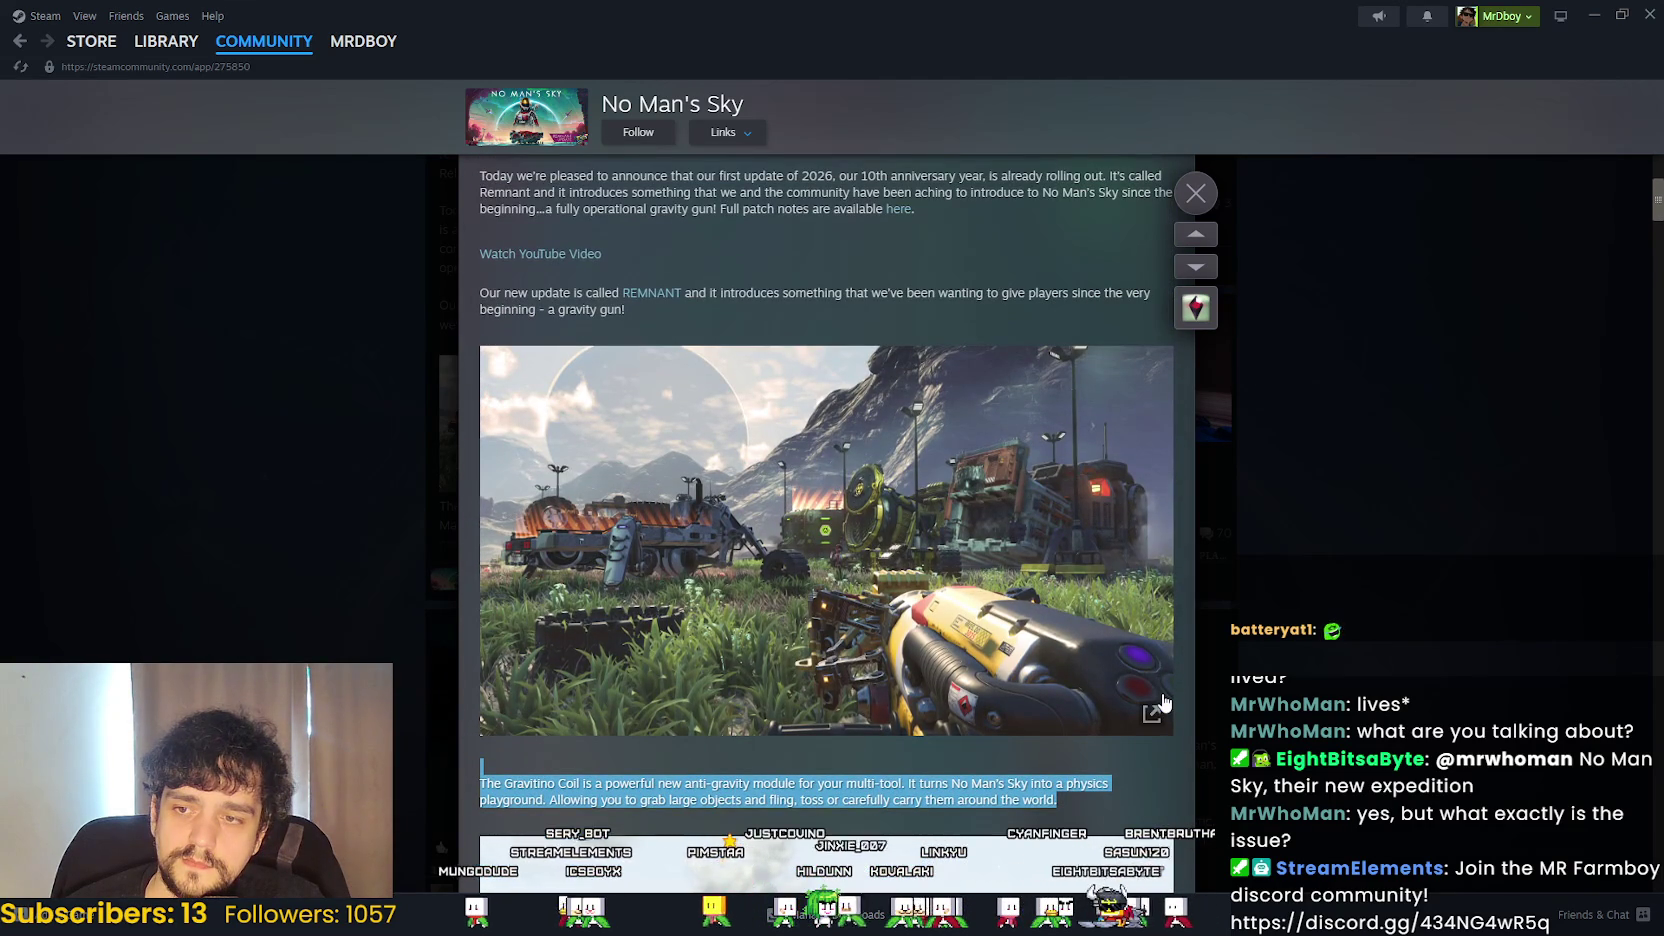
pyautogui.scroll(2, 1163, 703)
pyautogui.scroll(-3, 1160, 700)
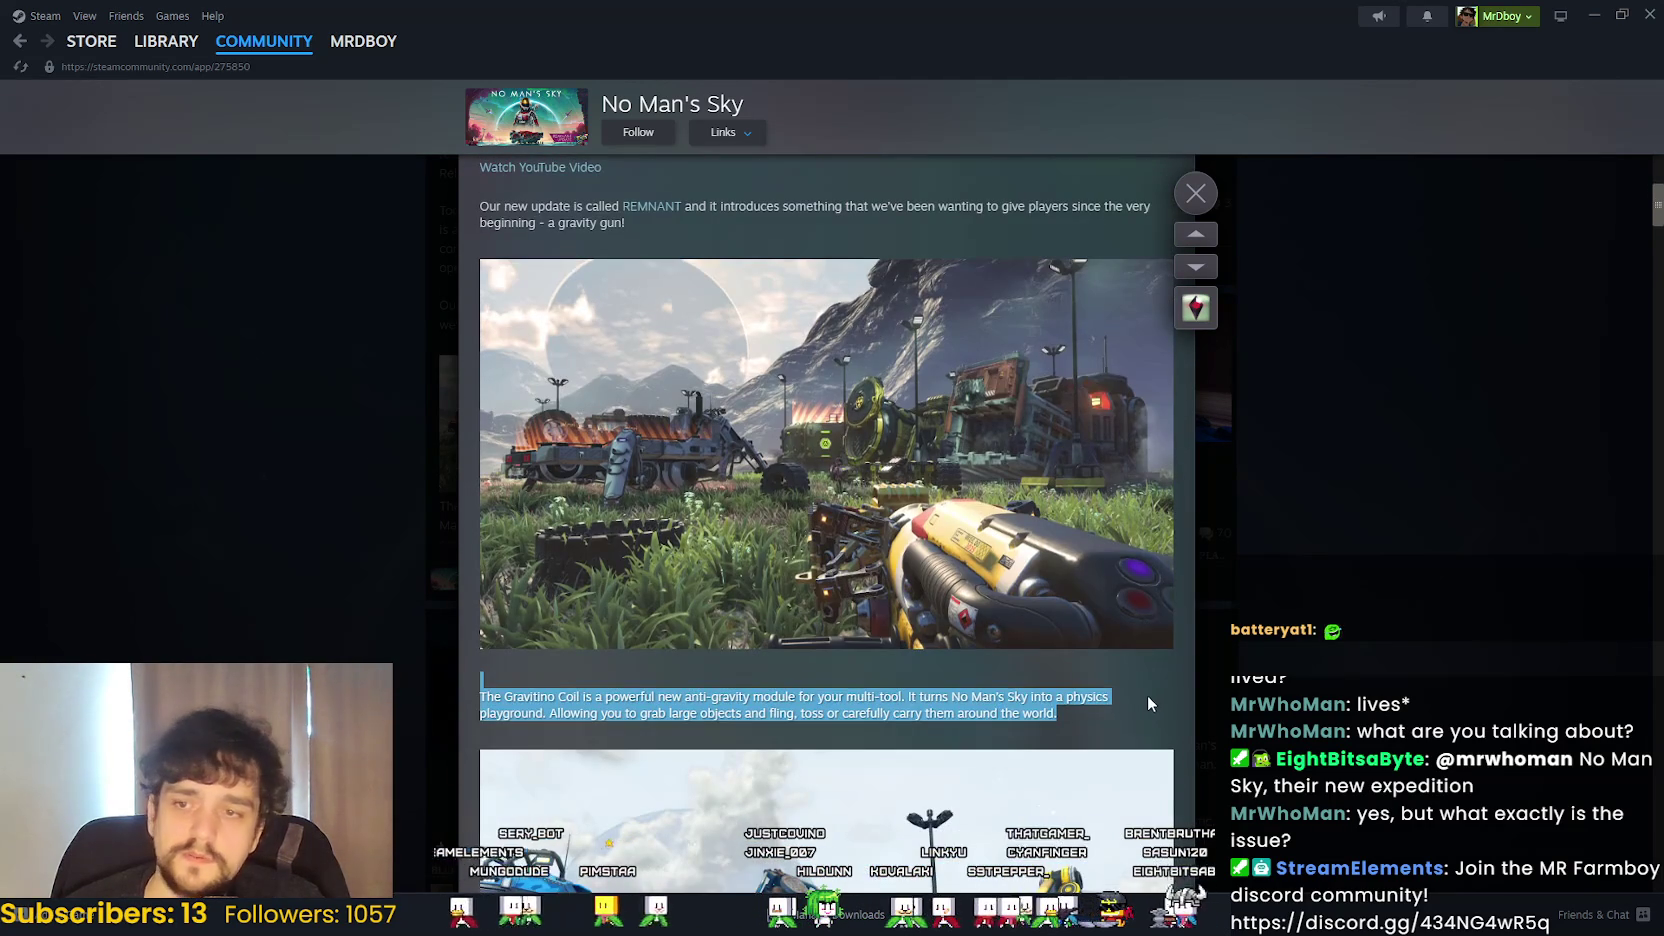
pyautogui.scroll(-3, 1145, 700)
pyautogui.scroll(4, 1140, 700)
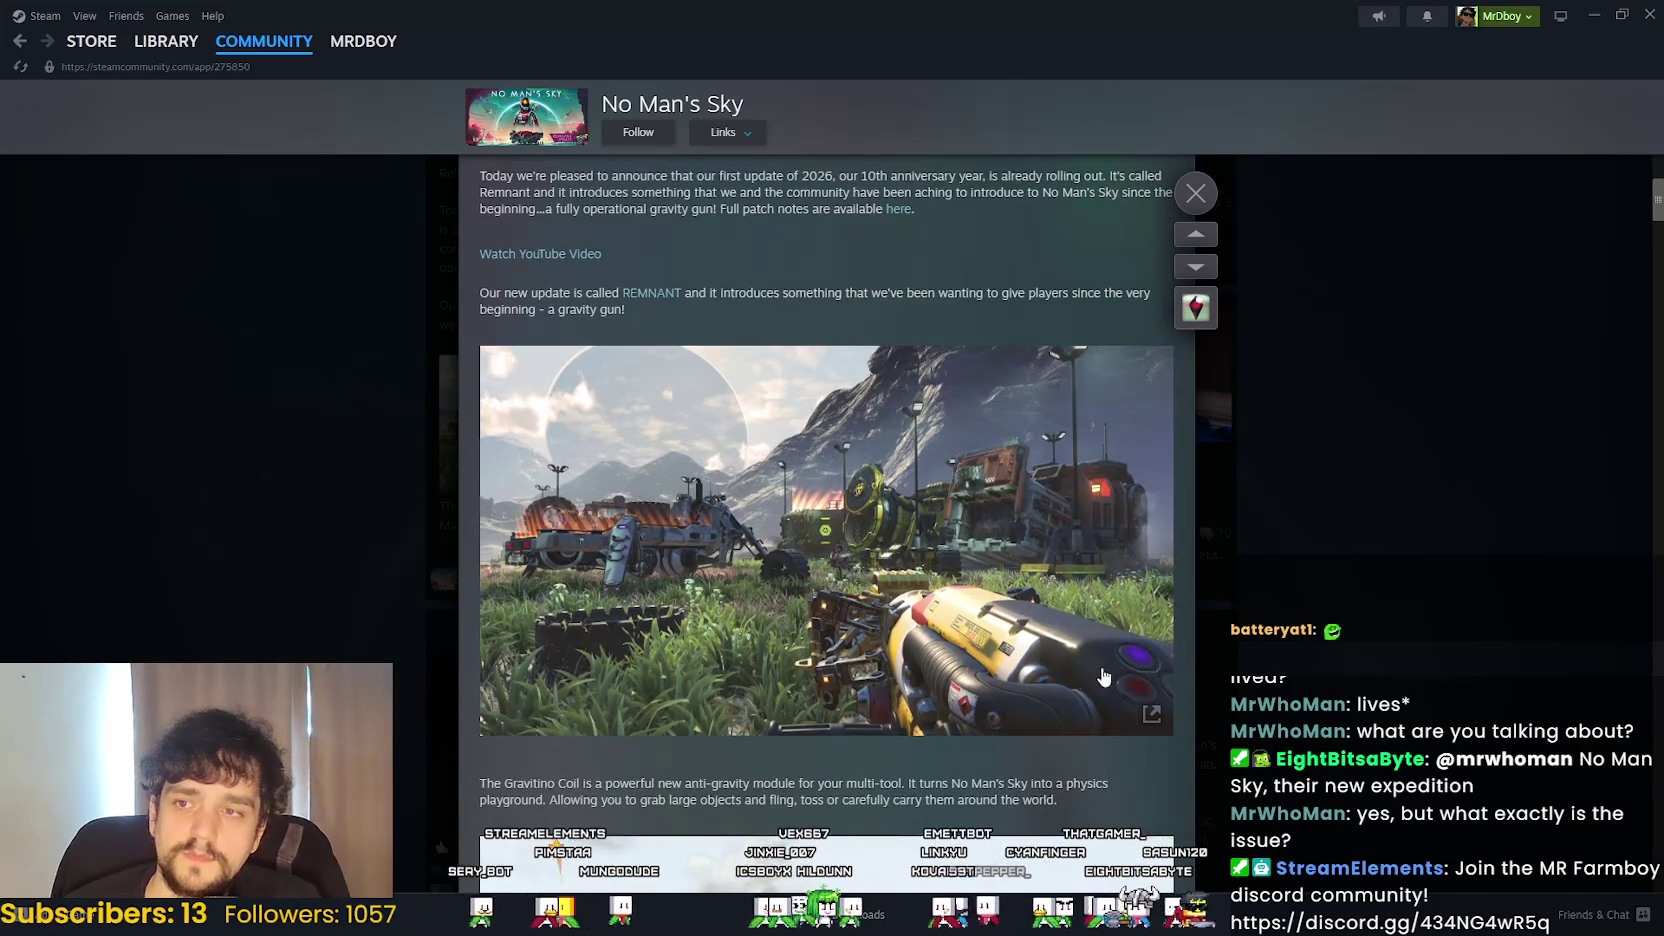
pyautogui.scroll(-2, 932, 684)
pyautogui.scroll(-3, 932, 684)
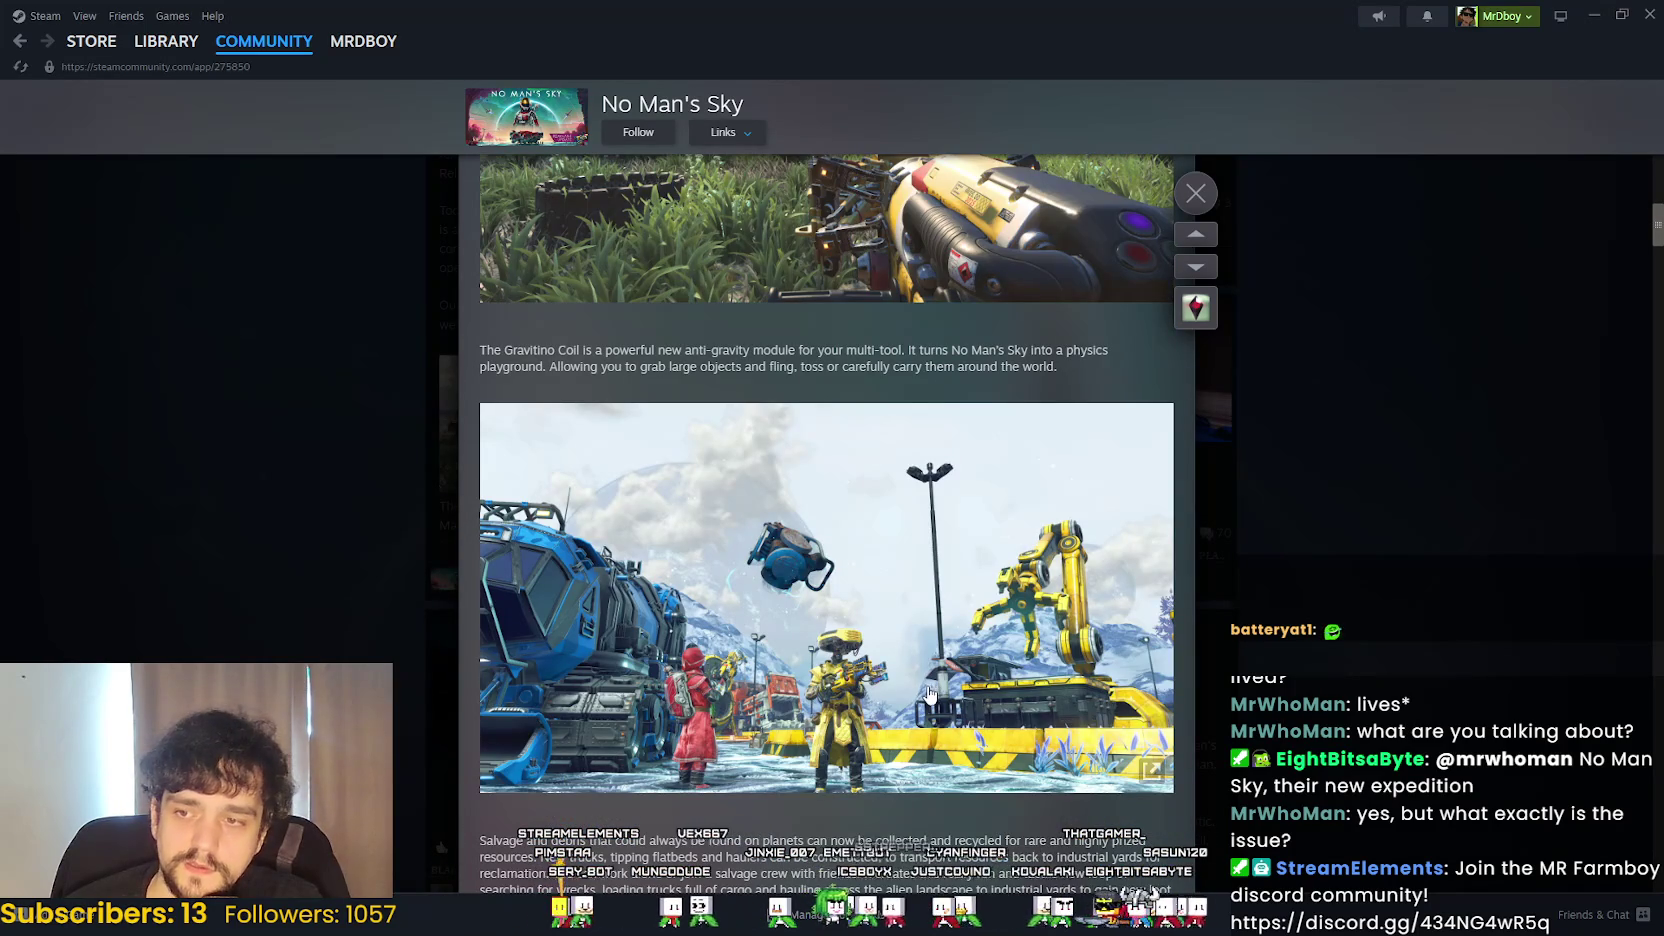
pyautogui.scroll(-3, 940, 670)
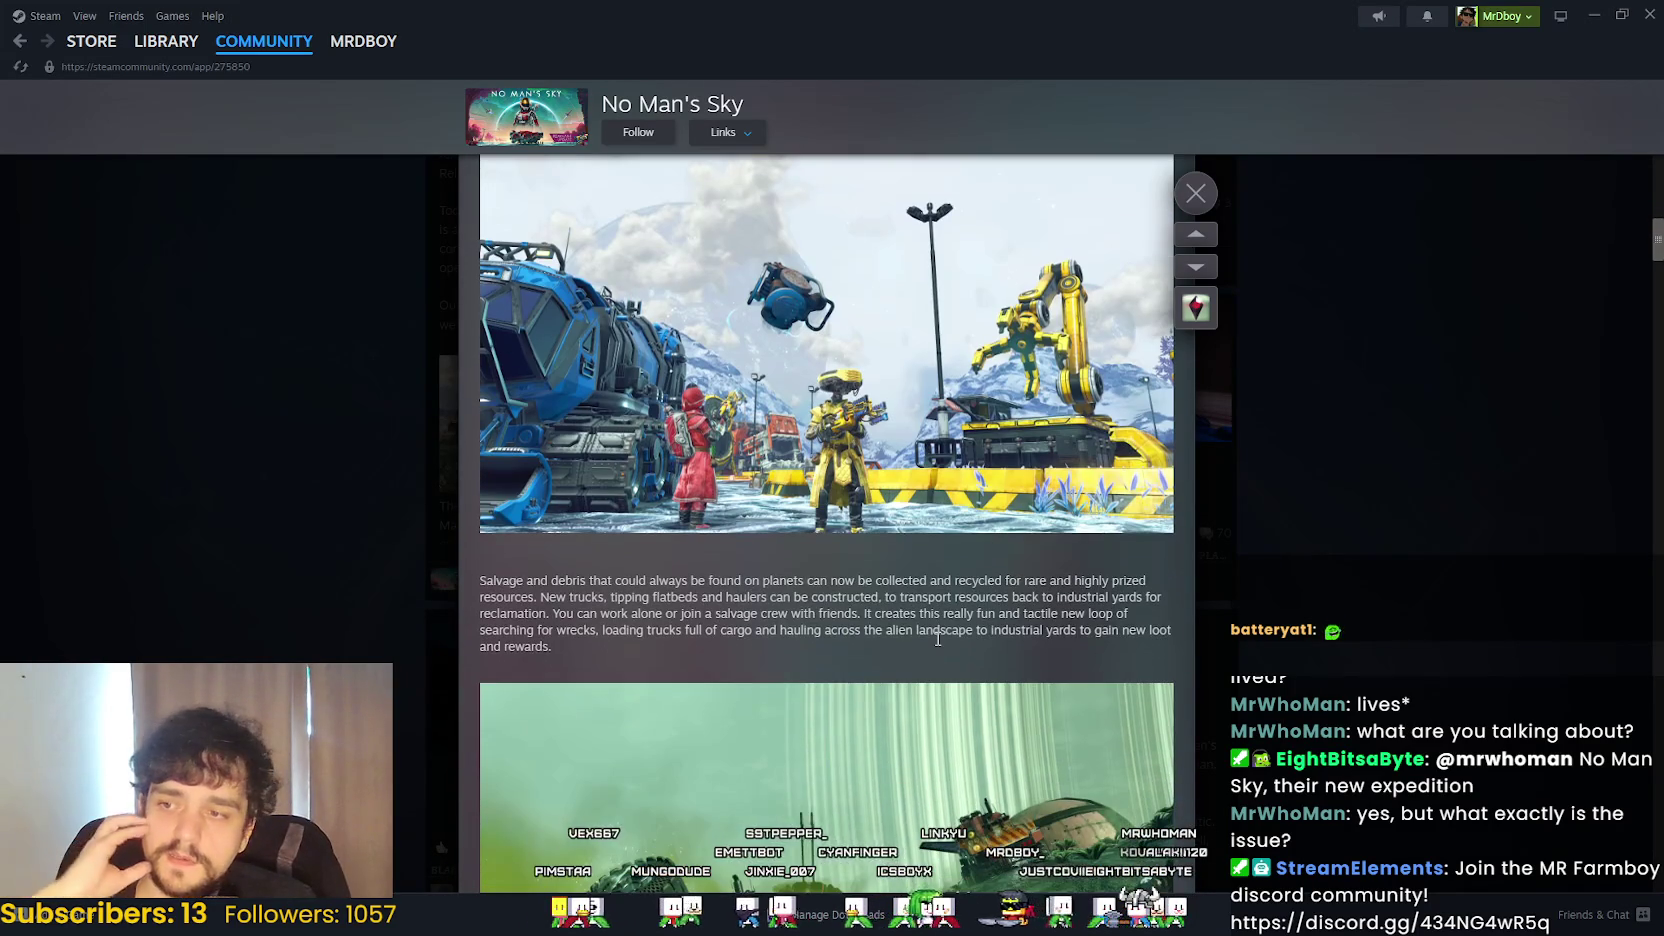
pyautogui.scroll(-1, 934, 616)
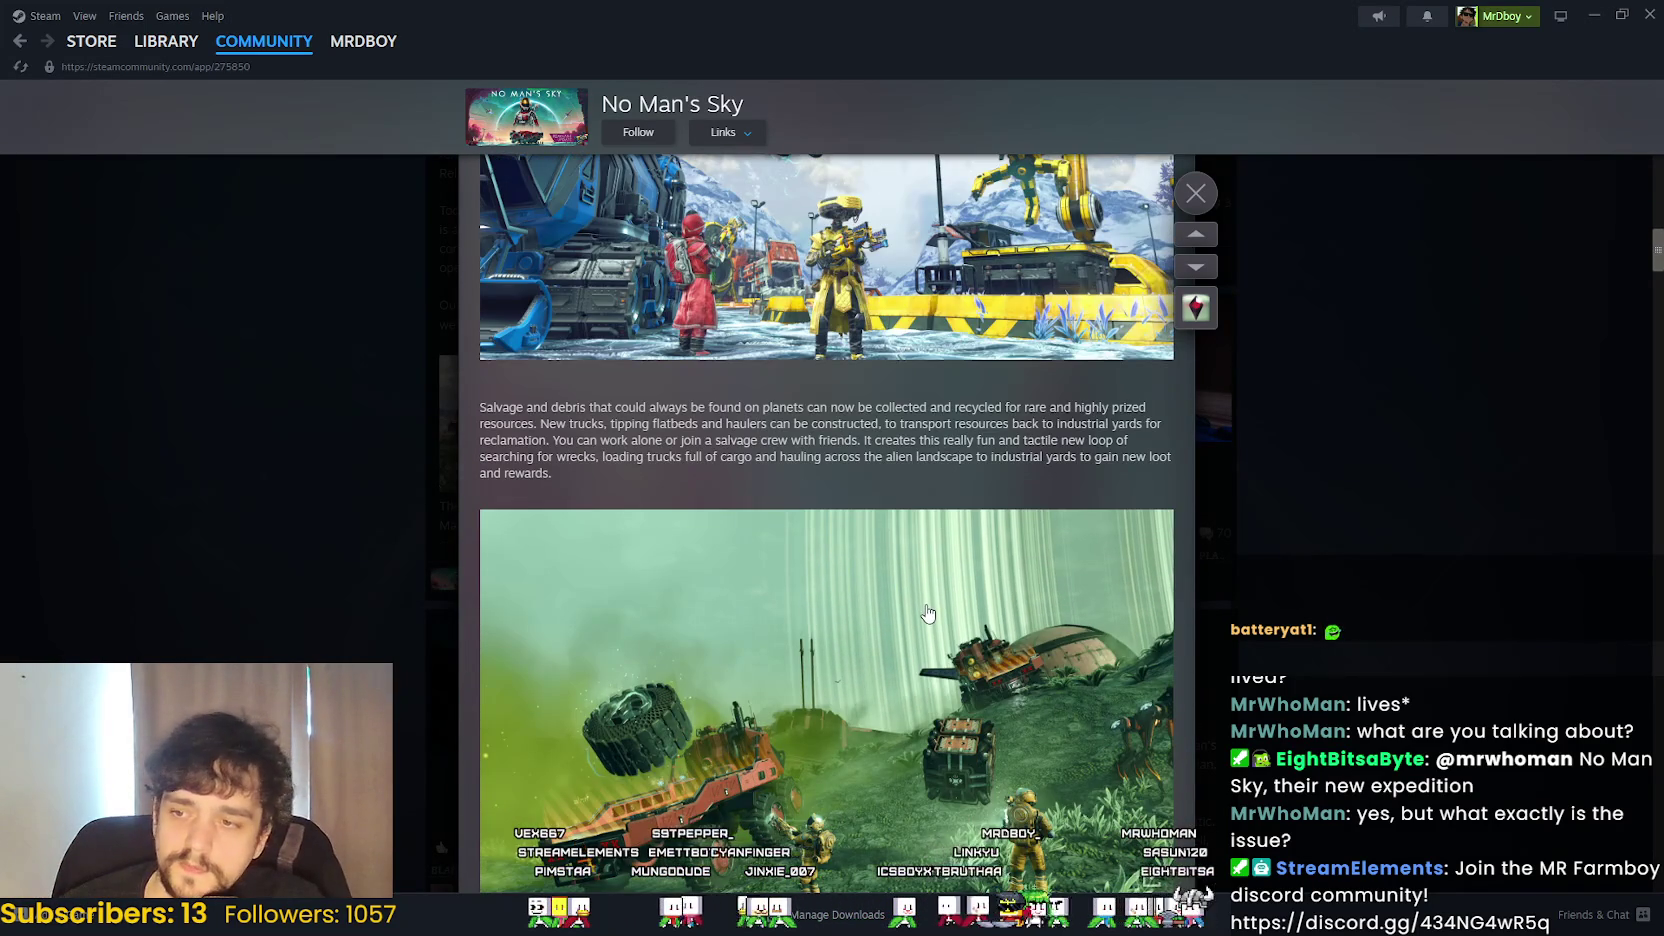
pyautogui.scroll(-3, 934, 616)
pyautogui.scroll(-4, 990, 765)
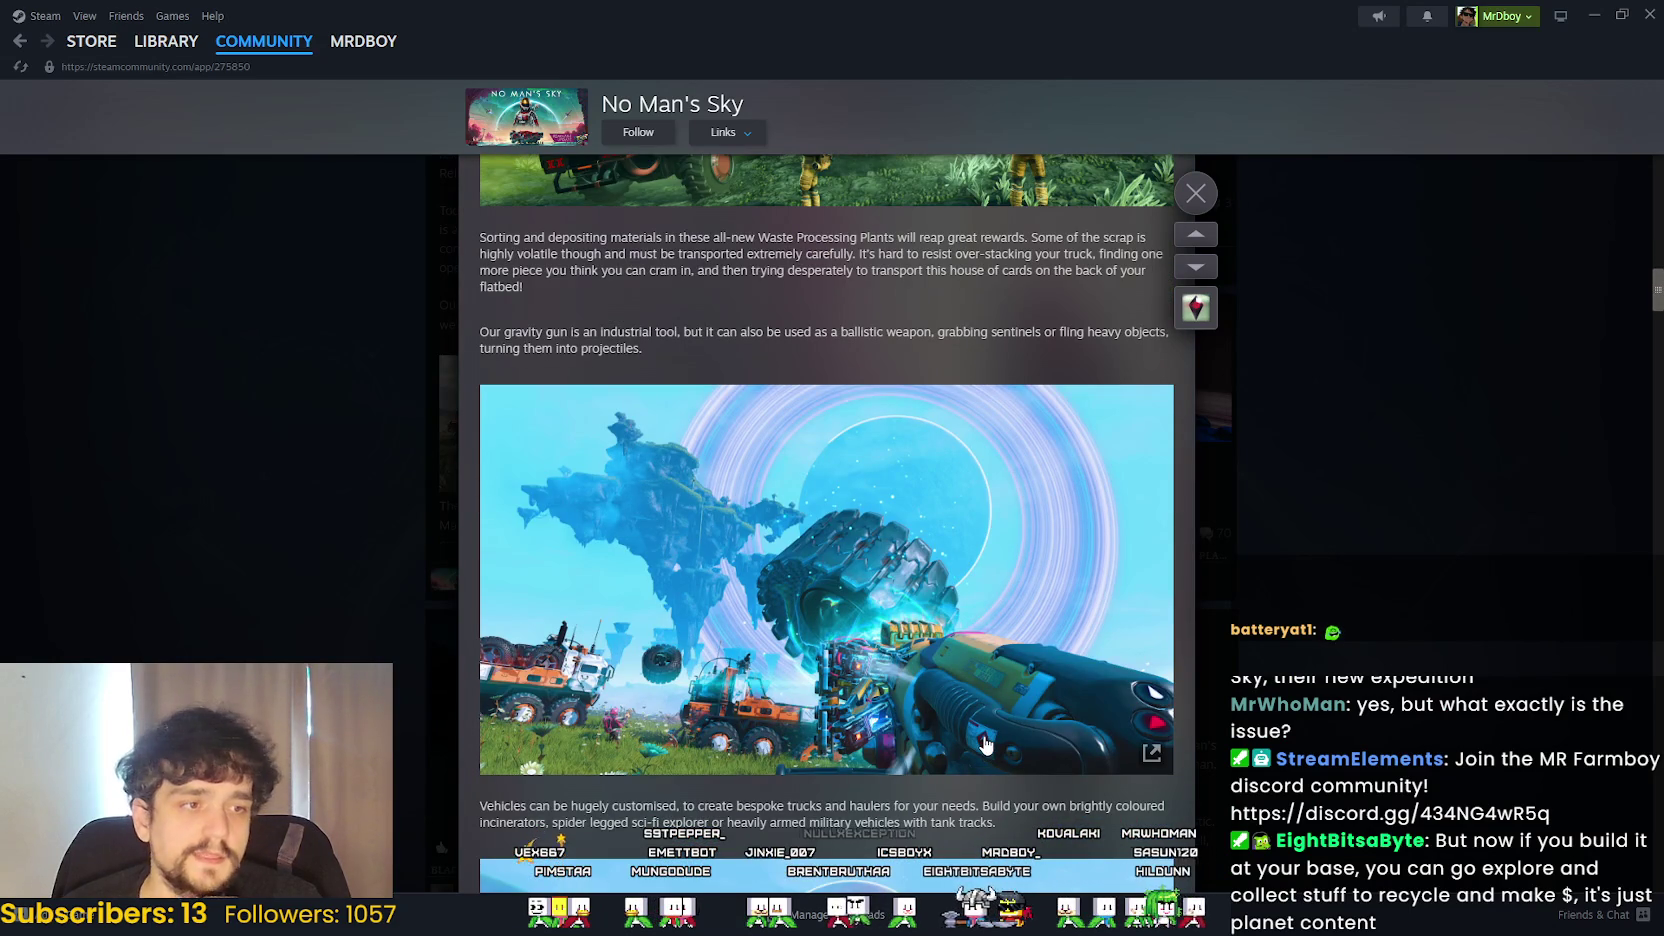
pyautogui.scroll(-2, 983, 740)
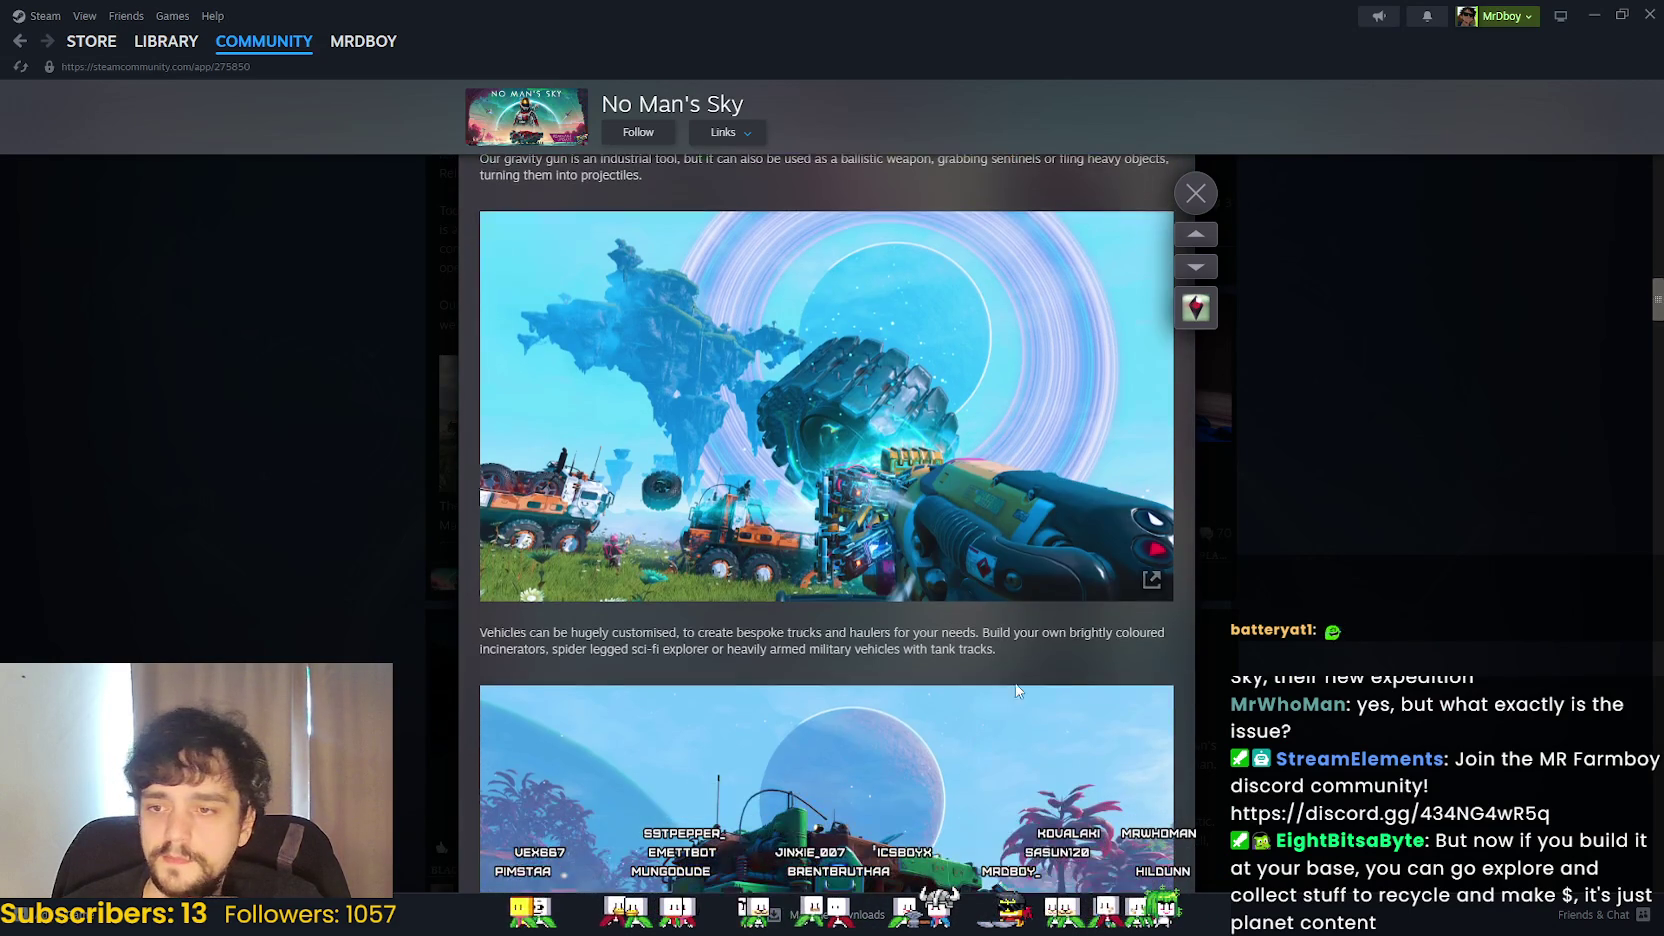
pyautogui.tripleClick(957, 640)
pyautogui.click(405, 618)
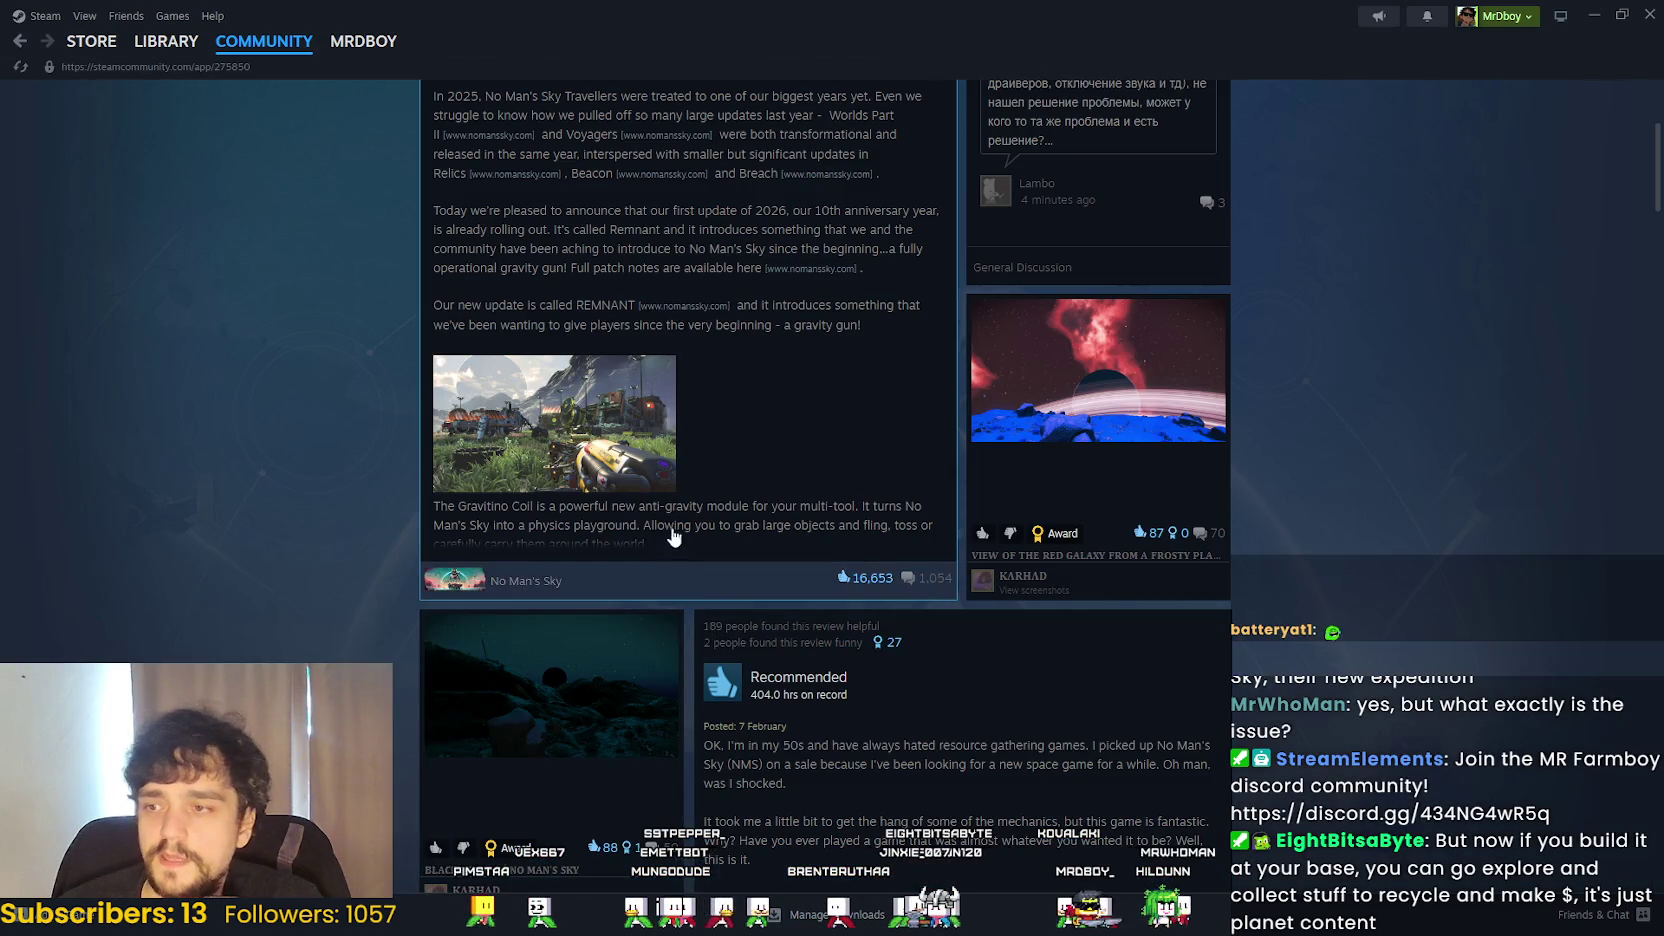
# - Reopen the Remnant news card and scroll to the Gravitino Coil and salvage-trucks paragraphs
pyautogui.click(750, 540)
pyautogui.scroll(-5, 855, 731)
pyautogui.scroll(-4, 855, 731)
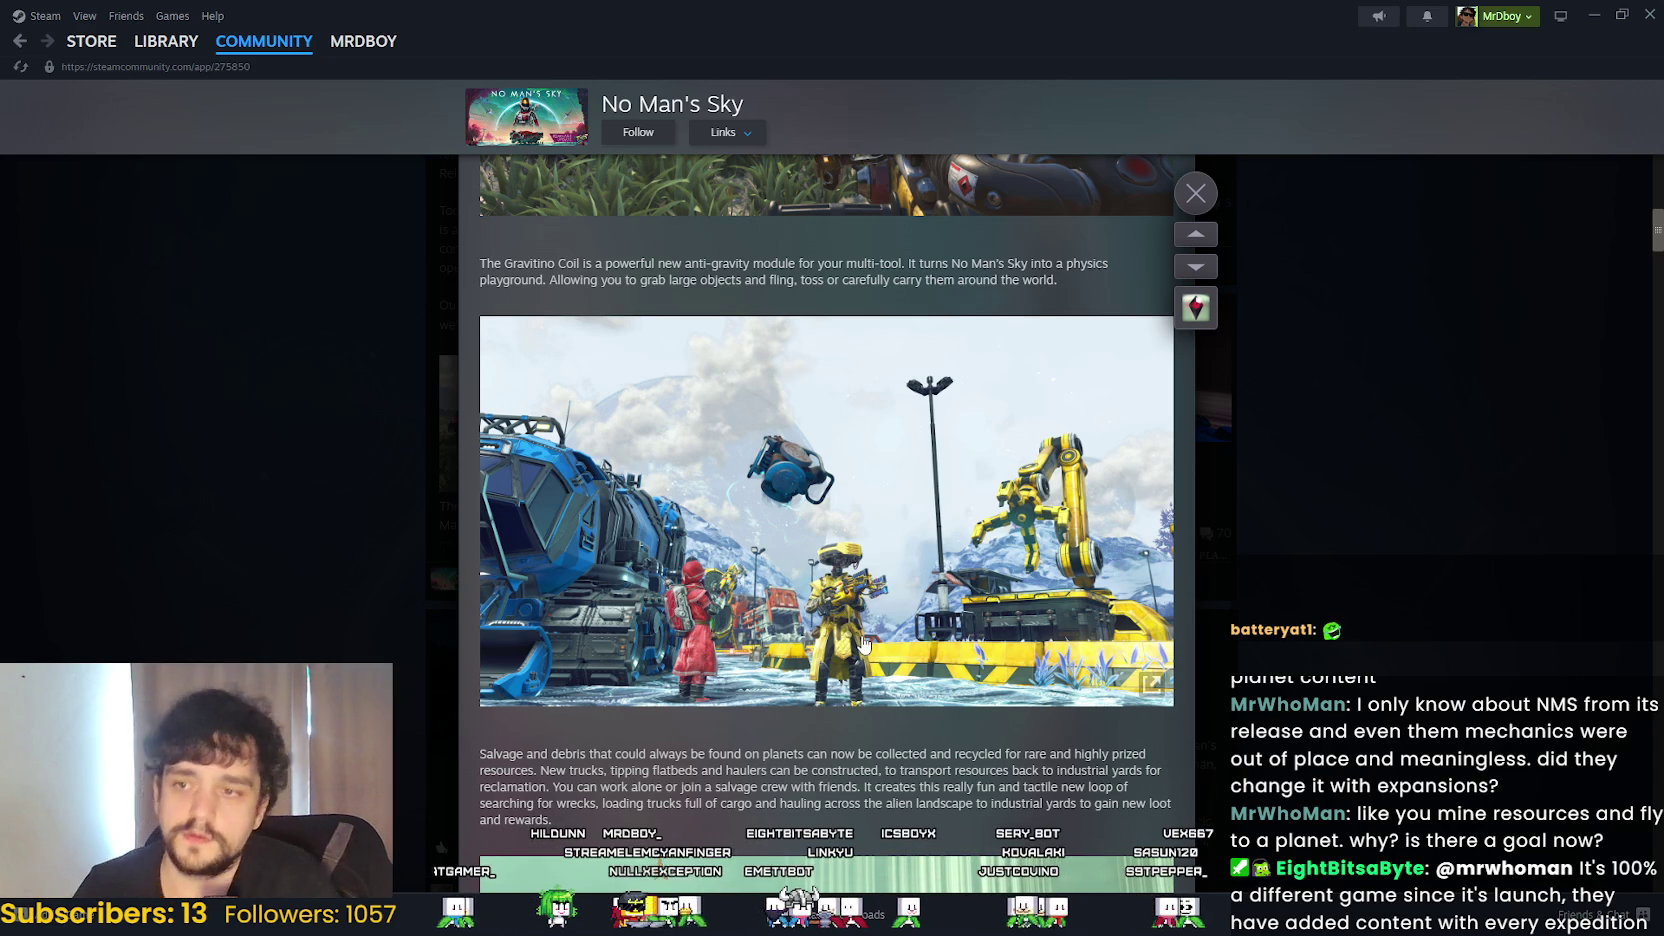
# - Scroll further through the Remnant announcement, then close it back to the hub
pyautogui.scroll(-2, 815, 665)
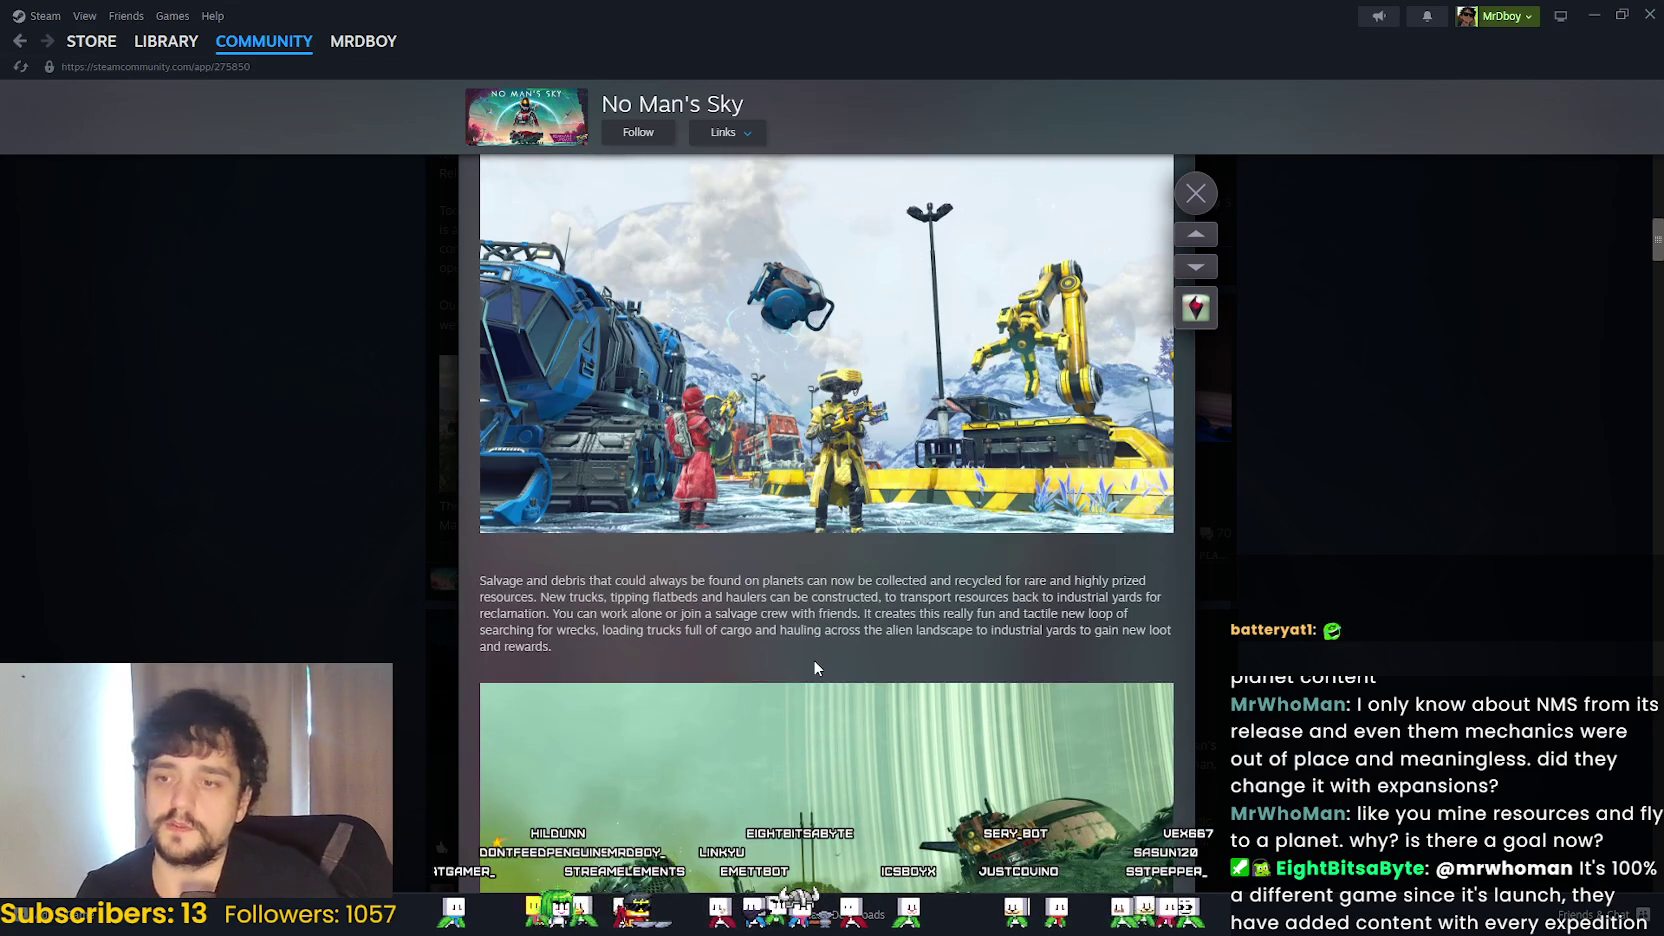
pyautogui.scroll(-5, 815, 668)
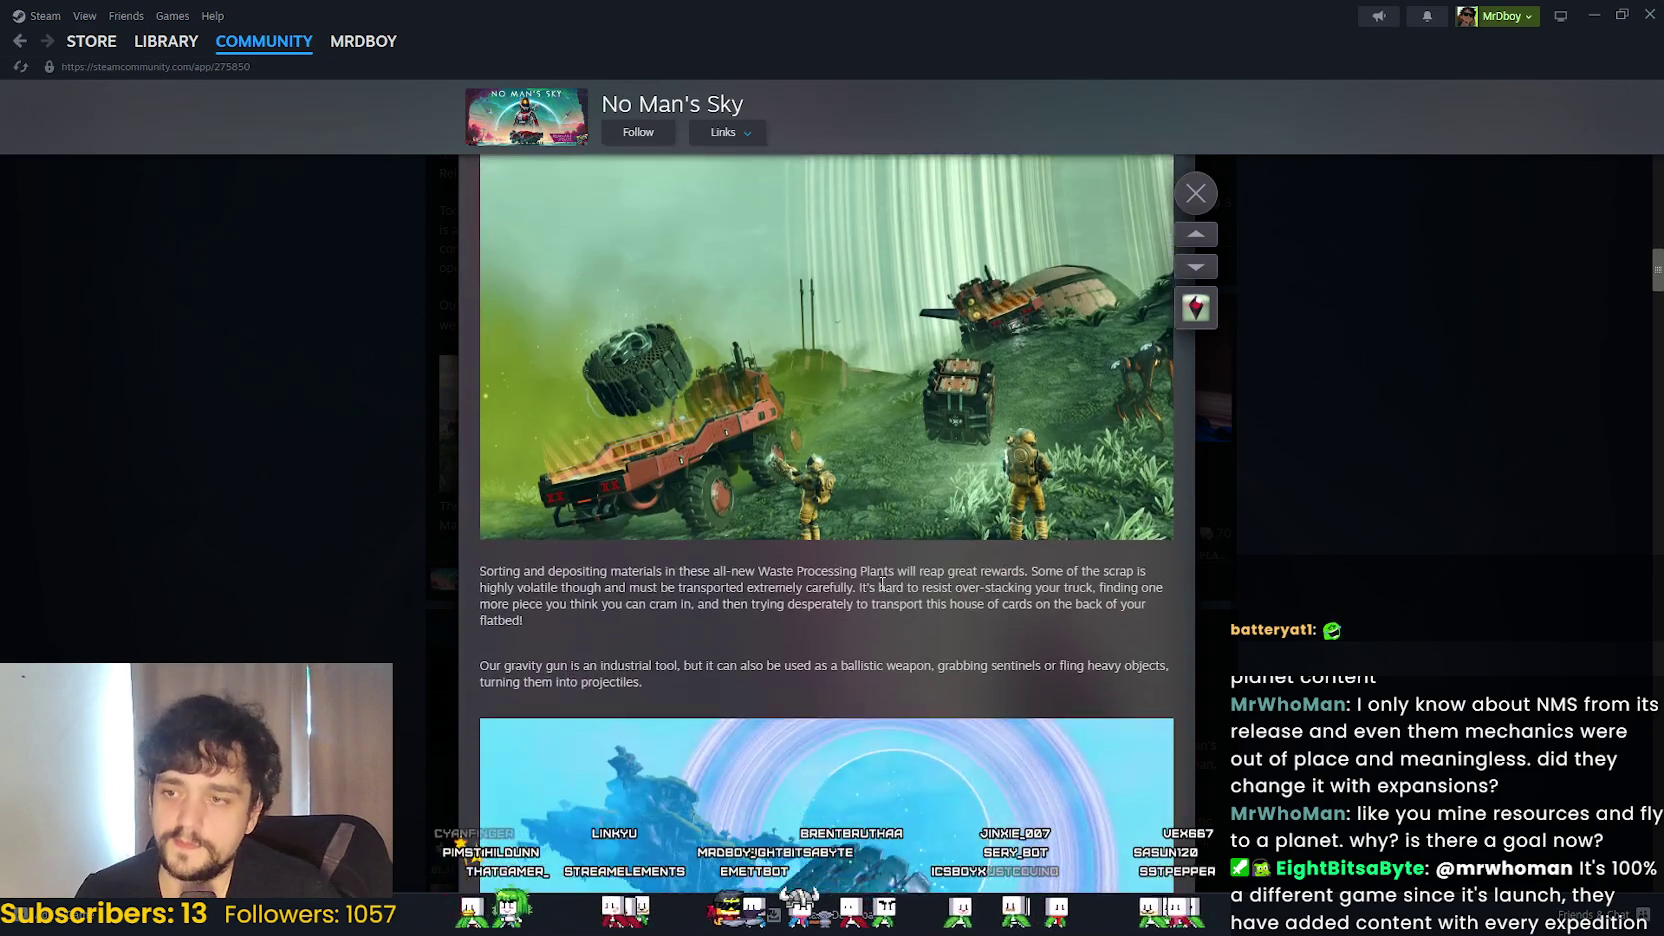
pyautogui.scroll(-3, 881, 585)
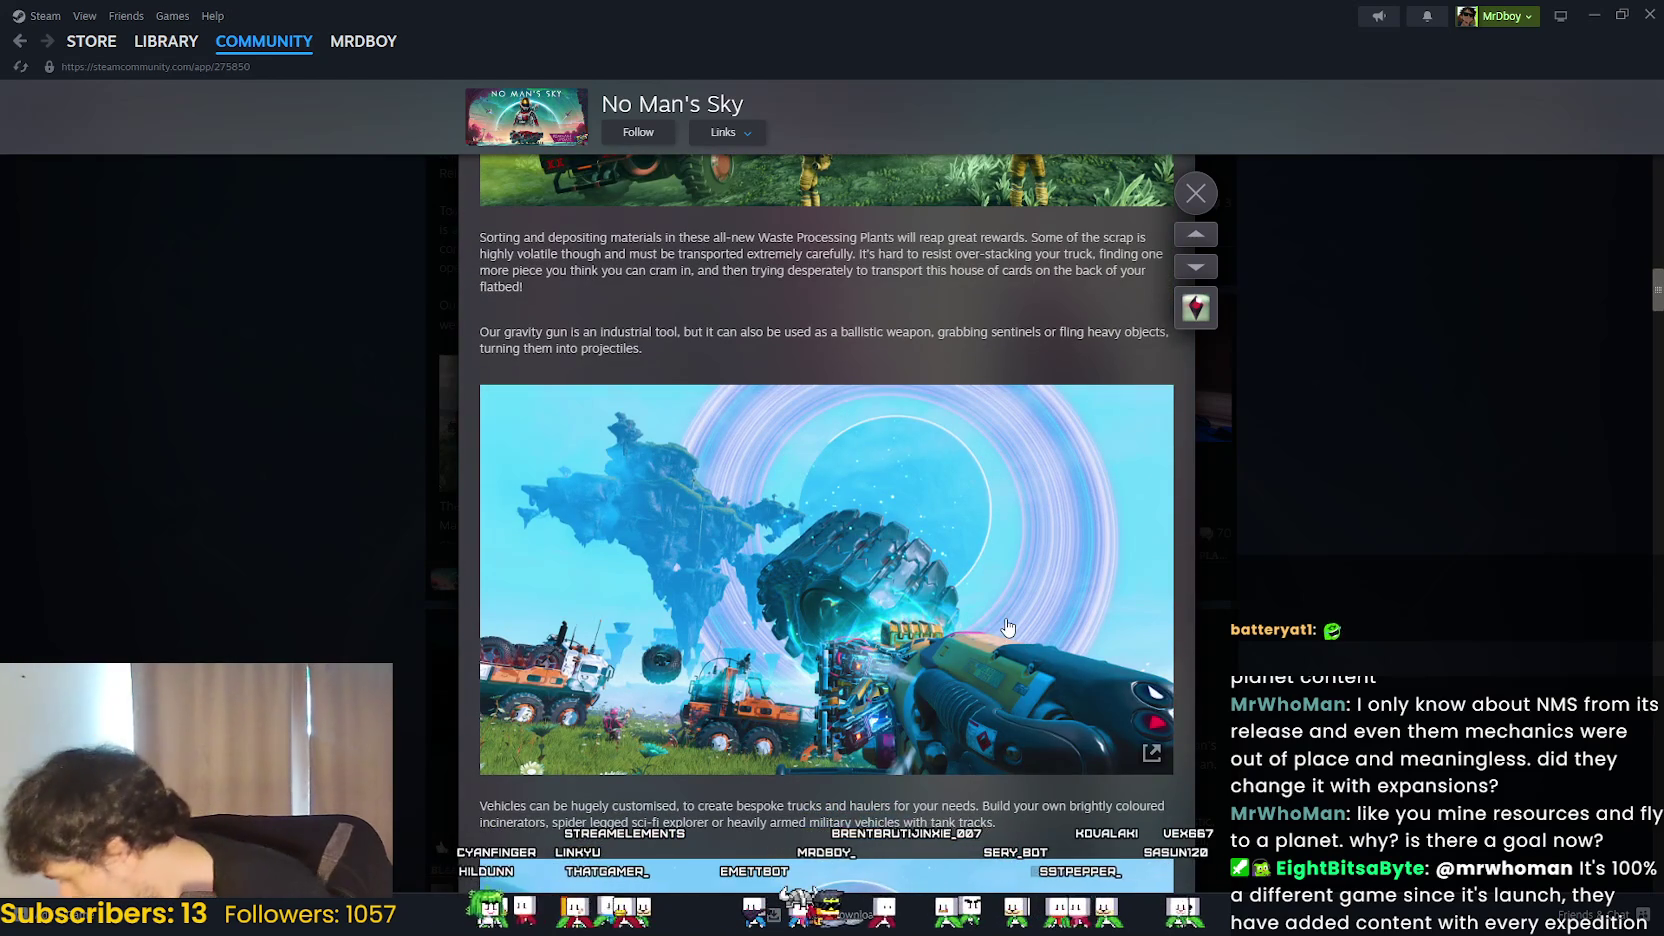
pyautogui.scroll(-4, 1008, 627)
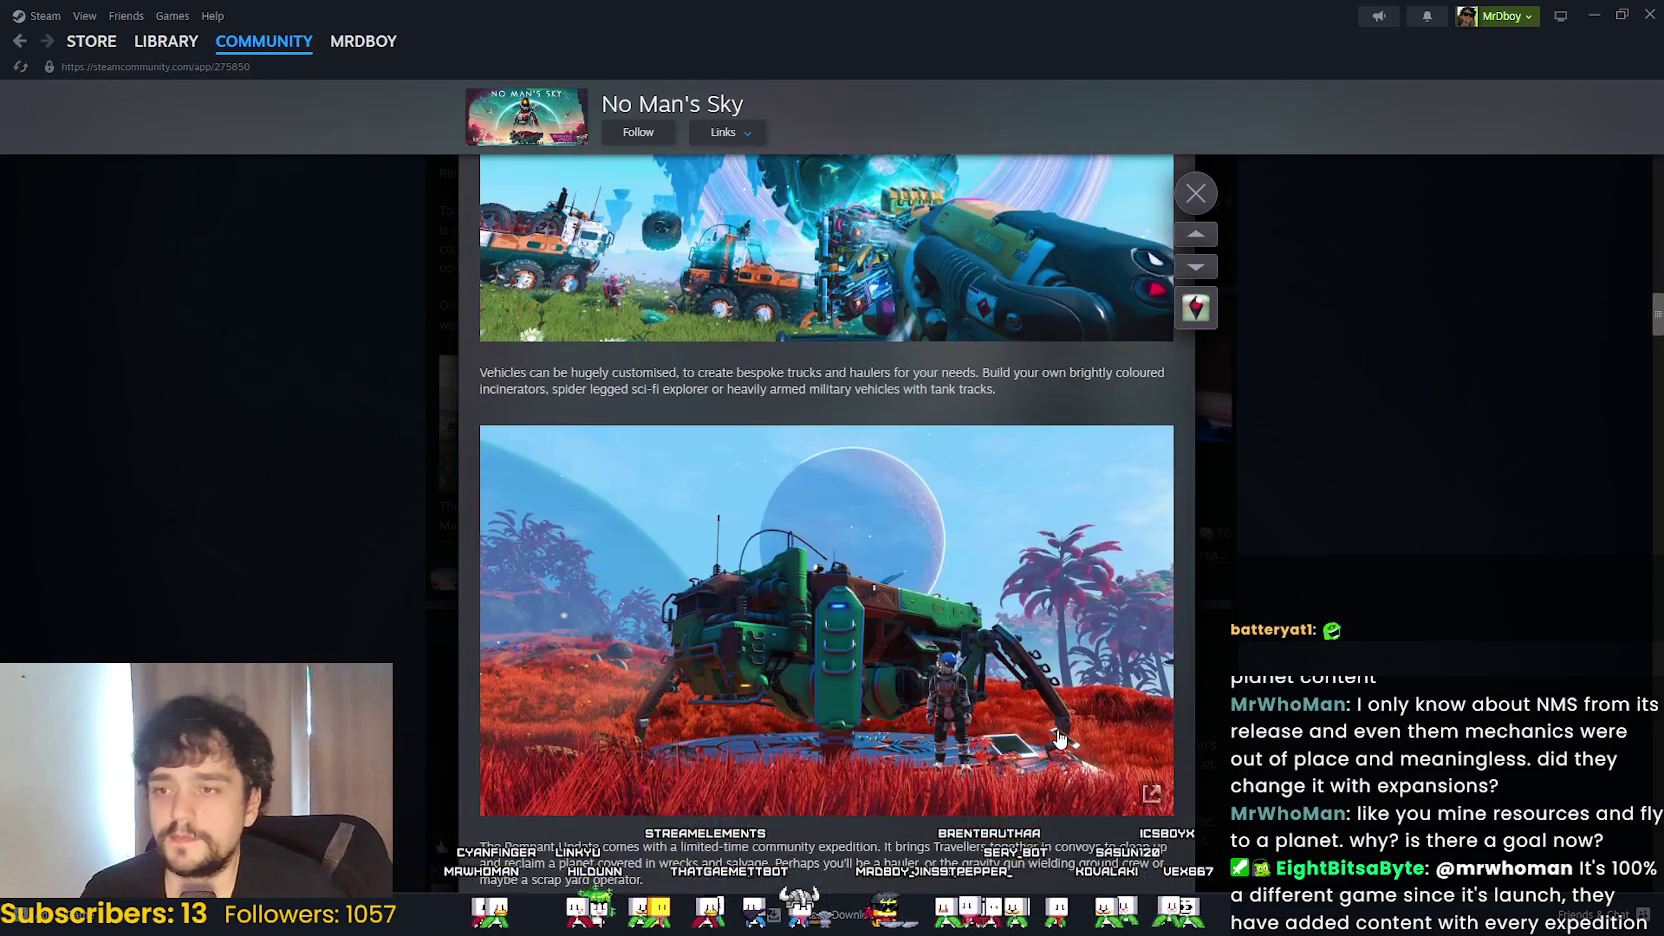
pyautogui.scroll(-3, 1060, 738)
pyautogui.click(1280, 627)
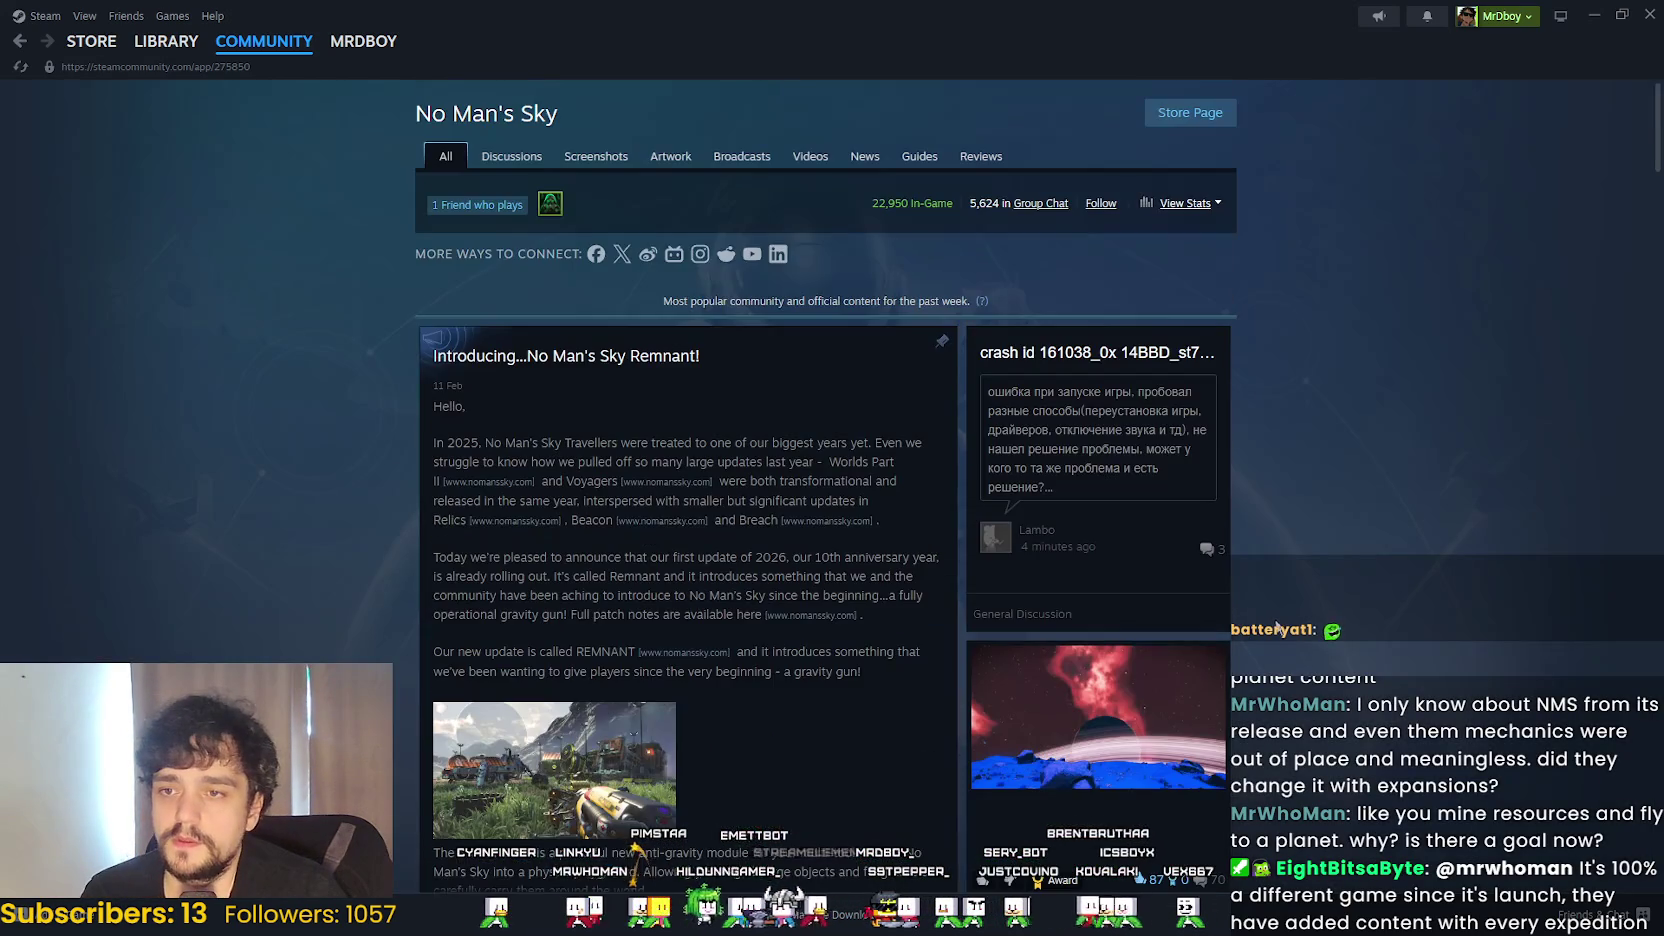
# - Reopen the Remnant post and highlight the waste processing and gravity gun paragraphs
pyautogui.scroll(-2, 800, 560)
pyautogui.click(702, 660)
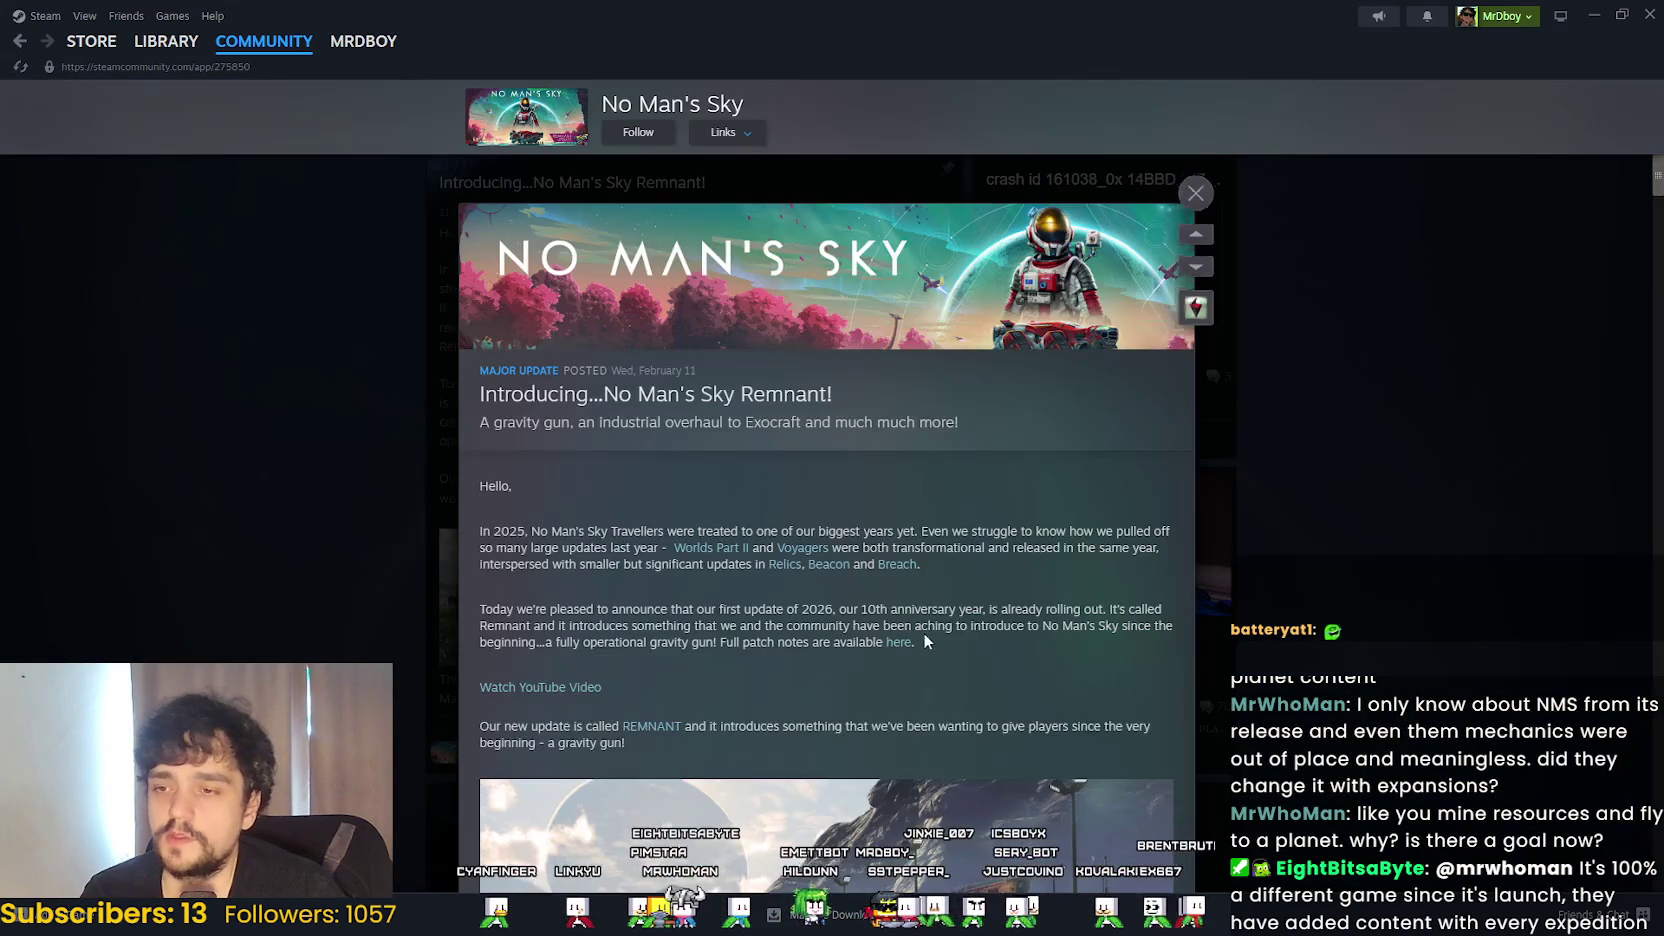
pyautogui.scroll(-5, 923, 641)
pyautogui.scroll(3, 910, 620)
pyautogui.scroll(-3, 905, 610)
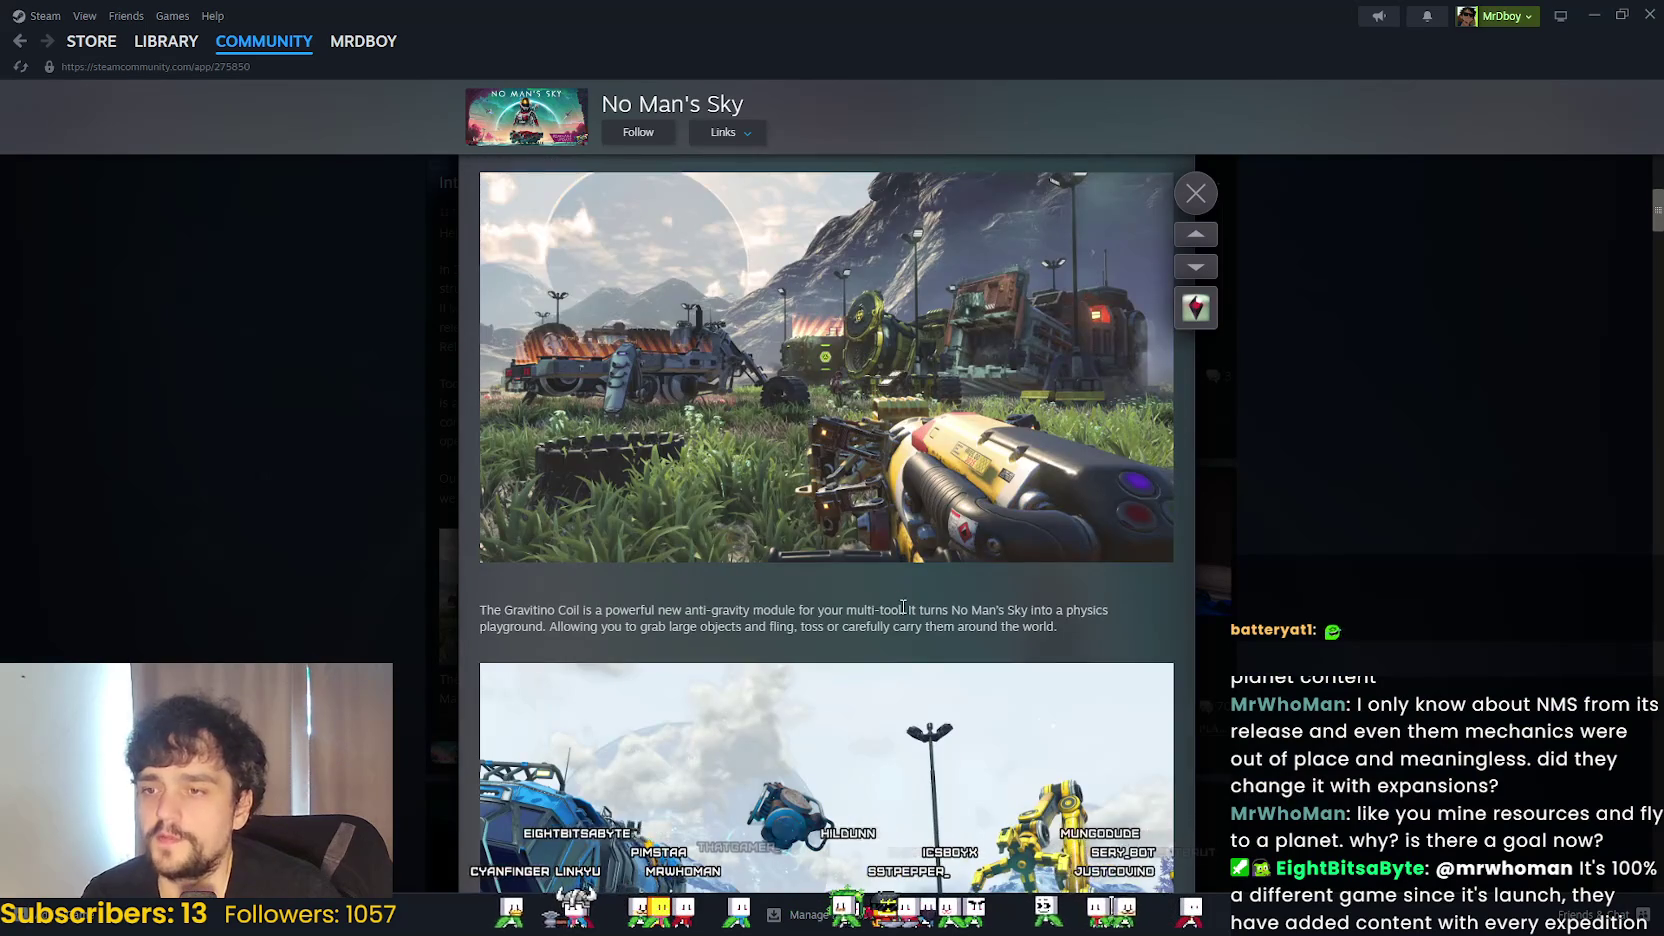
pyautogui.scroll(-5, 903, 607)
pyautogui.moveTo(553, 543)
pyautogui.mouseDown()
pyautogui.moveTo(552, 448)
pyautogui.moveTo(556, 561)
pyautogui.mouseUp()
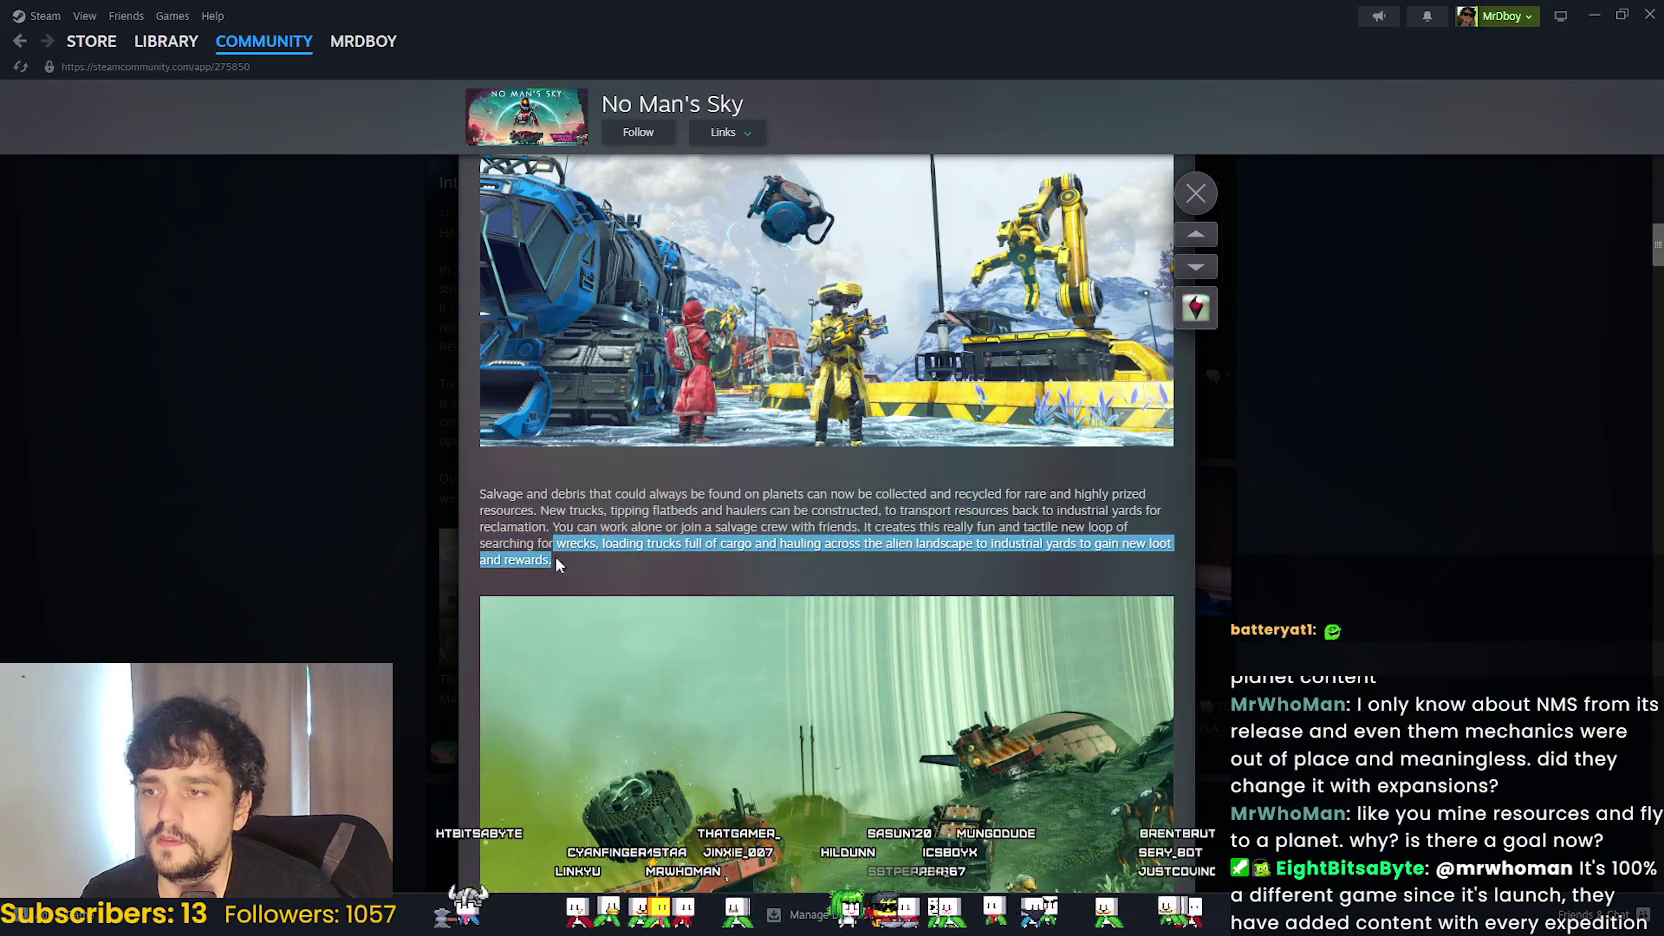
pyautogui.scroll(-4, 600, 600)
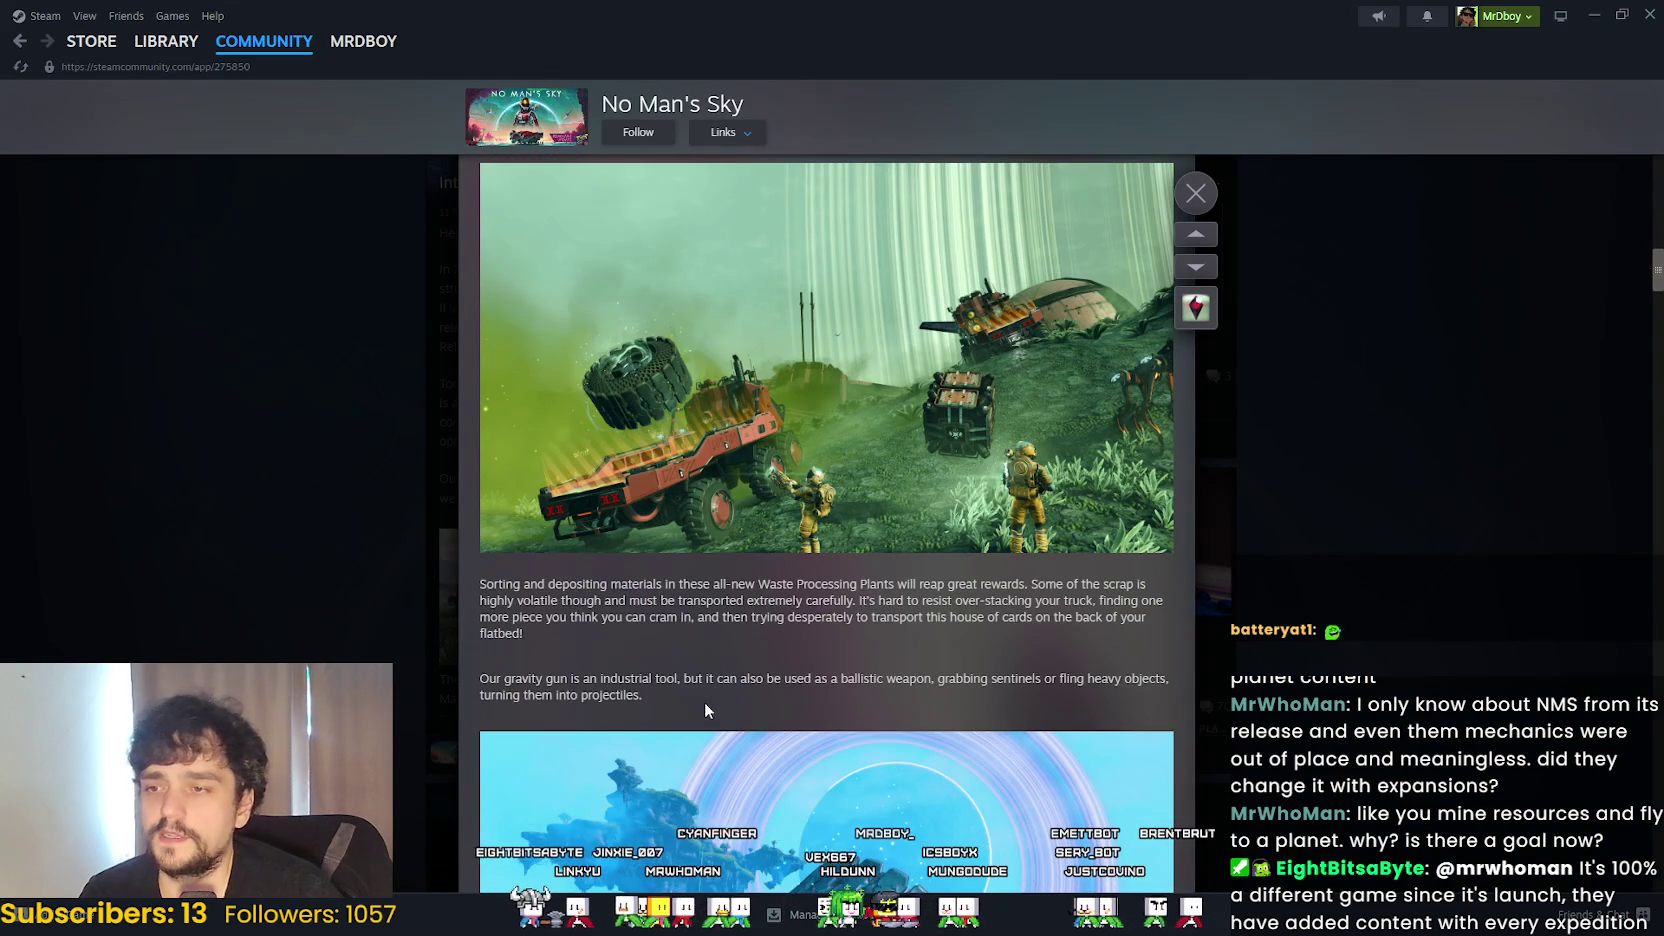
pyautogui.moveTo(705, 710); pyautogui.dragTo(590, 585)
pyautogui.scroll(4, 586, 541)
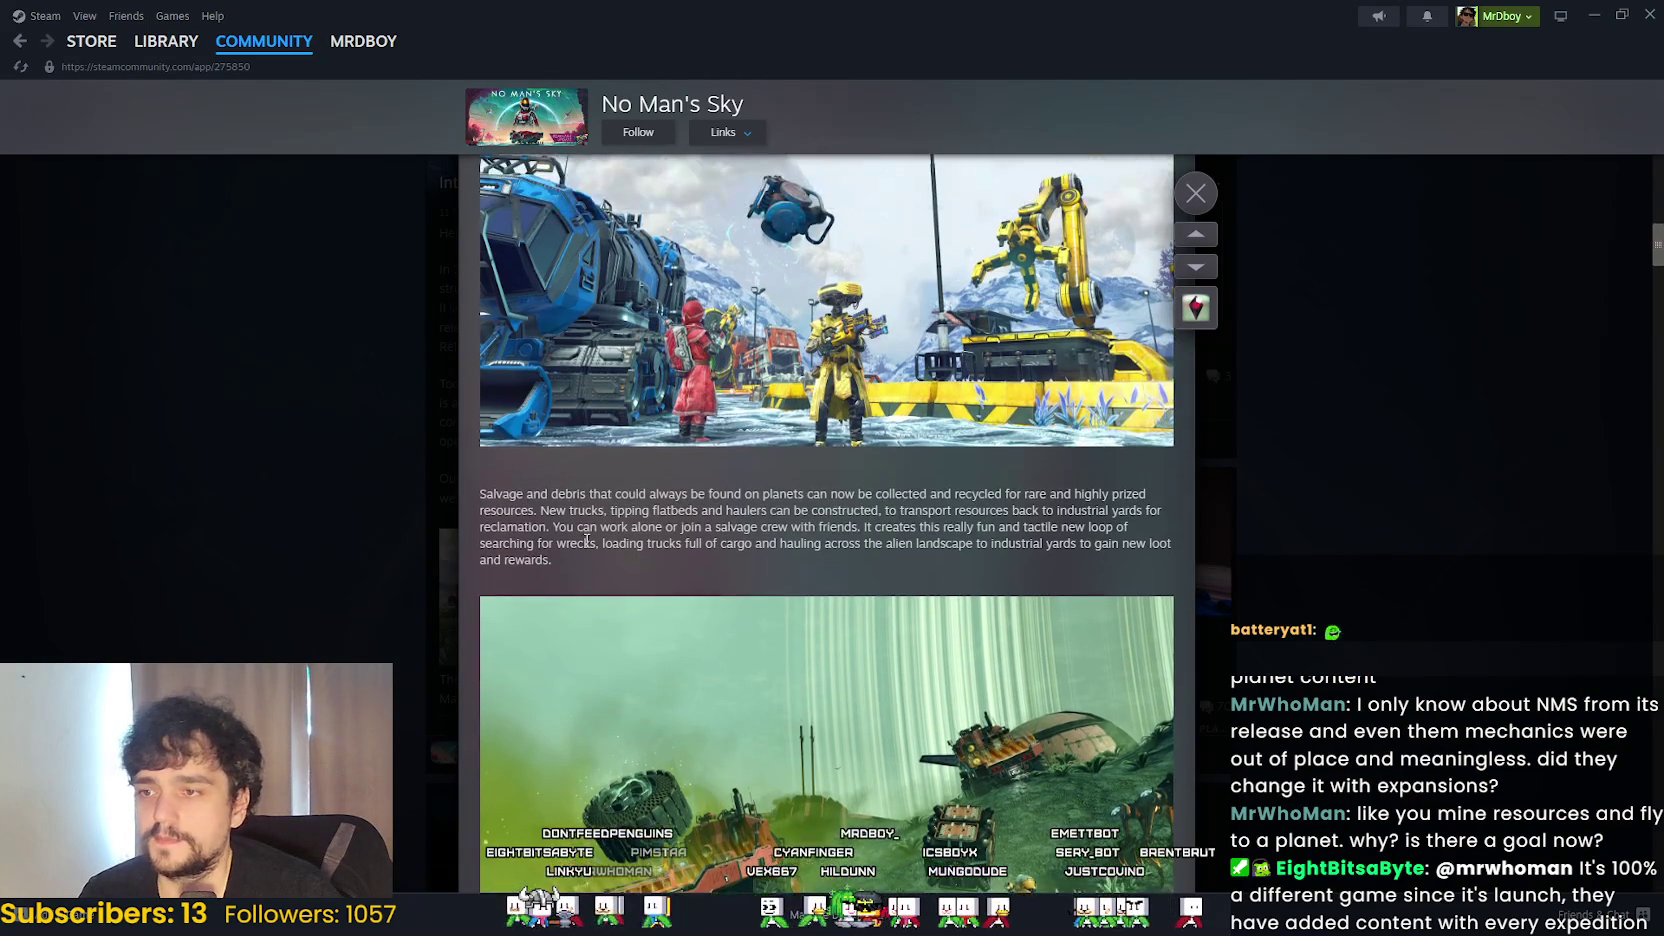
pyautogui.scroll(10, 629, 660)
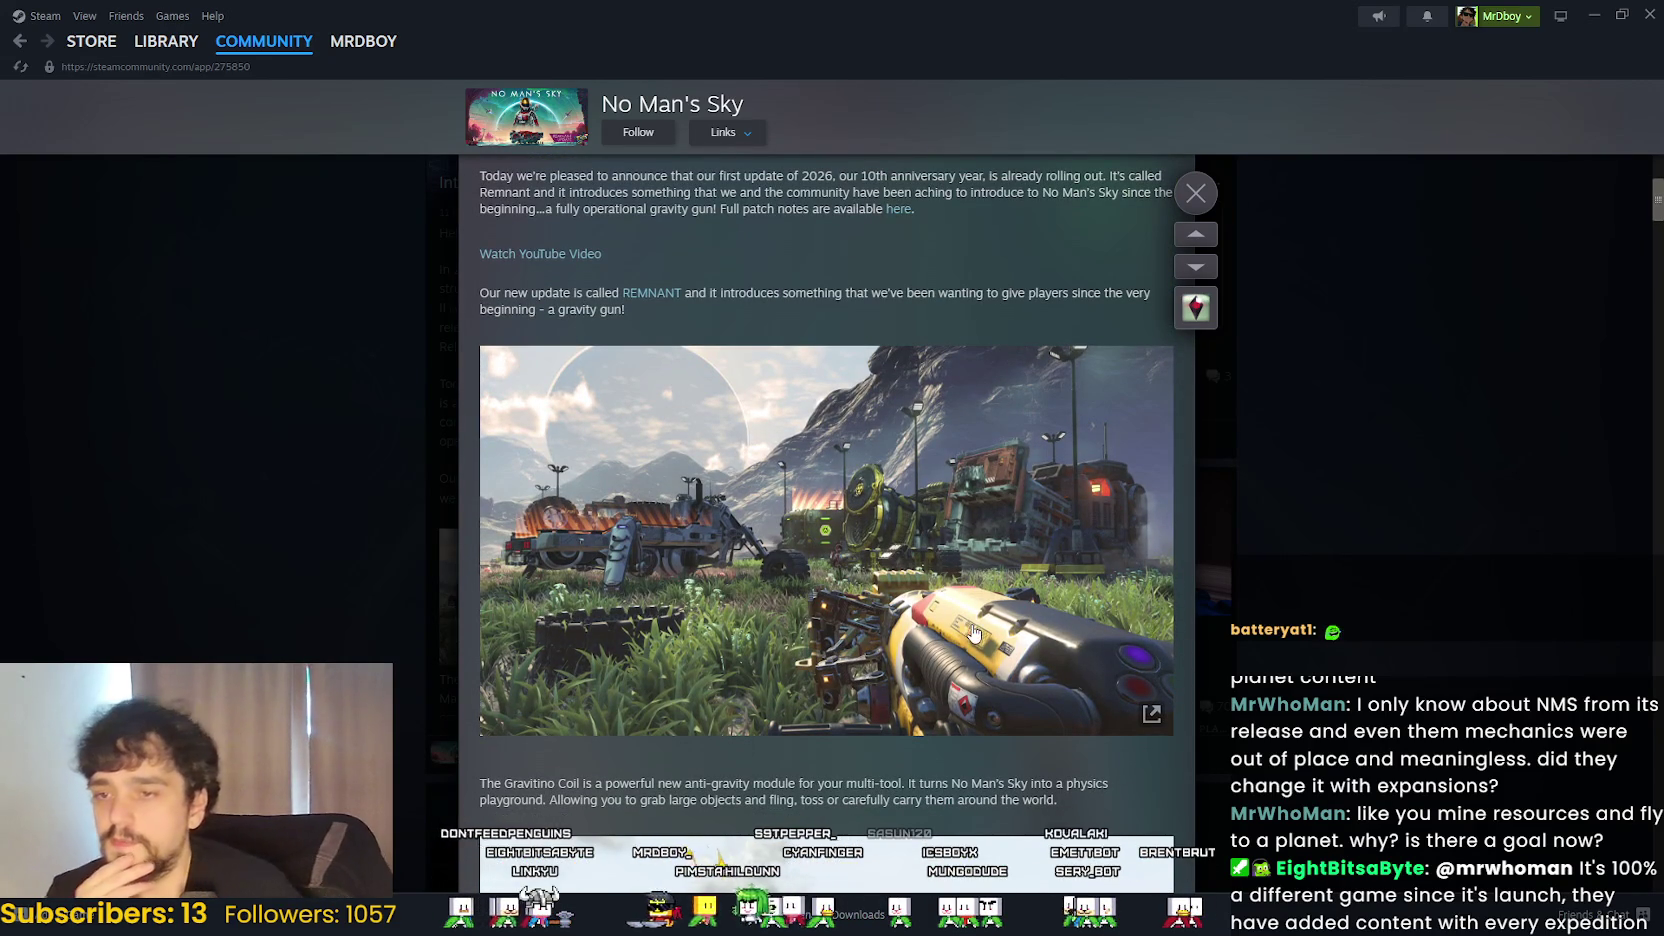
# - Select the Gravitino Coil paragraph, extend the selection up through the previous paragraph, then clear it
pyautogui.tripleClick(507, 775)
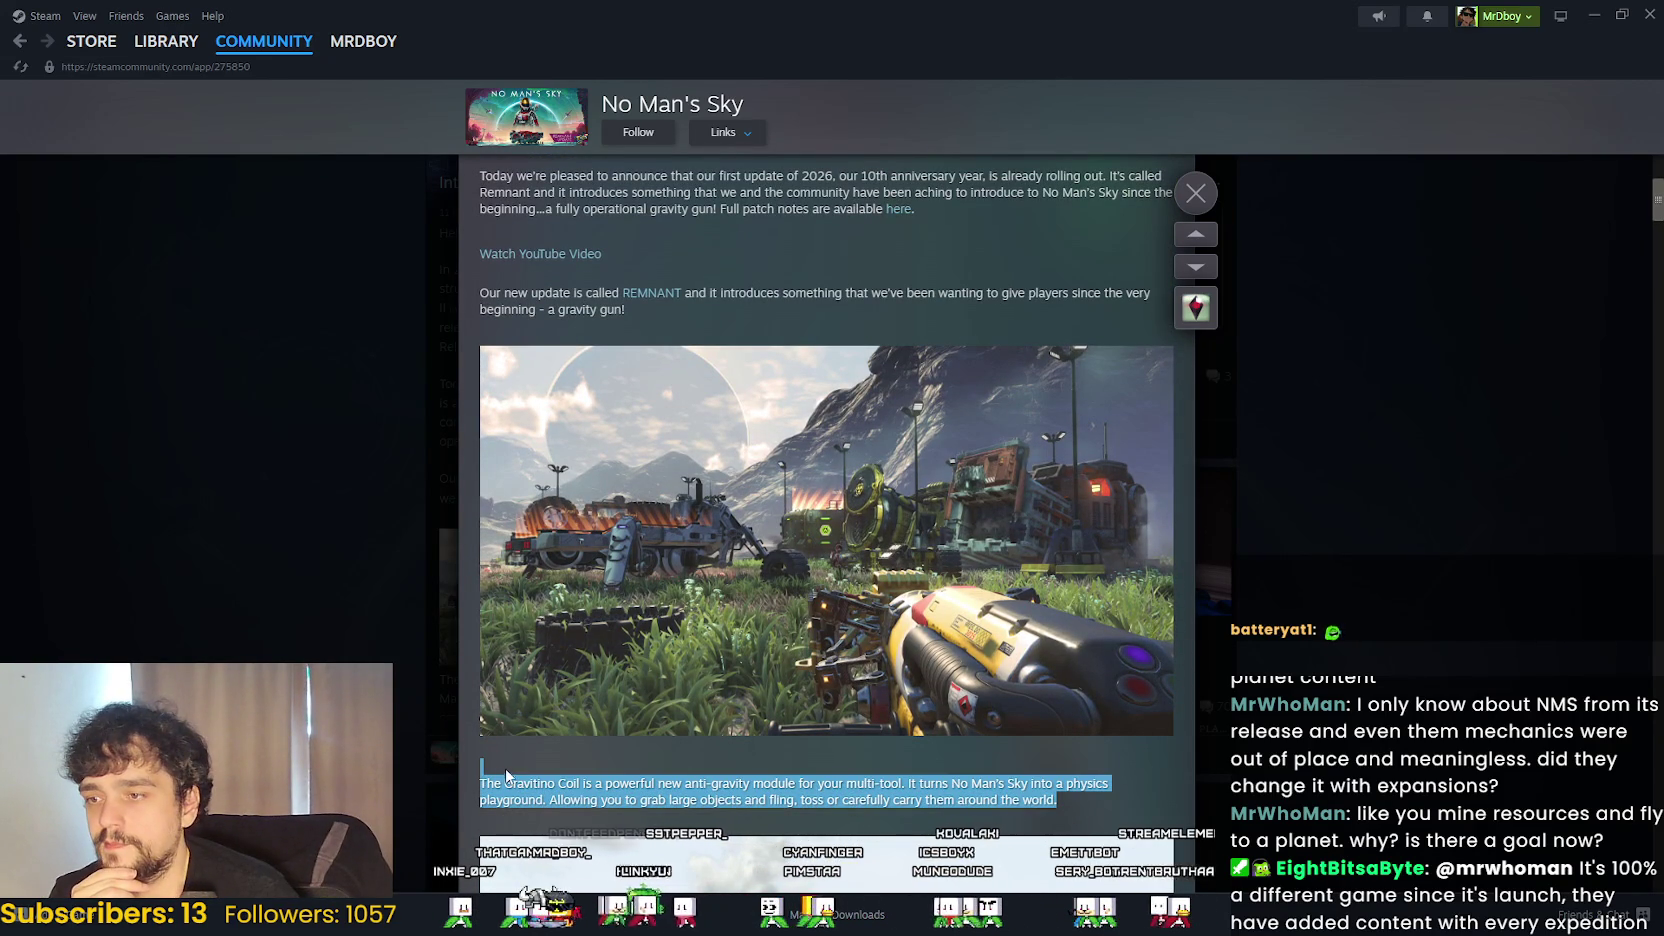
pyautogui.click(640, 776)
pyautogui.tripleClick(661, 776)
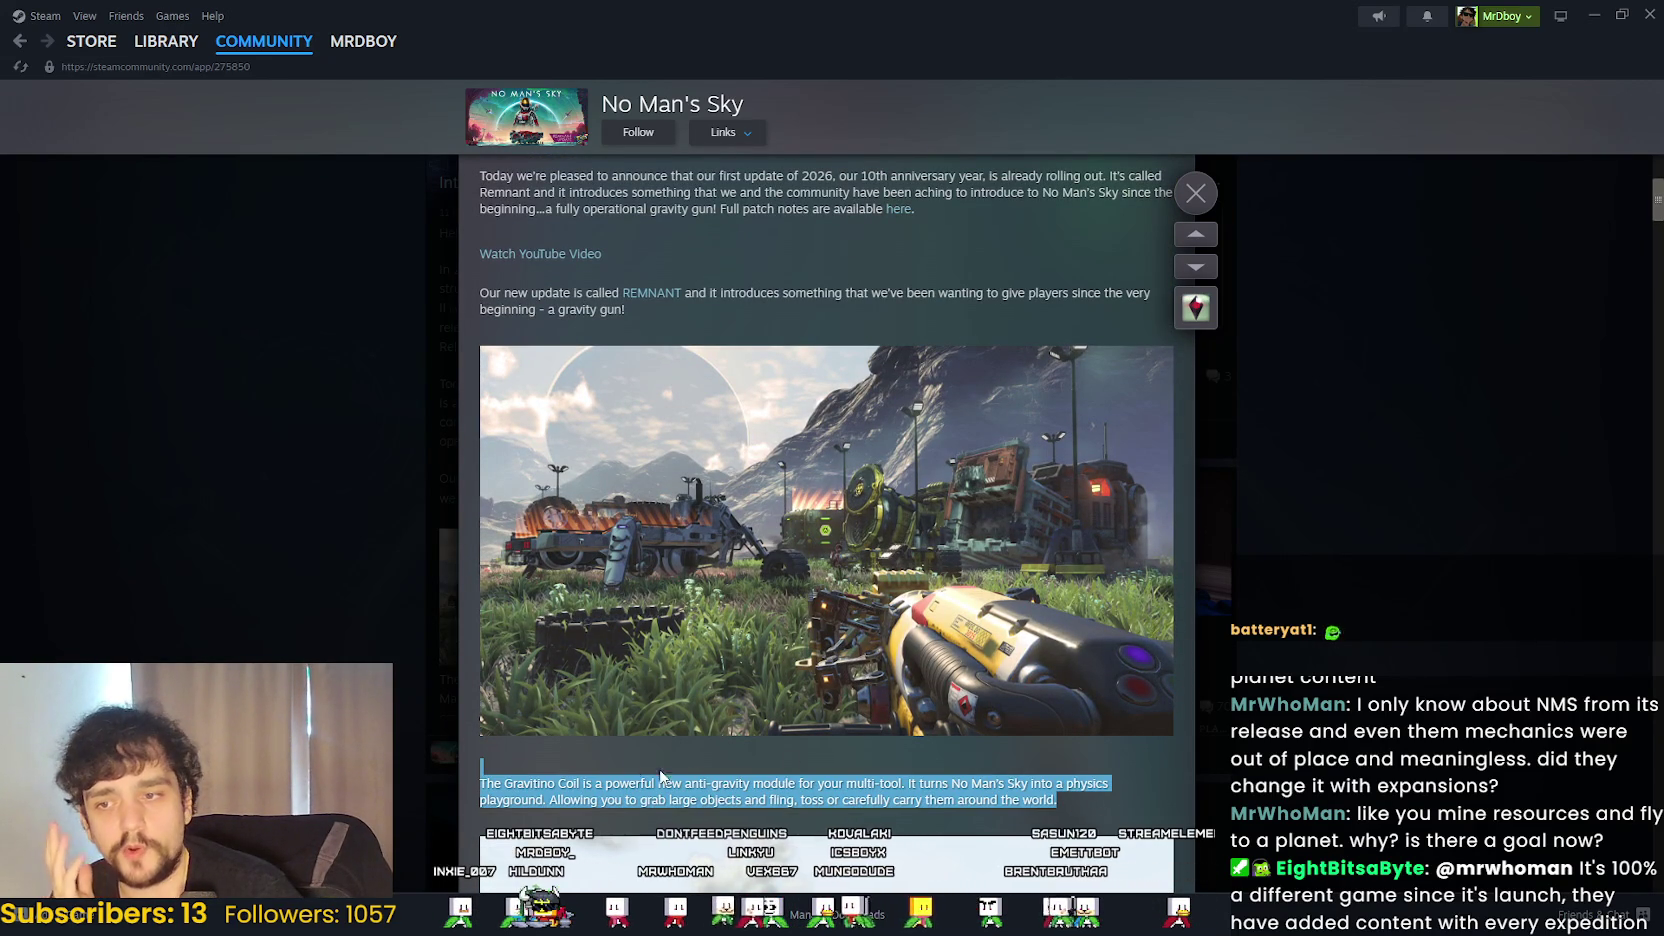
pyautogui.moveTo(661, 776)
pyautogui.mouseDown()
pyautogui.moveTo(566, 749)
pyautogui.moveTo(540, 345)
pyautogui.moveTo(513, 260)
pyautogui.mouseUp()
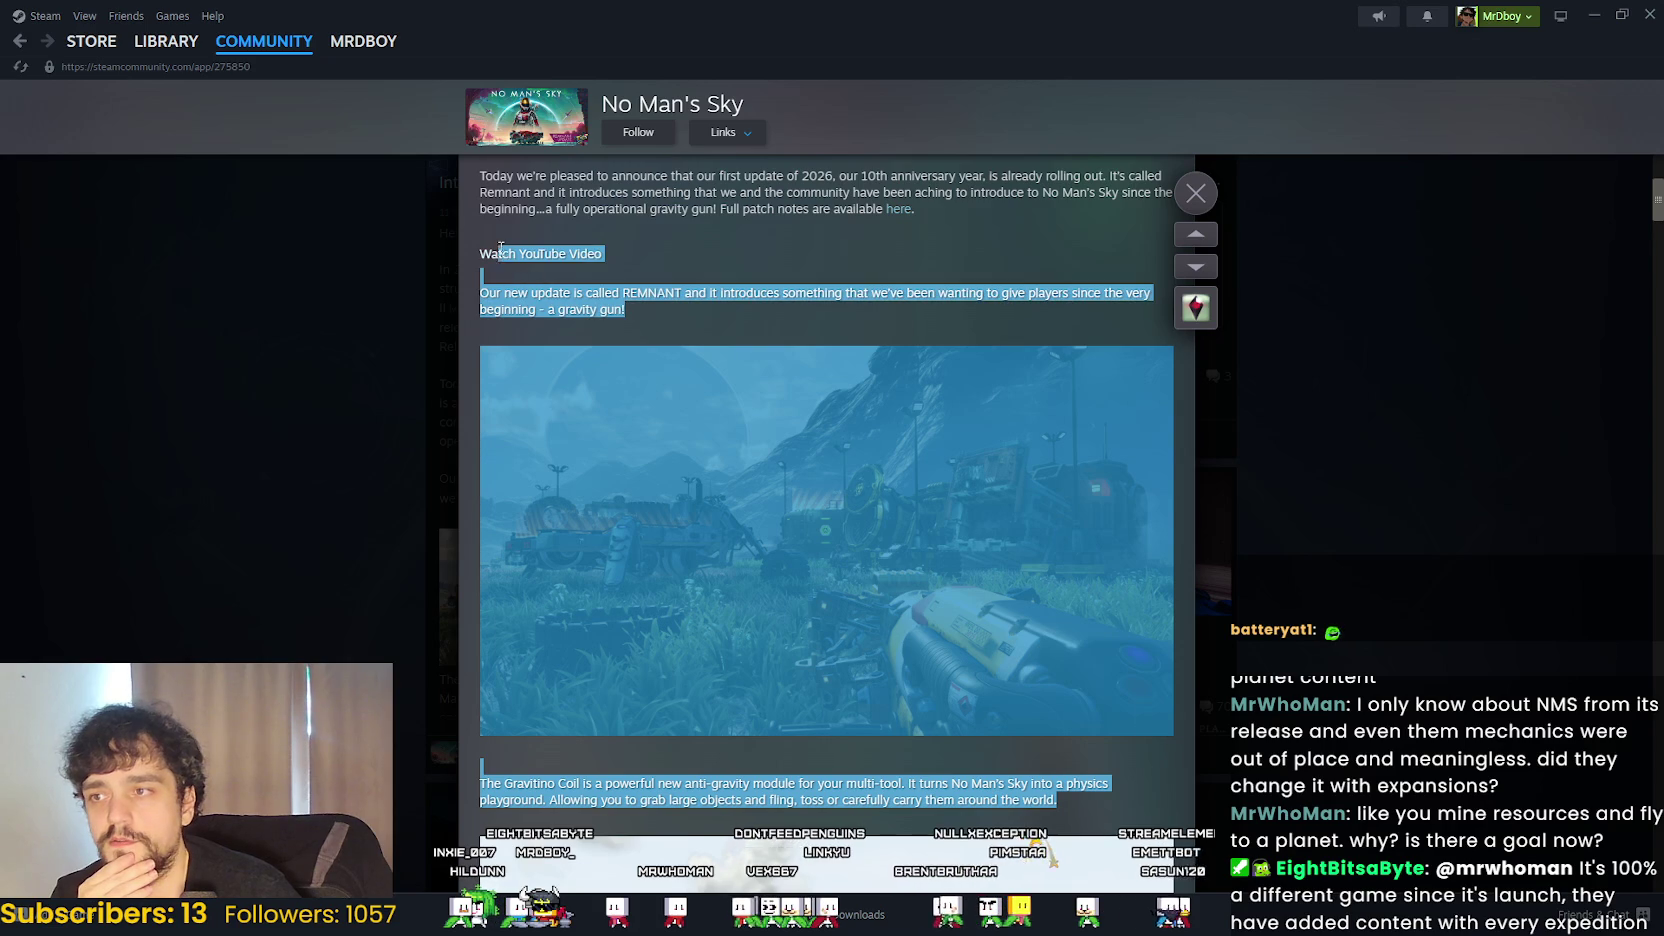
pyautogui.scroll(3, 500, 248)
pyautogui.click(890, 480)
pyautogui.scroll(-2, 835, 504)
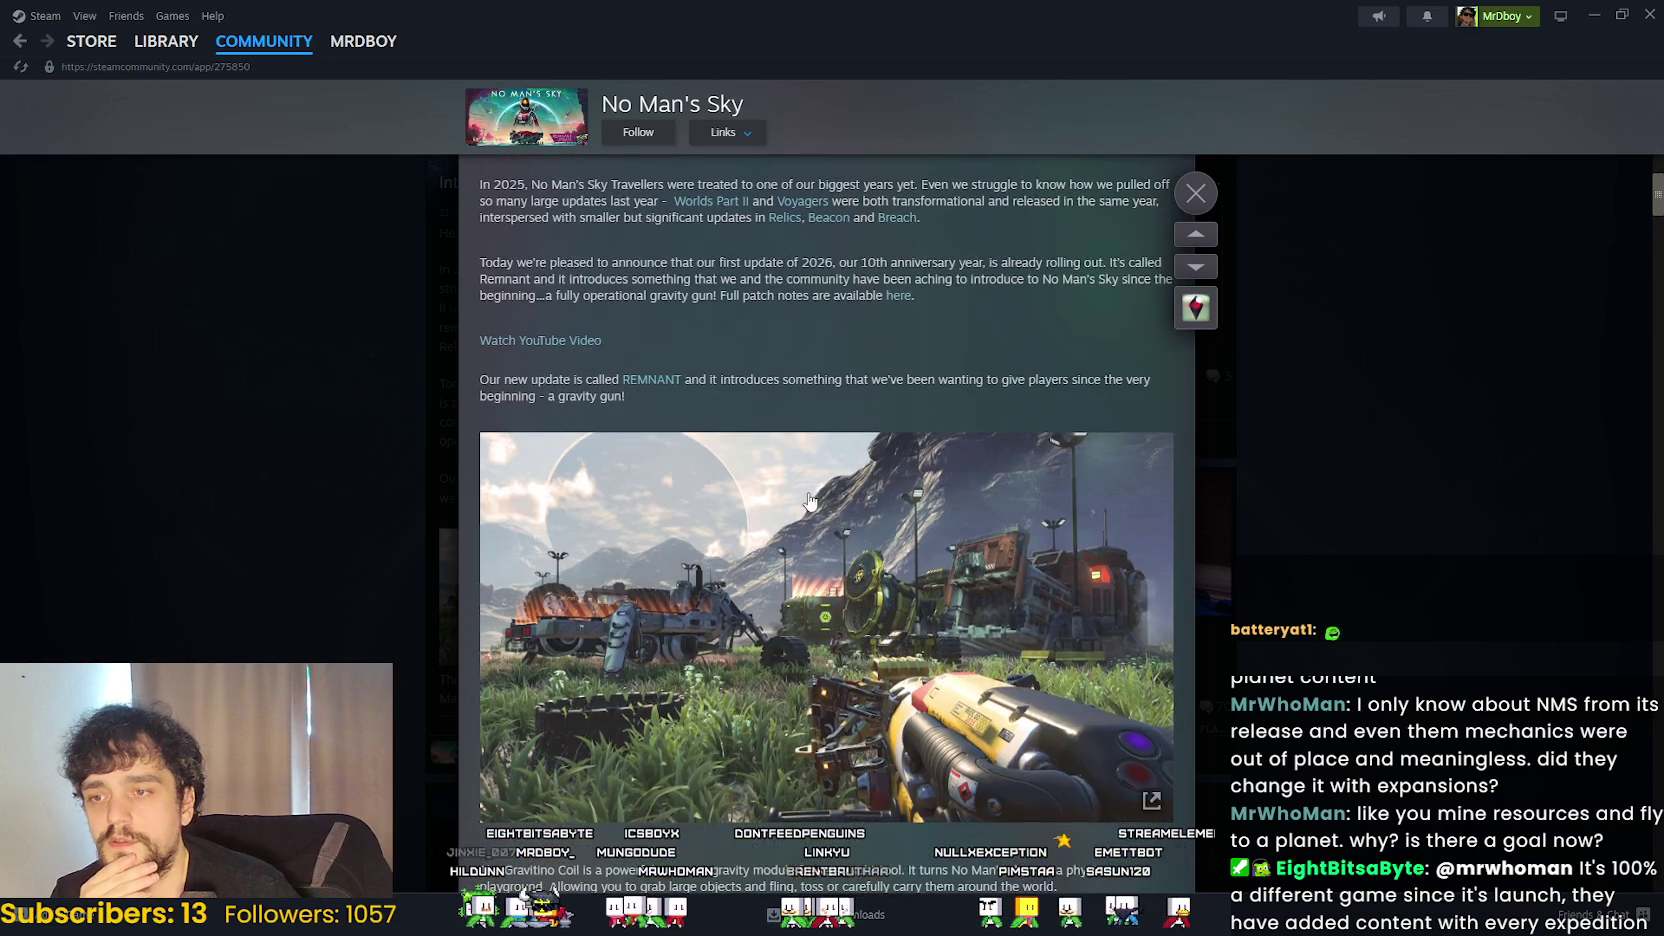
pyautogui.scroll(3, 810, 500)
# - Reselect the opening paragraphs and the Gravitino Coil text, then close the announcement
pyautogui.moveTo(481, 444)
pyautogui.mouseDown()
pyautogui.moveTo(918, 578)
pyautogui.moveTo(852, 563)
pyautogui.moveTo(819, 400)
pyautogui.moveTo(1009, 528)
pyautogui.moveTo(1071, 473)
pyautogui.moveTo(510, 438)
pyautogui.mouseUp()
pyautogui.scroll(-7, 852, 563)
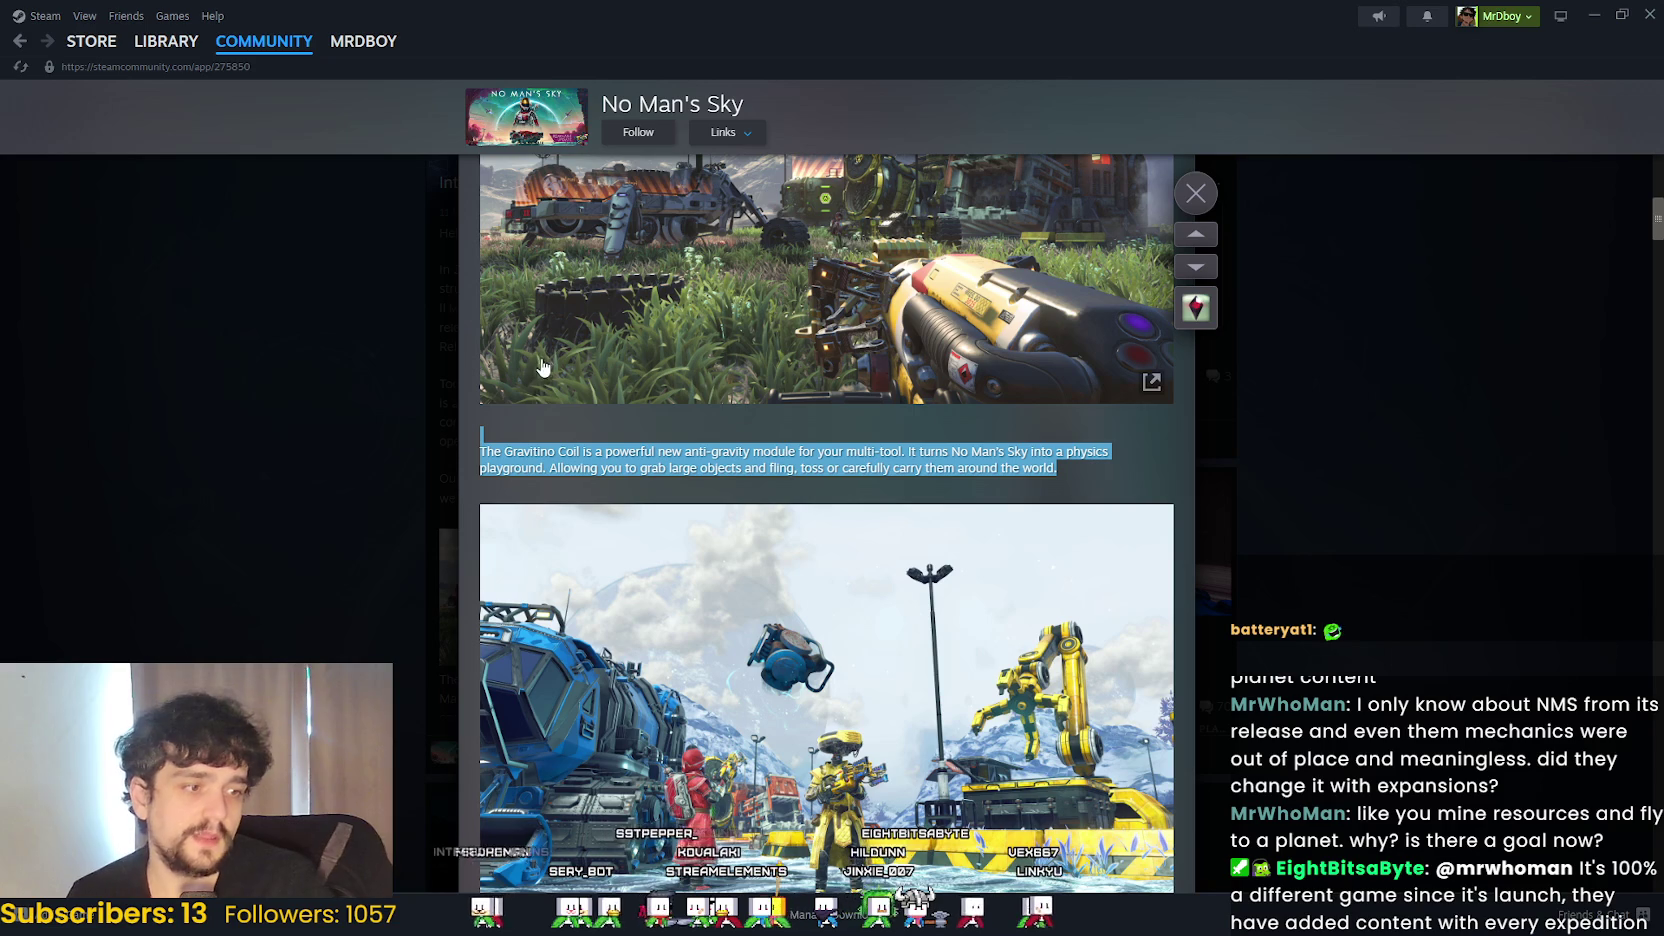
pyautogui.click(866, 410)
pyautogui.tripleClick(654, 446)
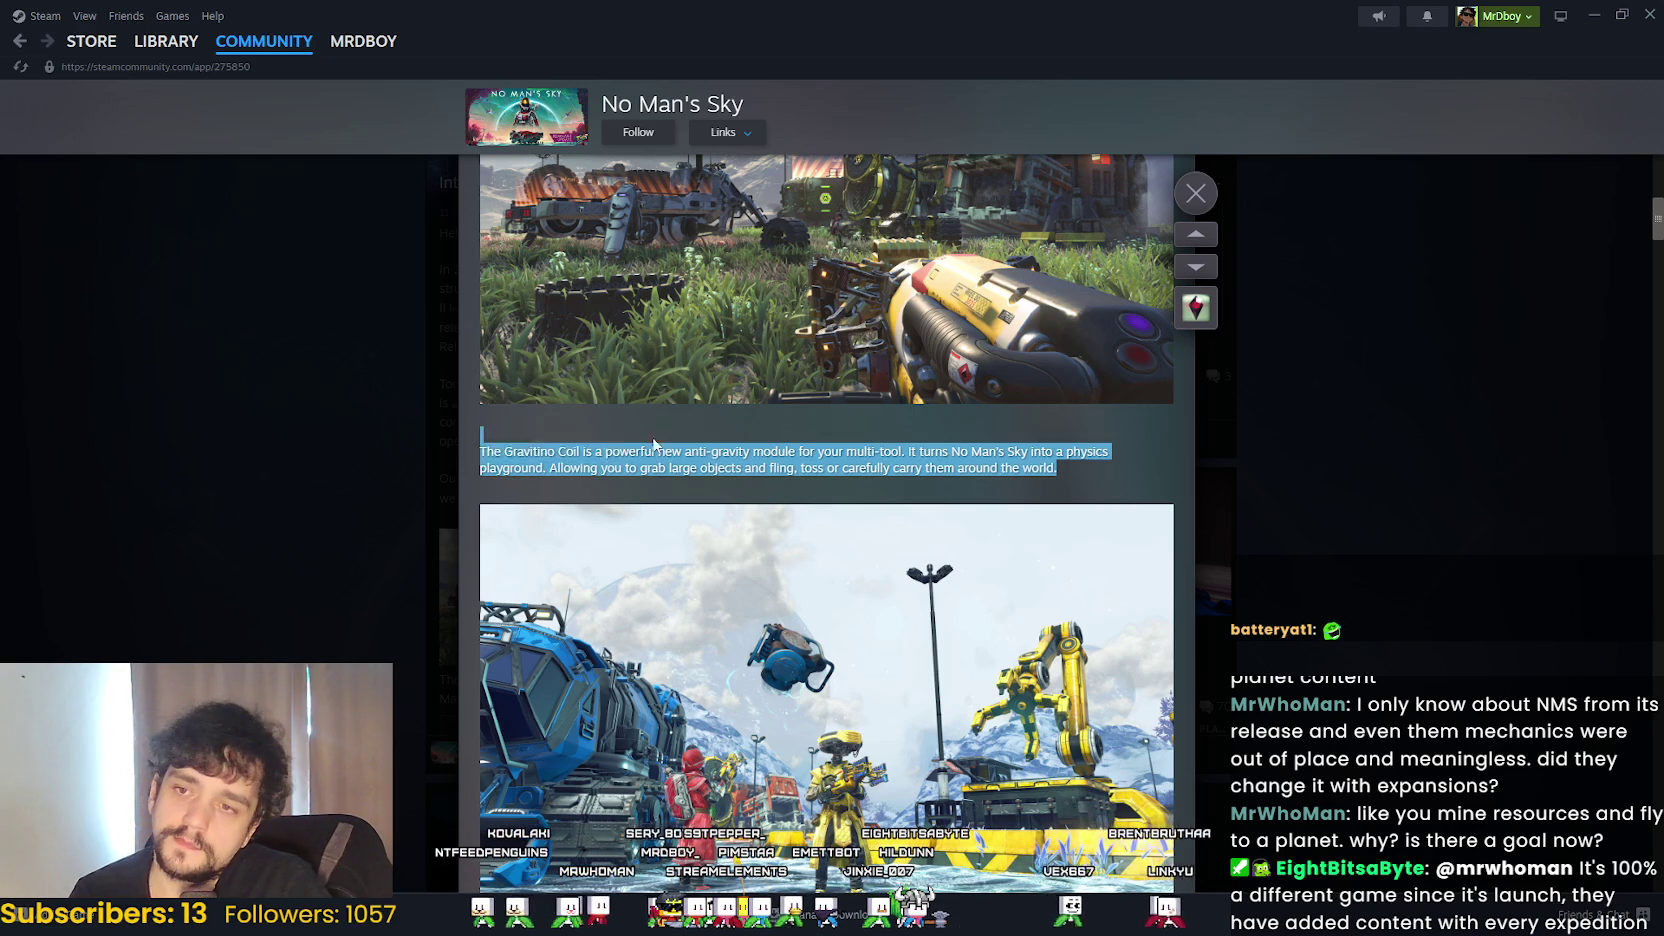
pyautogui.moveTo(1034, 474)
pyautogui.mouseDown()
pyautogui.moveTo(484, 416)
pyautogui.moveTo(1141, 480)
pyautogui.mouseUp()
pyautogui.click(485, 424)
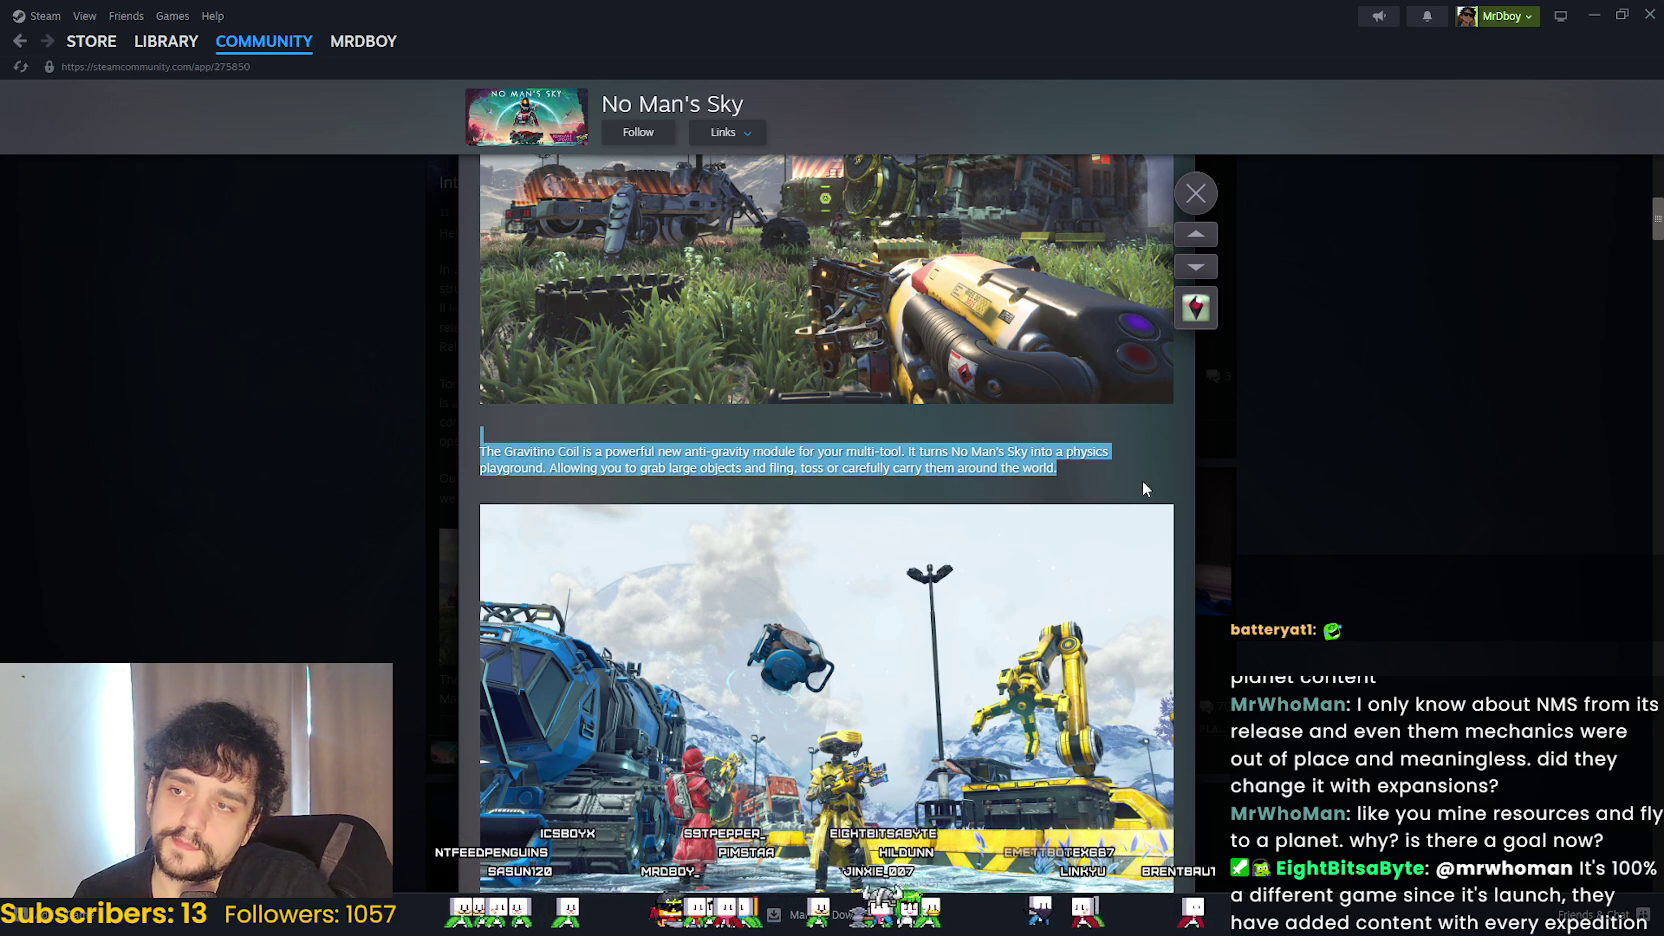
pyautogui.scroll(5, 1048, 481)
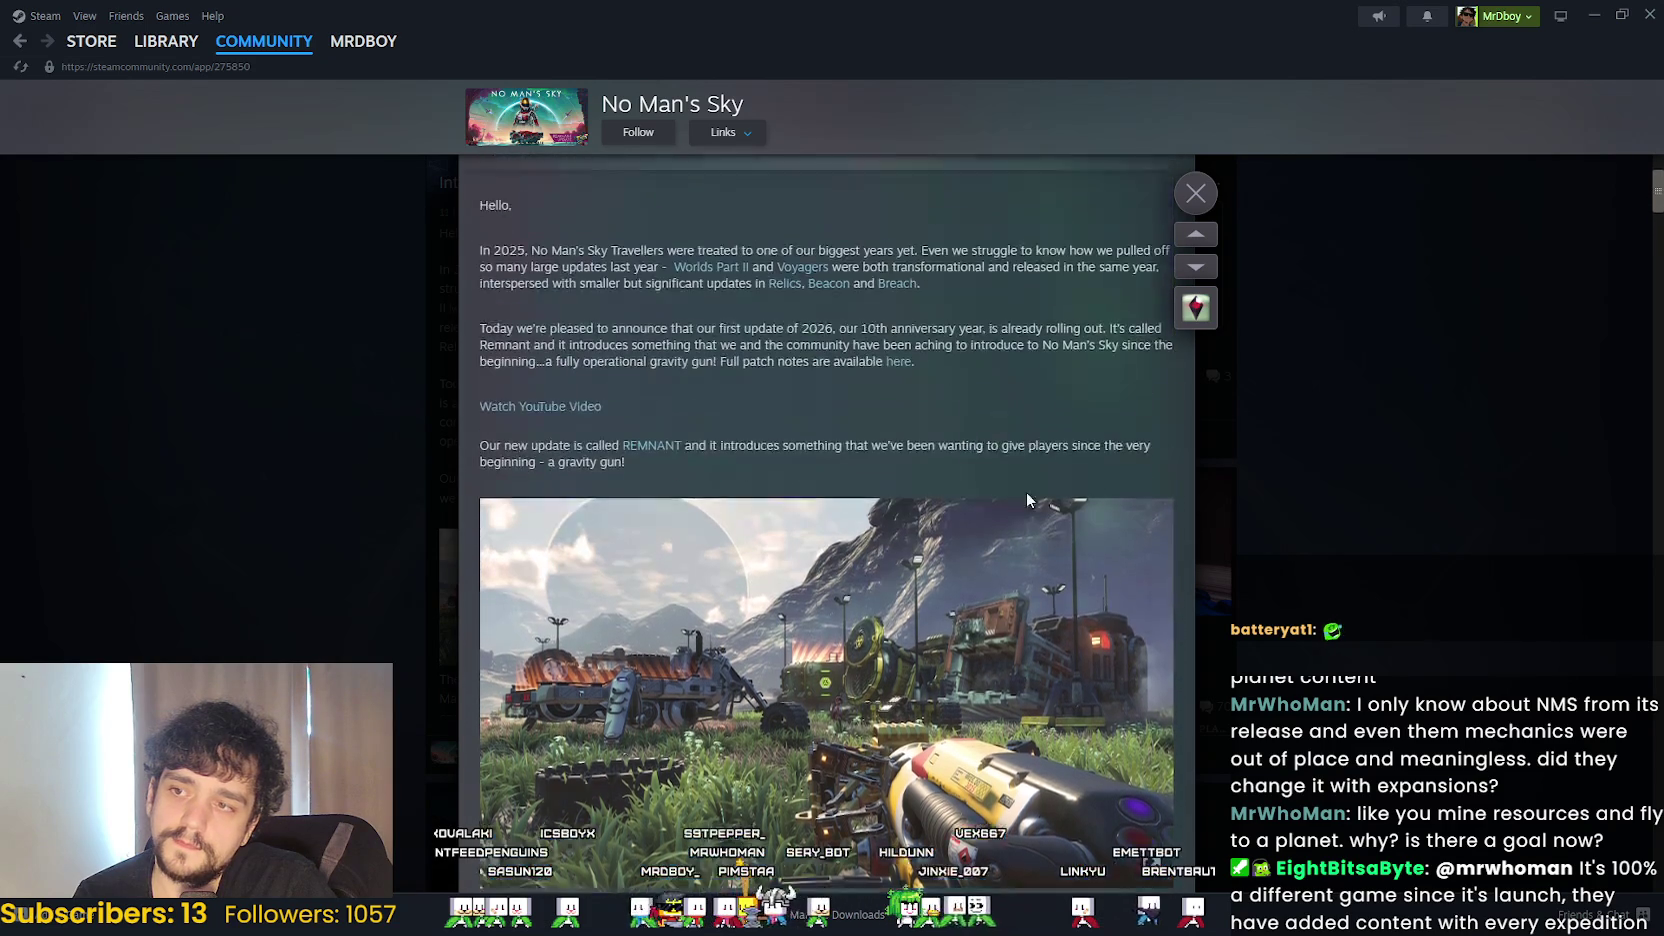
pyautogui.moveTo(481, 289)
pyautogui.mouseDown()
pyautogui.moveTo(1101, 456)
pyautogui.moveTo(1106, 502)
pyautogui.moveTo(1131, 526)
pyautogui.moveTo(1151, 500)
pyautogui.mouseUp()
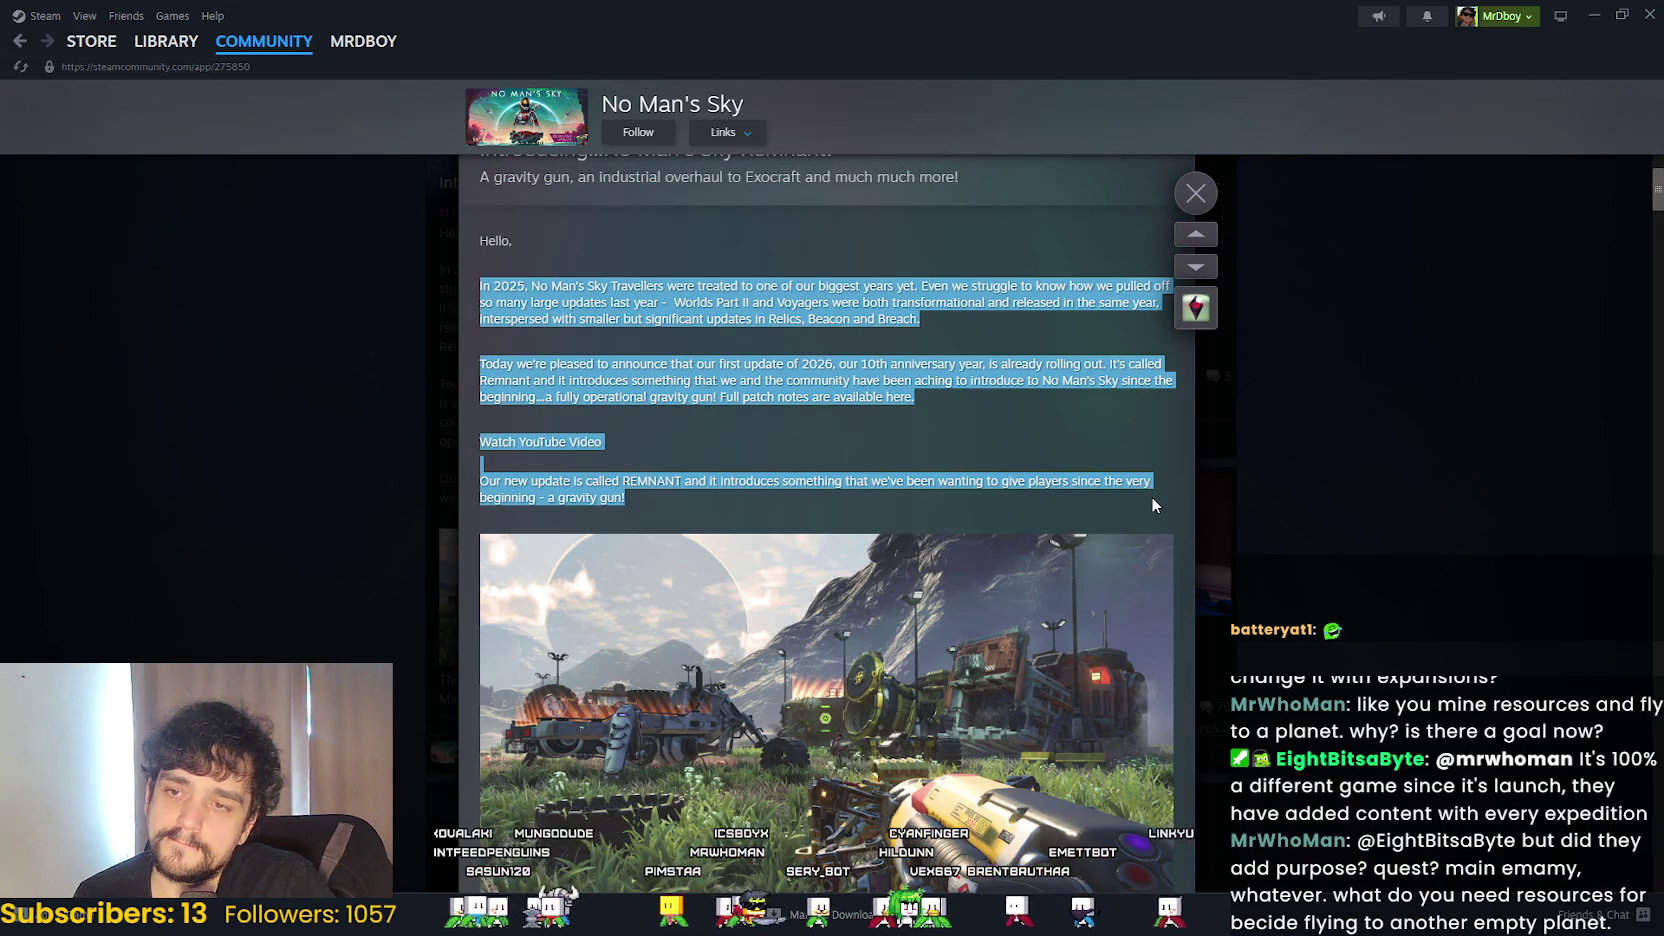
pyautogui.scroll(-6, 1150, 500)
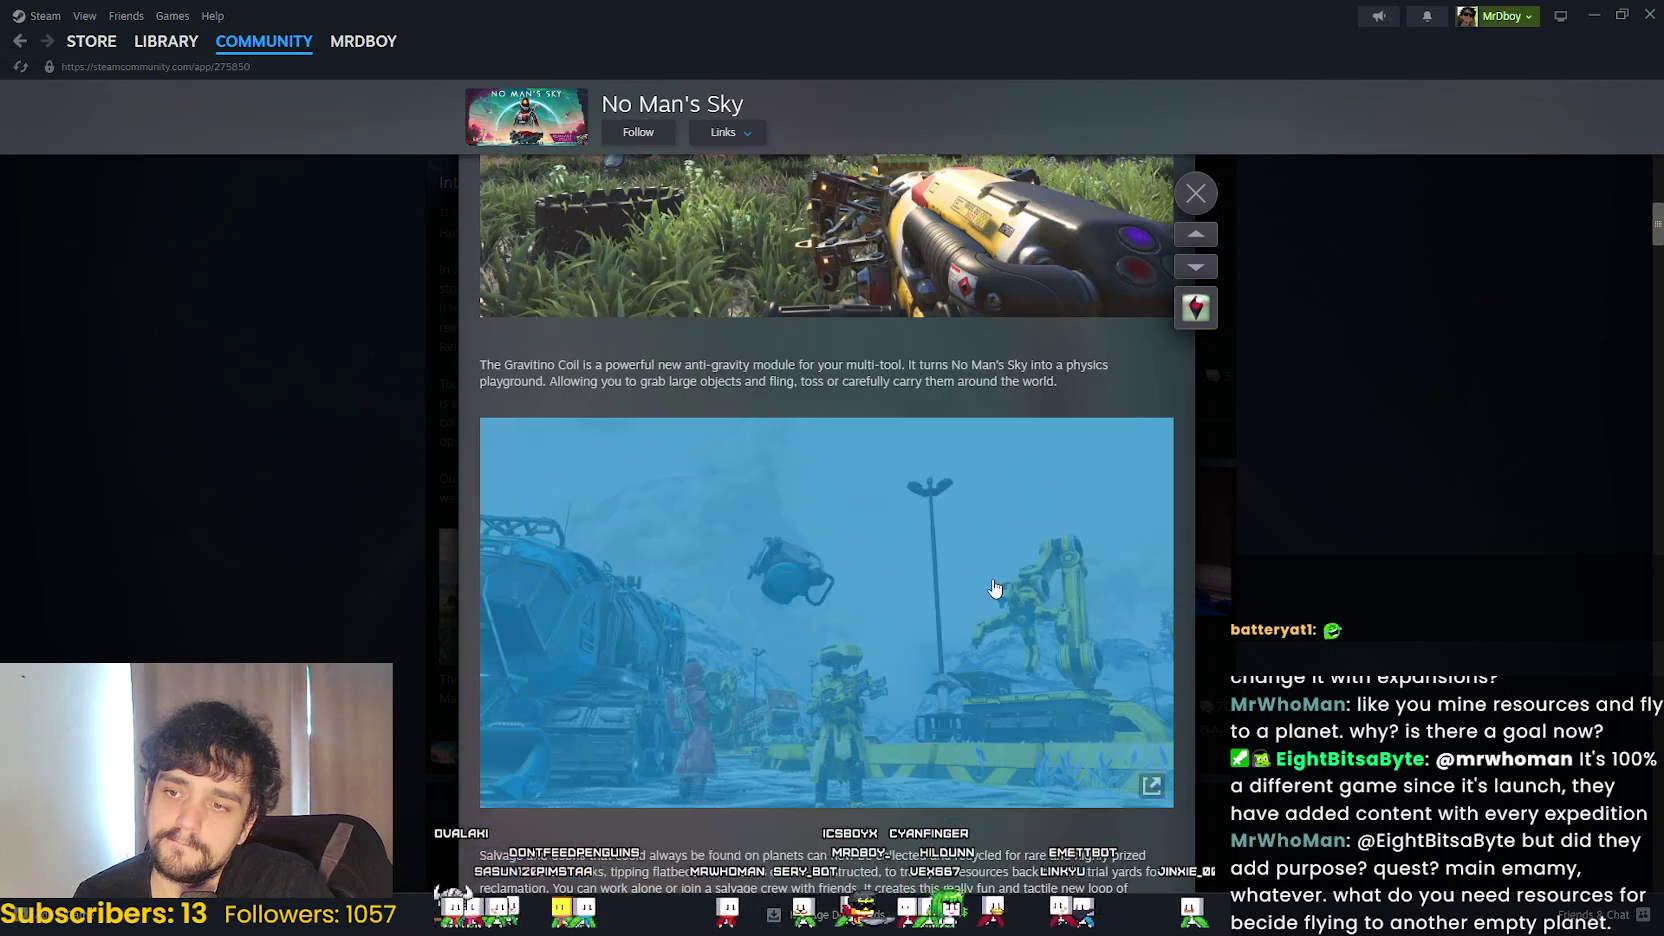
pyautogui.scroll(-3, 866, 400)
pyautogui.scroll(2, 1396, 567)
pyautogui.click(1396, 567)
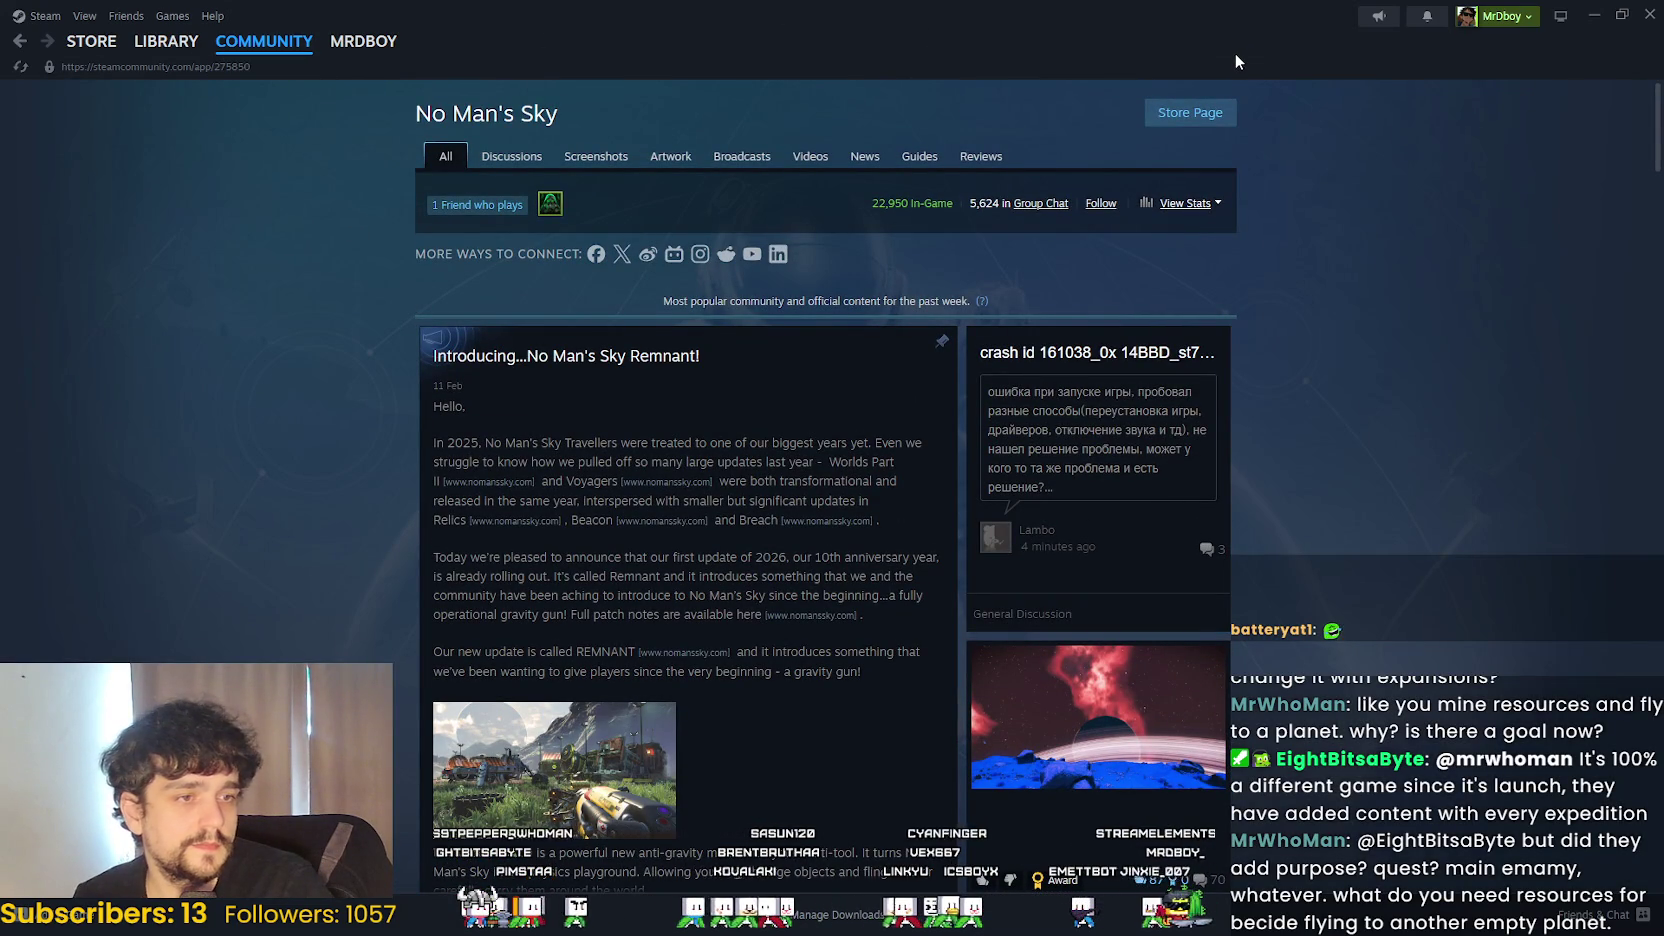
# - Minimize Steam, put the caret at the end of line 389, and return to Godot's steamworks.gd
pyautogui.click(1594, 14)
pyautogui.click(1051, 438)
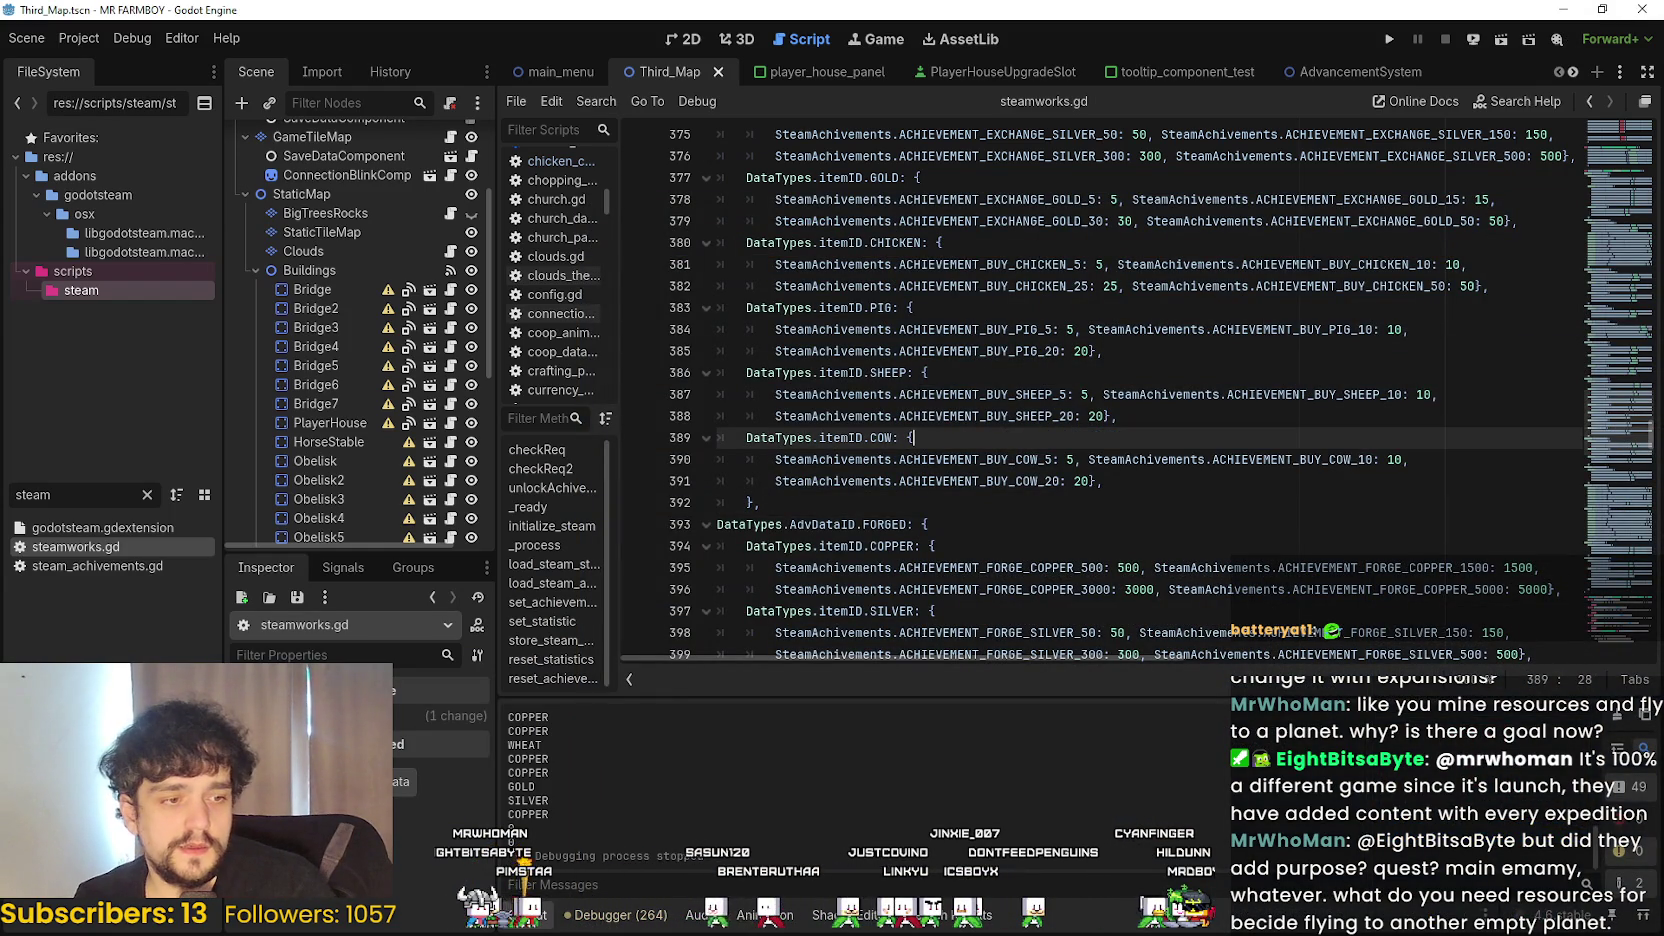
pyautogui.hotkey('alt', 'Tab')
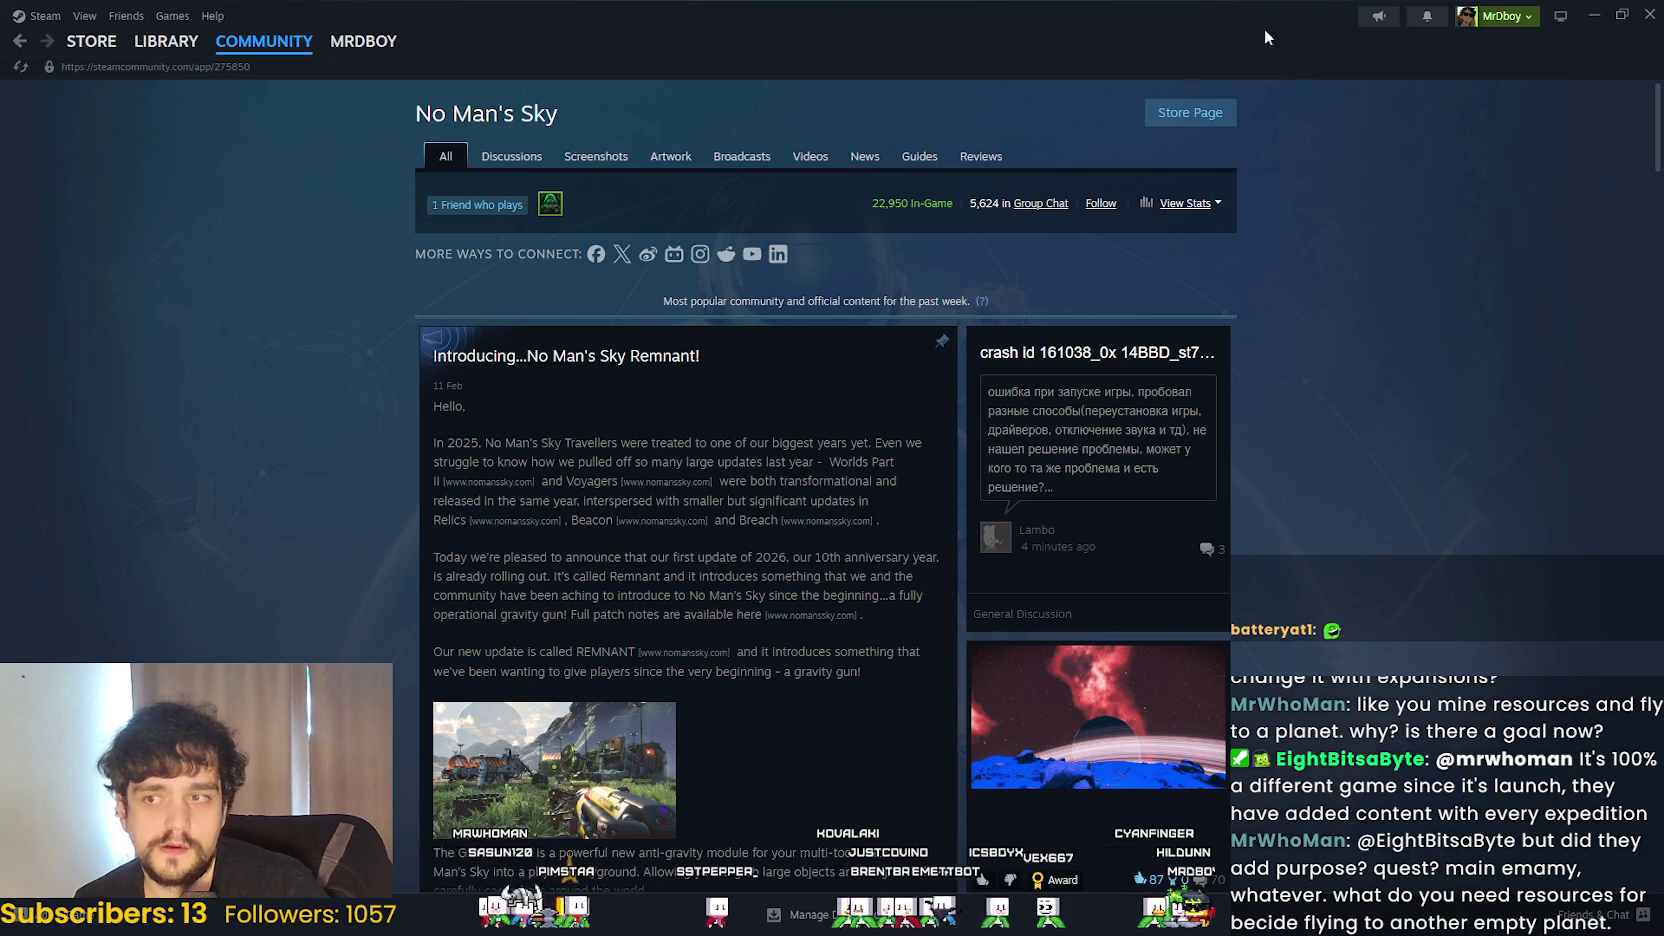
pyautogui.hotkey('alt', 'Tab')
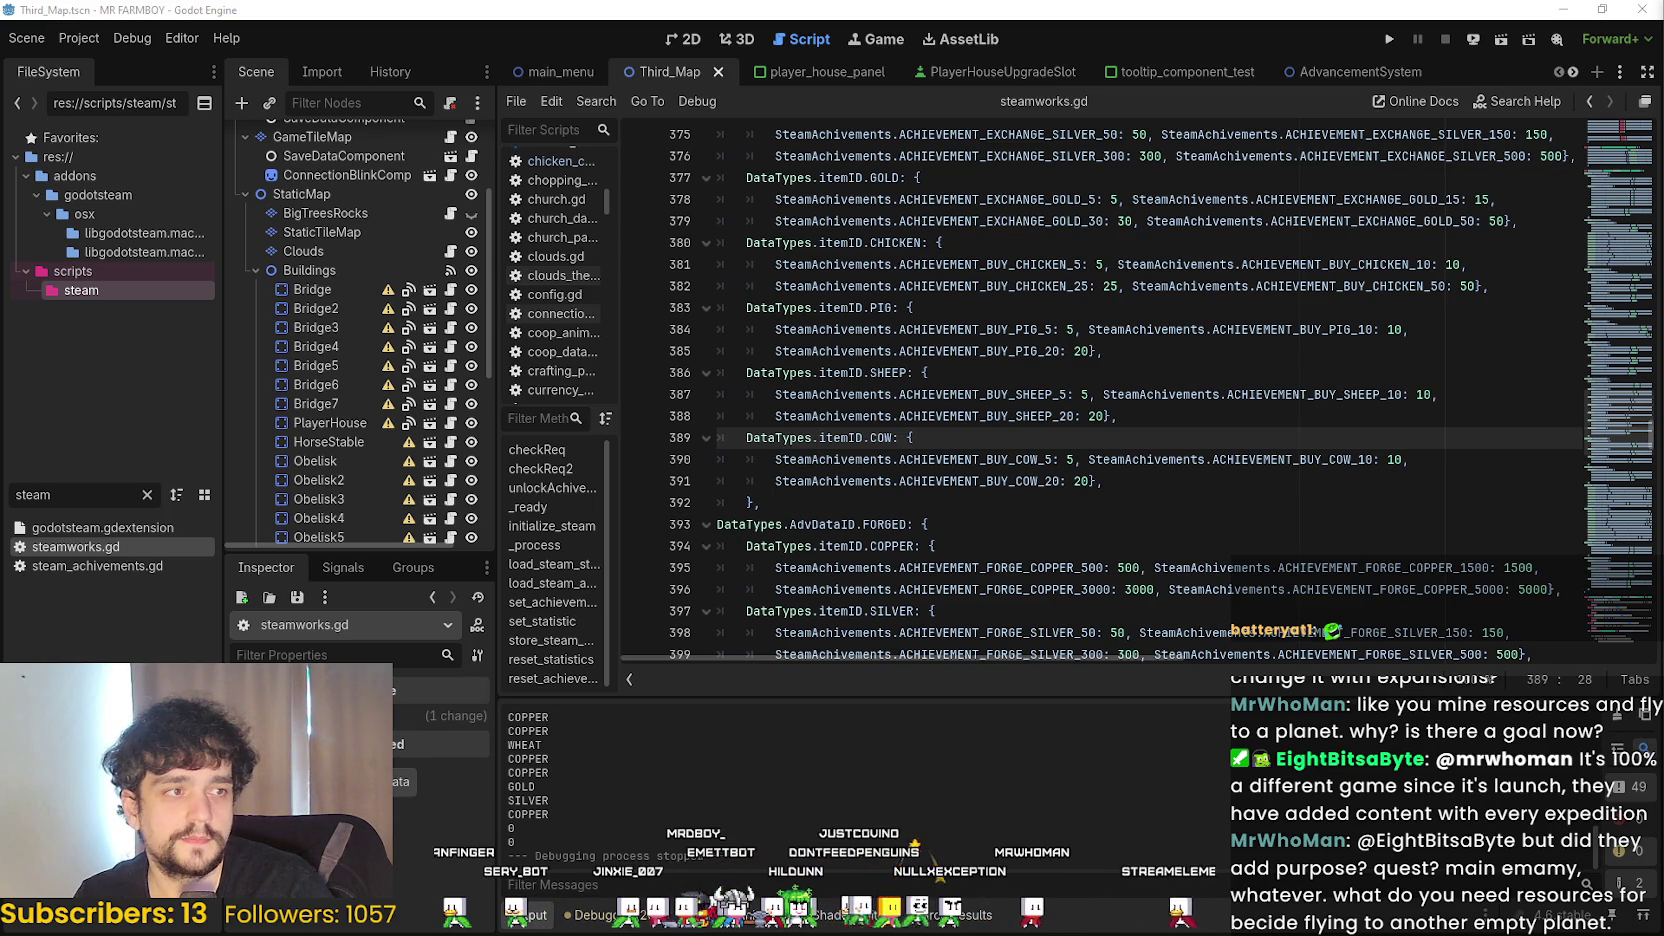
# - Bring up the Twitch stream page and open its broadcast options
pyautogui.hotkey('alt', 'Tab')
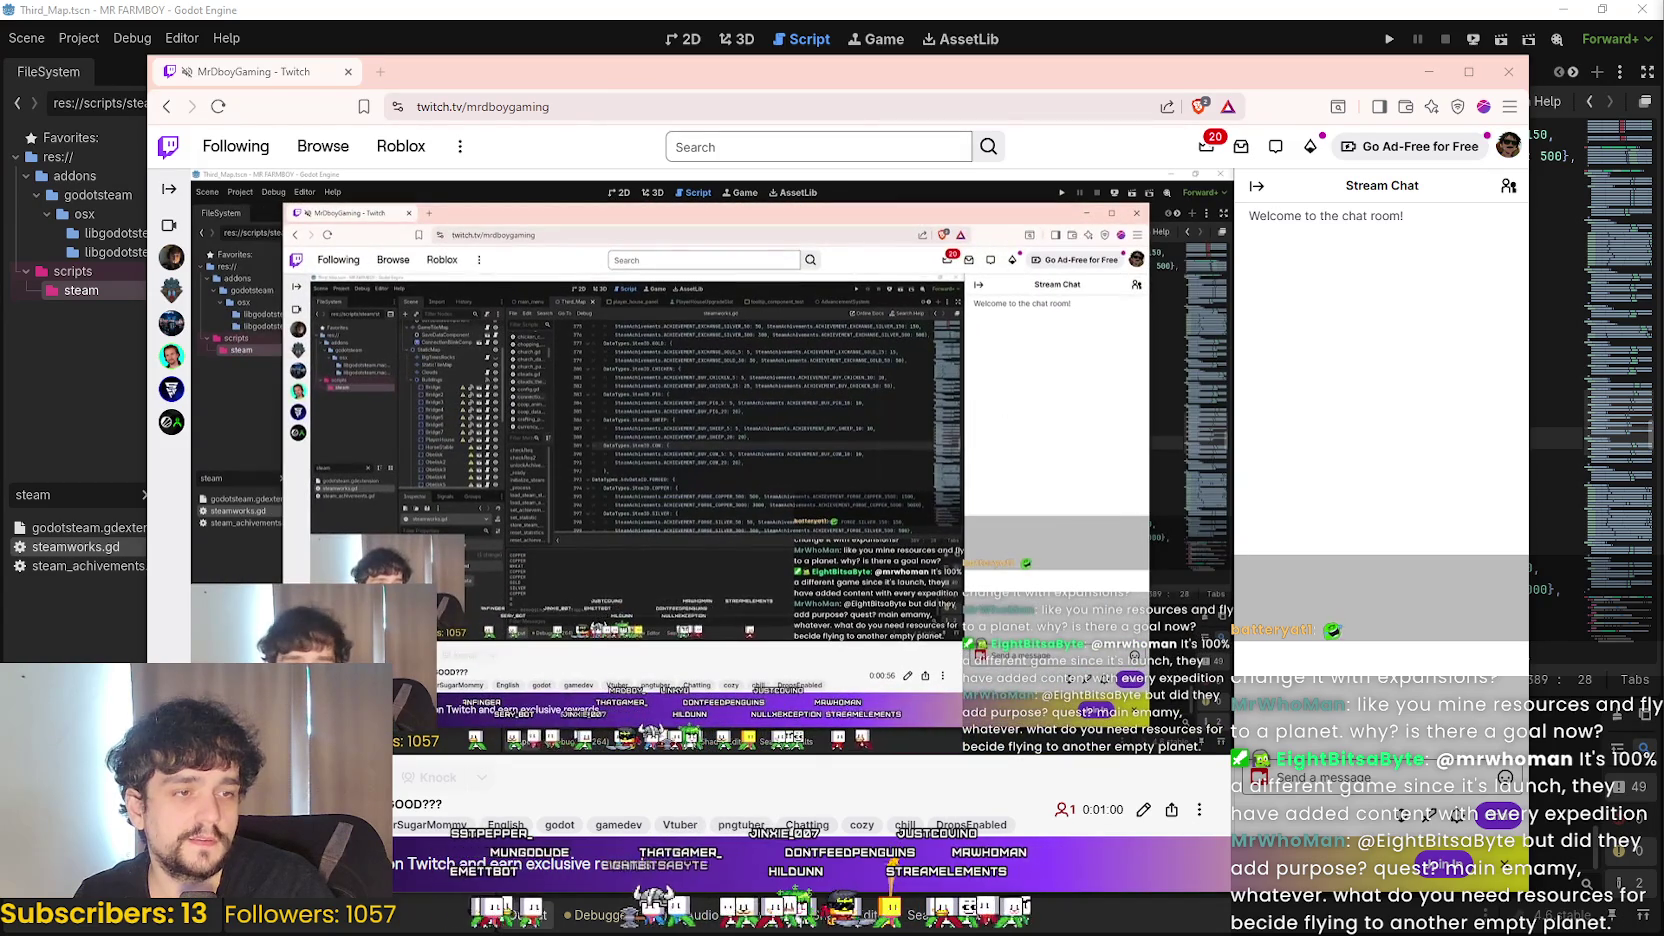
pyautogui.scroll(-2, 717, 608)
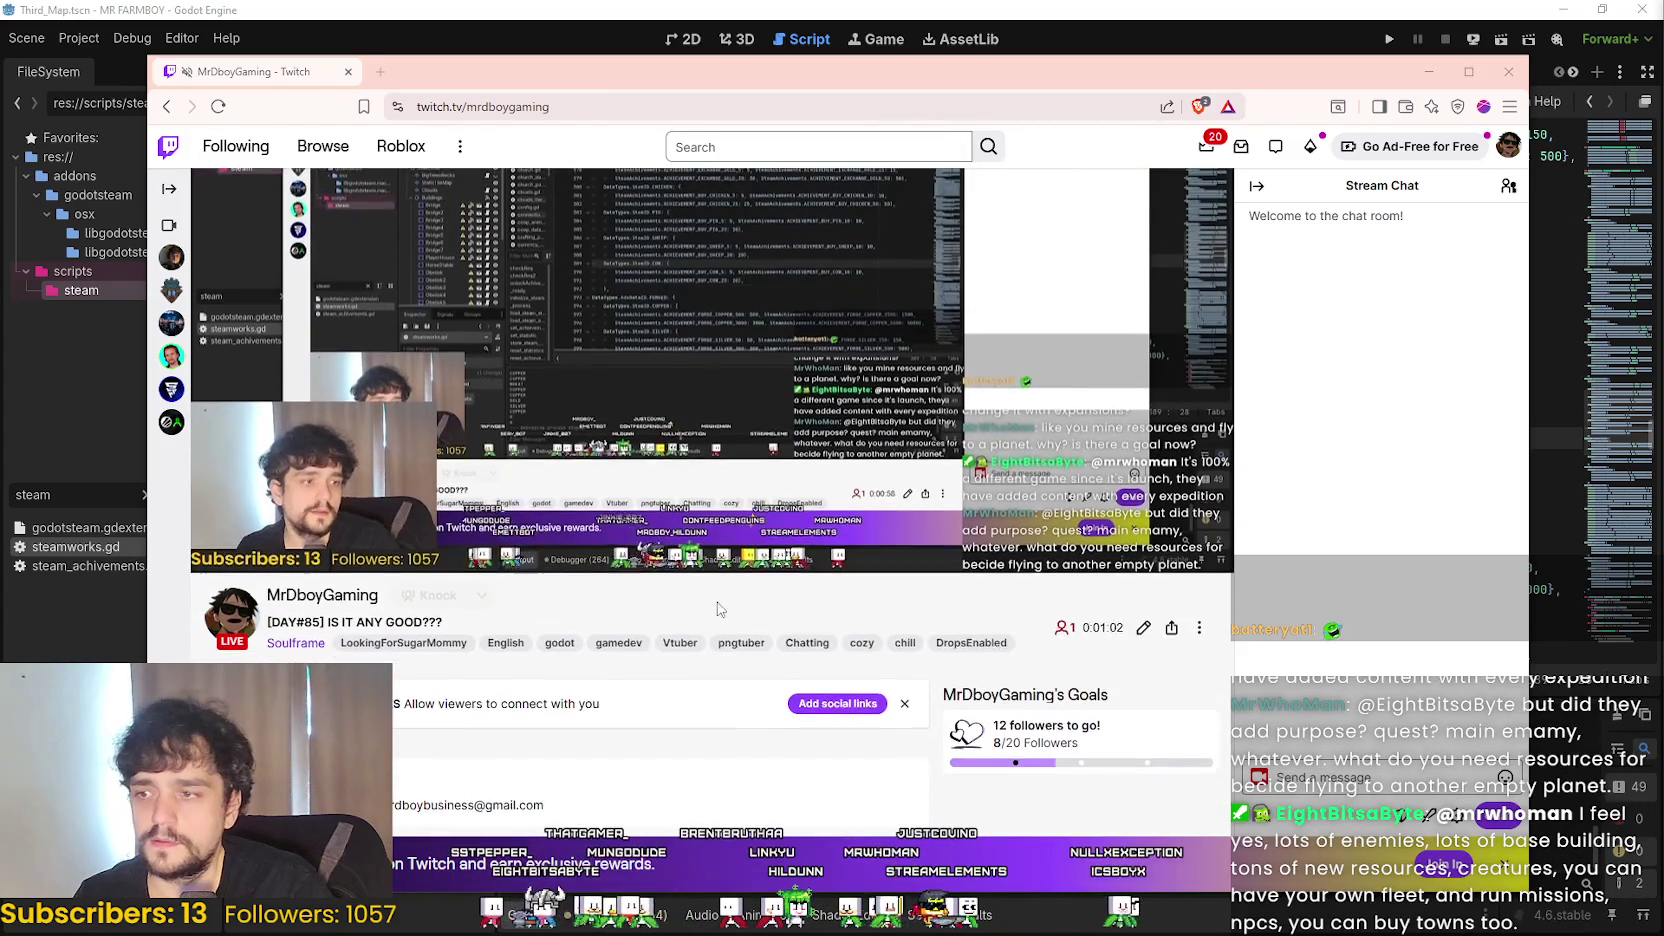
pyautogui.scroll(1, 717, 608)
pyautogui.click(1145, 722)
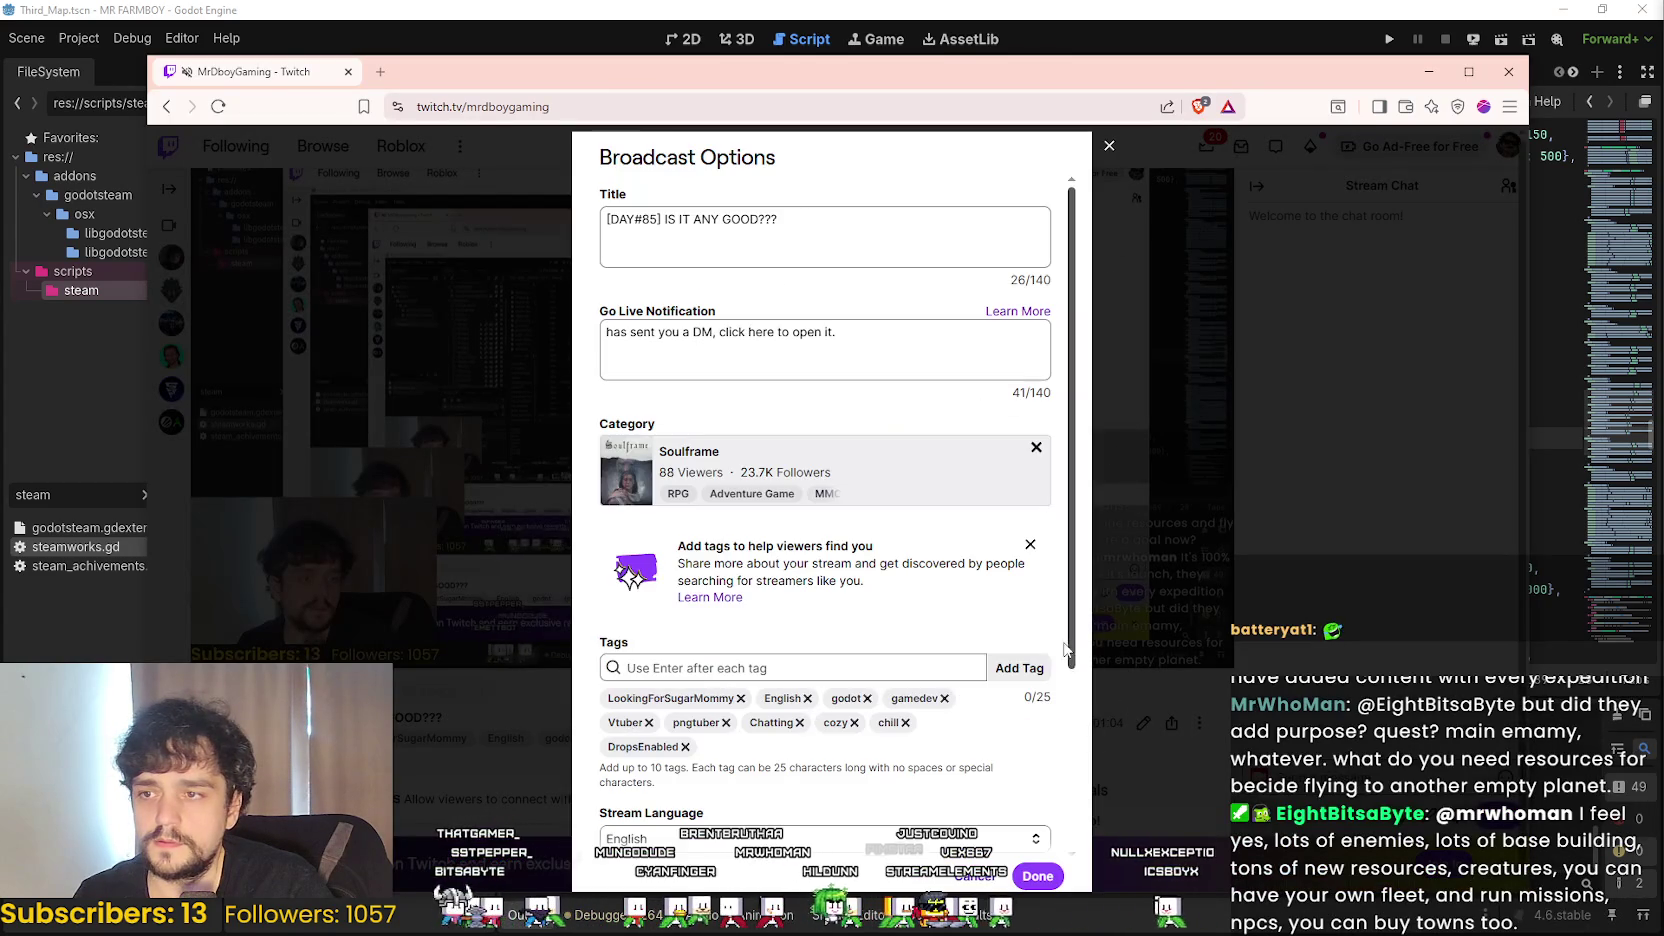
# - Paste the saved title, replace its opening words with 'Game Dev plays Soulframe', and save
pyautogui.moveTo(810, 223); pyautogui.dragTo(361, 200)
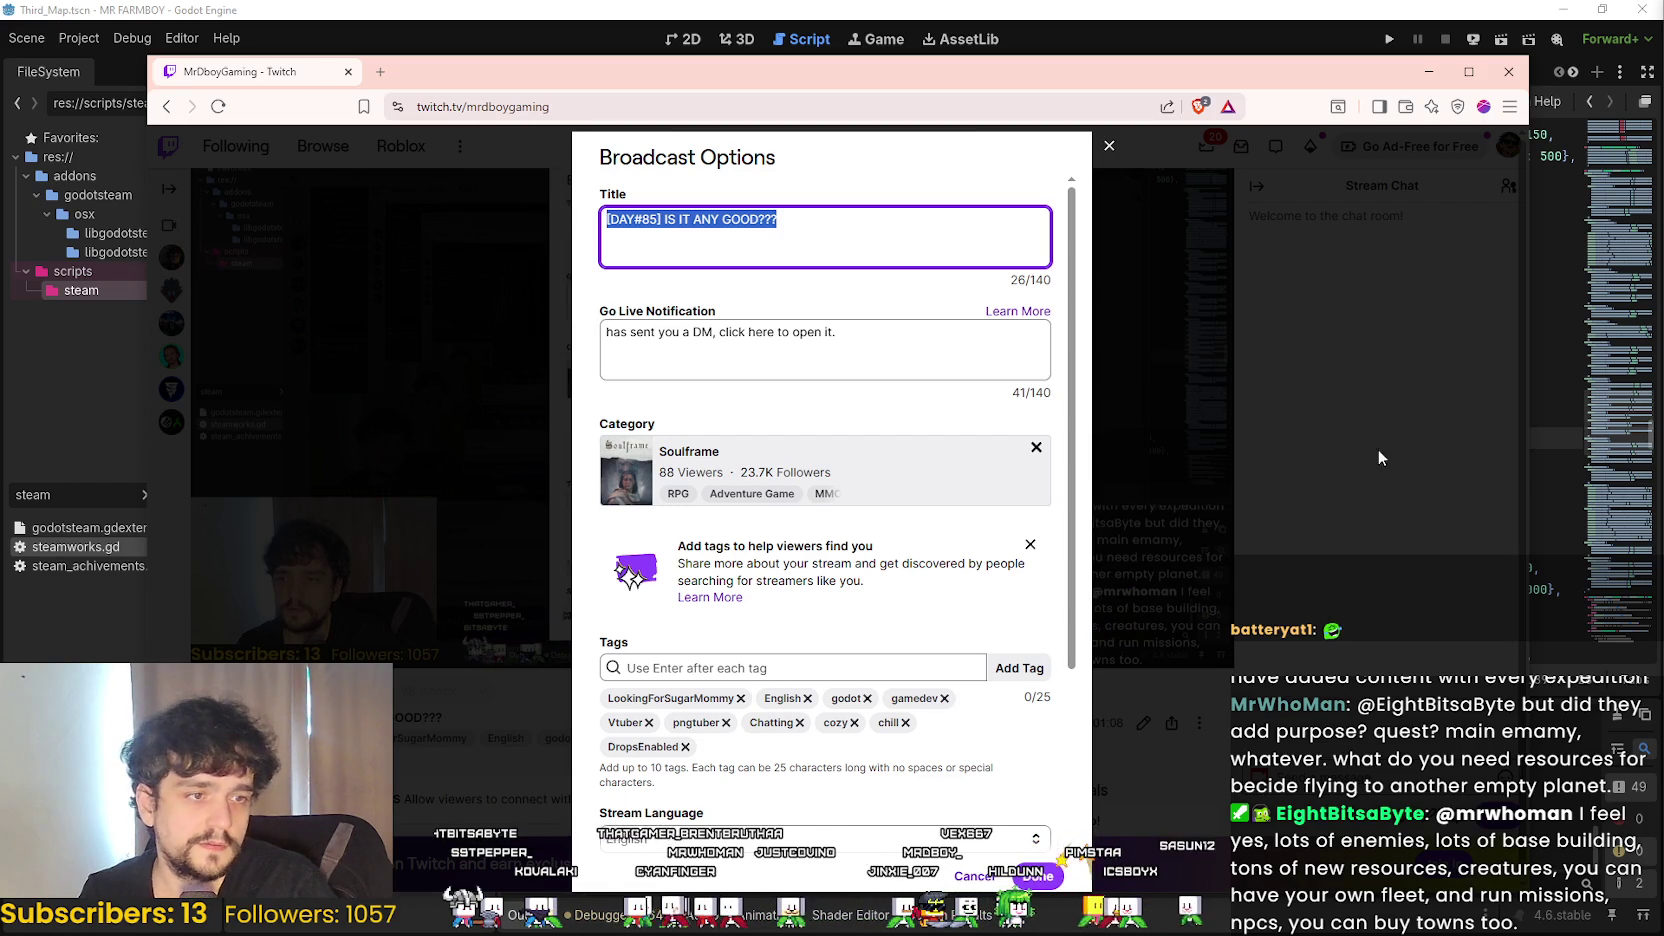
pyautogui.click(758, 255)
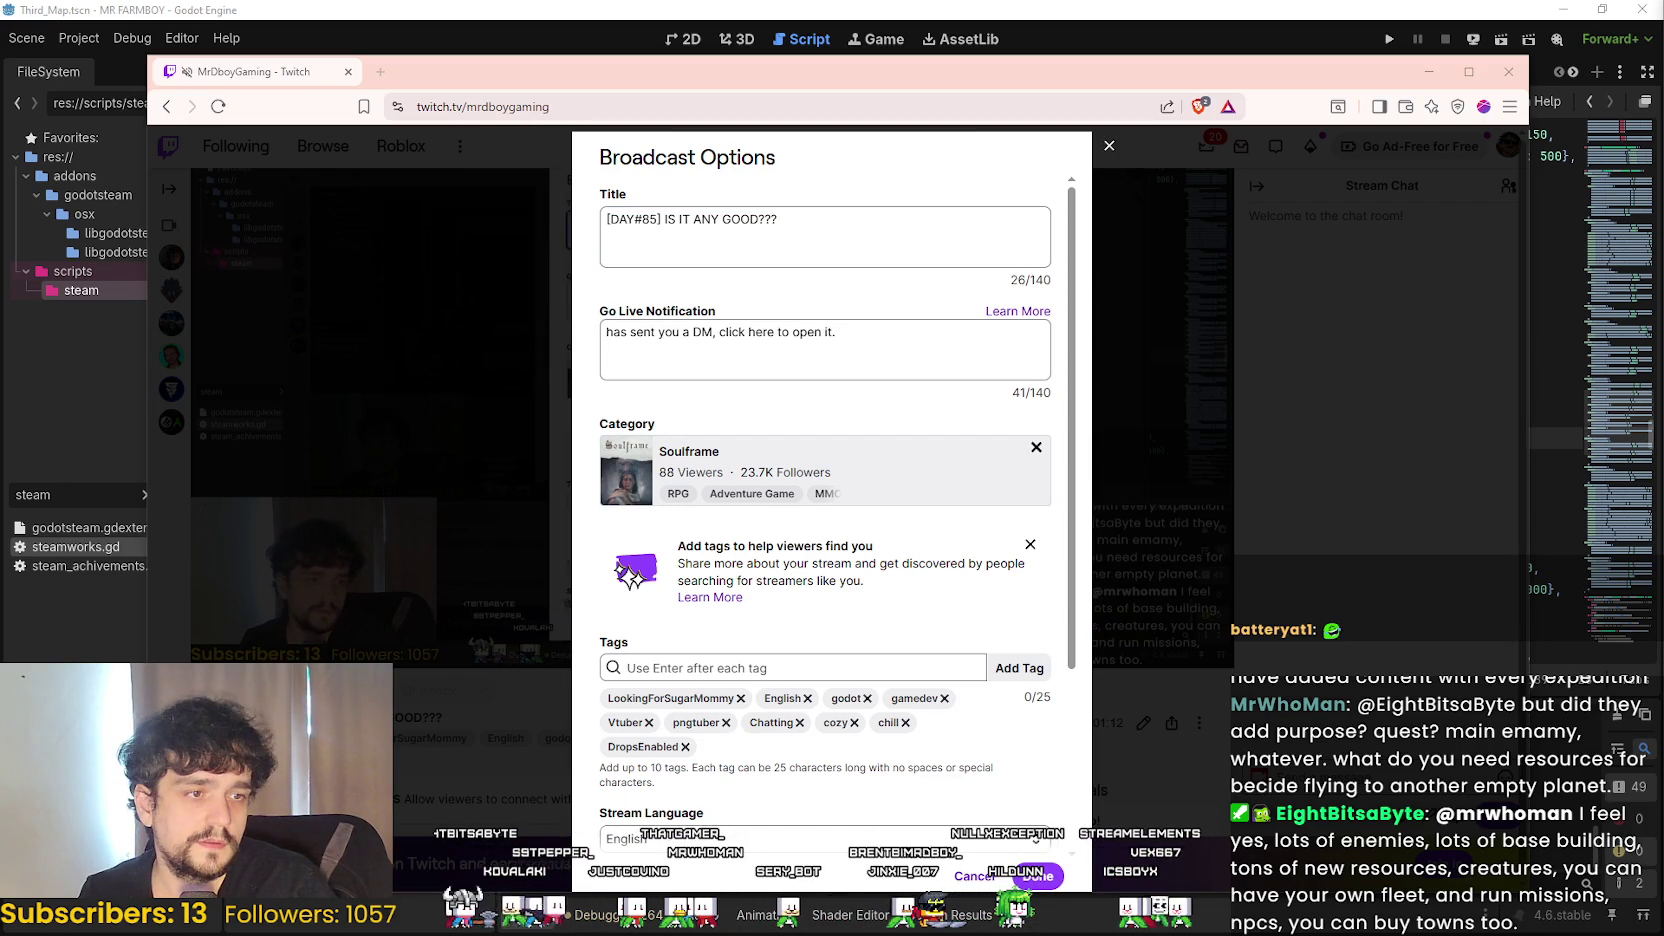
pyautogui.click(463, 218)
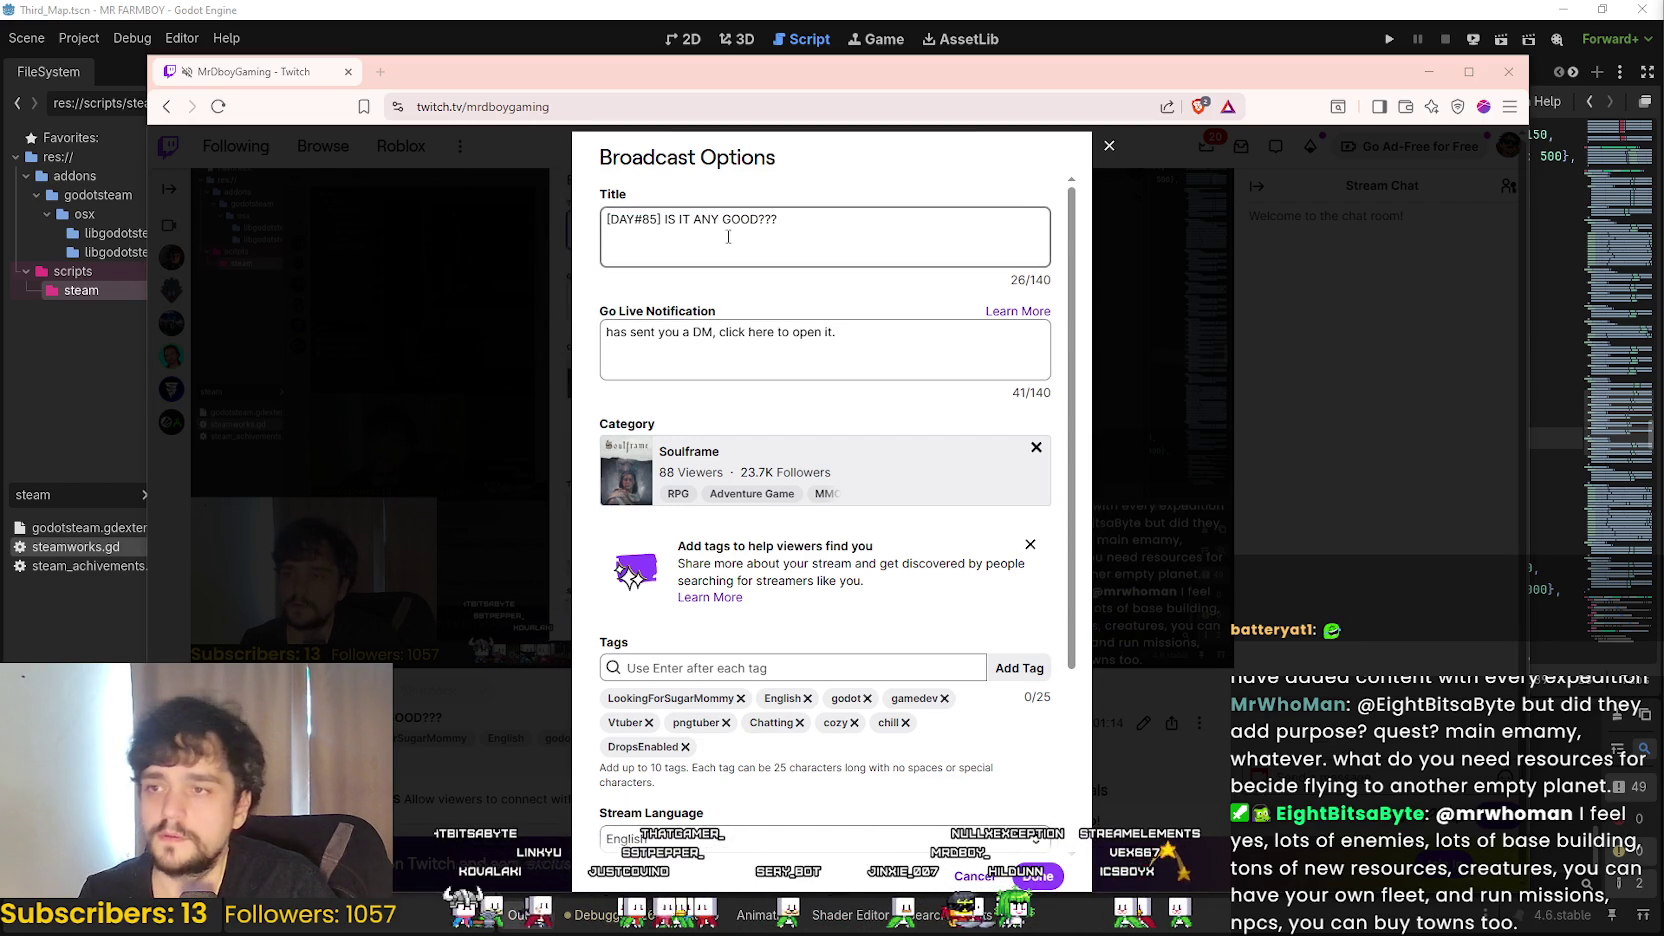
pyautogui.hotkey('ctrl', 'a')
pyautogui.write('Making Stardew Valley Factorio from Wish !steam !discord (live#307)')
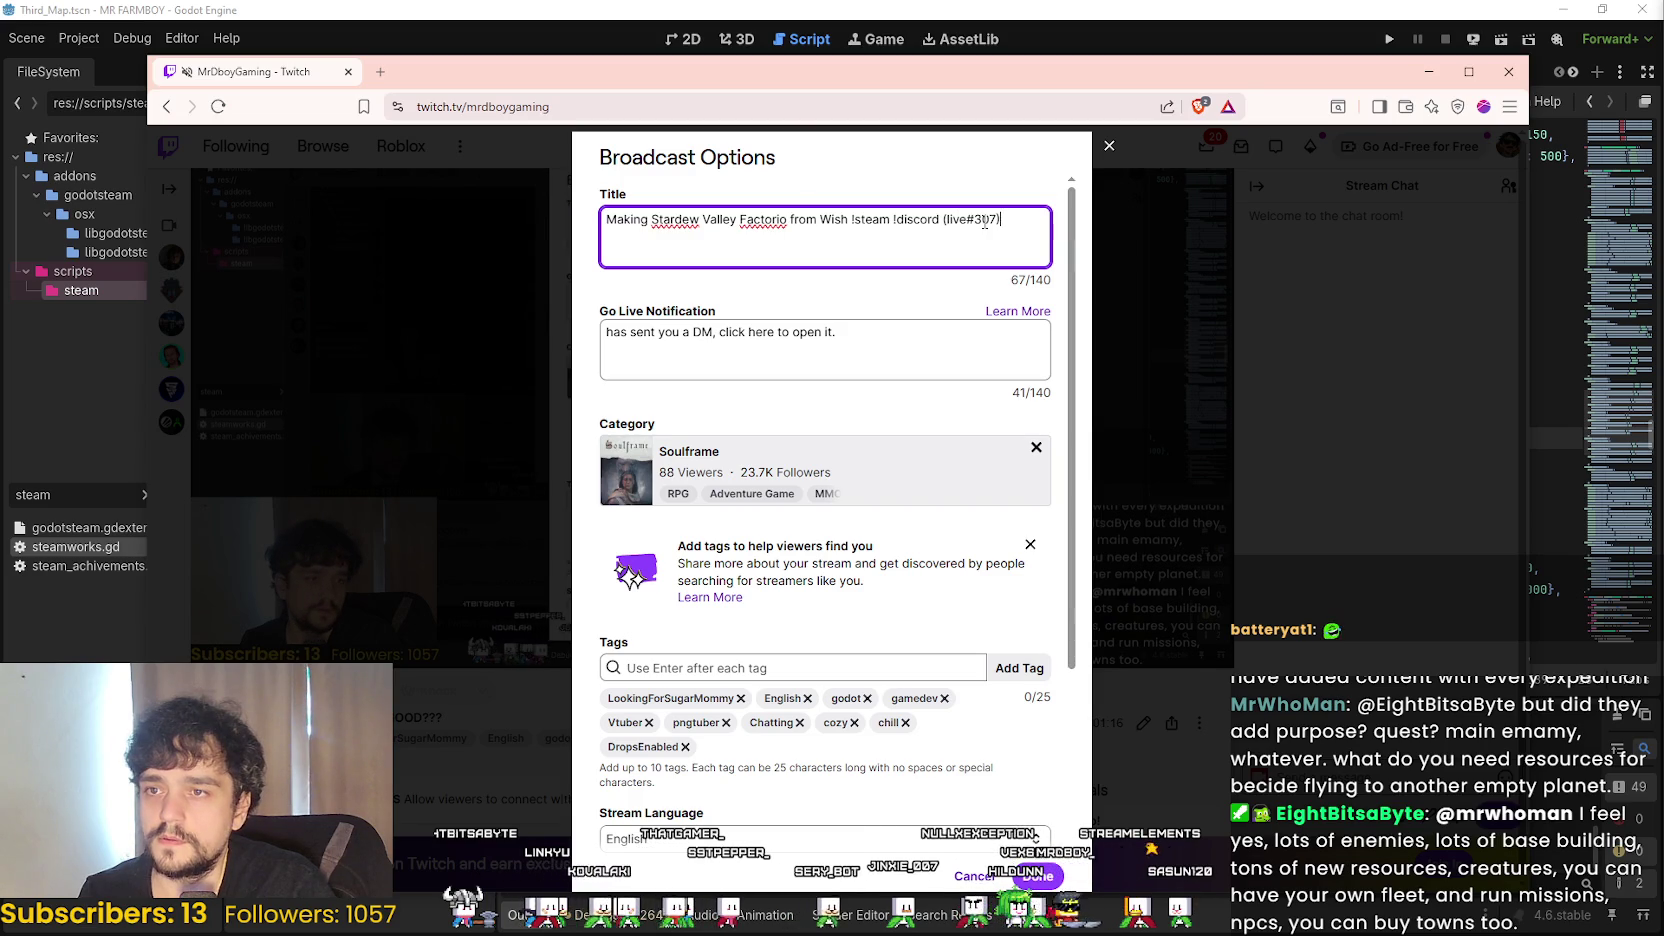
pyautogui.moveTo(848, 220); pyautogui.dragTo(613, 226)
pyautogui.write('Game Dev play')
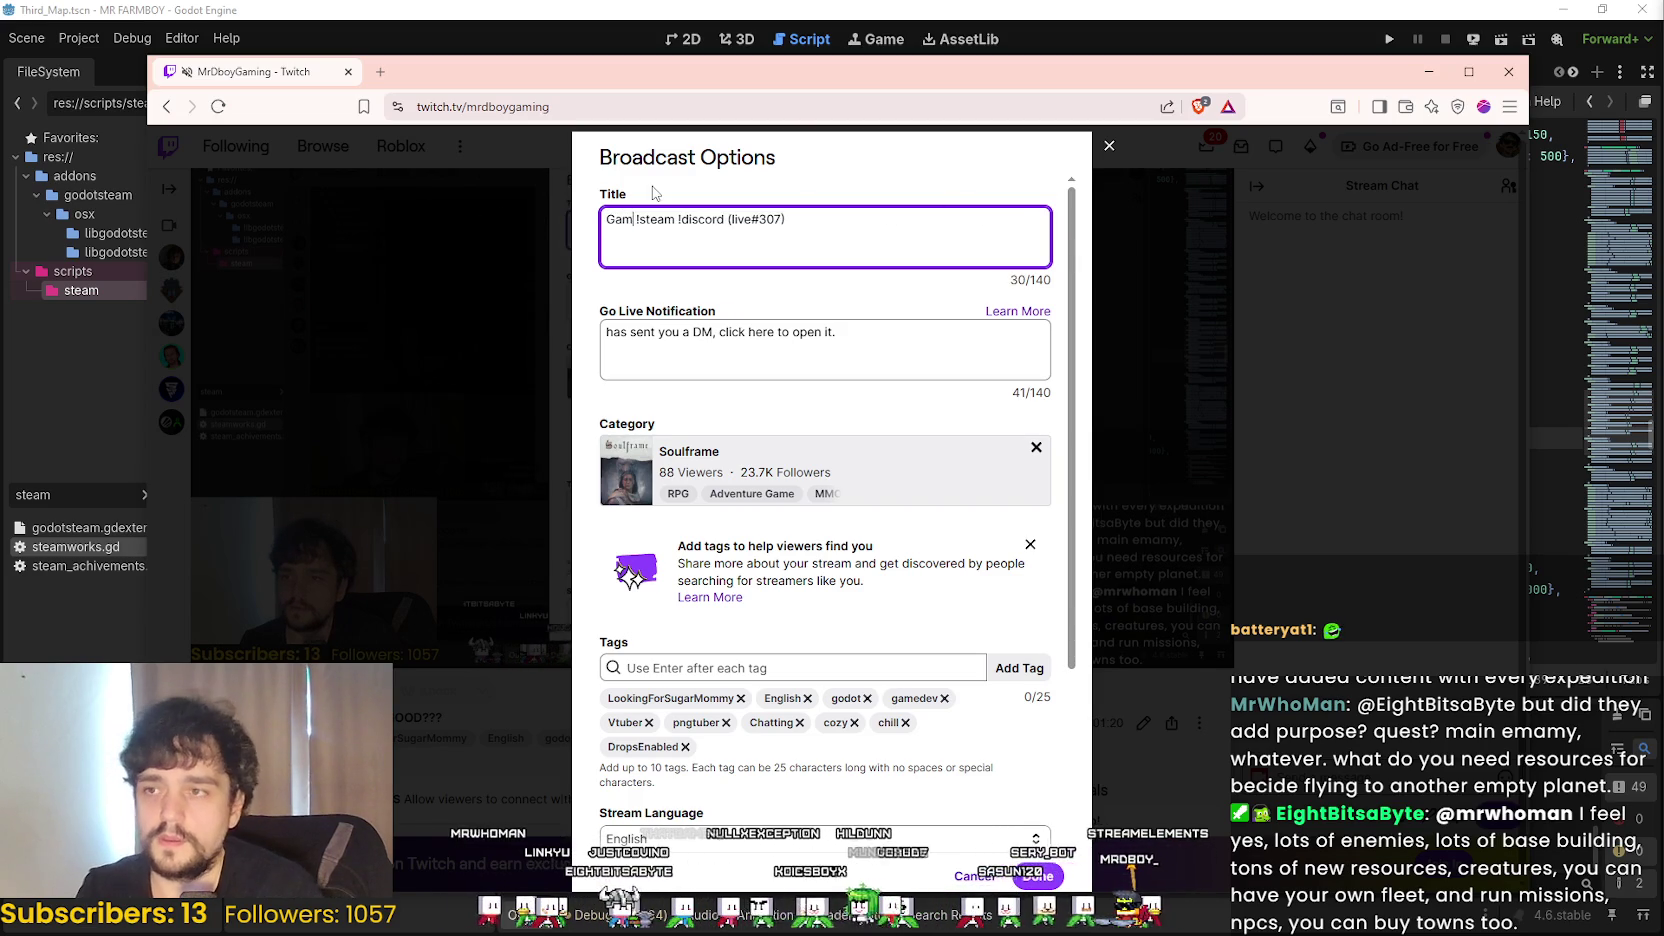
pyautogui.write('s Soulframe')
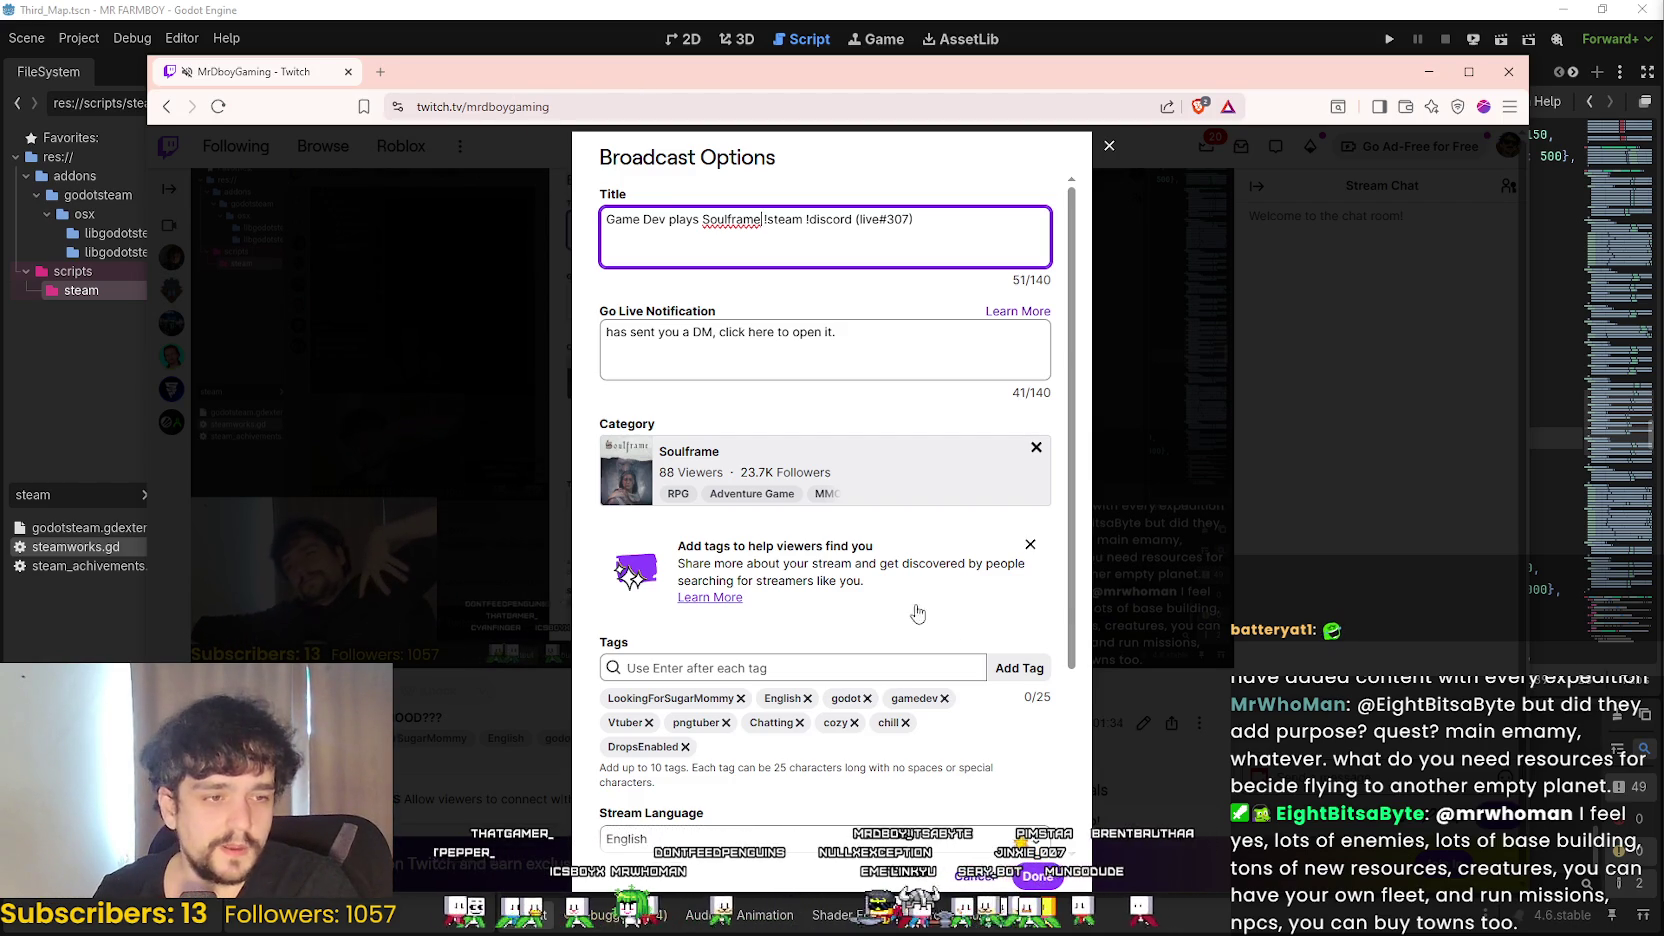
pyautogui.scroll(-3, 917, 613)
pyautogui.scroll(2, 917, 613)
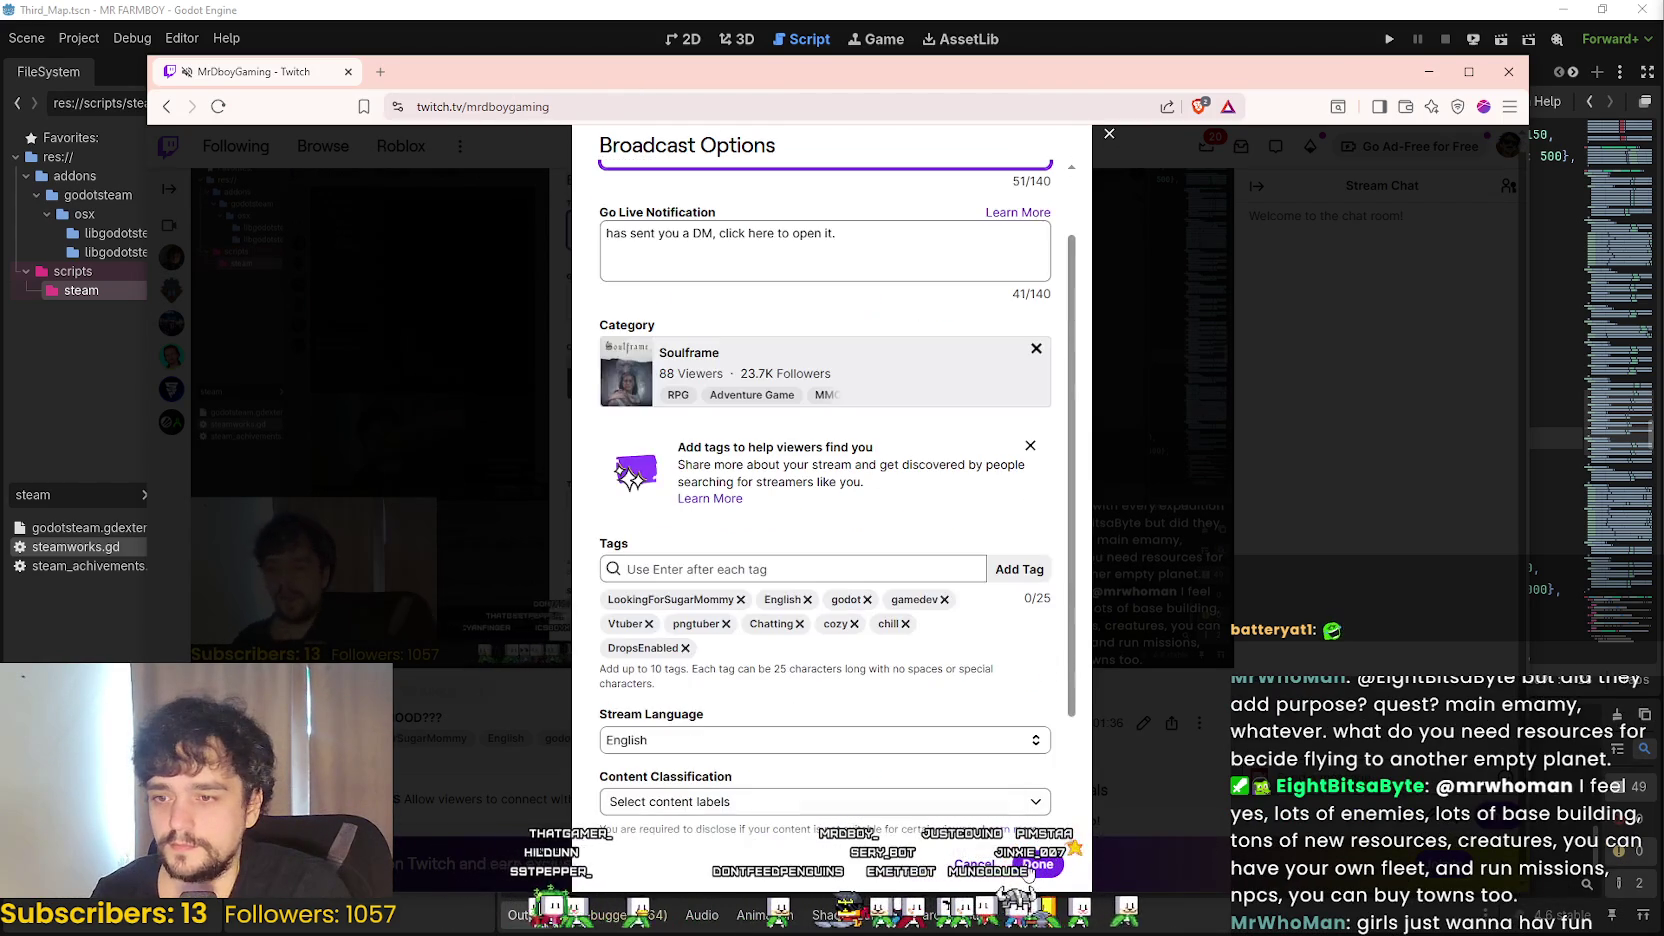
pyautogui.click(1109, 133)
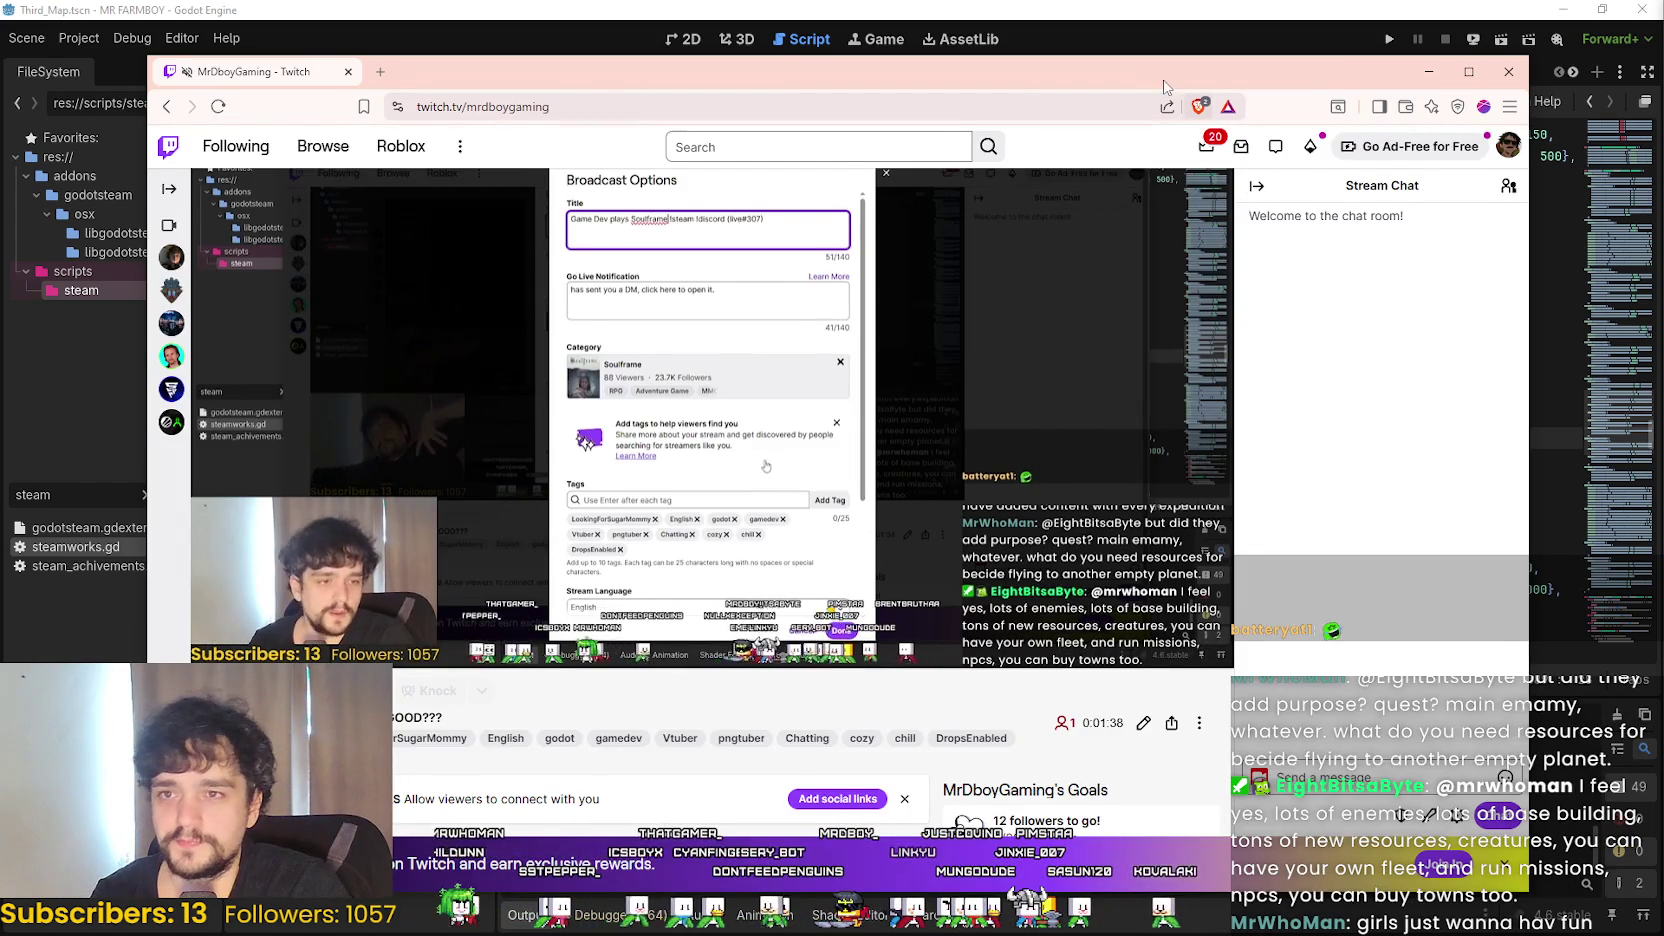
# - Nudge the browser window and switch Twitch to the dark theme
pyautogui.moveTo(1163, 84); pyautogui.dragTo(1129, 66)
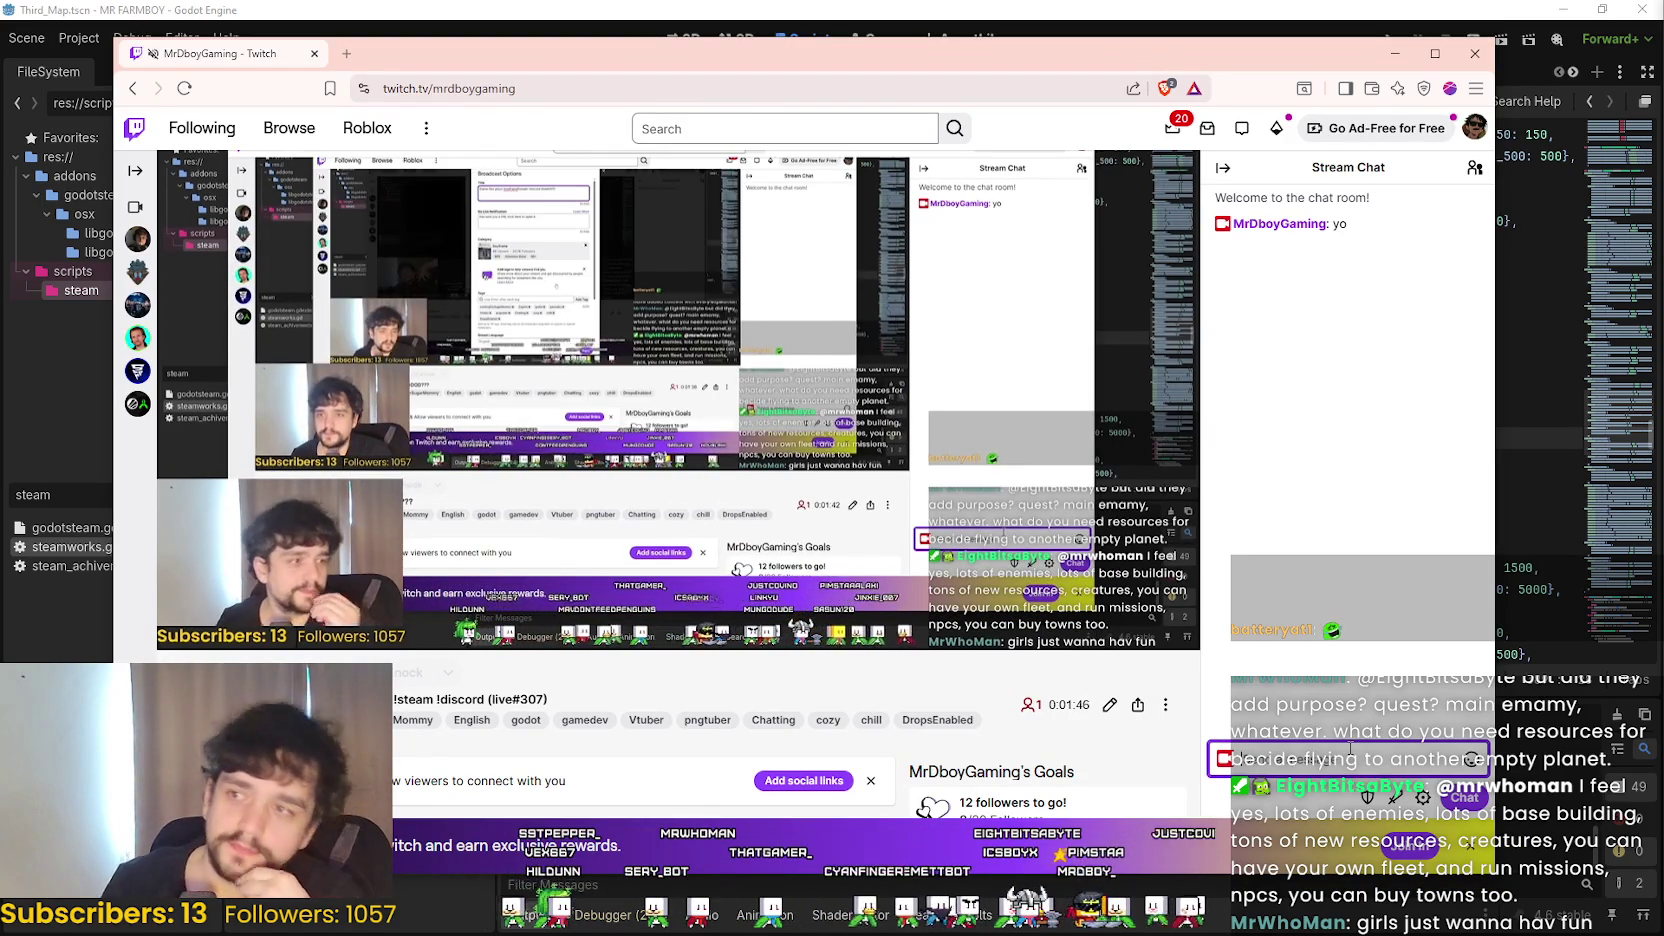
pyautogui.click(1473, 137)
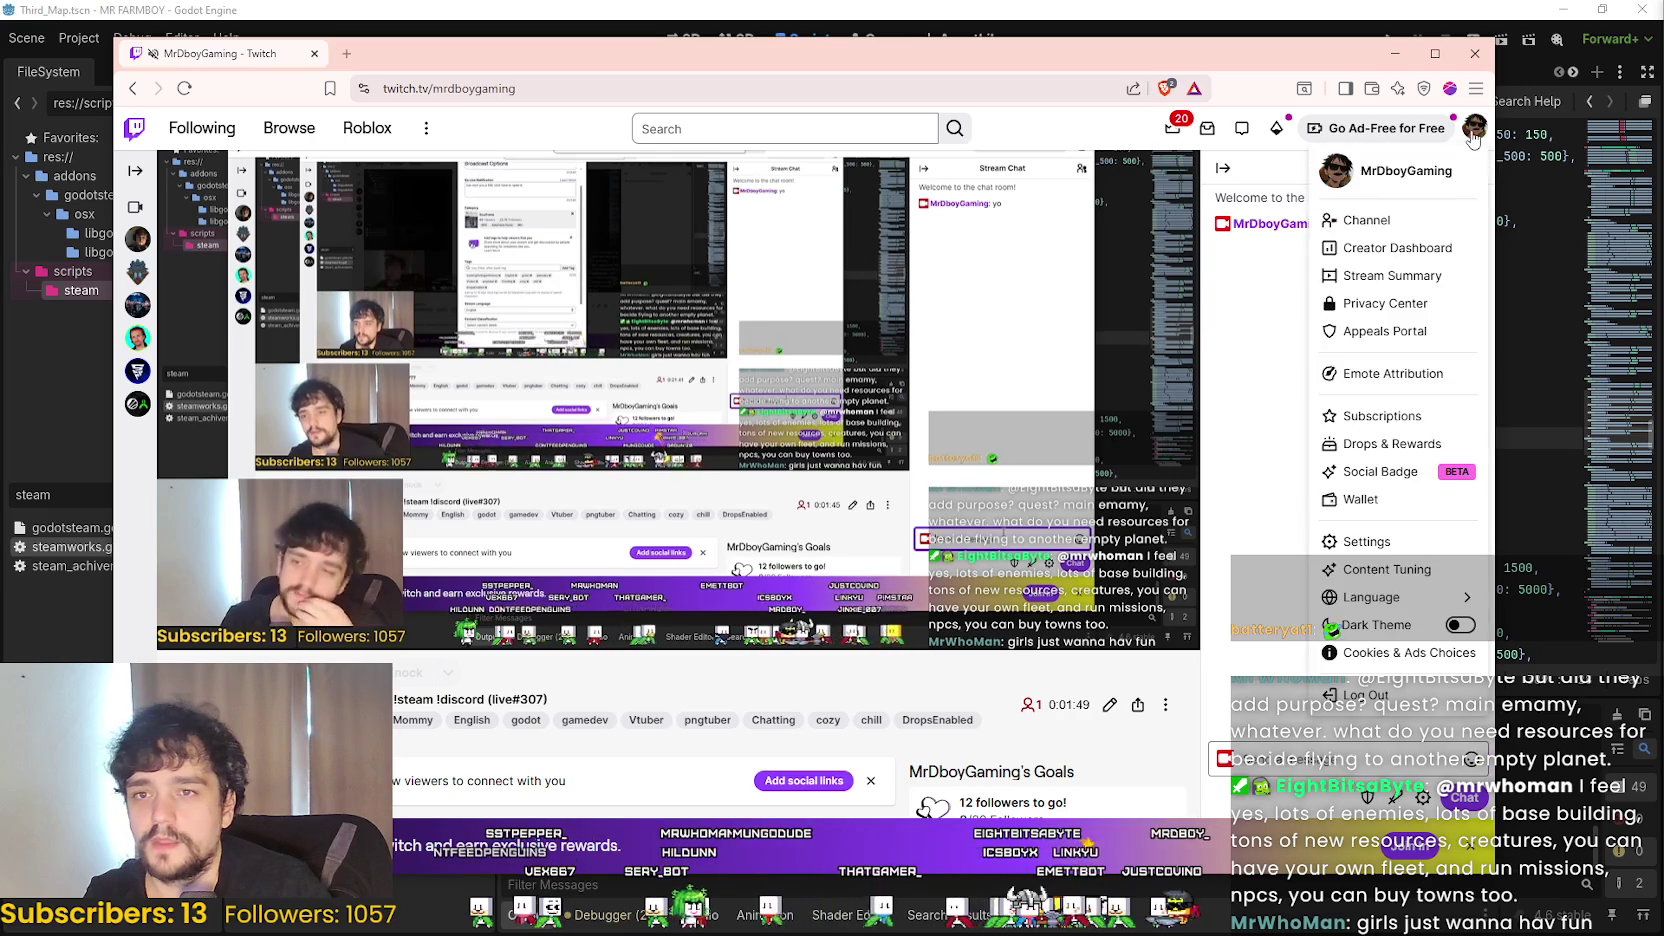
pyautogui.click(1460, 626)
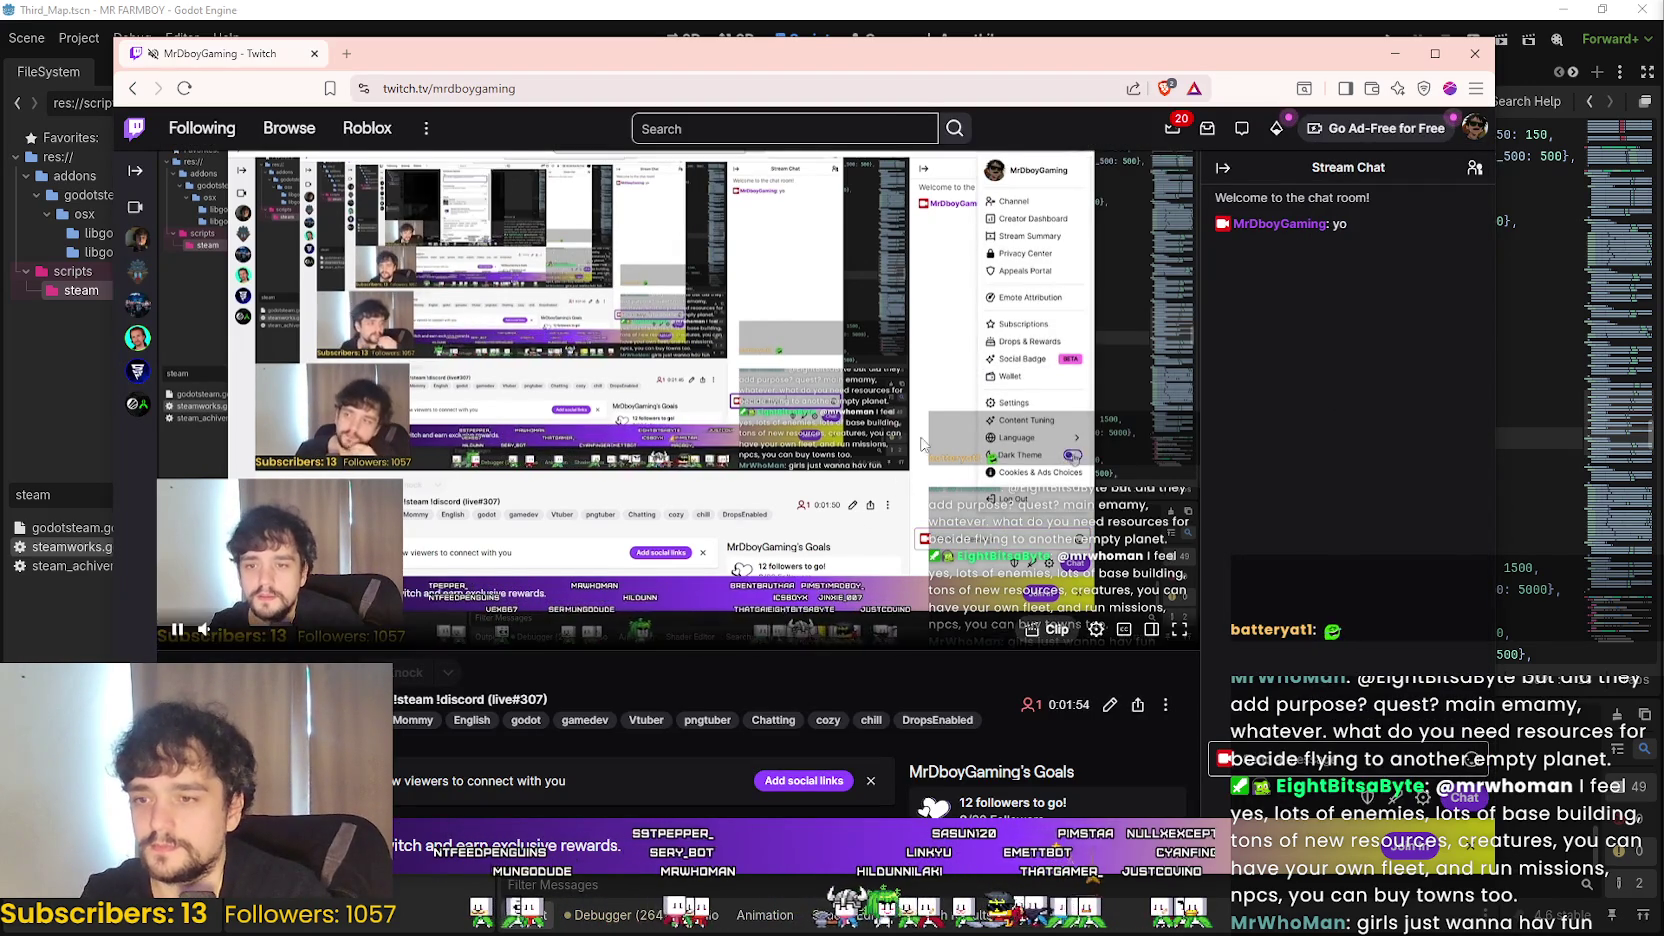
# - Set the player's video quality to 936p (Source) and check the stream title below
pyautogui.click(1096, 629)
pyautogui.click(935, 412)
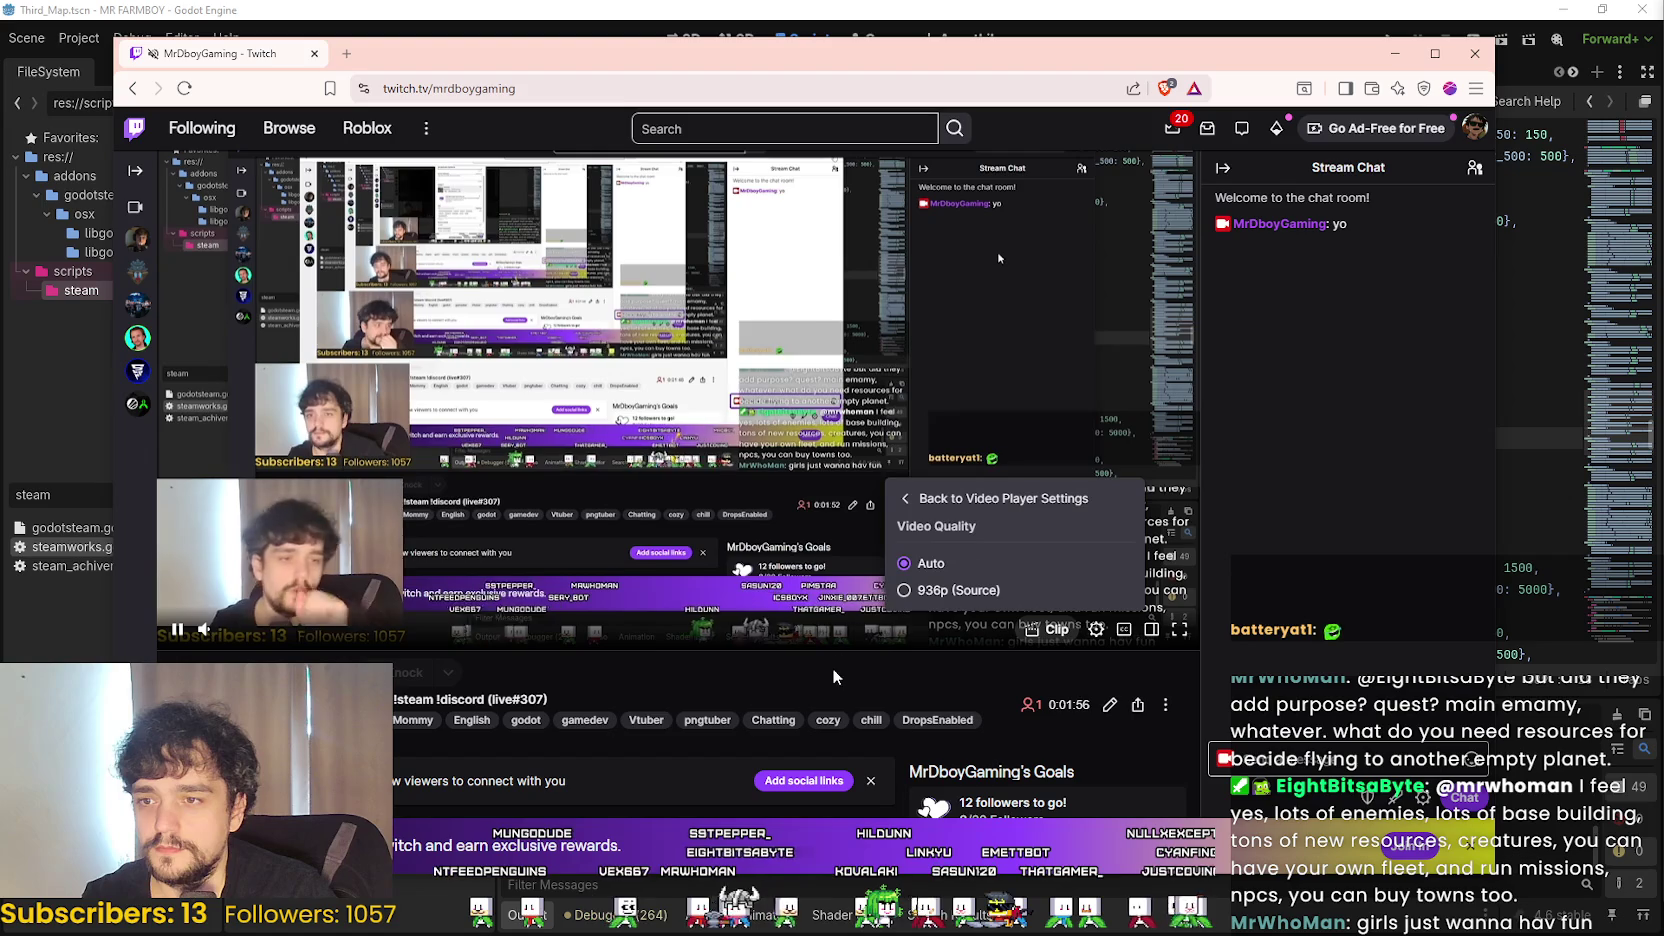
pyautogui.click(958, 590)
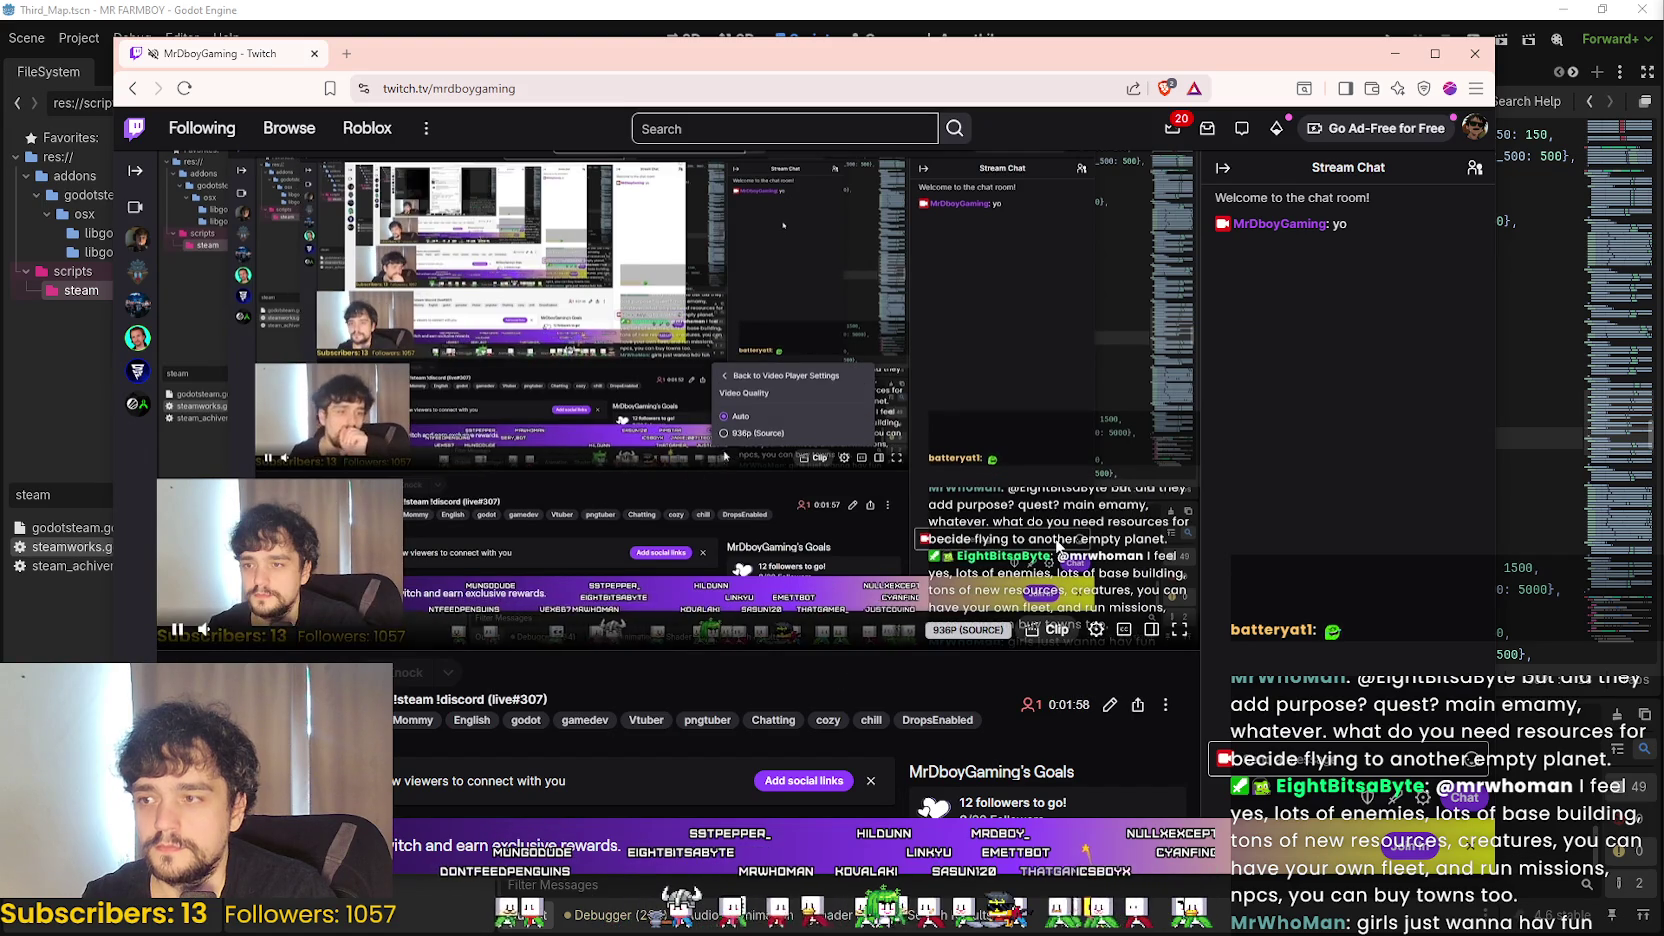
pyautogui.click(1096, 629)
pyautogui.click(935, 410)
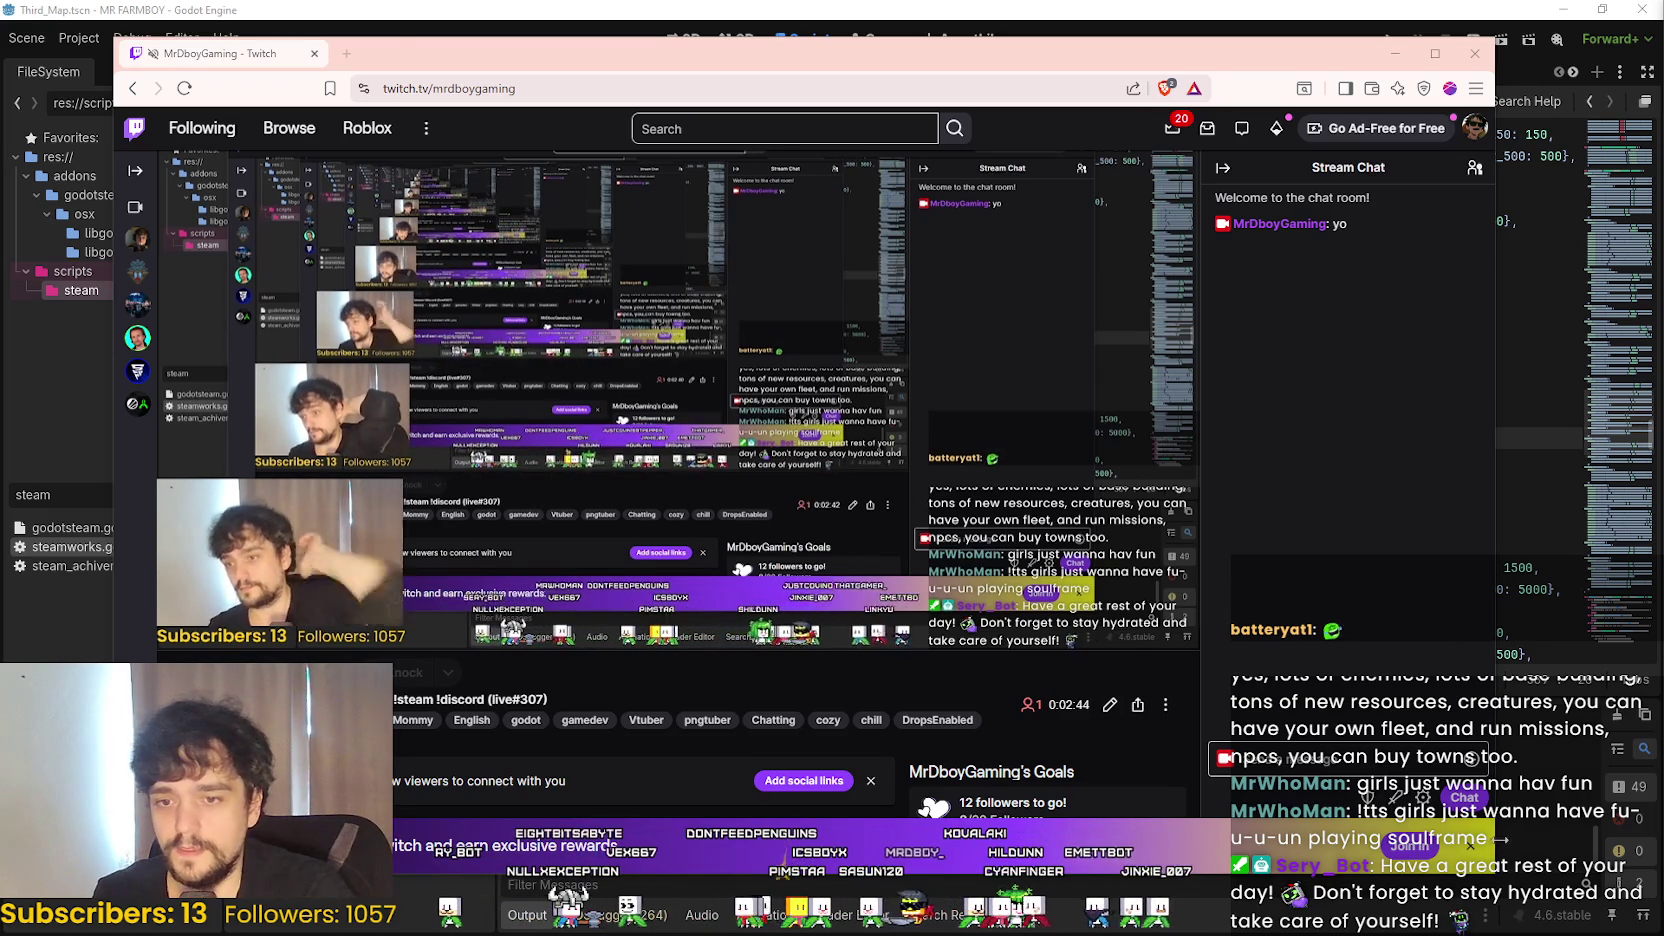
pyautogui.scroll(-2, 829, 471)
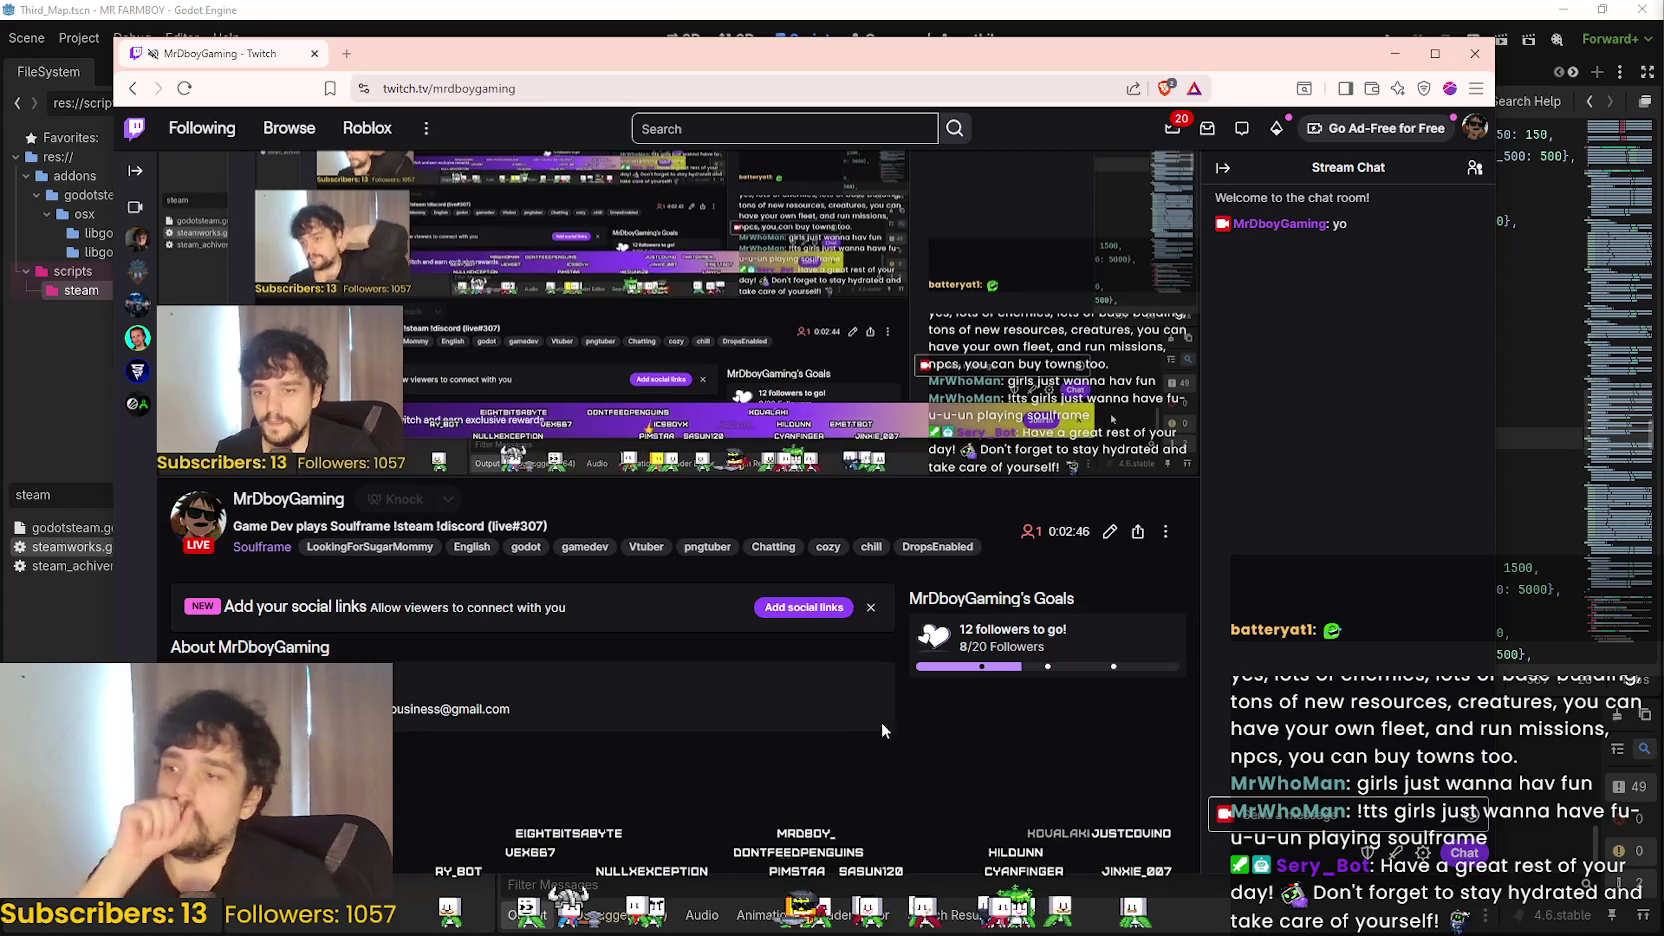
pyautogui.scroll(-3, 867, 723)
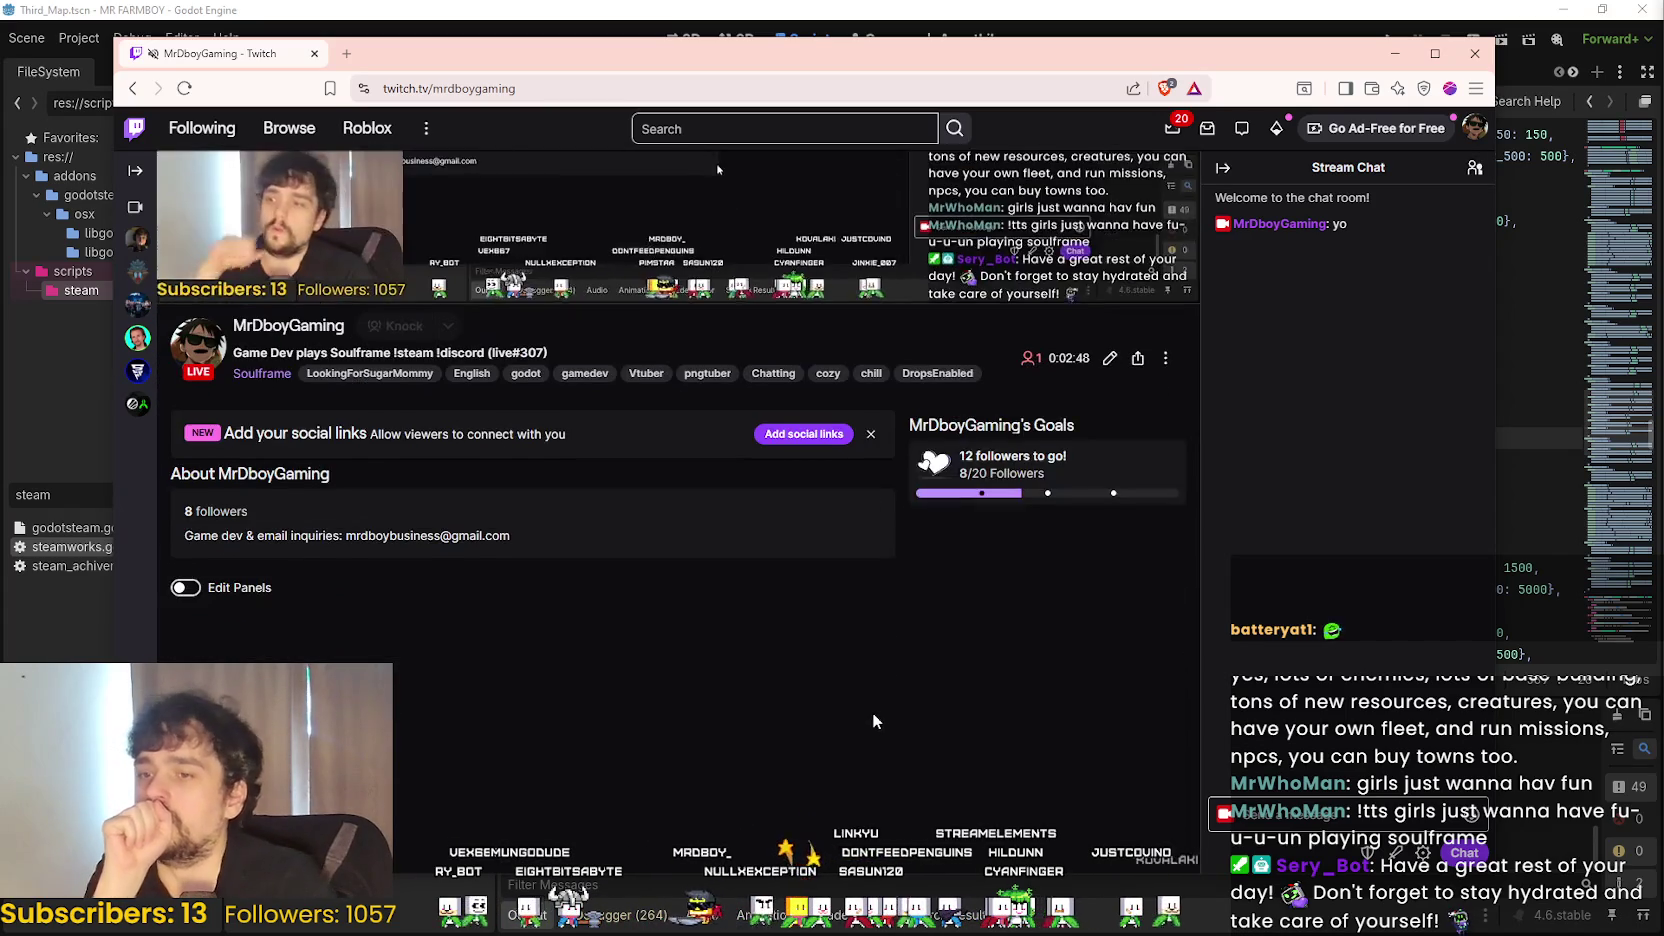
pyautogui.scroll(5, 876, 698)
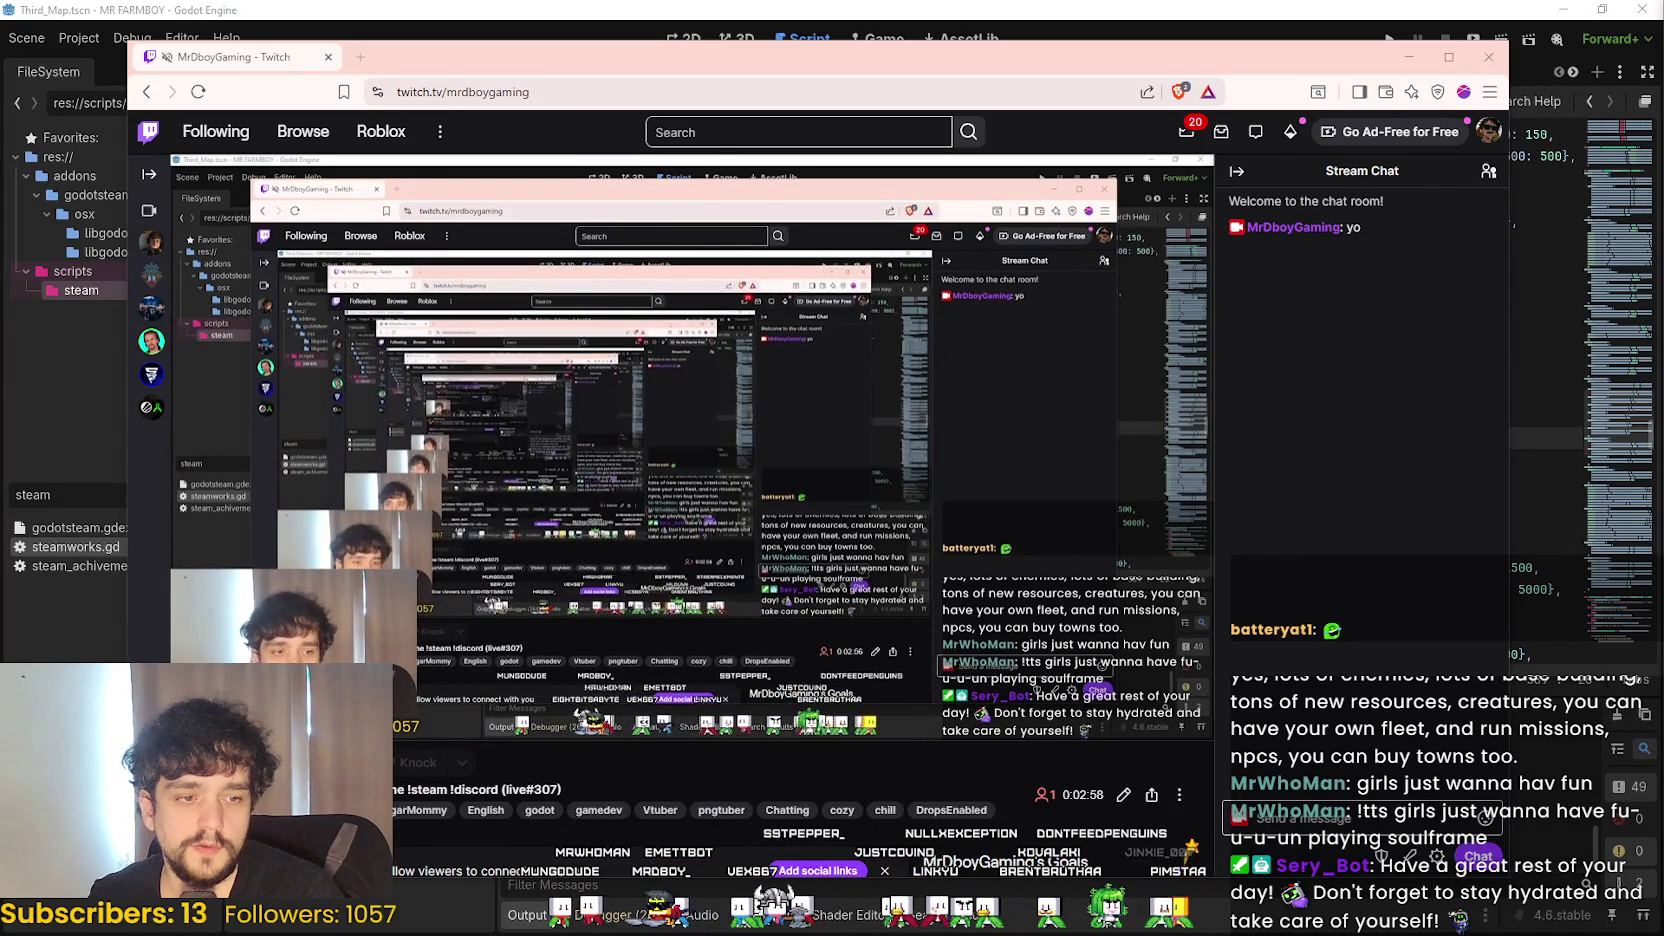
# - Enter commit summary '4' and commit the five changed files to main
pyautogui.hotkey('alt', 'Tab')
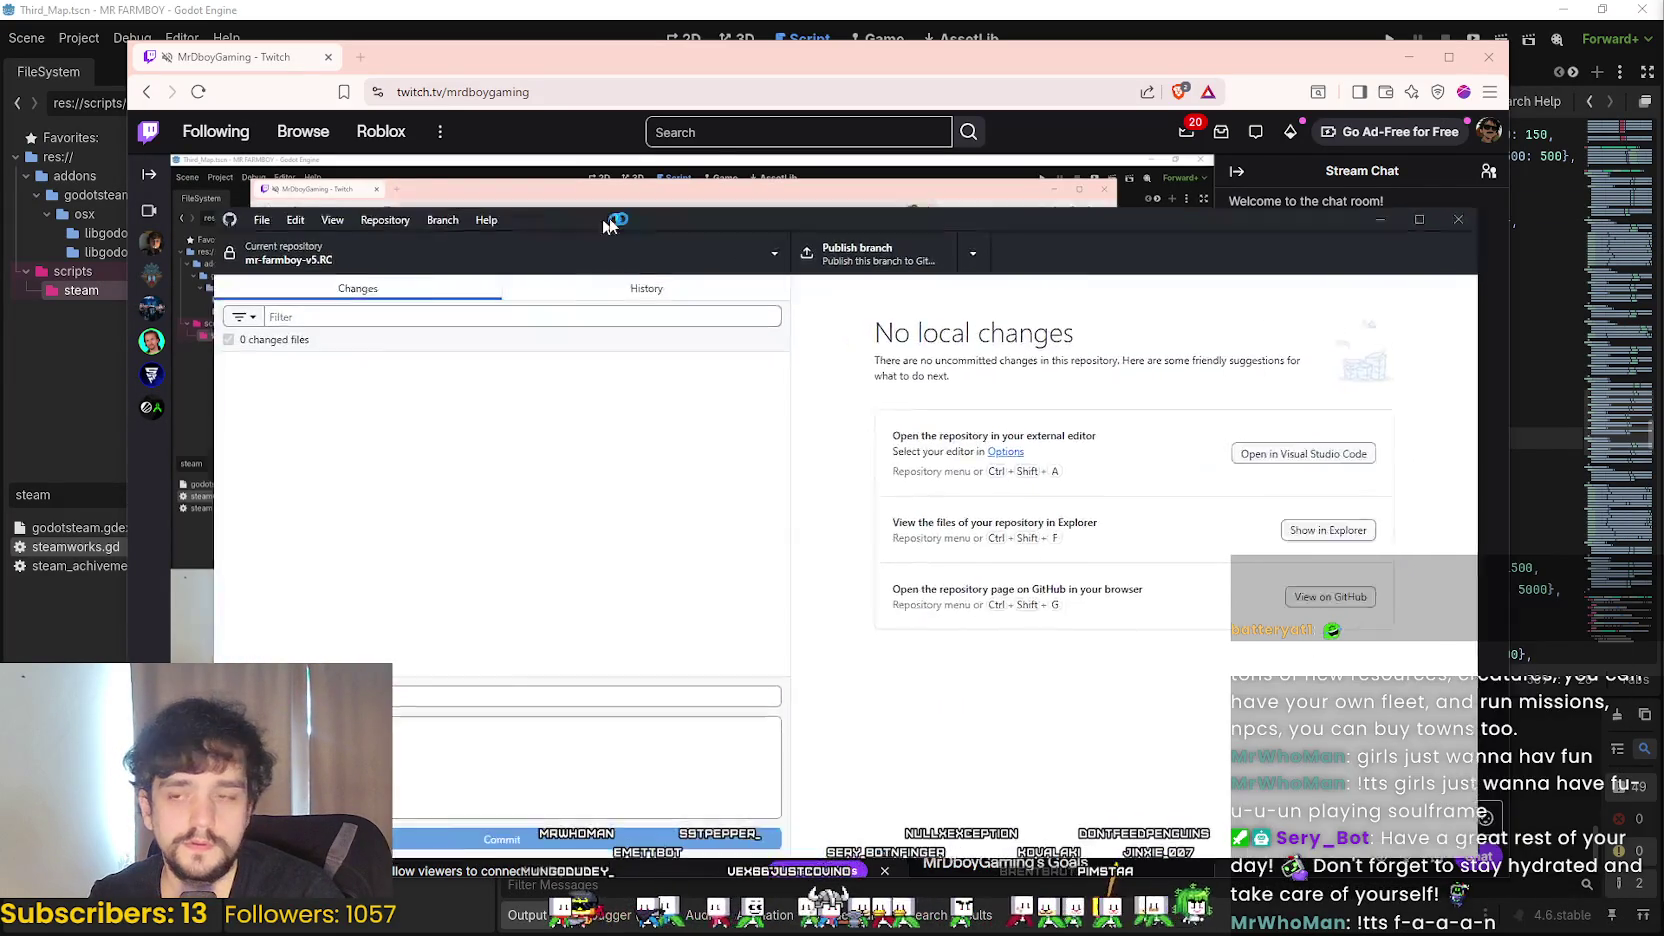
pyautogui.click(648, 270)
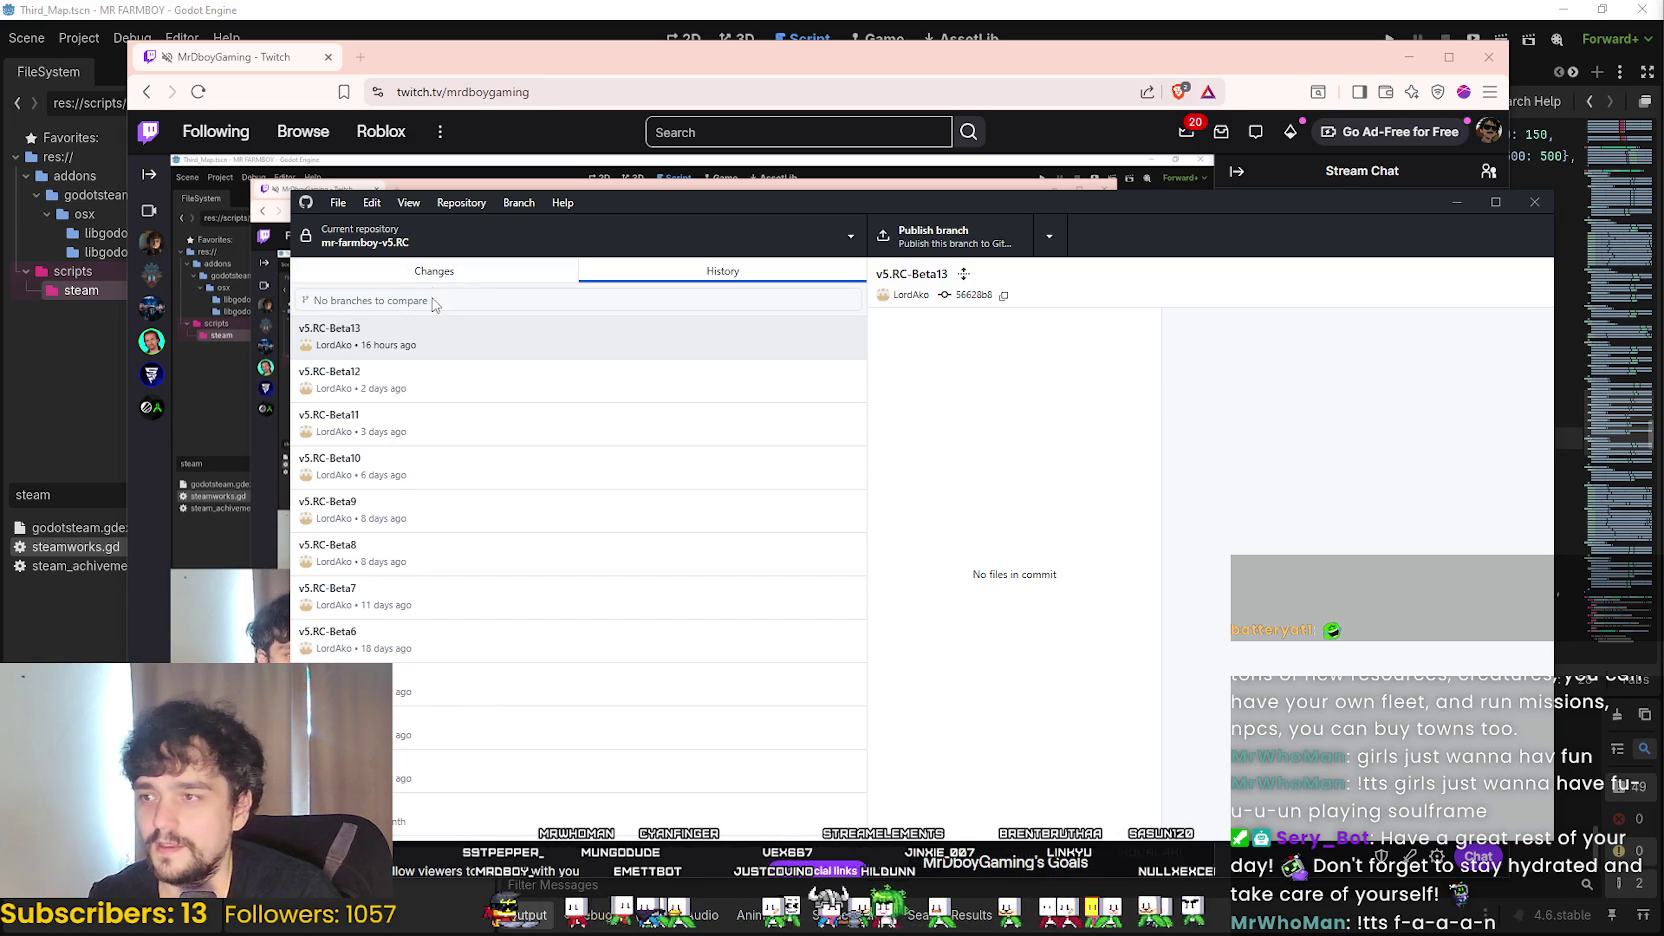
pyautogui.click(407, 274)
pyautogui.click(527, 680)
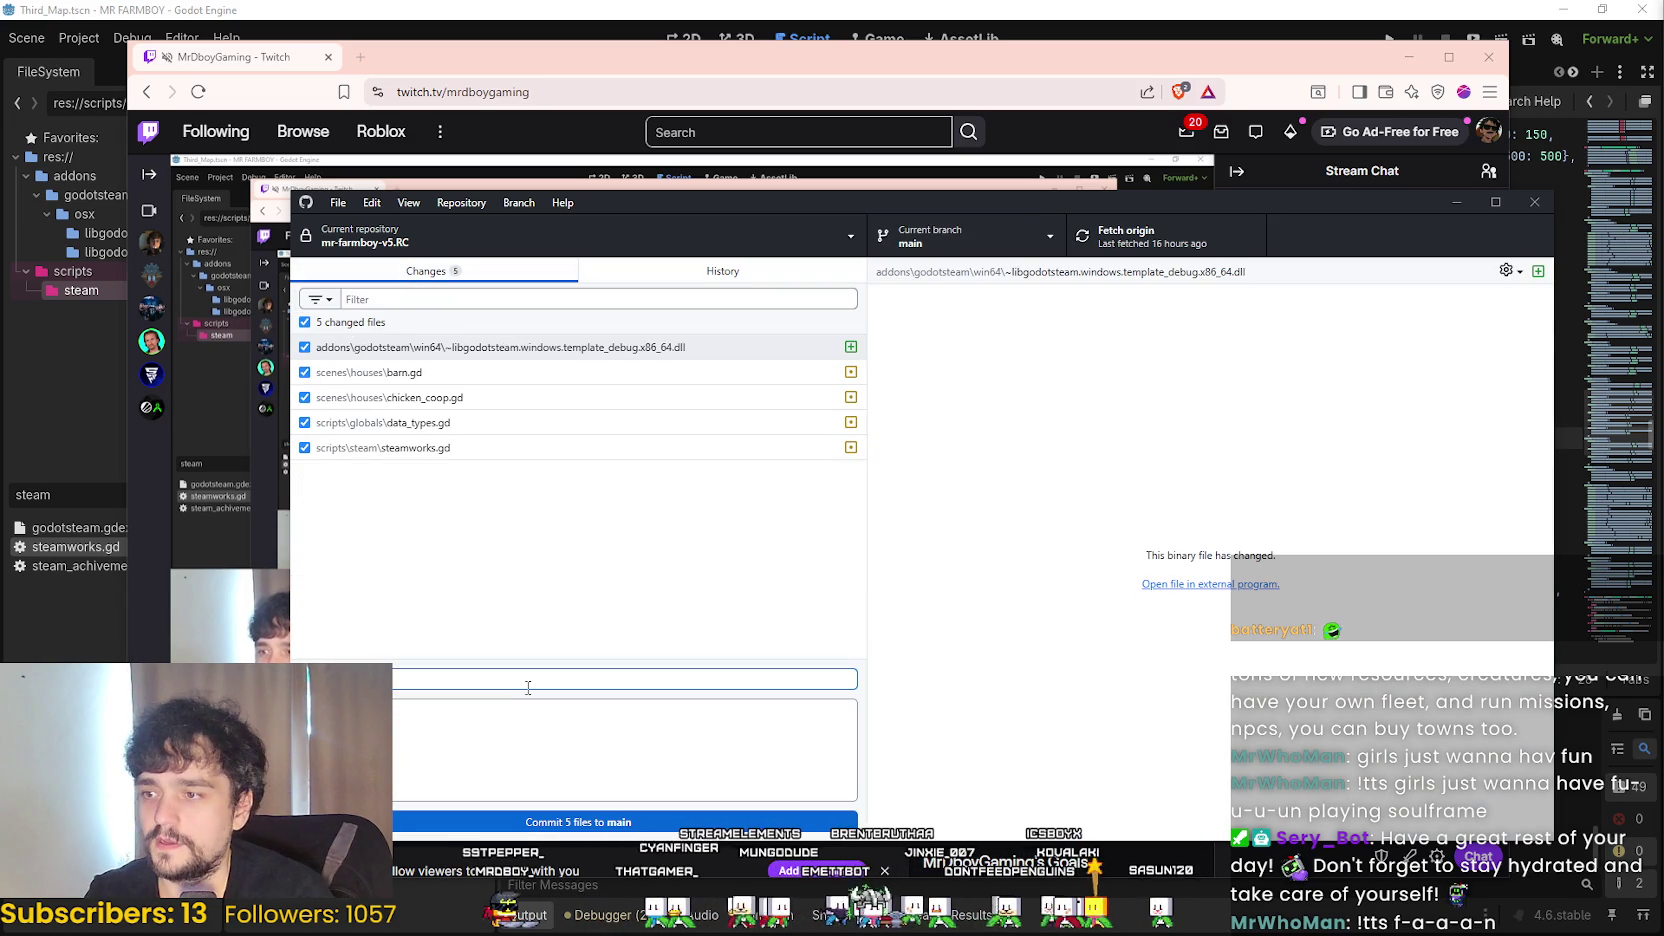
pyautogui.click(615, 272)
pyautogui.click(392, 279)
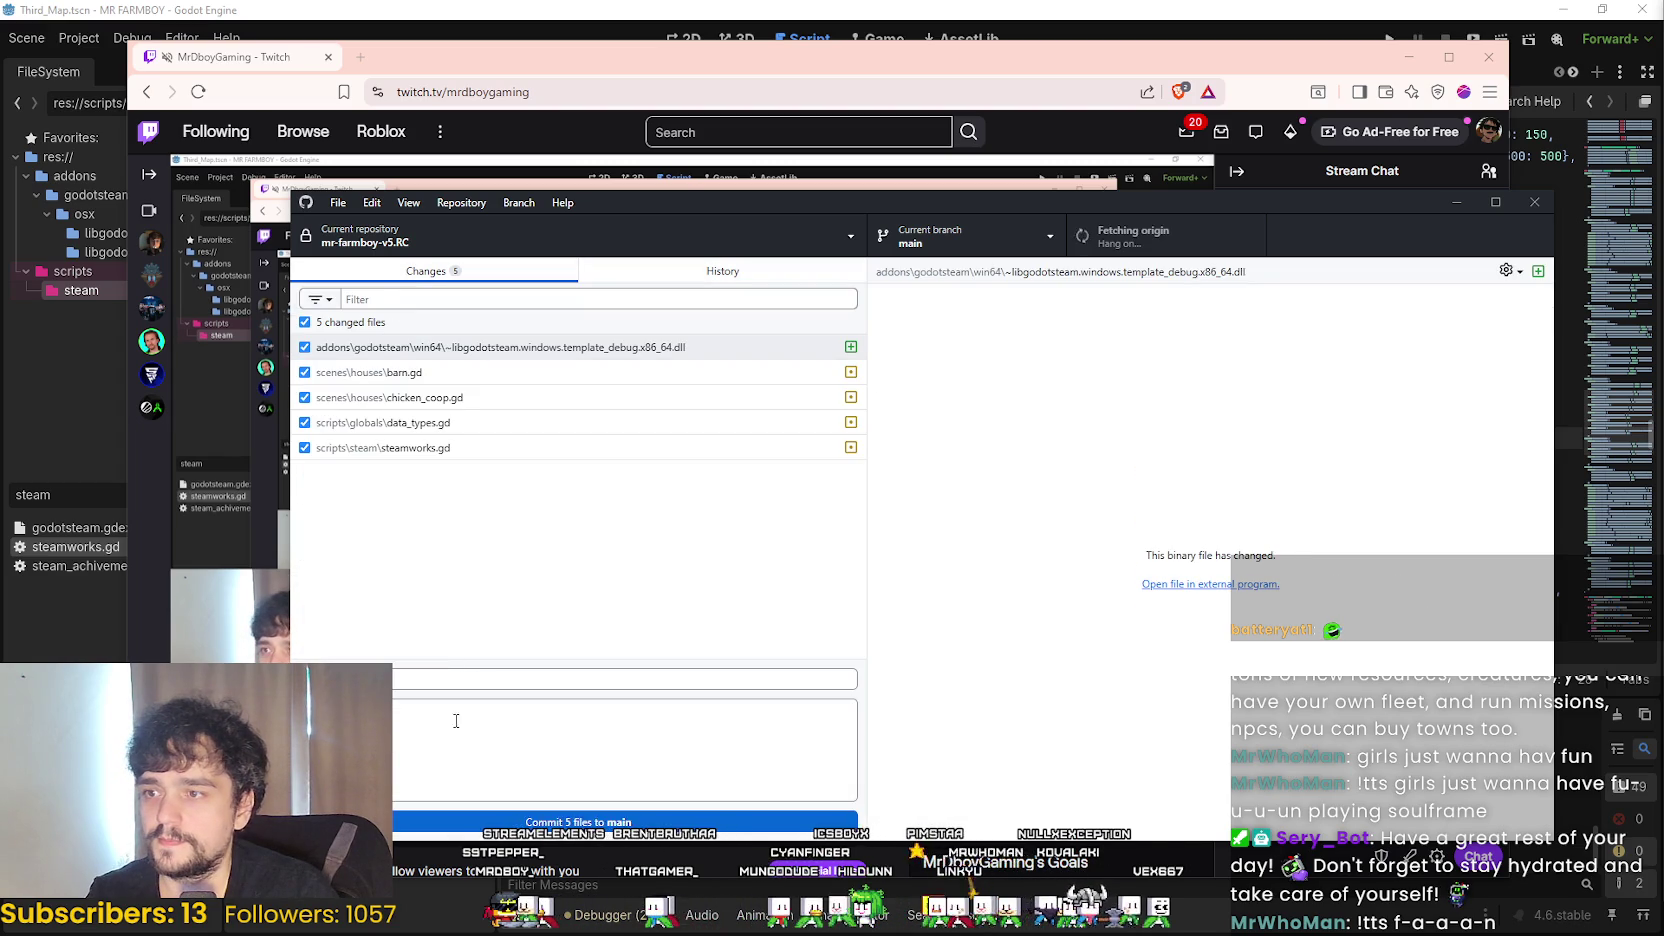
pyautogui.click(438, 681)
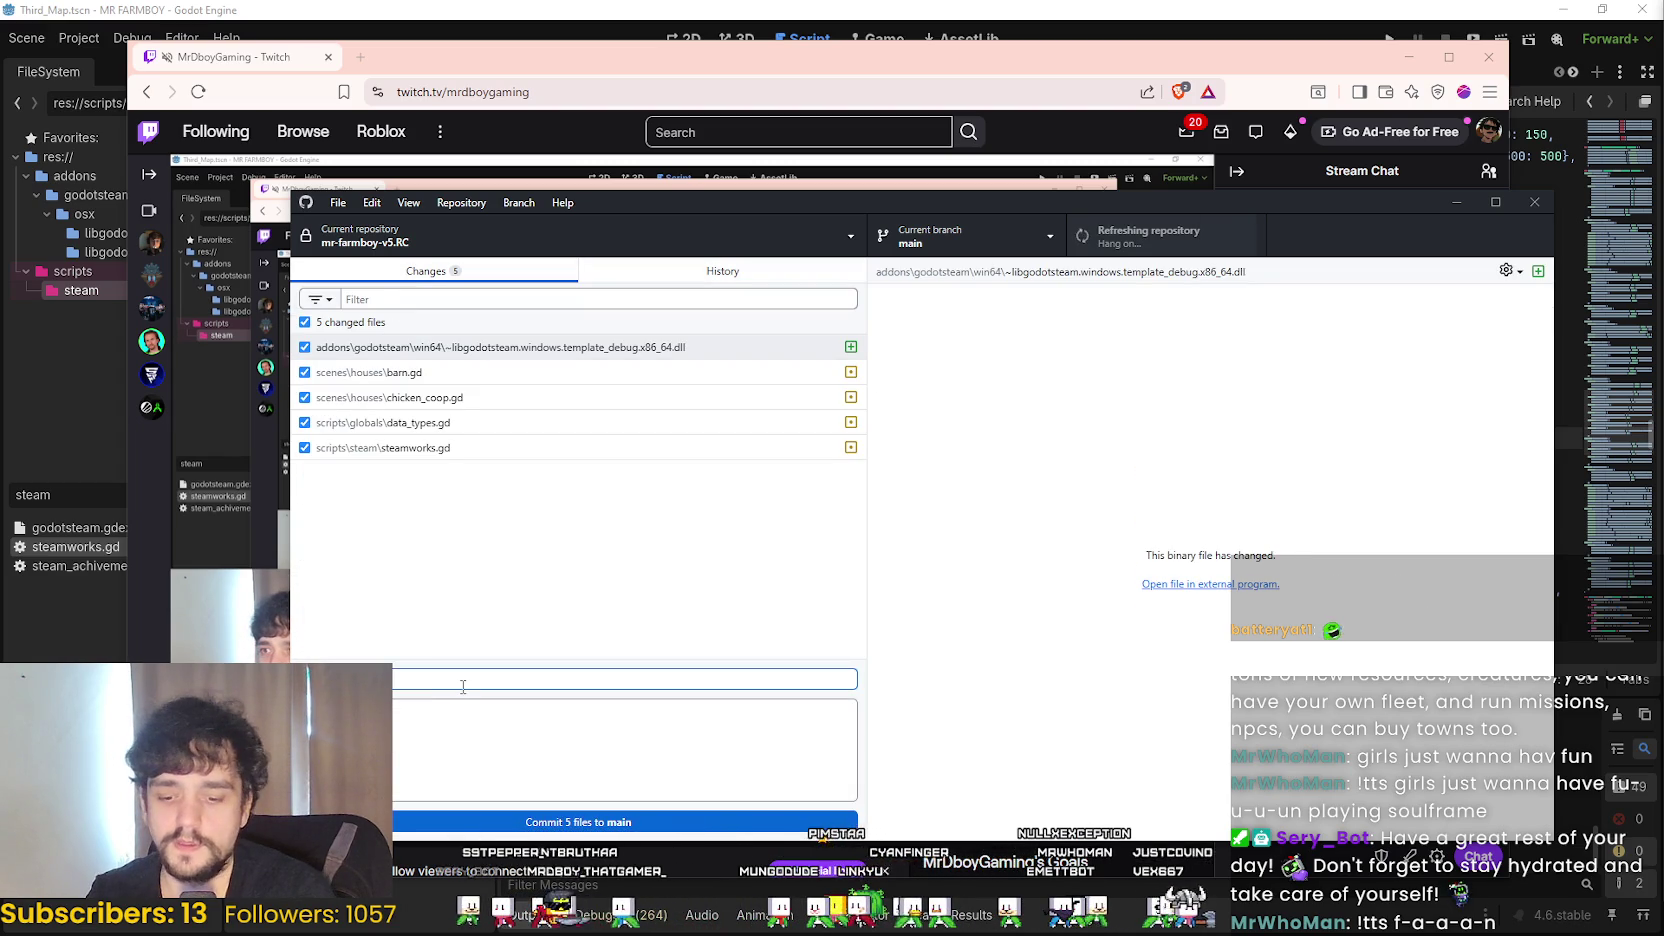
pyautogui.write('4')
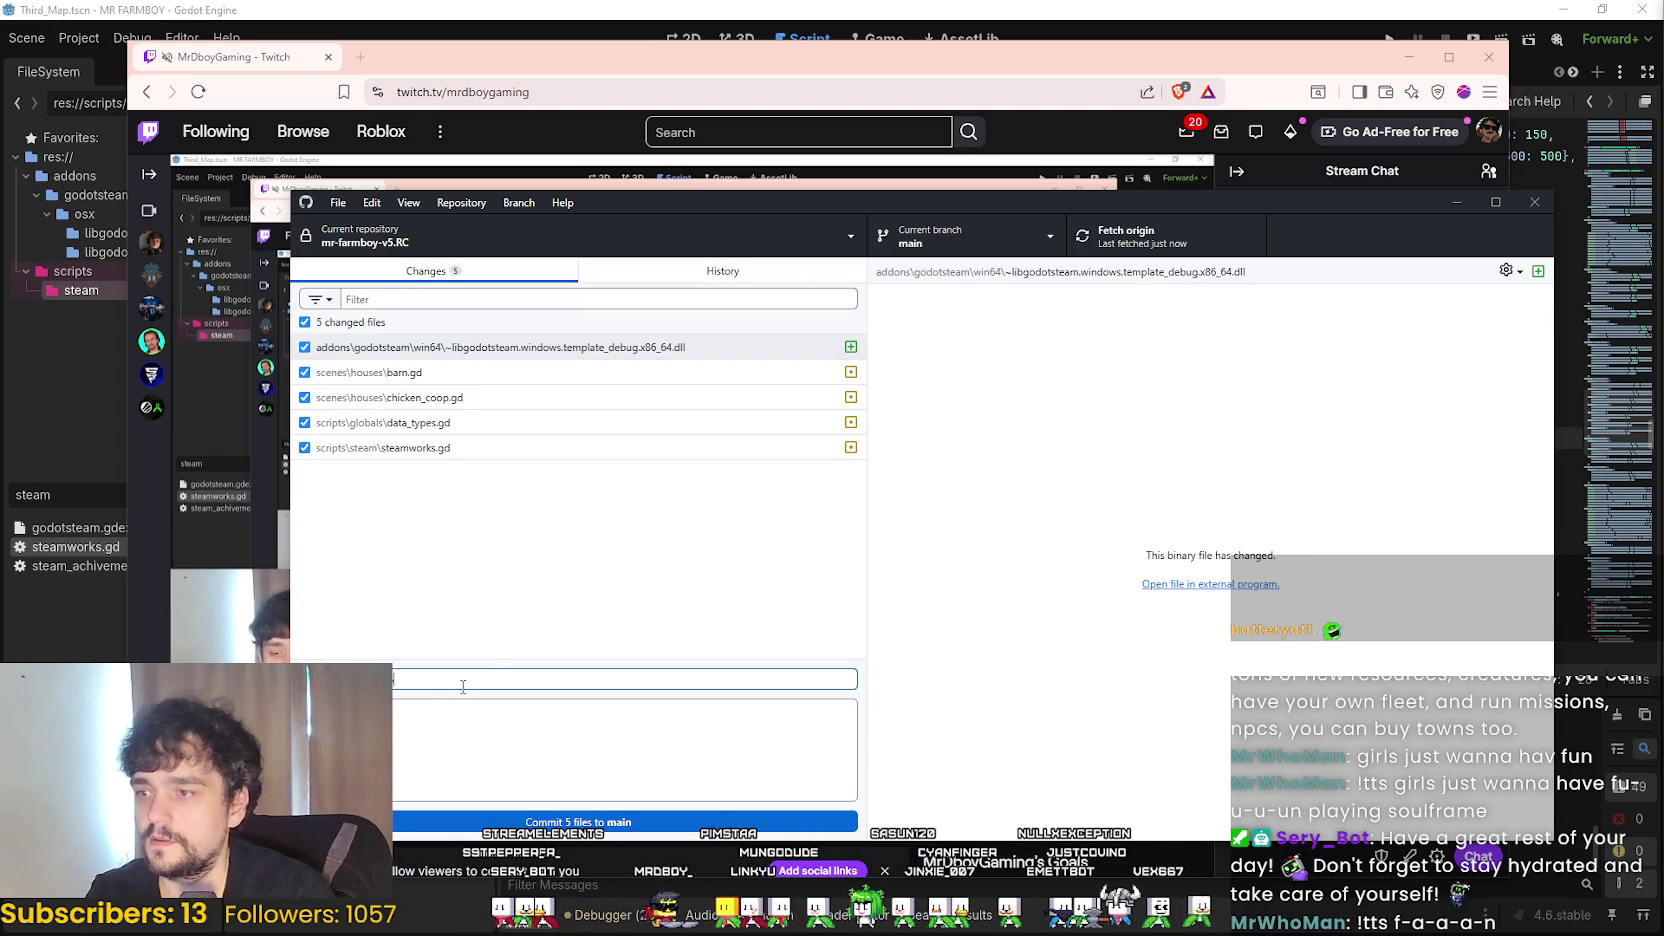
pyautogui.click(648, 278)
pyautogui.click(428, 271)
pyautogui.click(394, 677)
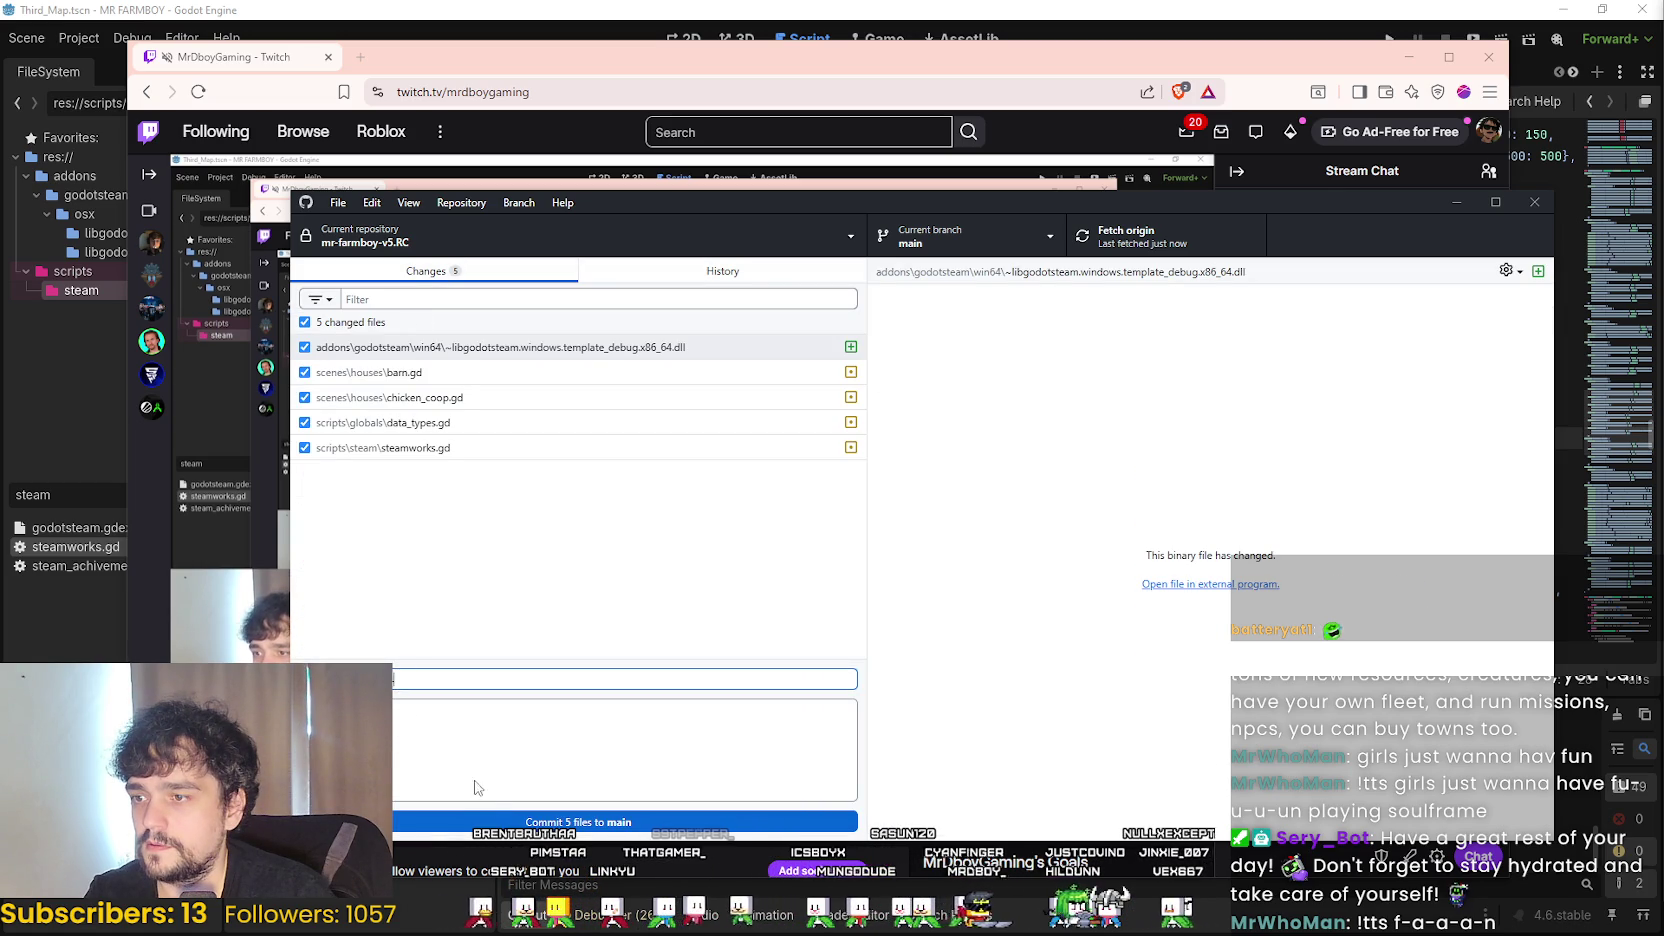
pyautogui.click(497, 822)
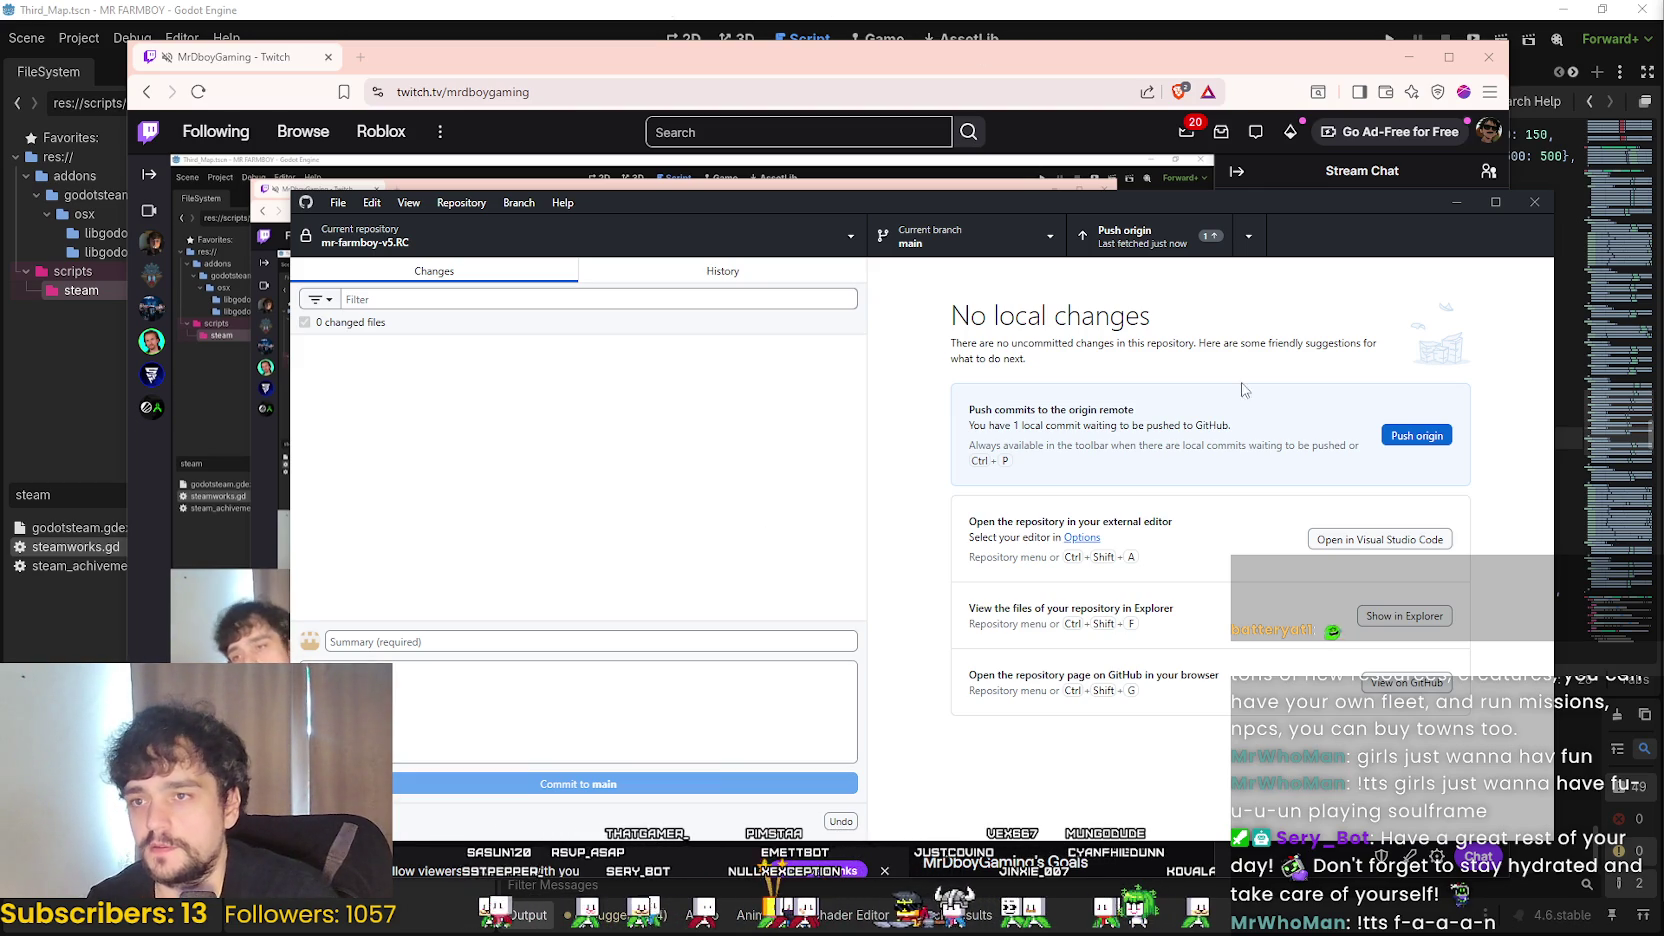
# - Push the commit to origin and close GitHub Desktop
pyautogui.click(1136, 240)
pyautogui.moveTo(1119, 214)
pyautogui.mouseDown()
pyautogui.moveTo(926, 218)
pyautogui.moveTo(1078, 209)
pyautogui.mouseUp()
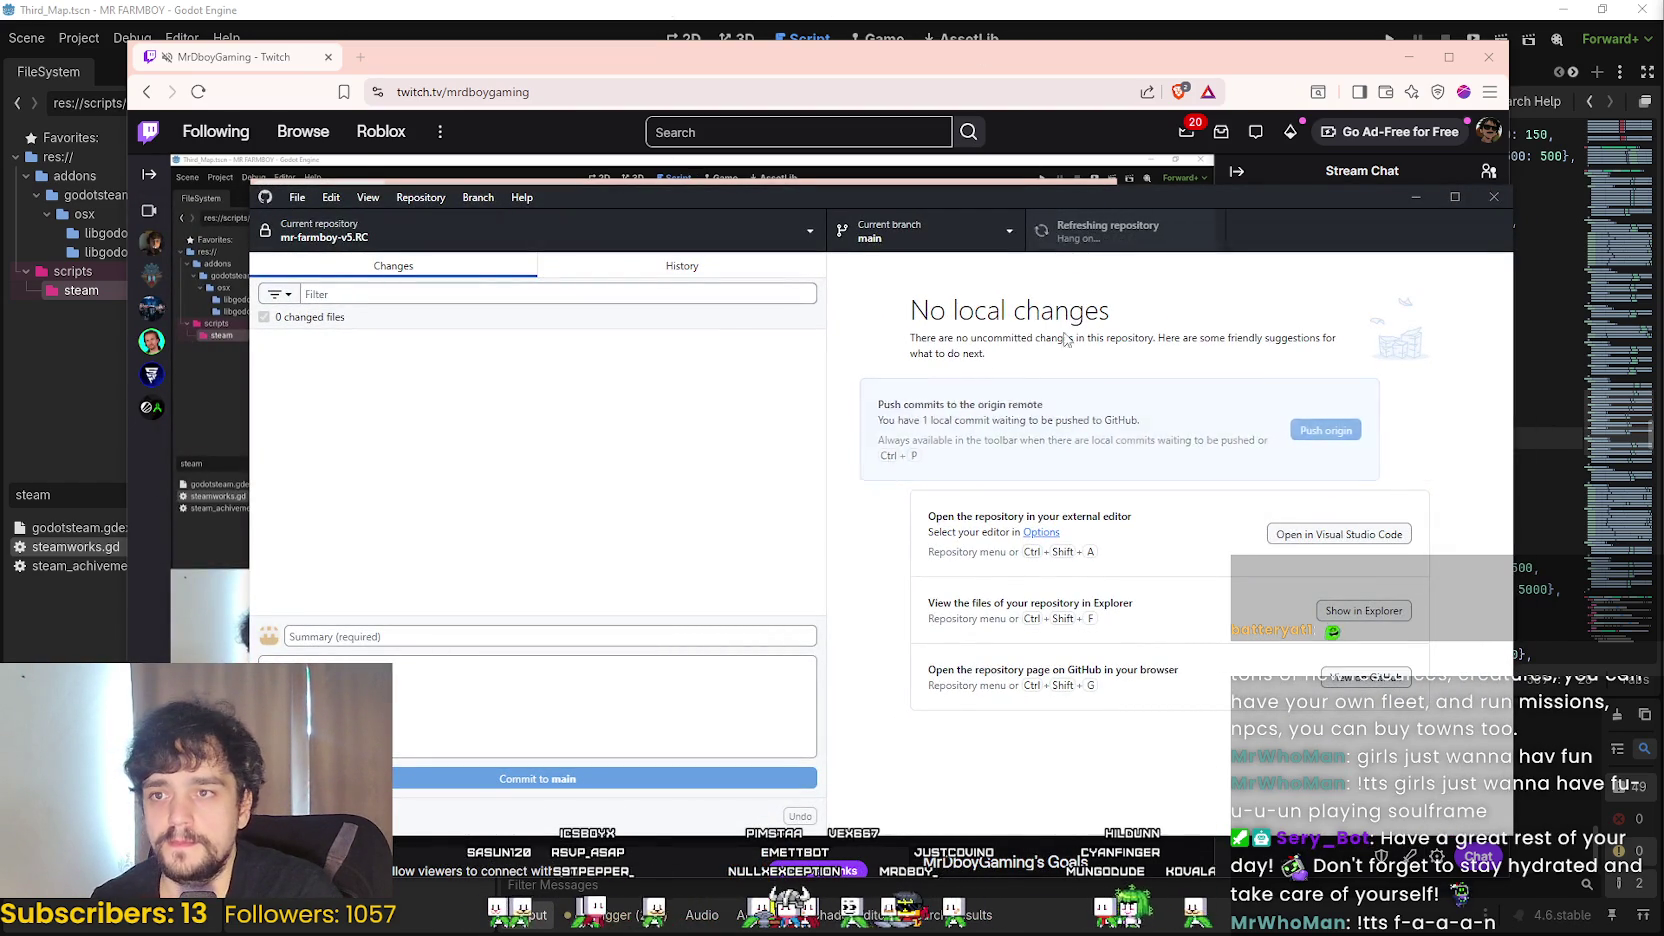
pyautogui.moveTo(985, 200); pyautogui.dragTo(1013, 250)
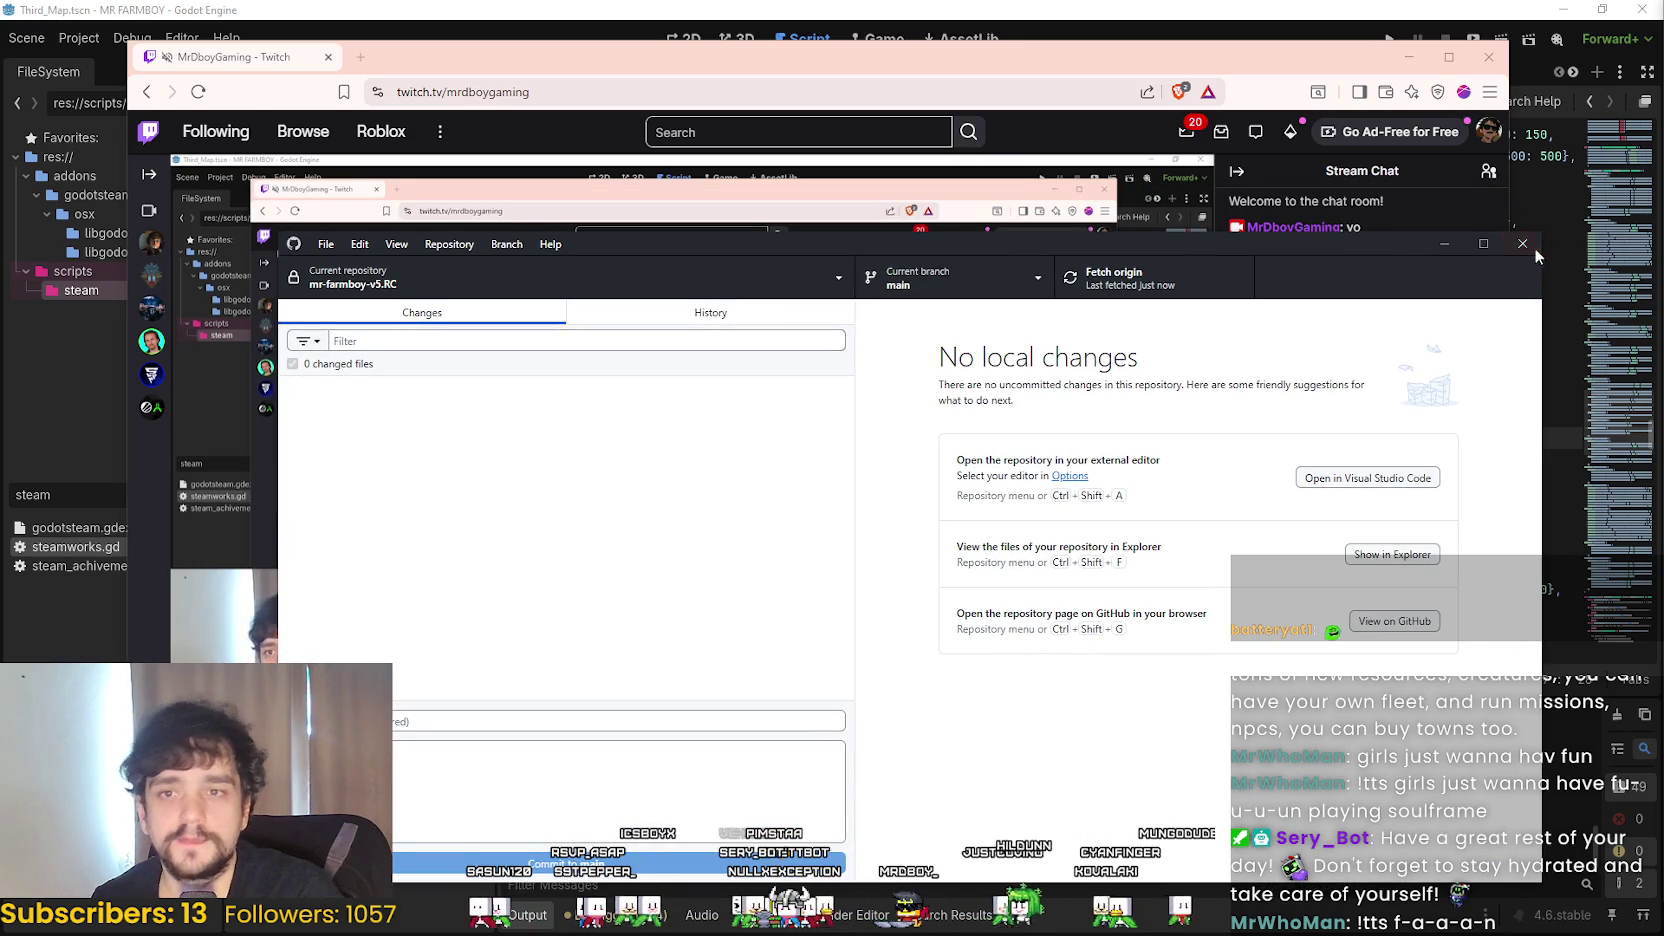
pyautogui.moveTo(1475, 251); pyautogui.dragTo(1444, 238)
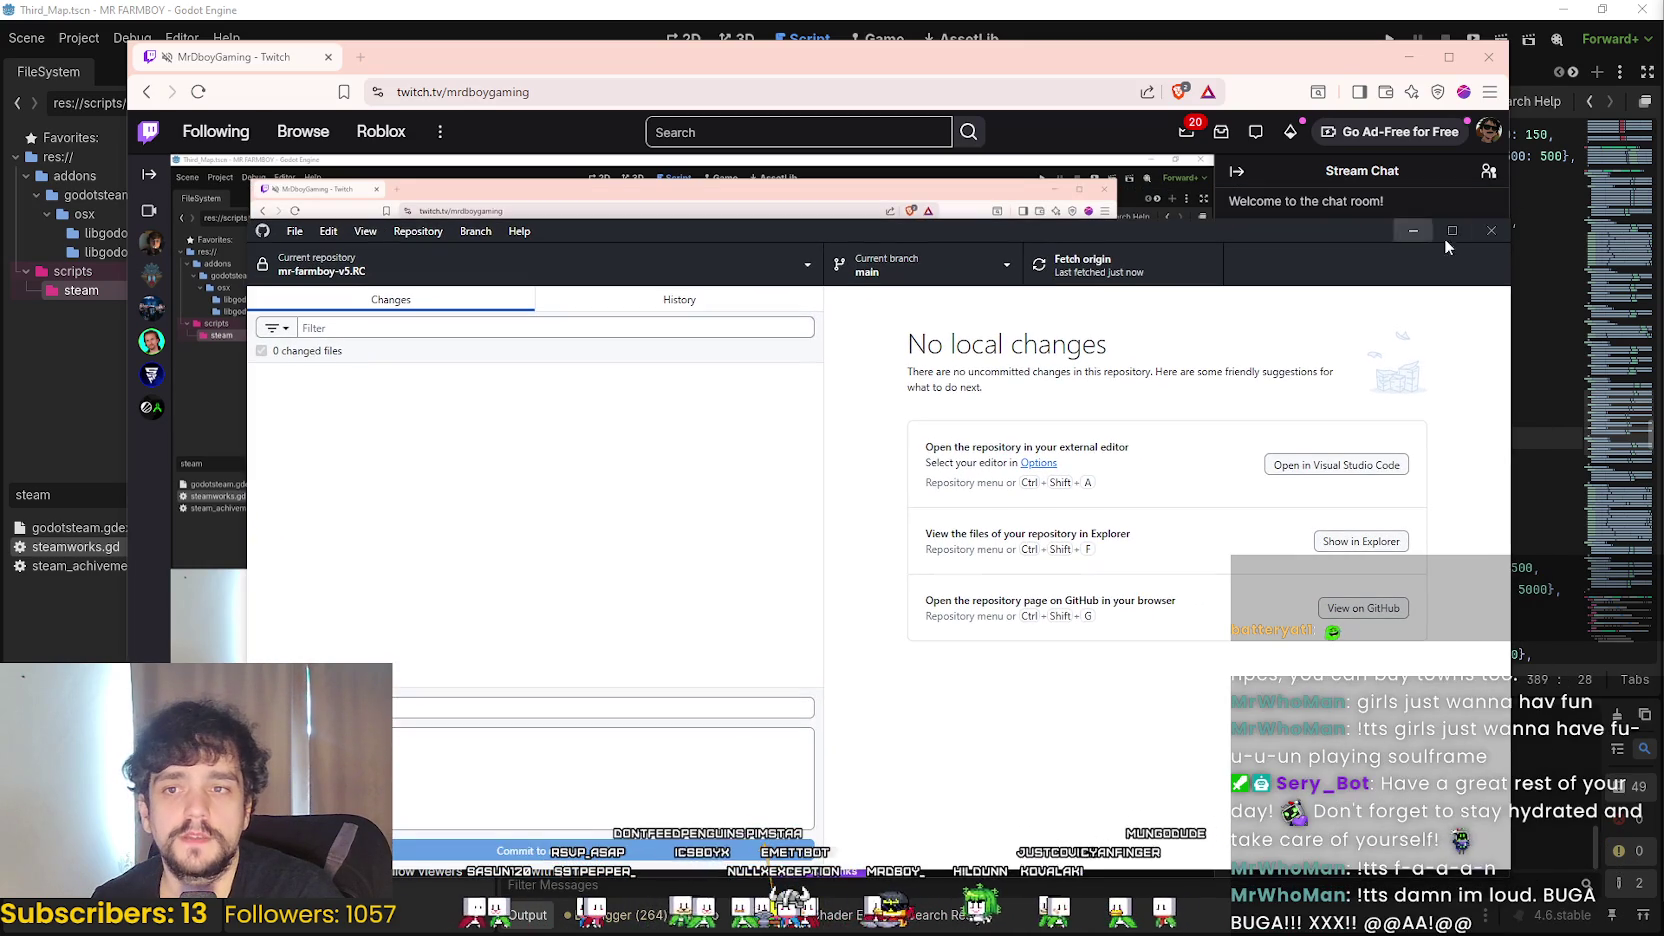
pyautogui.click(1497, 233)
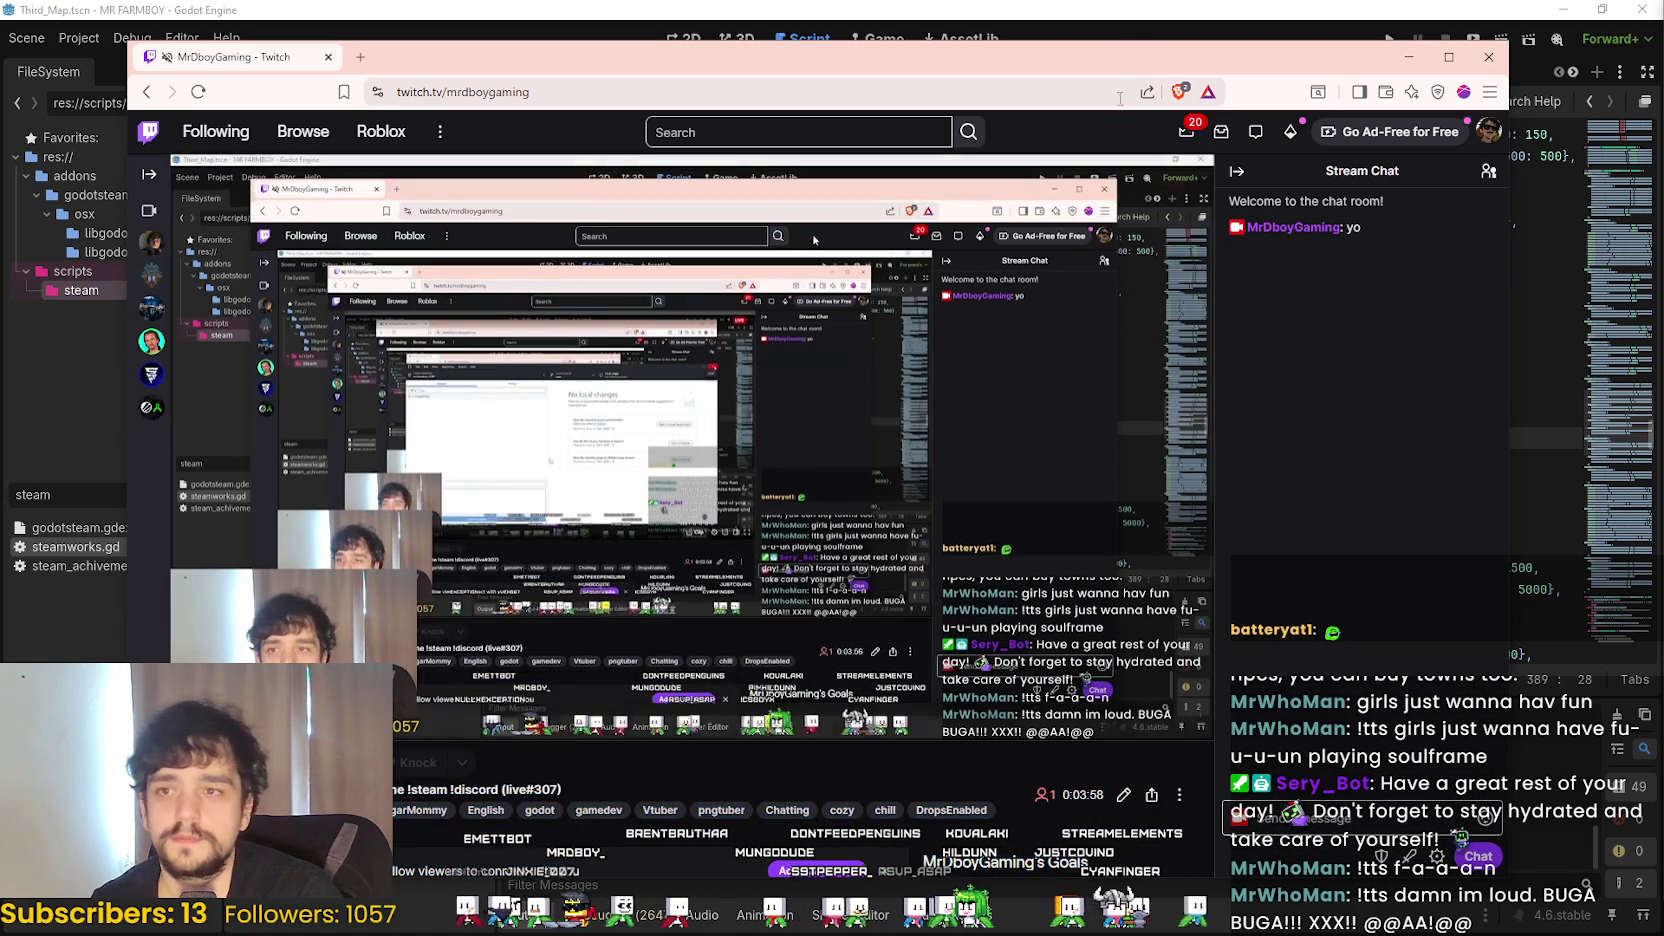
# - Switch from Twitch to Godot showing steamworks.gd's chicken, pig, sheep and cow thresholds
pyautogui.hotkey('alt', 'Tab')
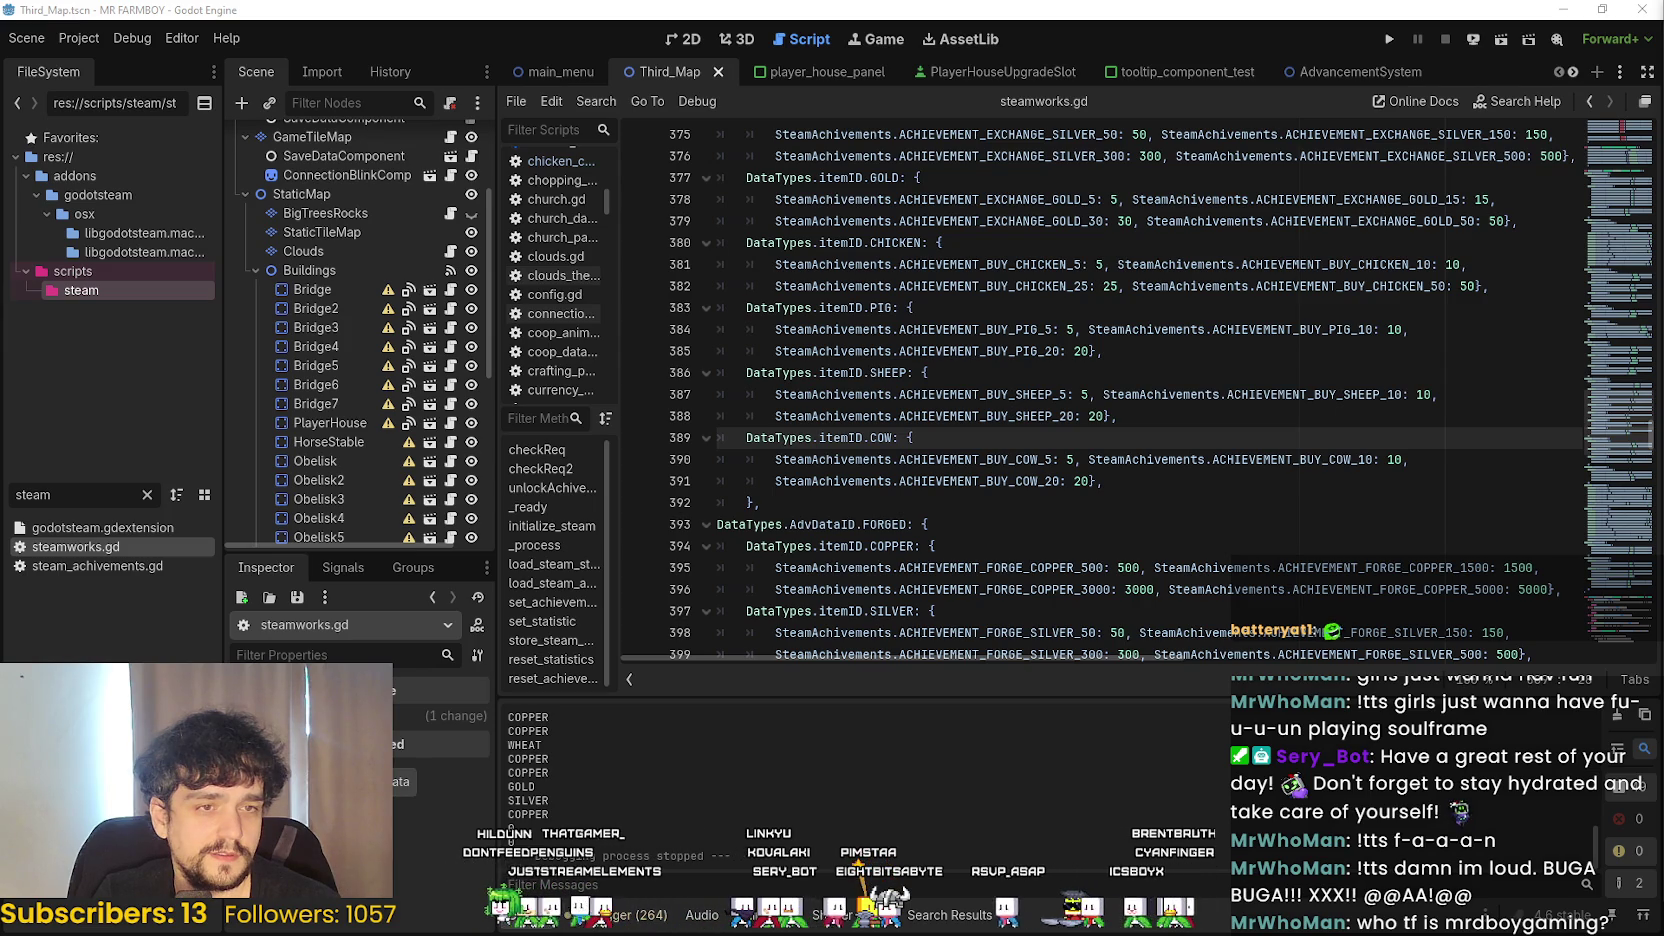
# - Review the FORGED and HIRED achievement threshold blocks around line 393 of steamworks.gd
pyautogui.click(820, 532)
pyautogui.scroll(-3, 840, 520)
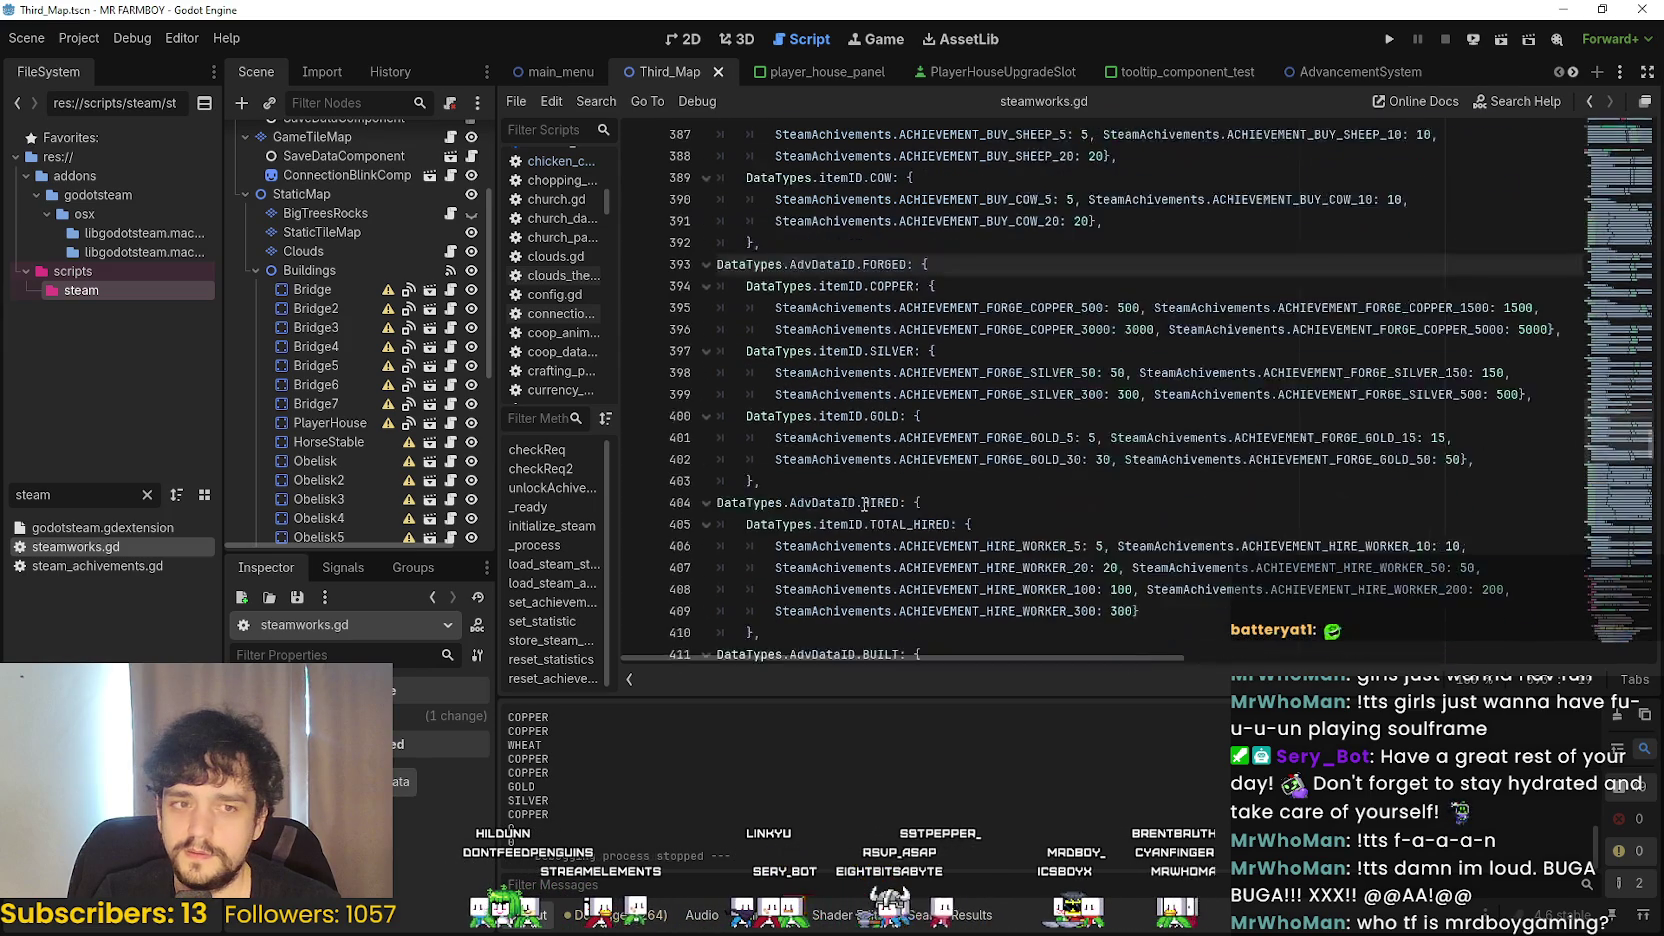
pyautogui.scroll(4, 860, 505)
pyautogui.scroll(-6, 868, 500)
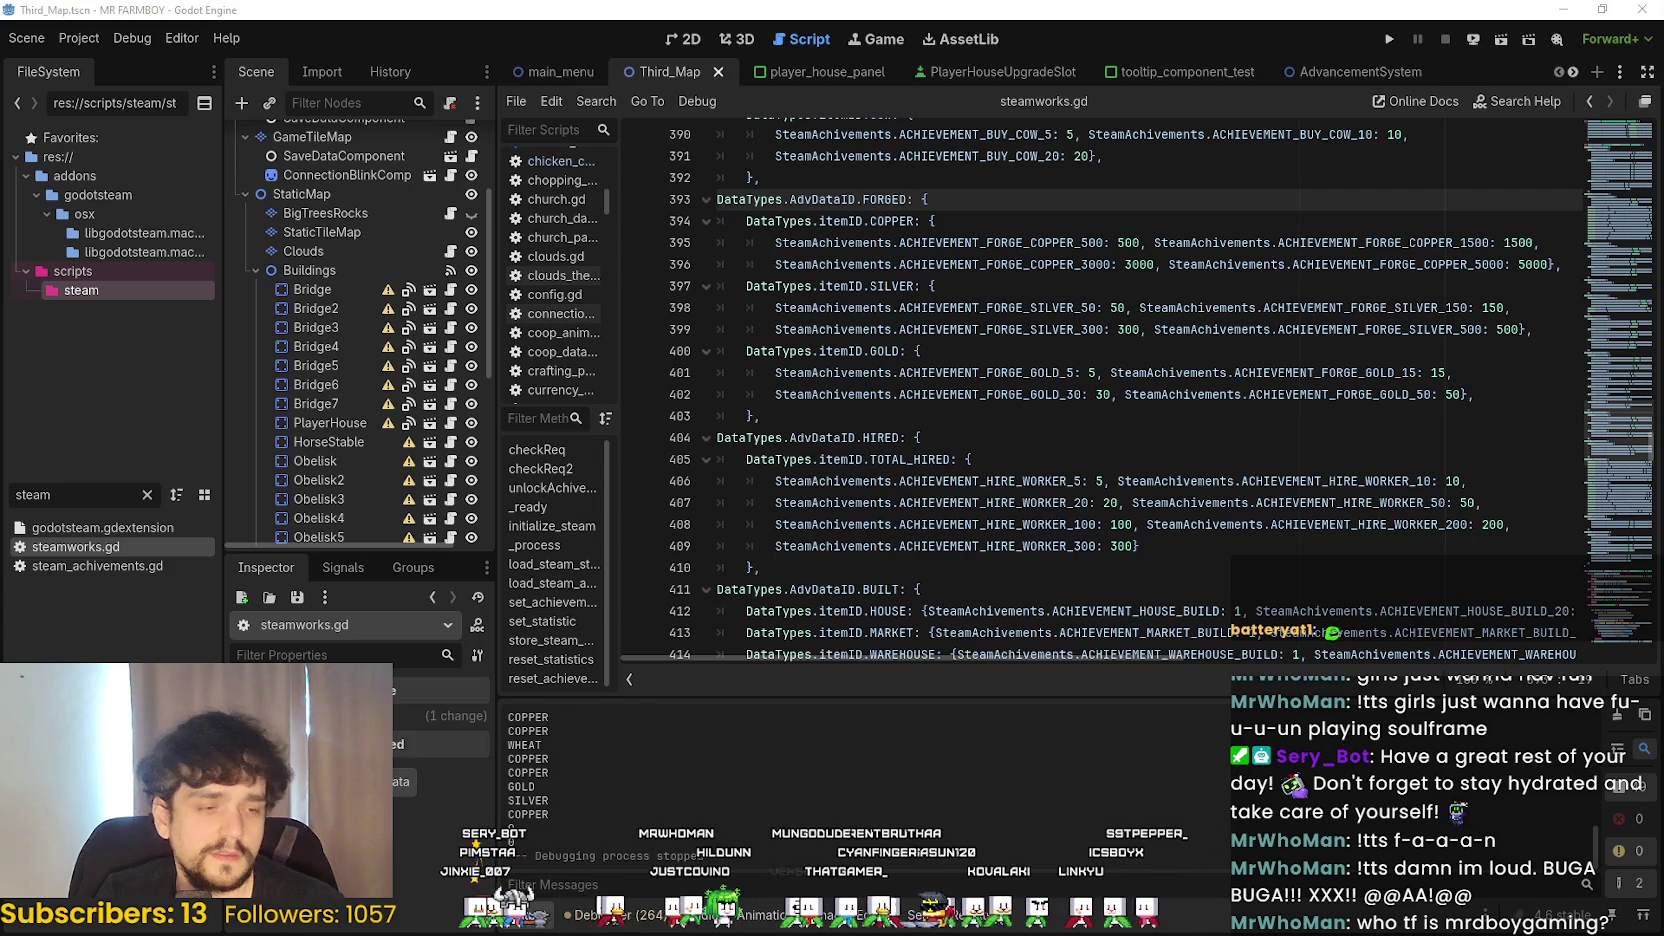
# - Bring the Twitch channel page to the front and nudge its window into place
pyautogui.hotkey('alt', 'Tab')
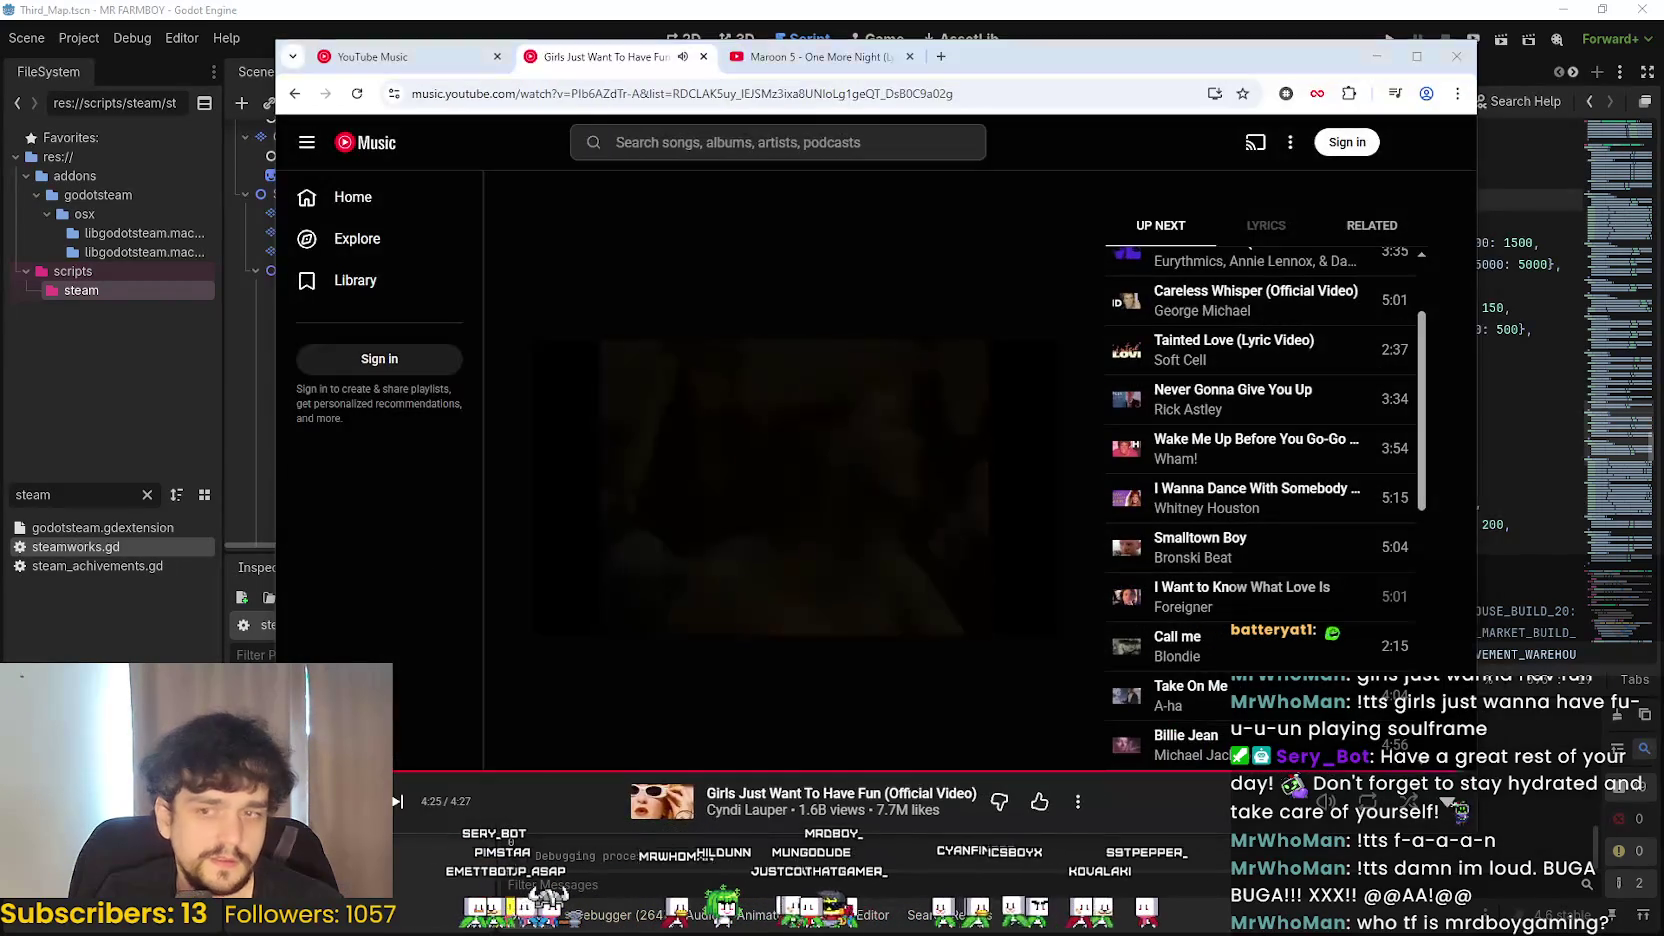
pyautogui.hotkey('alt', 'Tab')
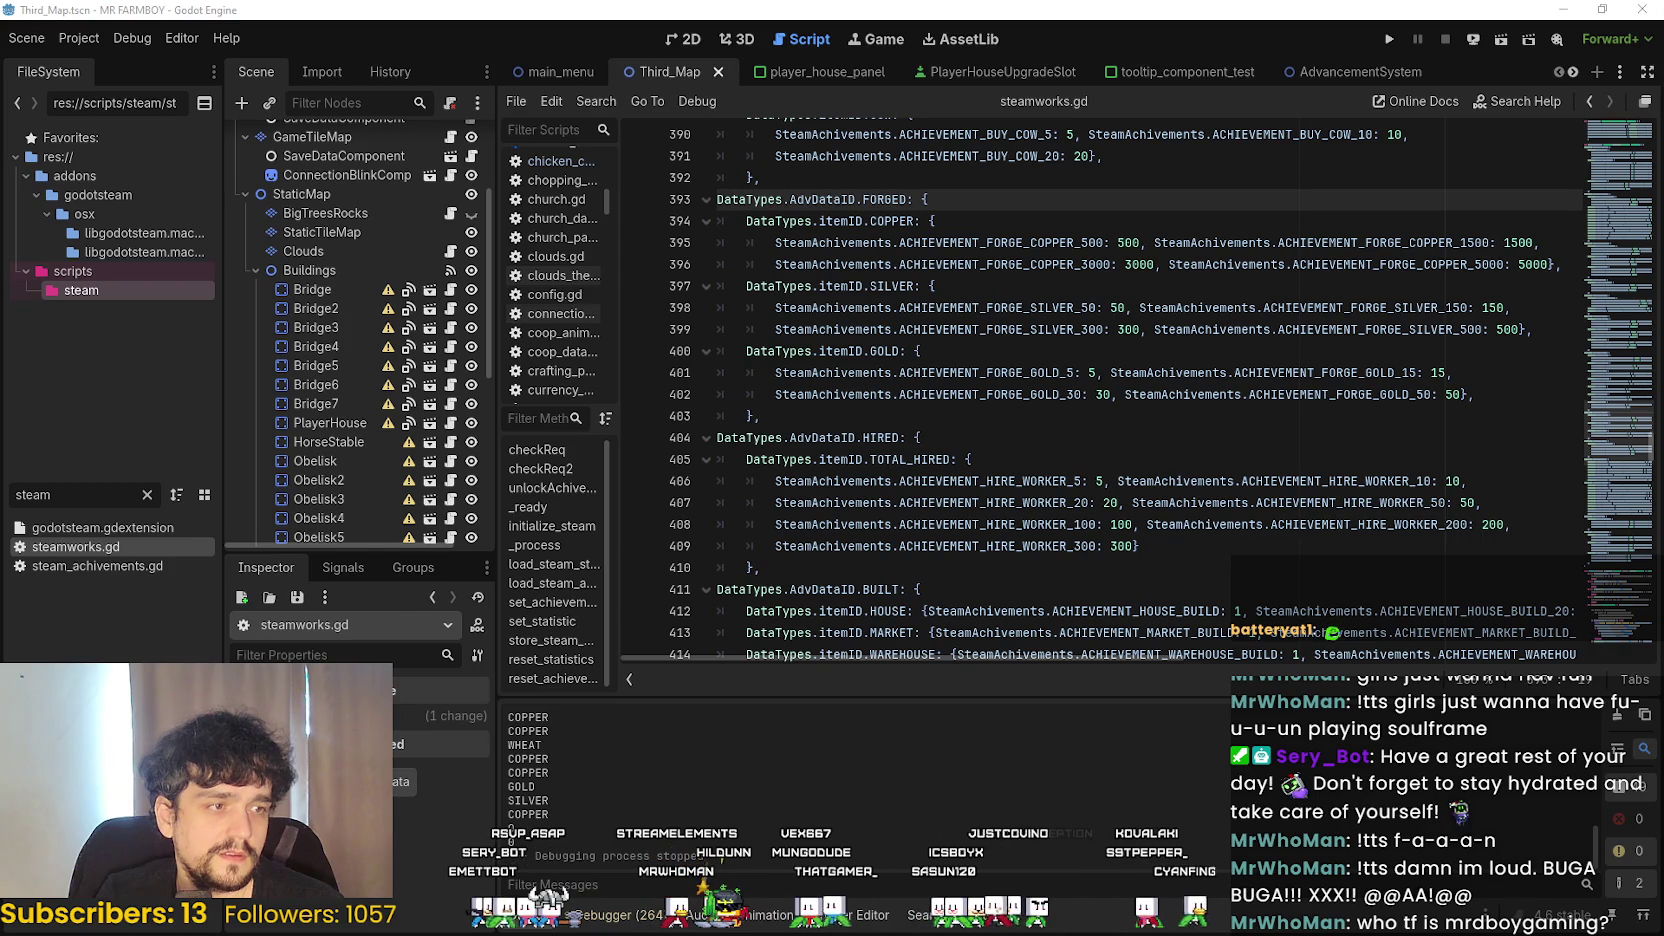
pyautogui.hotkey('alt', 'Tab')
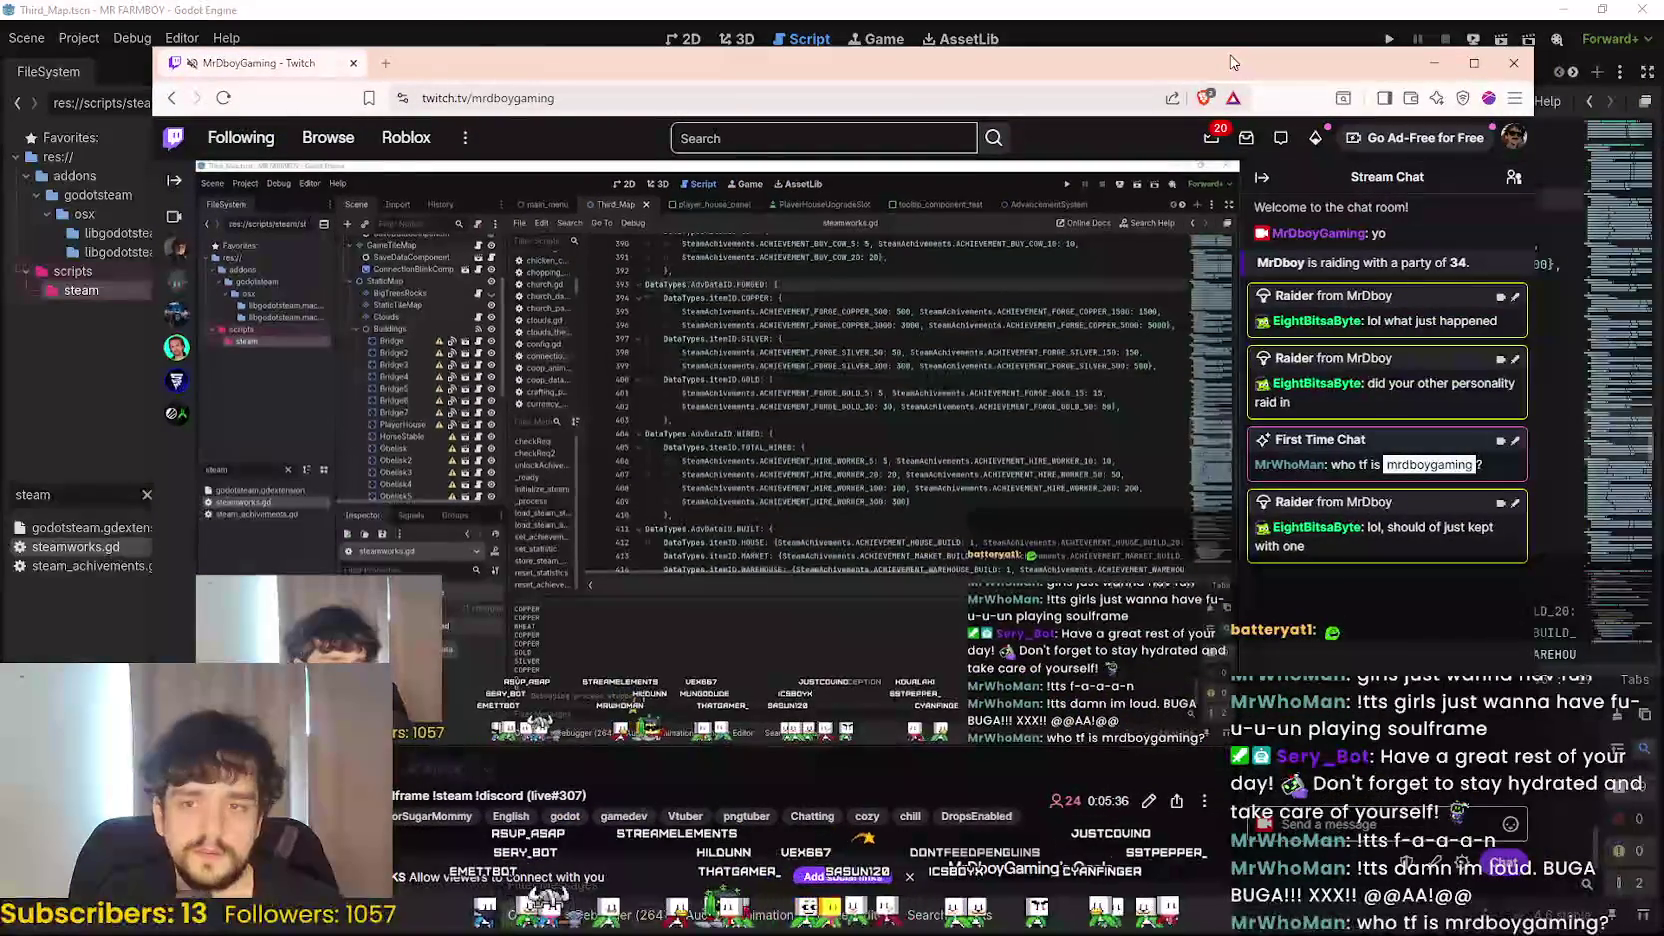
pyautogui.moveTo(1232, 62); pyautogui.dragTo(1210, 56)
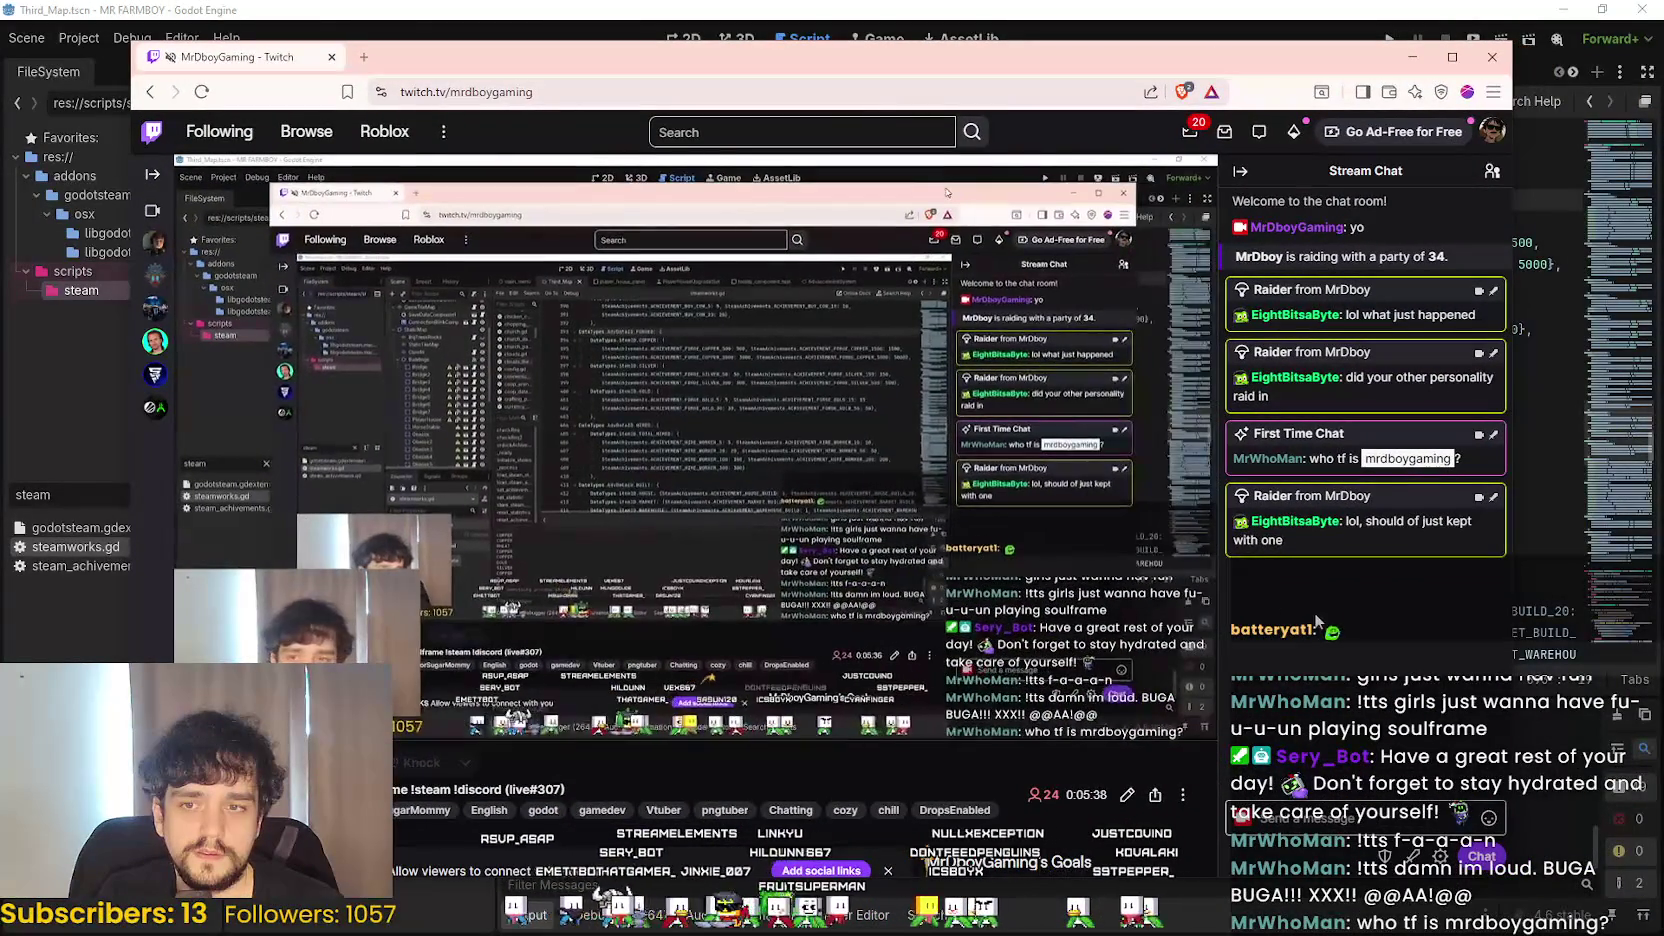